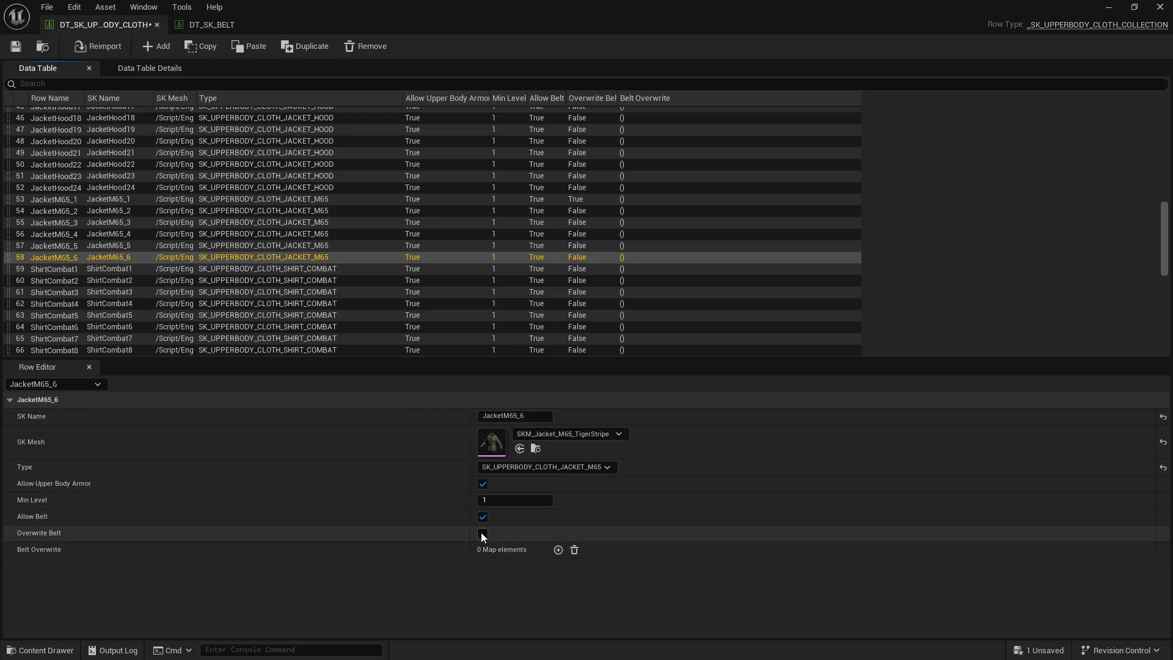
Step: Turn on Overwrite Belt for rows JacketM65_6, _5, _4, _3 and _2
left_click(147, 245)
left_click(482, 533)
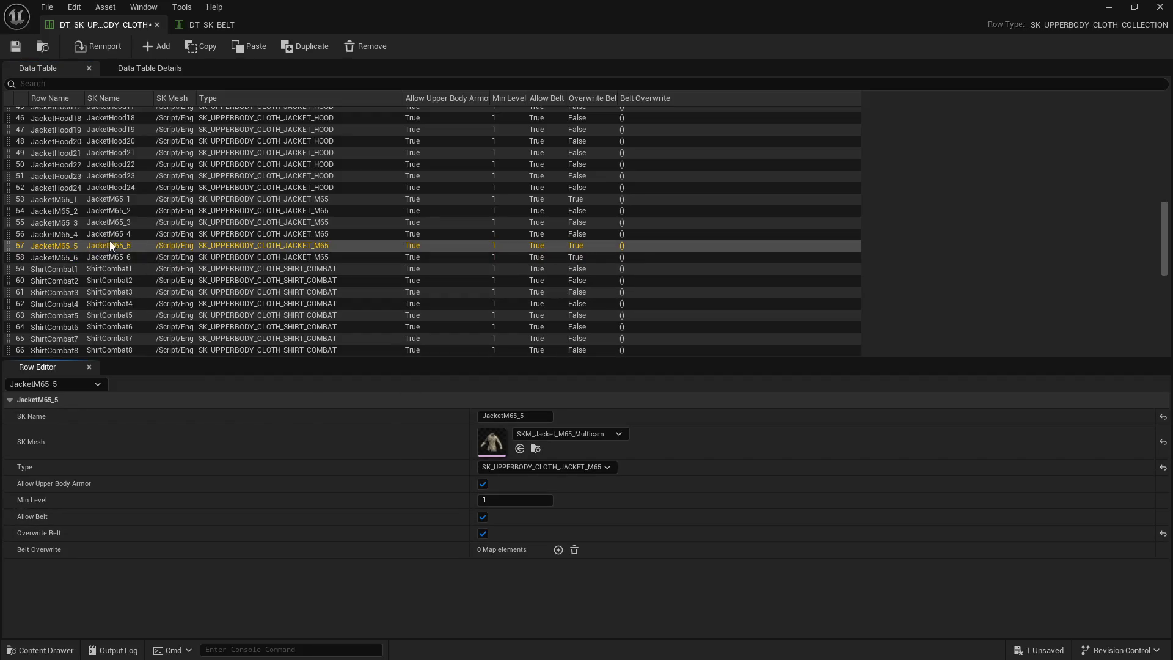
left_click(109, 235)
left_click(482, 533)
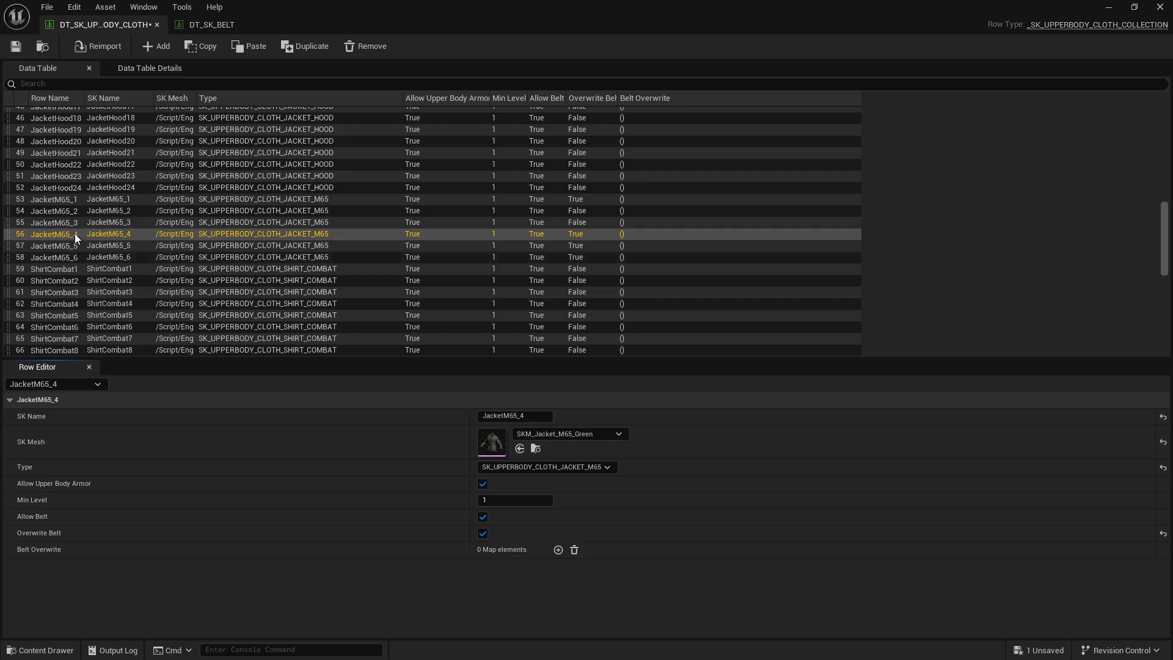
left_click(75, 224)
left_click(483, 534)
left_click(72, 213)
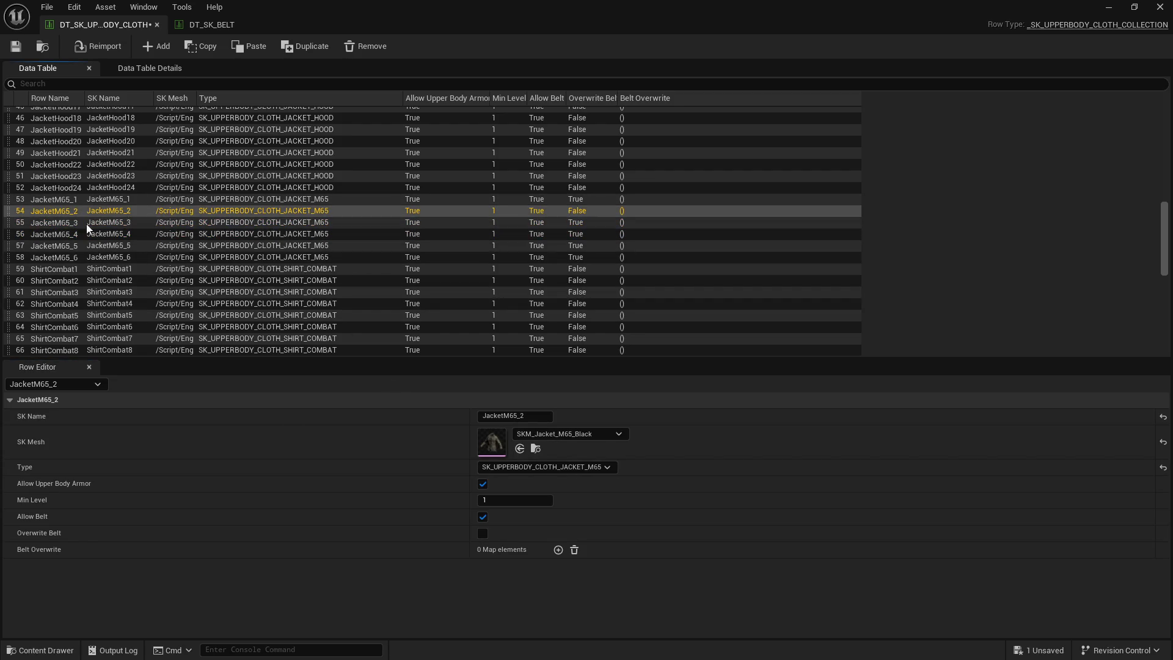
left_click(482, 533)
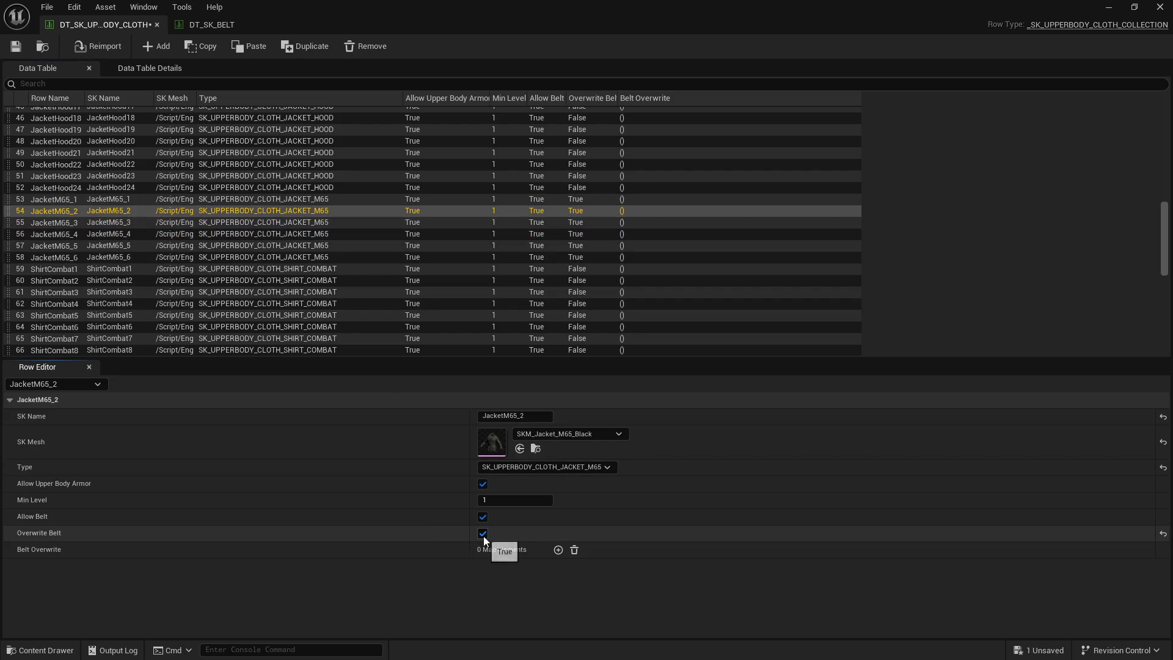
Step: Paste the six Hawaii tactical belt overrides into JacketM65_1's Belt Overwrite and expand them
left_click(77, 199)
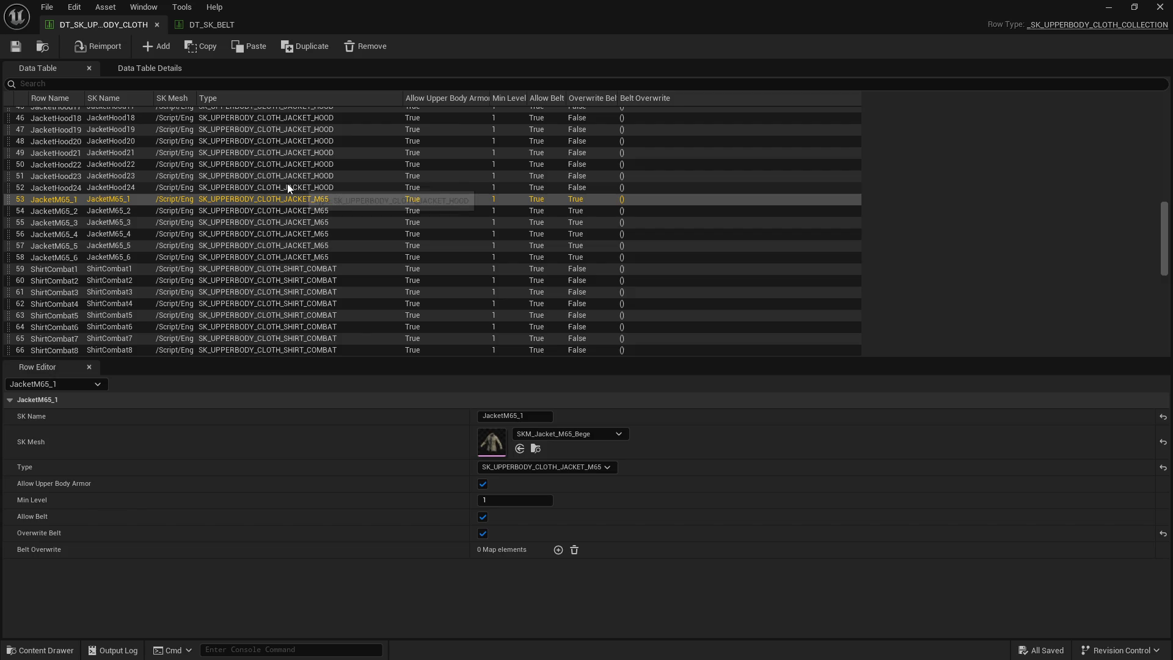
scroll(195, 274, "down", 3)
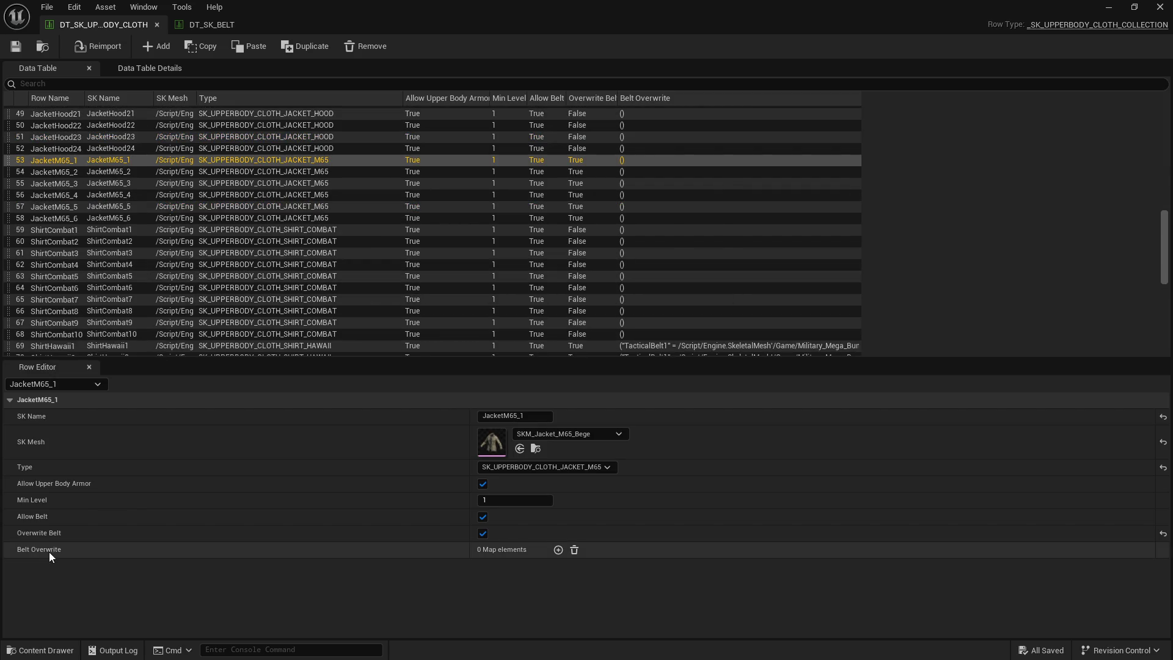
right_click(49, 550)
left_click(100, 591)
left_click(9, 549)
scroll(274, 507, "down", 2)
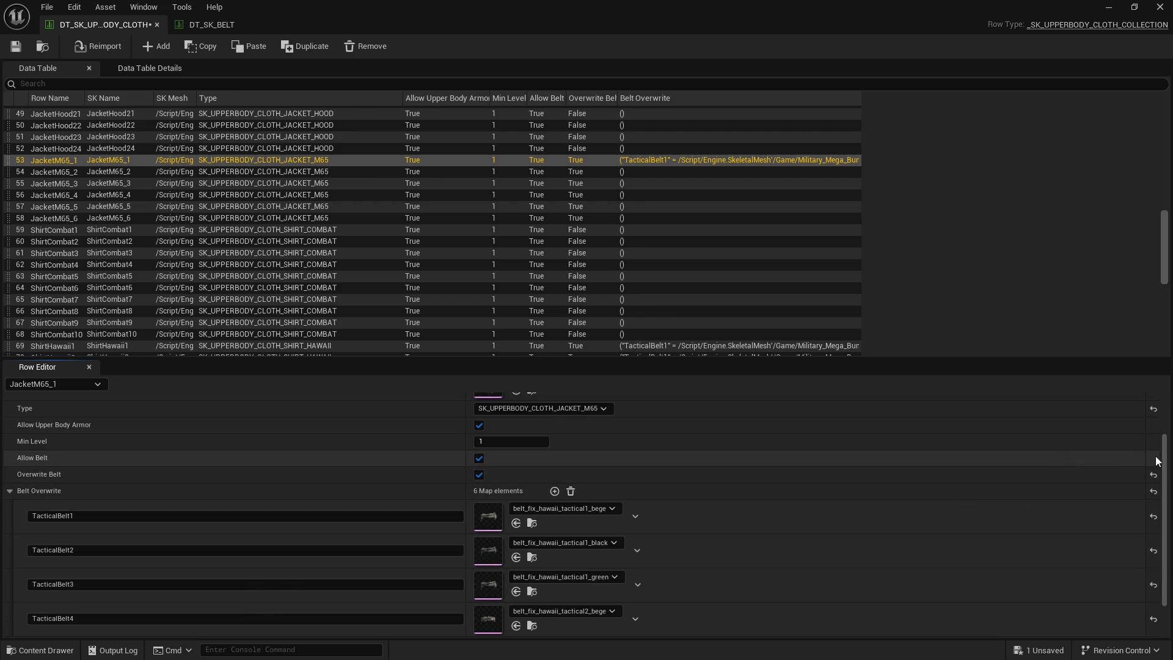
scroll(855, 540, "down", 2)
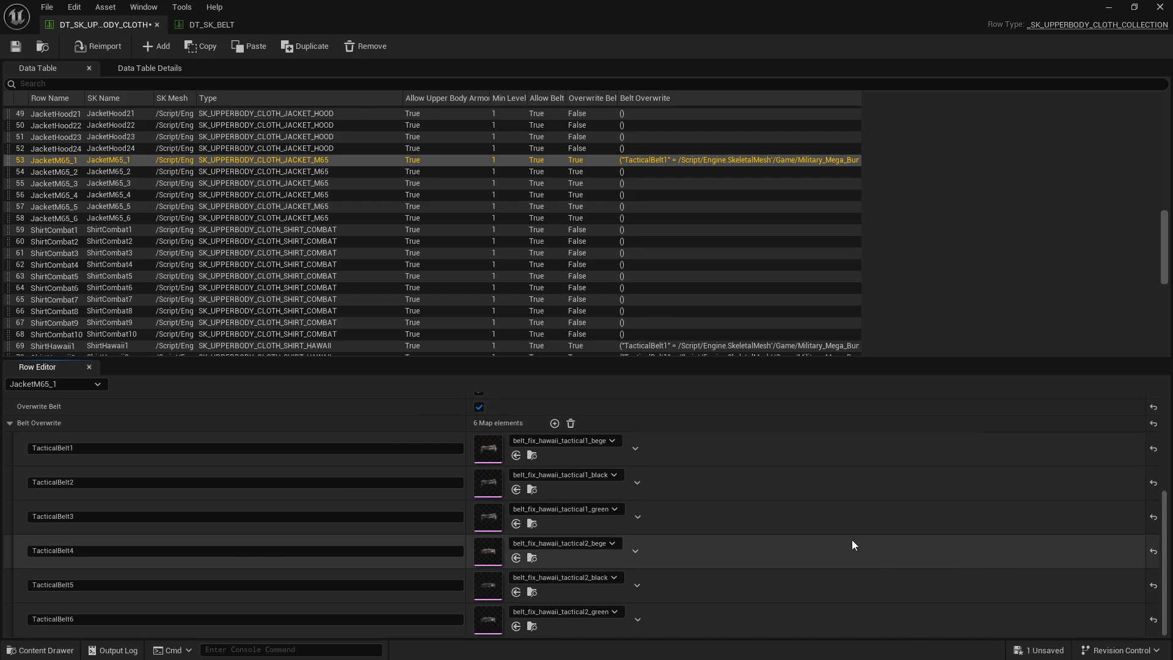
double_click(826, 31)
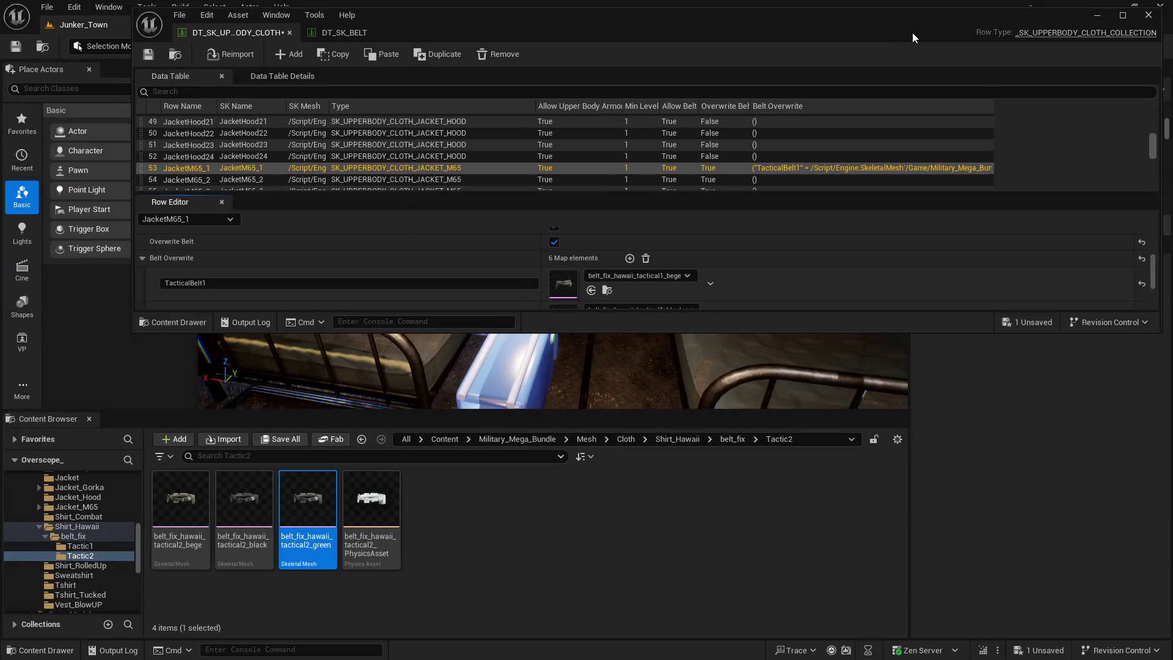
Step: Search the Cloth assets for m65 and open the Jacket_M65 belt_fix/1 folder
left_click(732, 440)
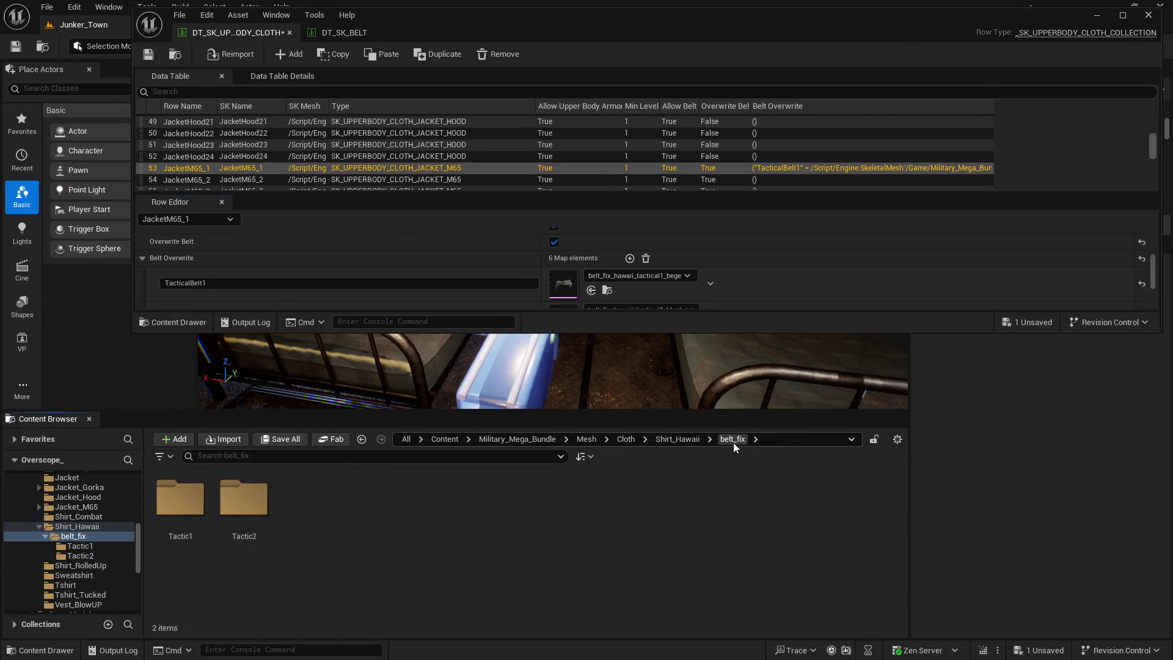
left_click(627, 440)
left_click(301, 460)
type("m65")
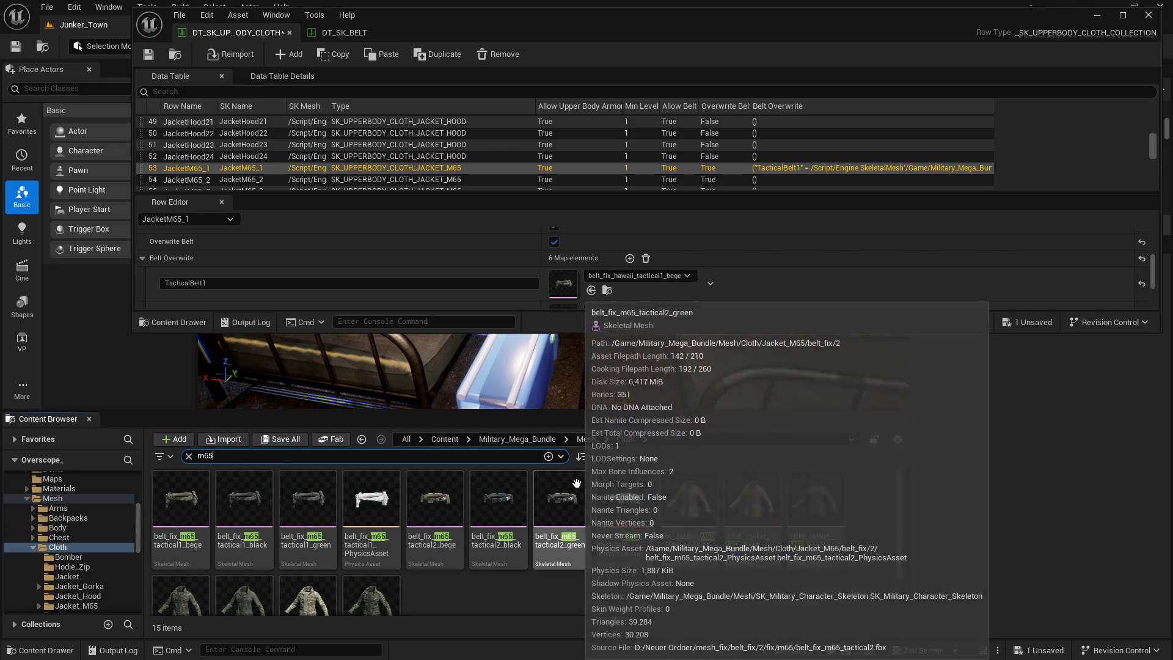
left_click(490, 596)
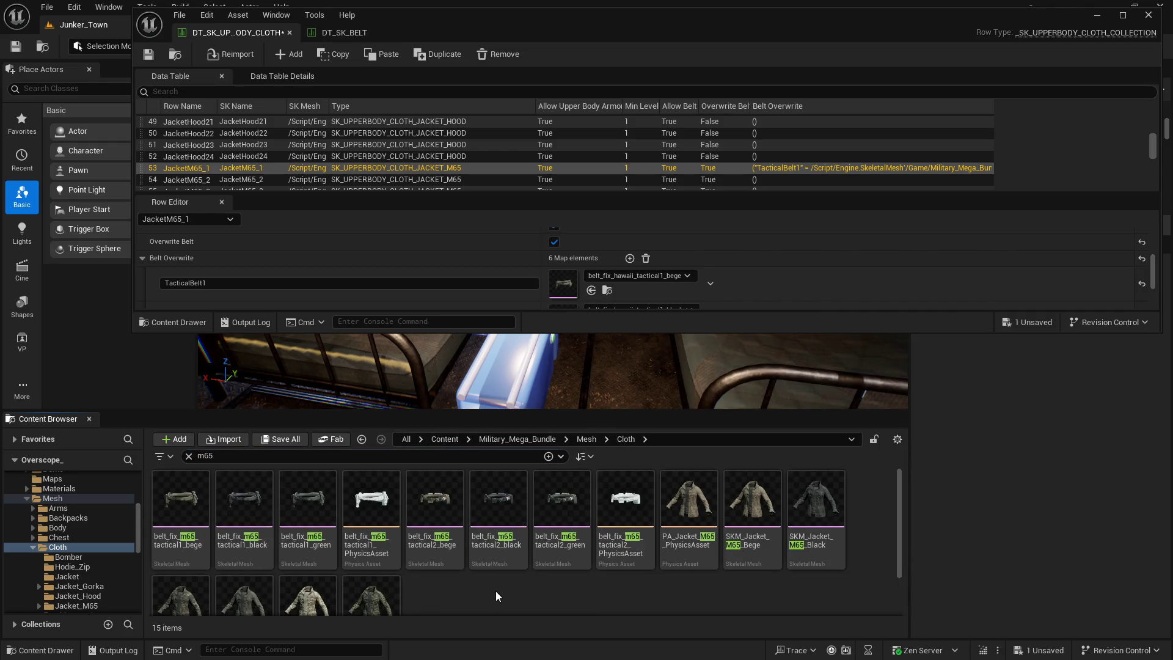
right_click(311, 510)
left_click(388, 318)
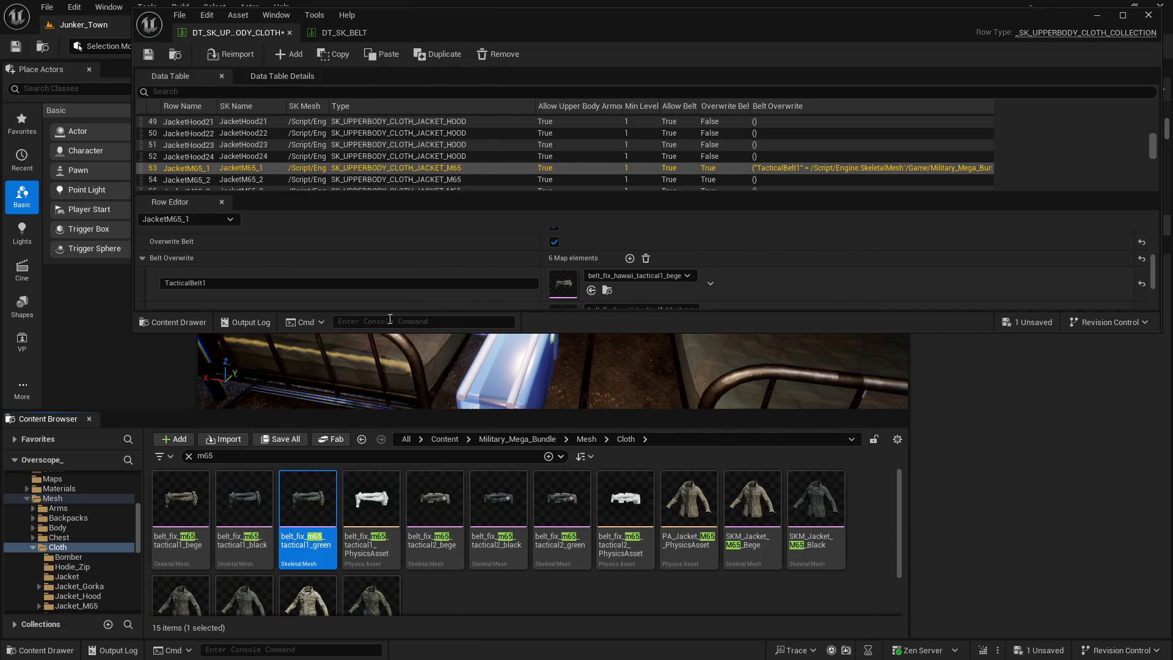
Step: Assign the M65 tactical1 bege, black and green belts to TacticalBelt1–3
left_click(180, 499)
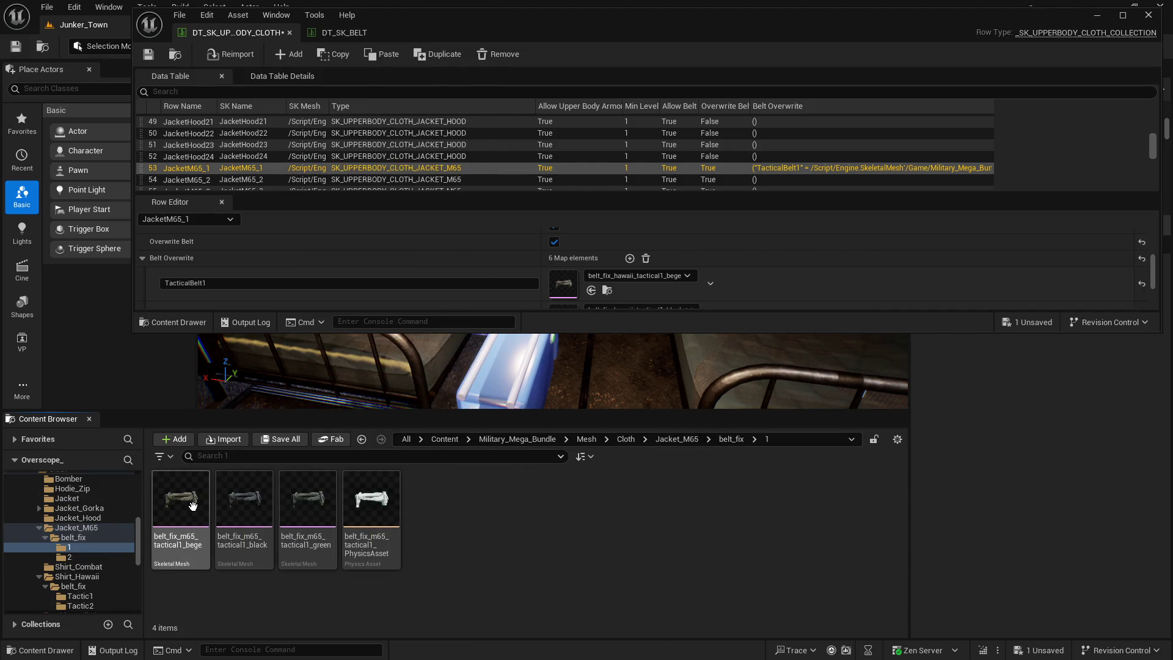
left_click(591, 291)
key("Right")
scroll(567, 287, "down", 1)
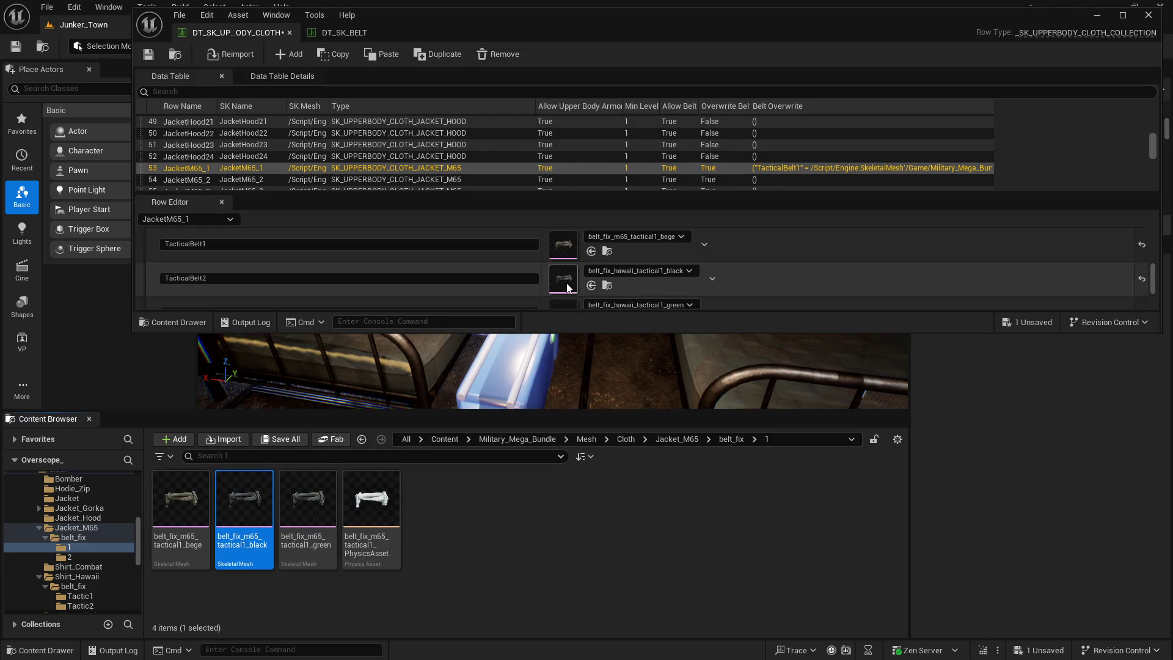
left_click(591, 286)
key("Right")
scroll(595, 294, "down", 1)
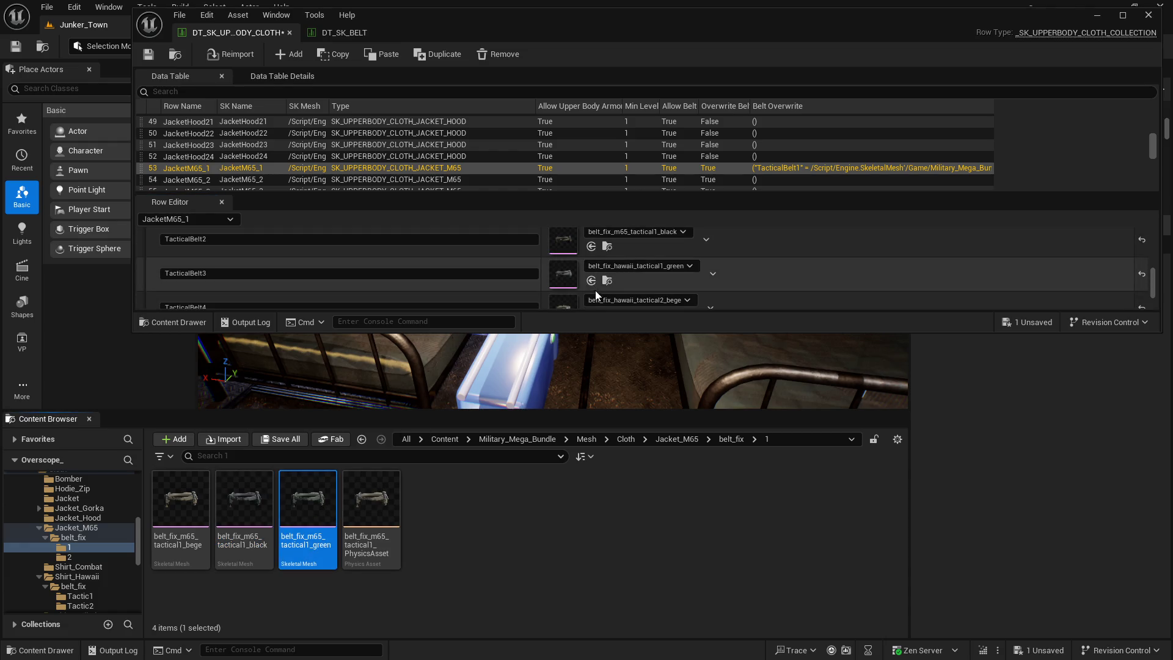
left_click(591, 281)
Step: From belt_fix/2, assign the M65 tactical2 bege, black and green belts to TacticalBelt4–6
left_click(731, 439)
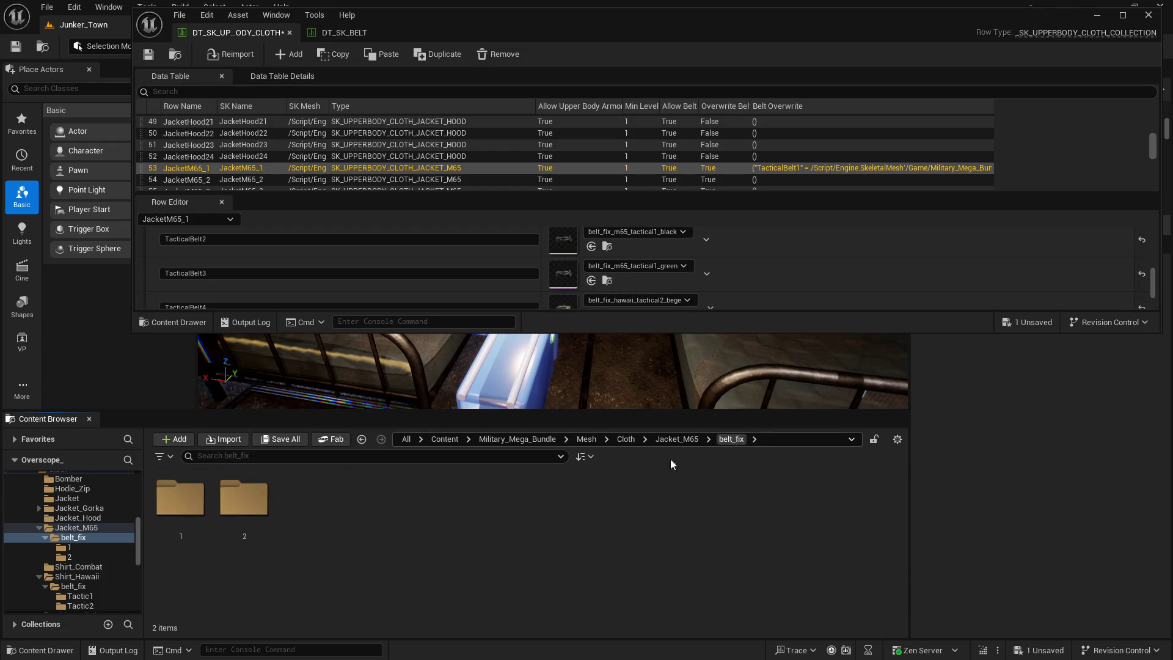
double_click(243, 498)
left_click(181, 498)
scroll(554, 286, "down", 2)
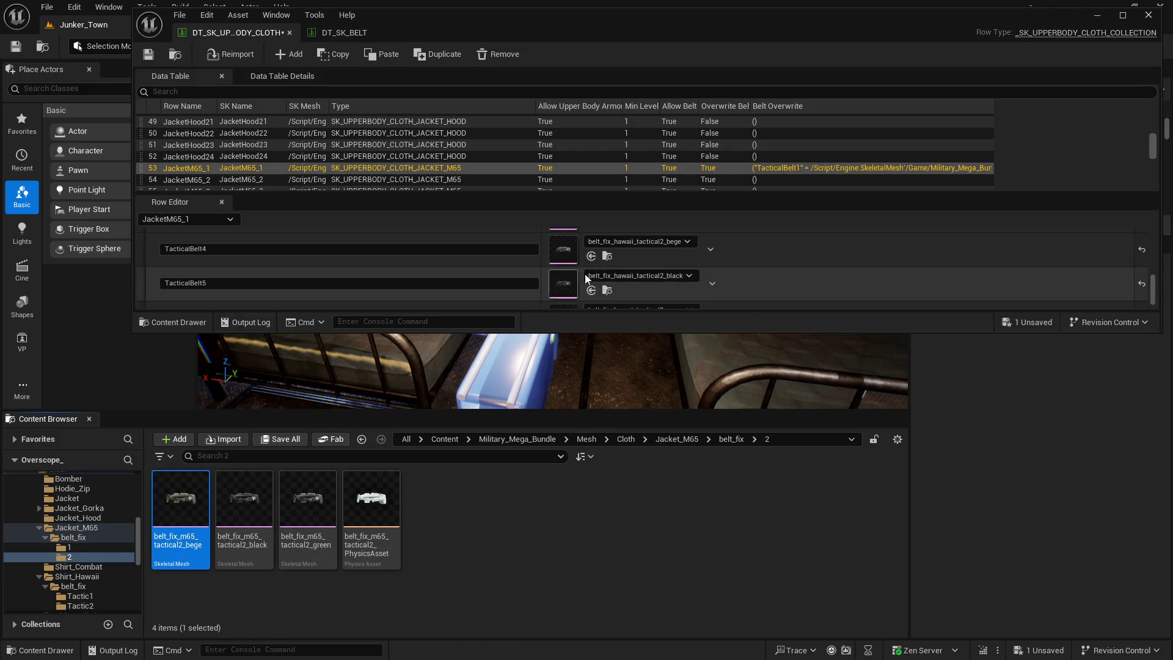
scroll(582, 256, "up", 1)
left_click(591, 249)
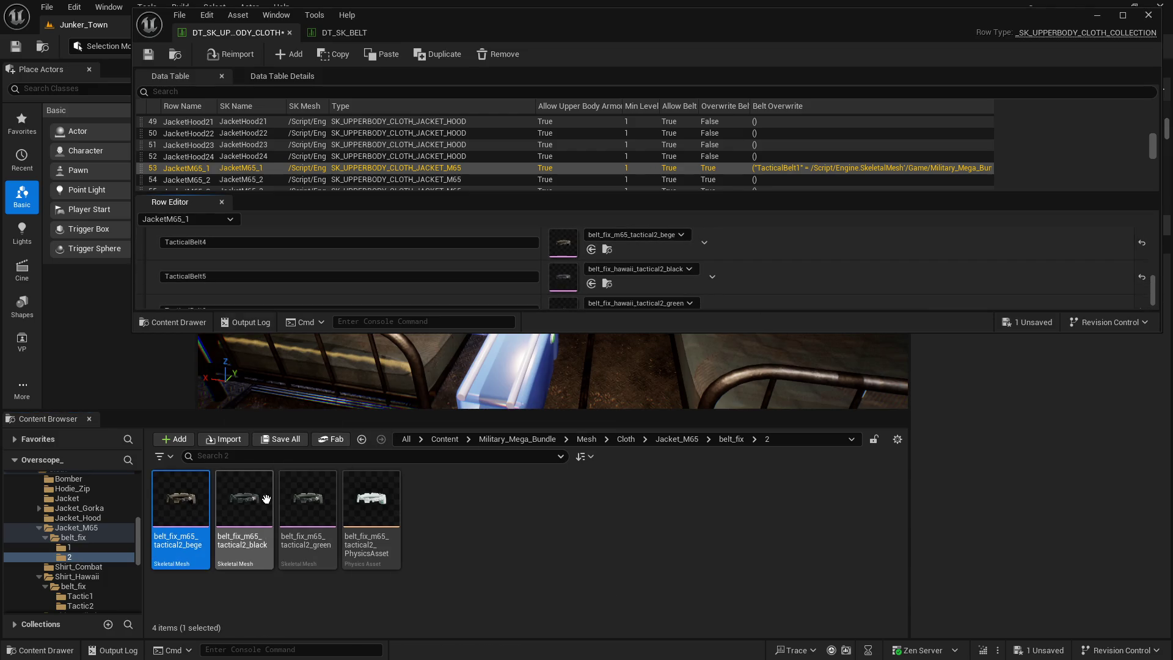
left_click(244, 498)
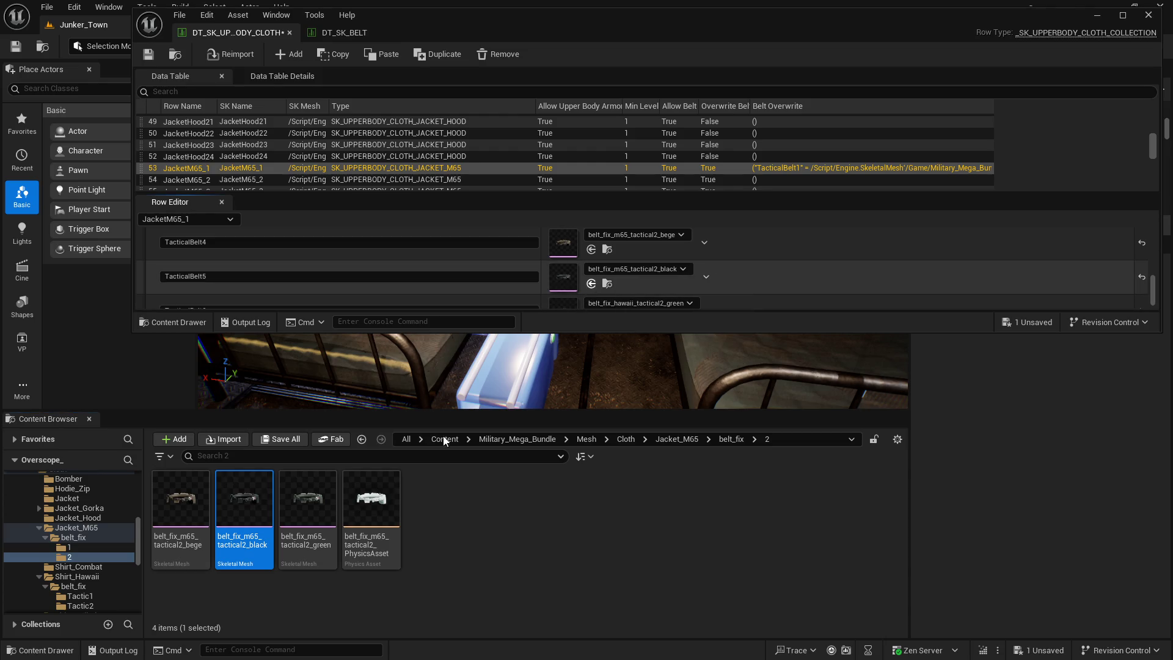
left_click(307, 498)
scroll(577, 295, "down", 1)
left_click(591, 299)
Step: Save the cloth data table
left_click(280, 438)
left_click(682, 477)
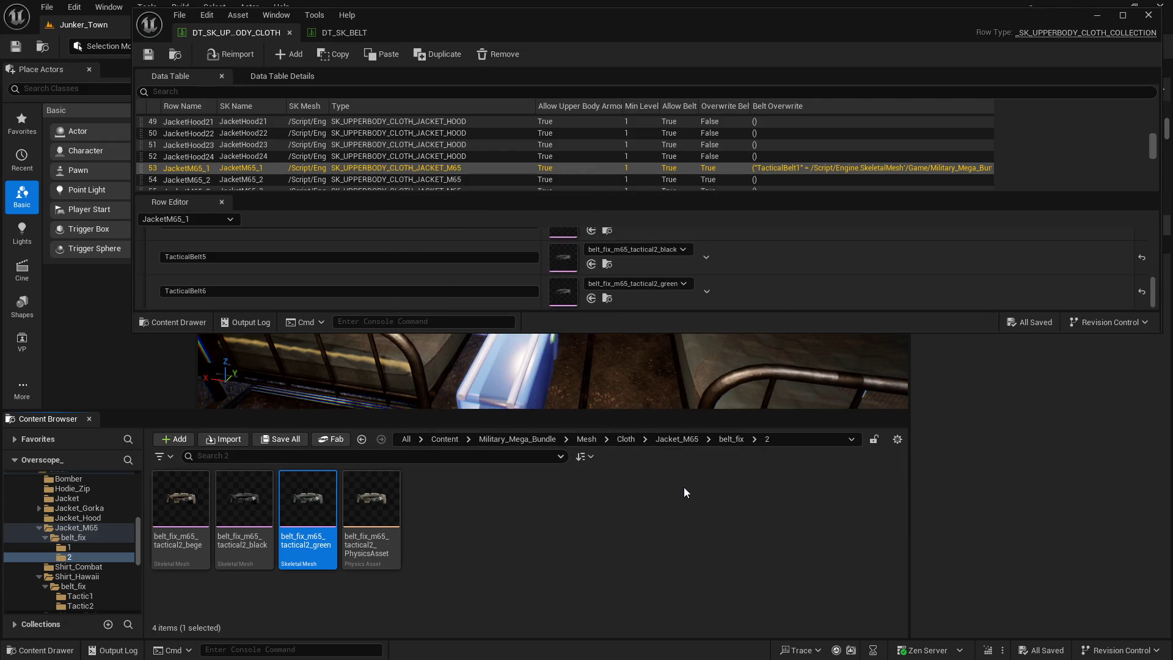
left_click(1120, 17)
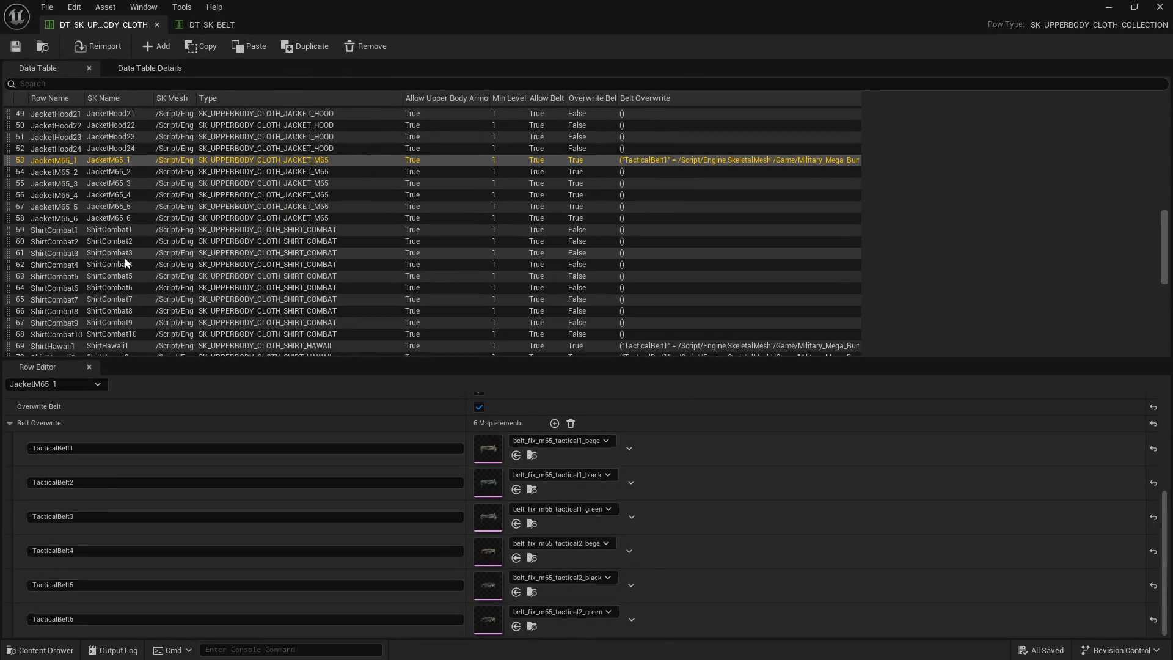
Step: Copy JacketM65_1's Belt Overwrite entries
scroll(12, 484, "up", 2)
left_click(12, 485)
right_click(48, 550)
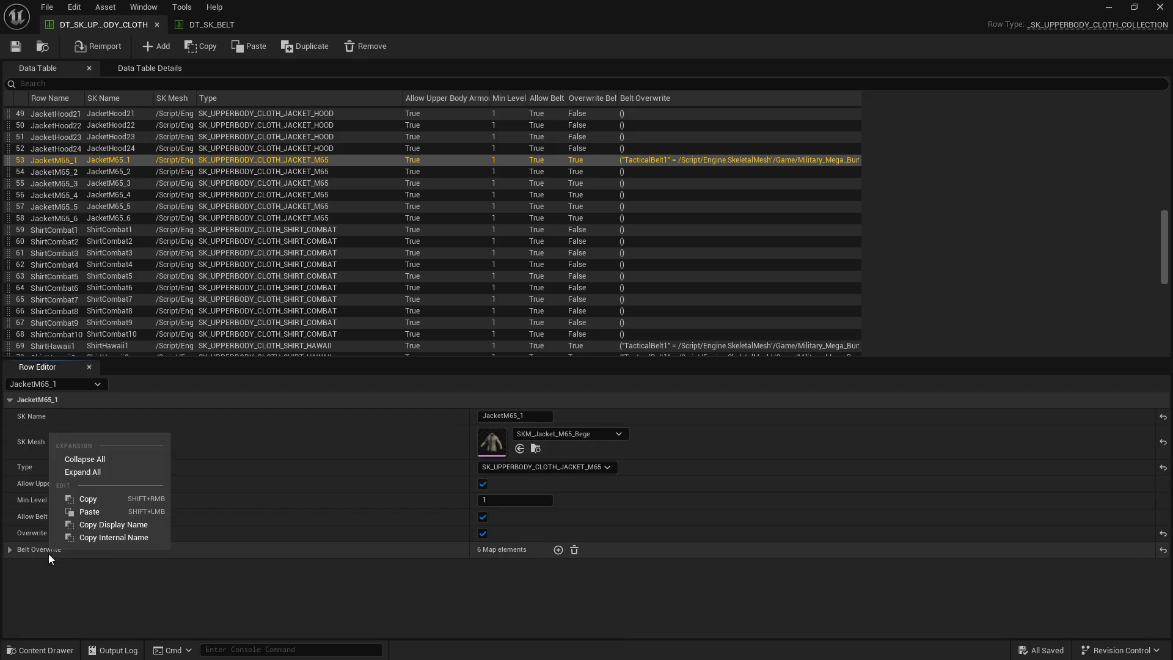
left_click(90, 497)
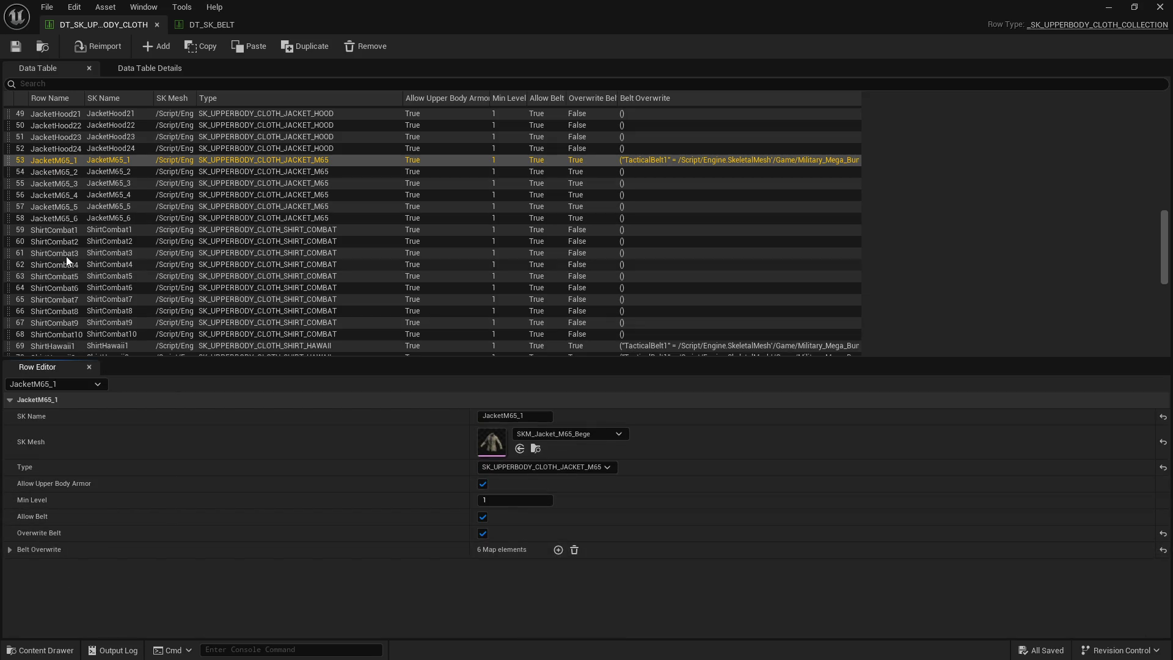
Step: Paste the belt overrides into JacketM65_6, JacketM65_5 and JacketM65_4
left_click(72, 217)
right_click(39, 547)
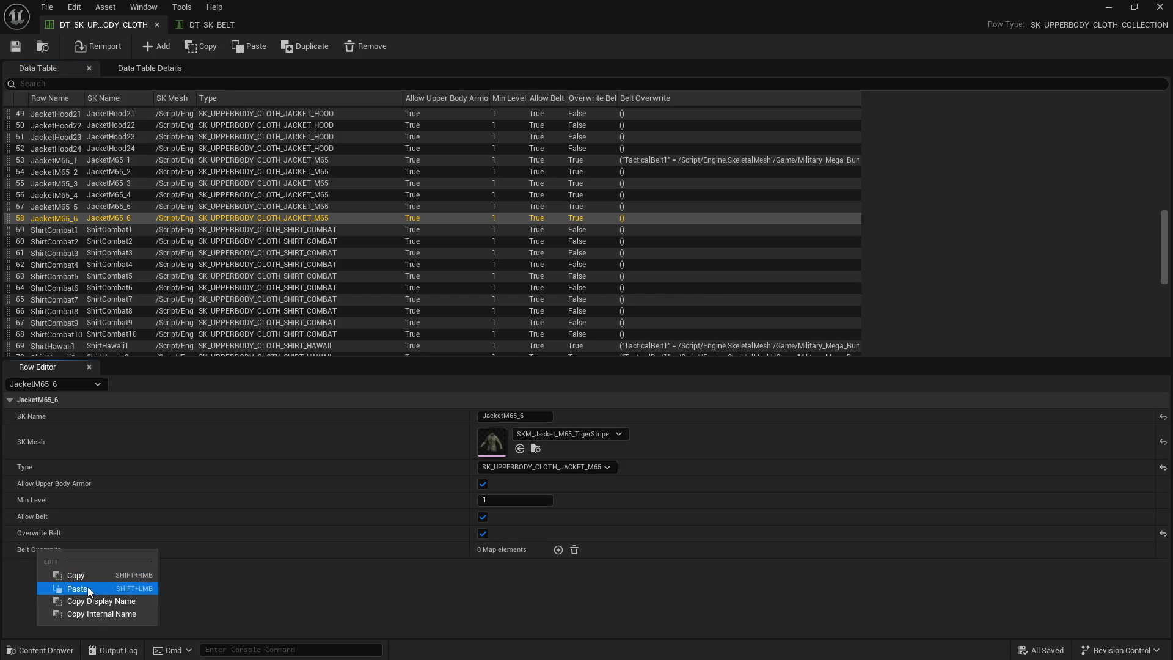
left_click(87, 586)
left_click(72, 208)
right_click(53, 551)
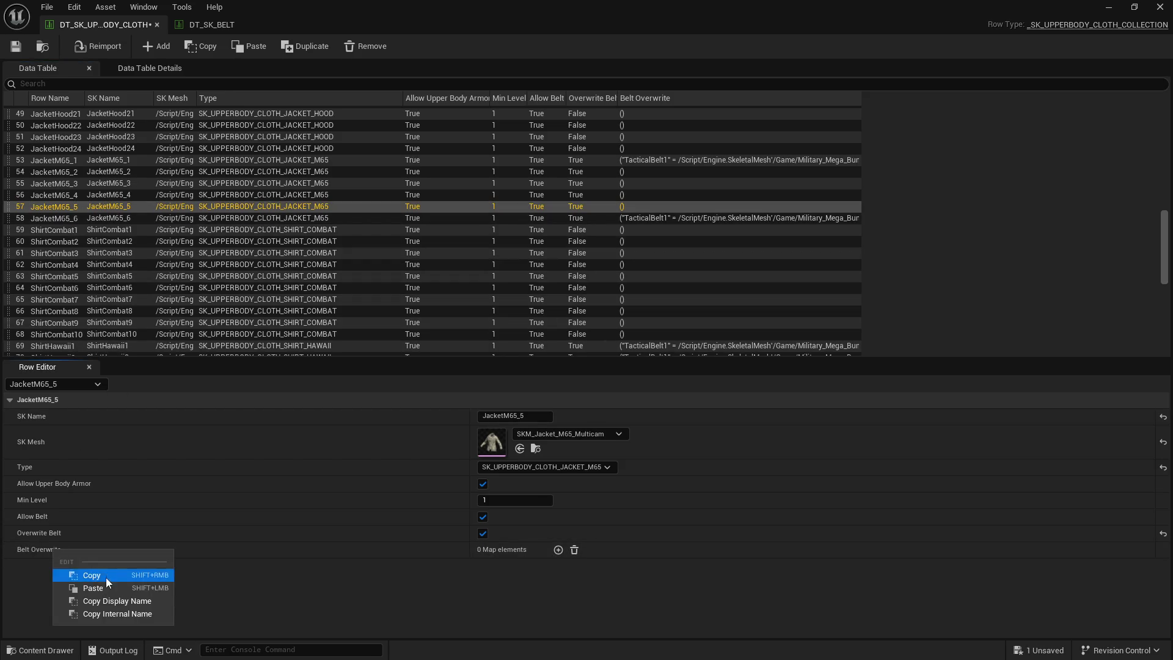
left_click(104, 587)
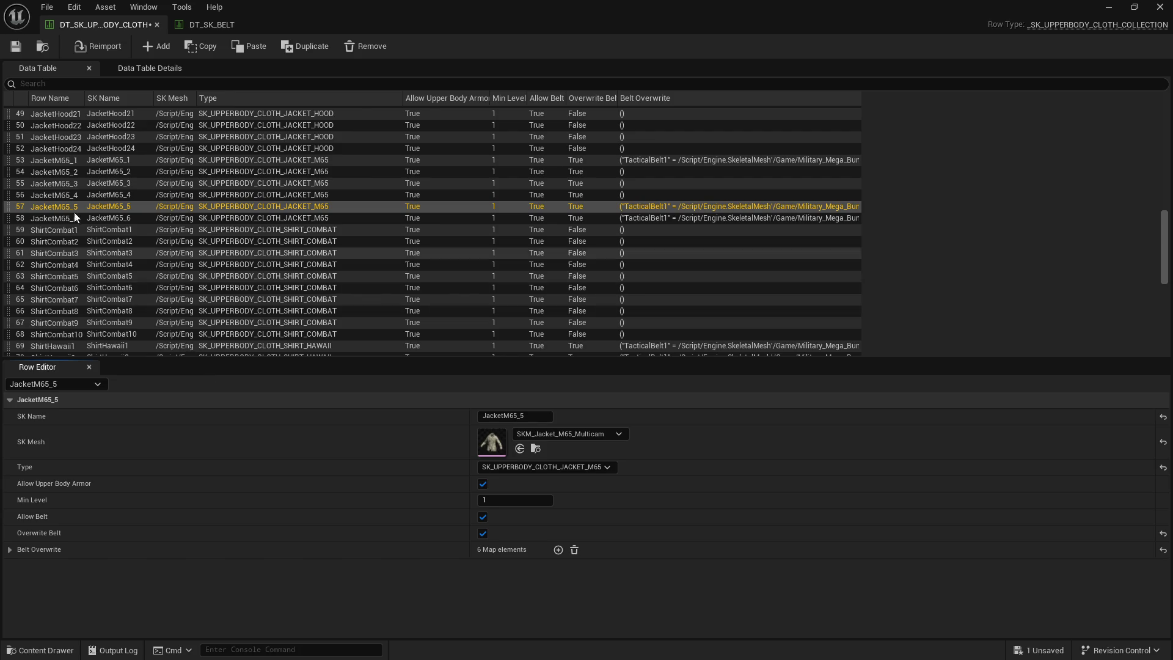
left_click(72, 195)
right_click(46, 548)
left_click(101, 585)
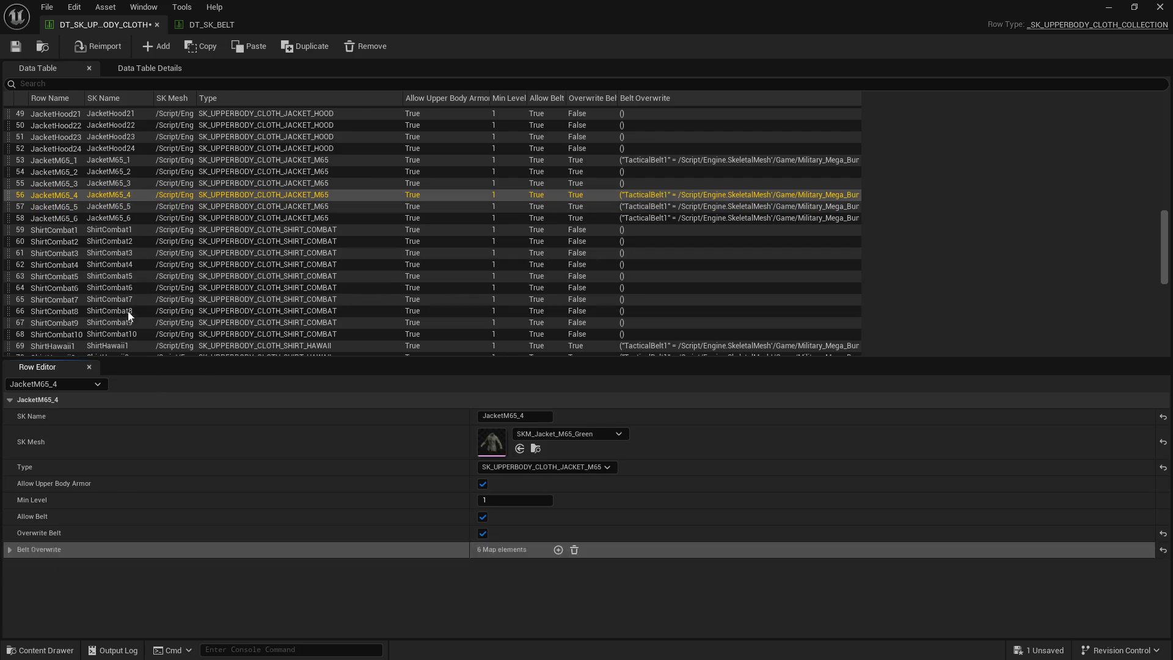
Step: Paste the belt overrides into JacketM65_3 and JacketM65_2, then save the table
left_click(65, 184)
right_click(49, 552)
left_click(104, 593)
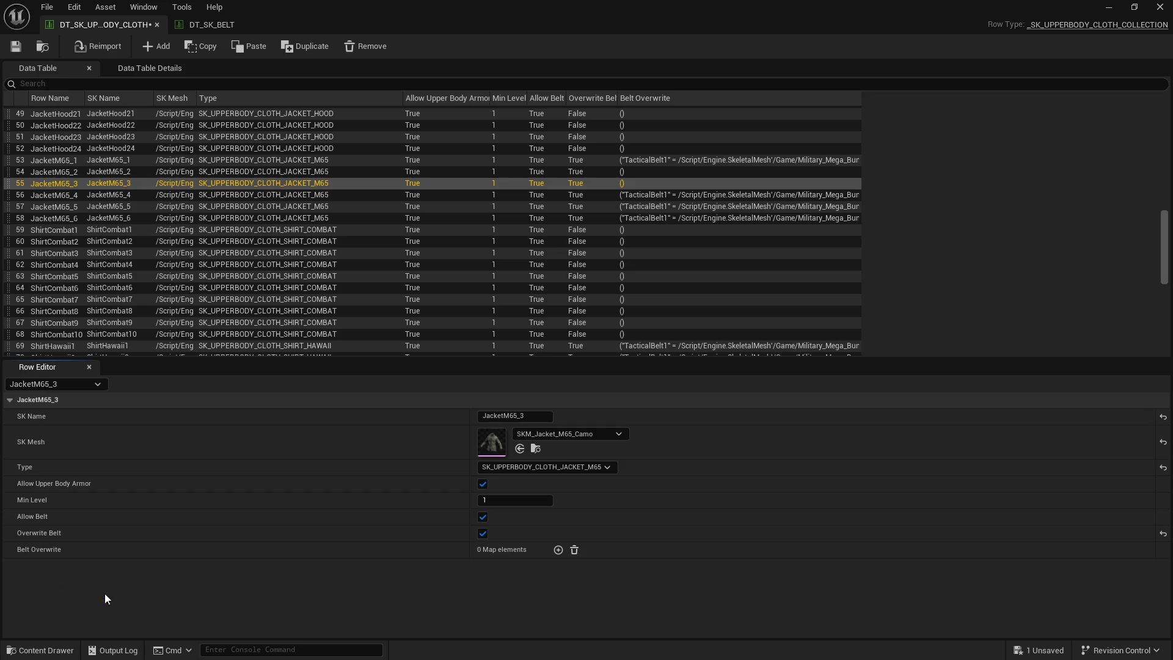
left_click(69, 170)
right_click(53, 550)
left_click(96, 586)
left_click(68, 160)
left_click(16, 48)
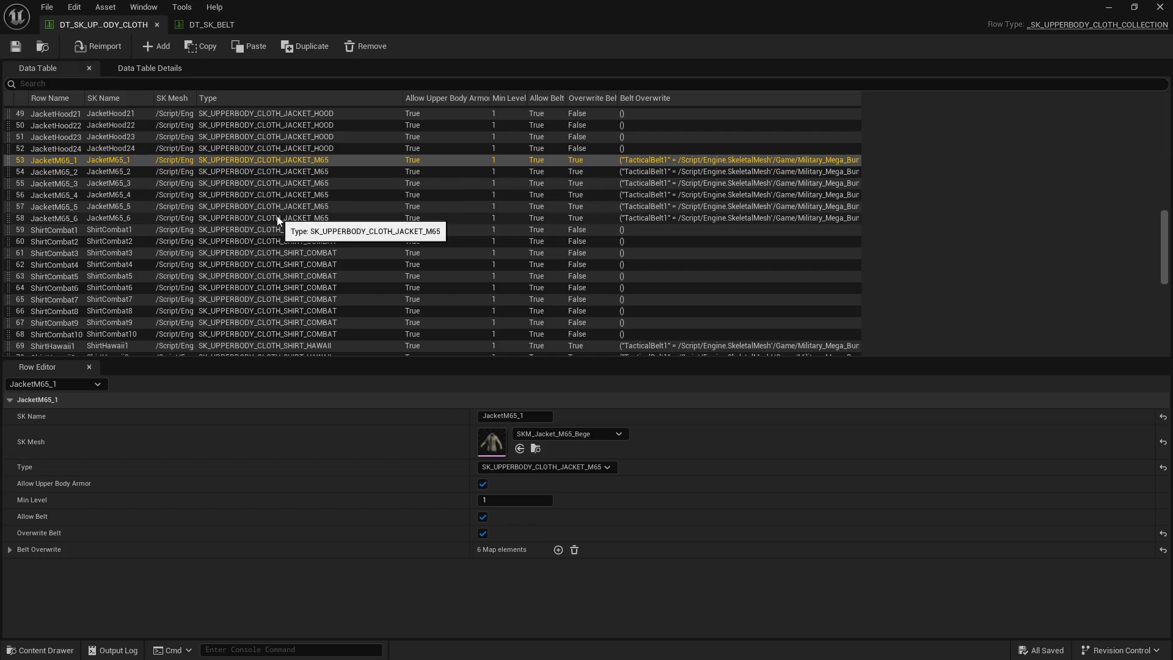
Step: Find the JacketGorka1 row and turn on its Overwrite Belt option
scroll(110, 223, "up", 3)
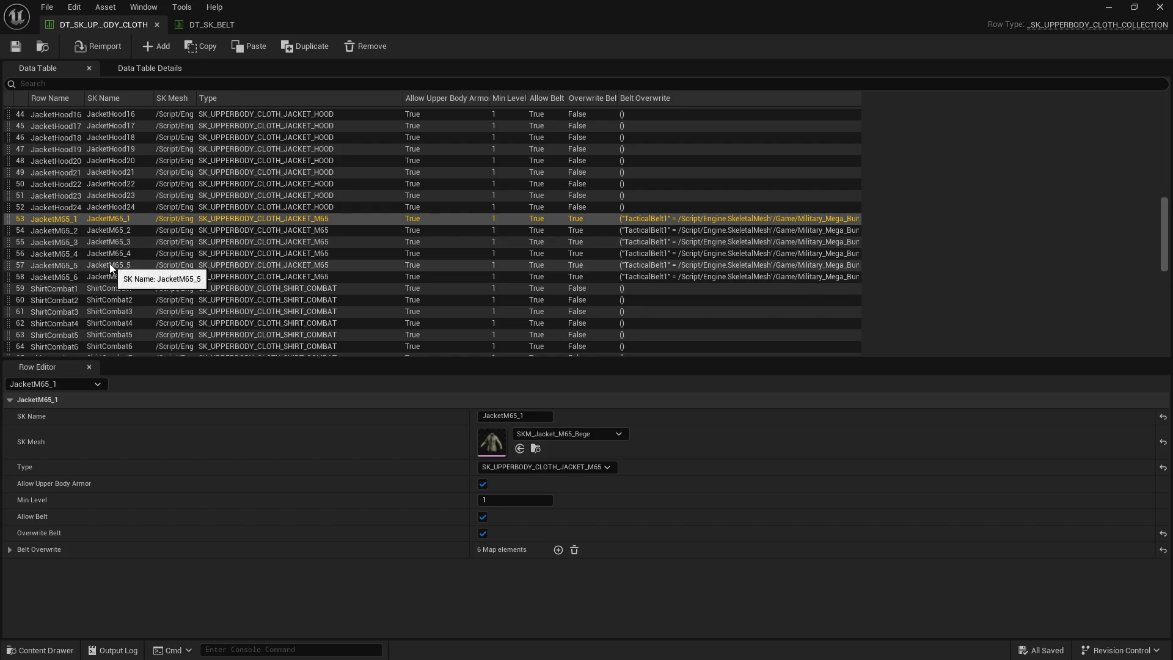
scroll(166, 268, "down", 1)
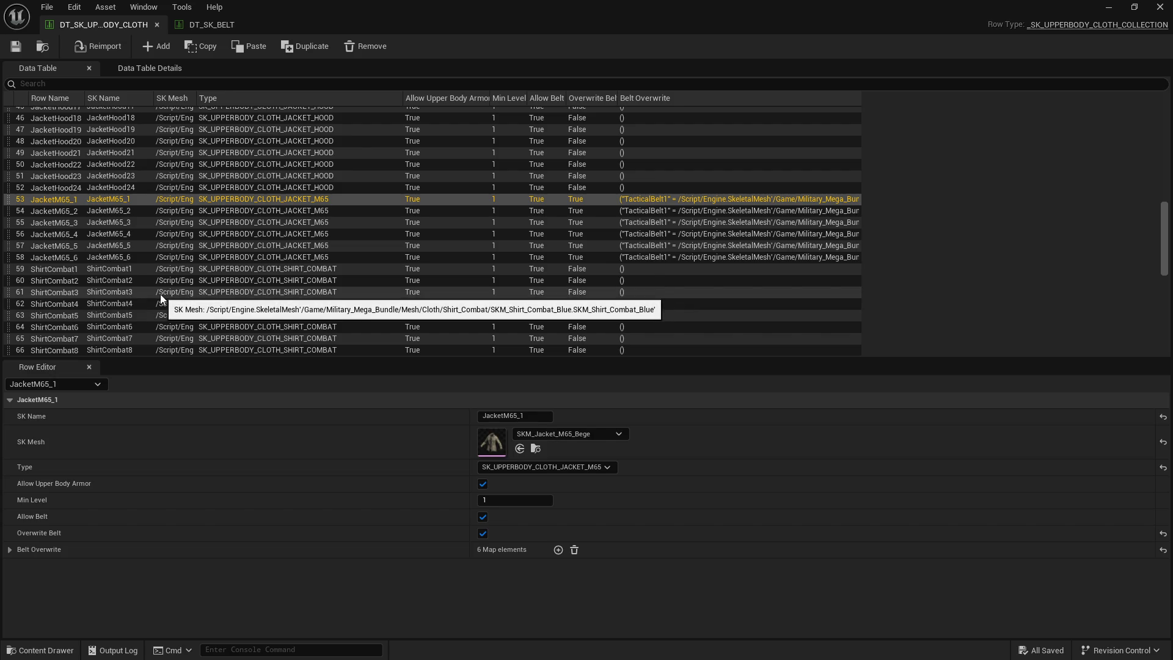
scroll(104, 305, "down", 2)
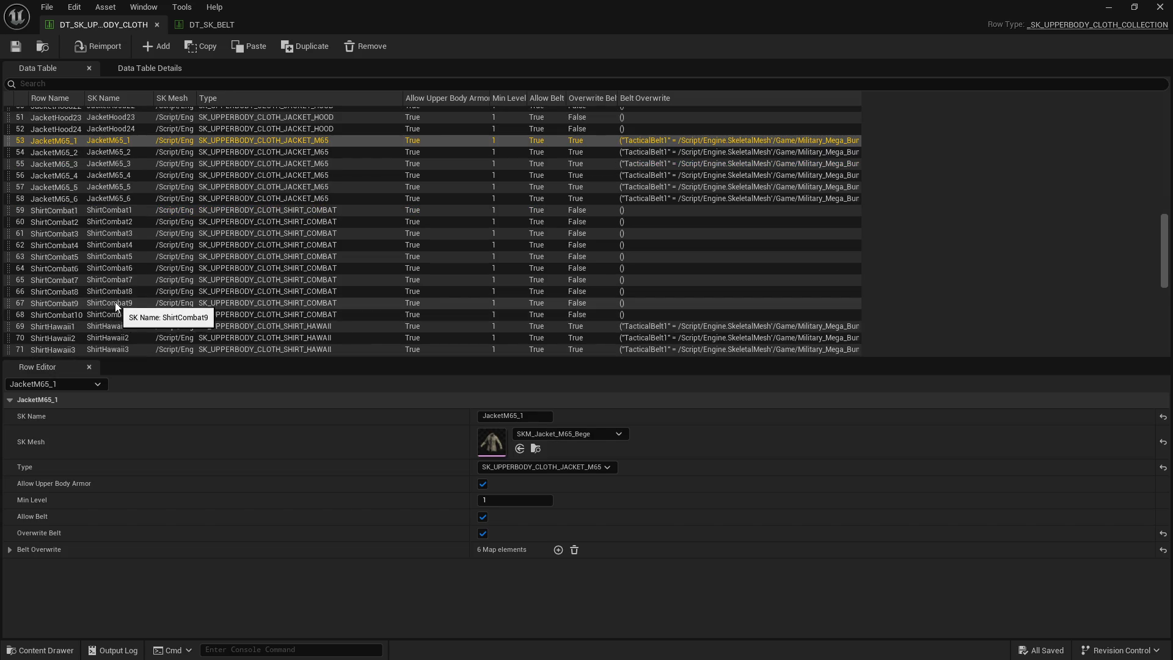
scroll(92, 290, "up", 7)
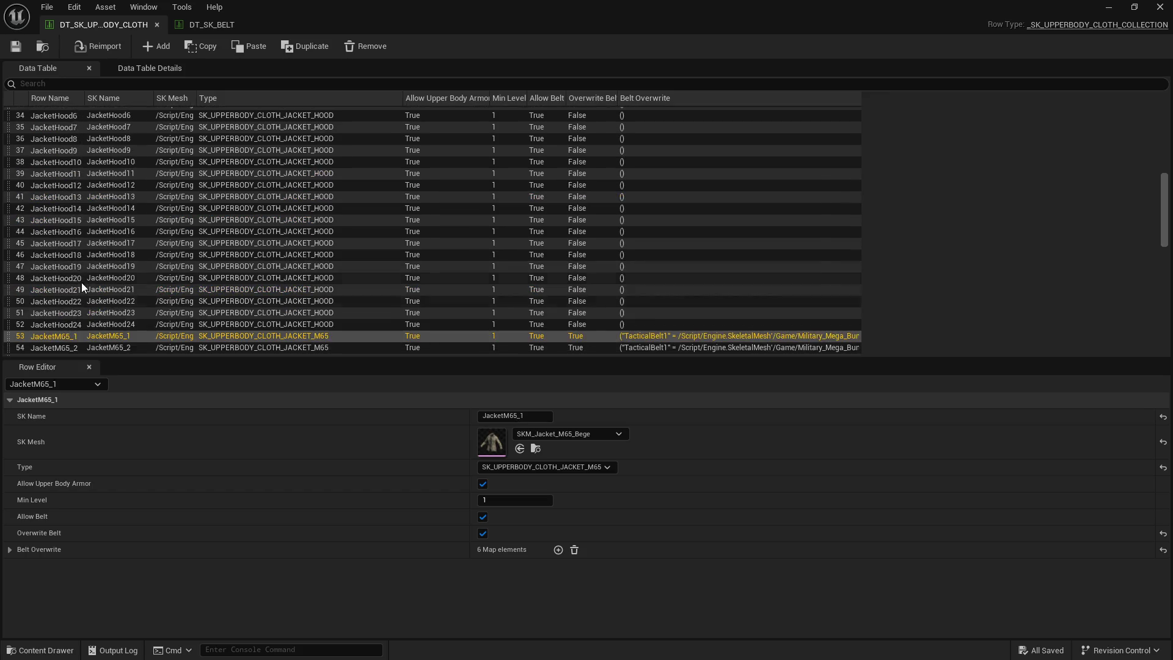
scroll(80, 282, "up", 5)
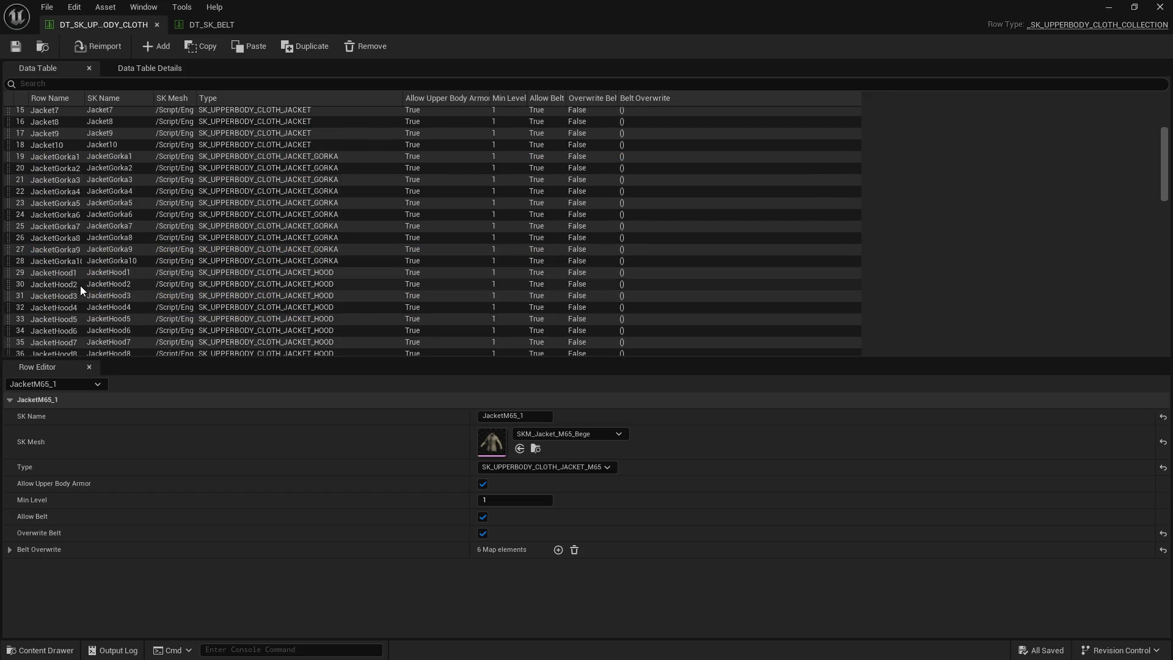
left_click(75, 158)
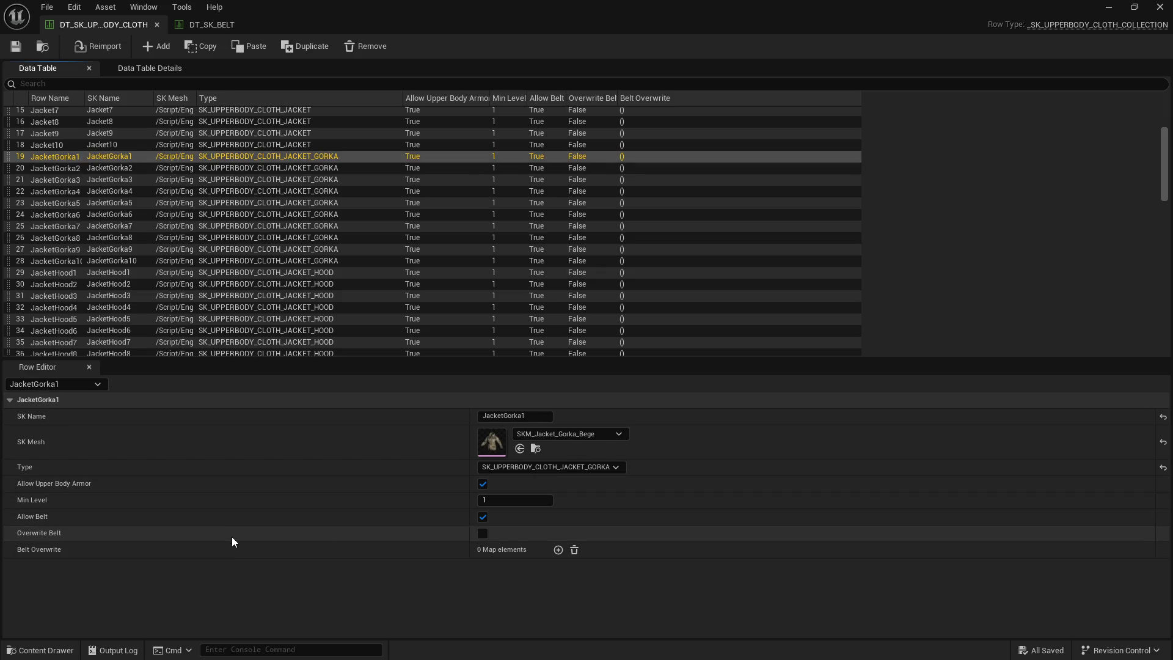
left_click(483, 535)
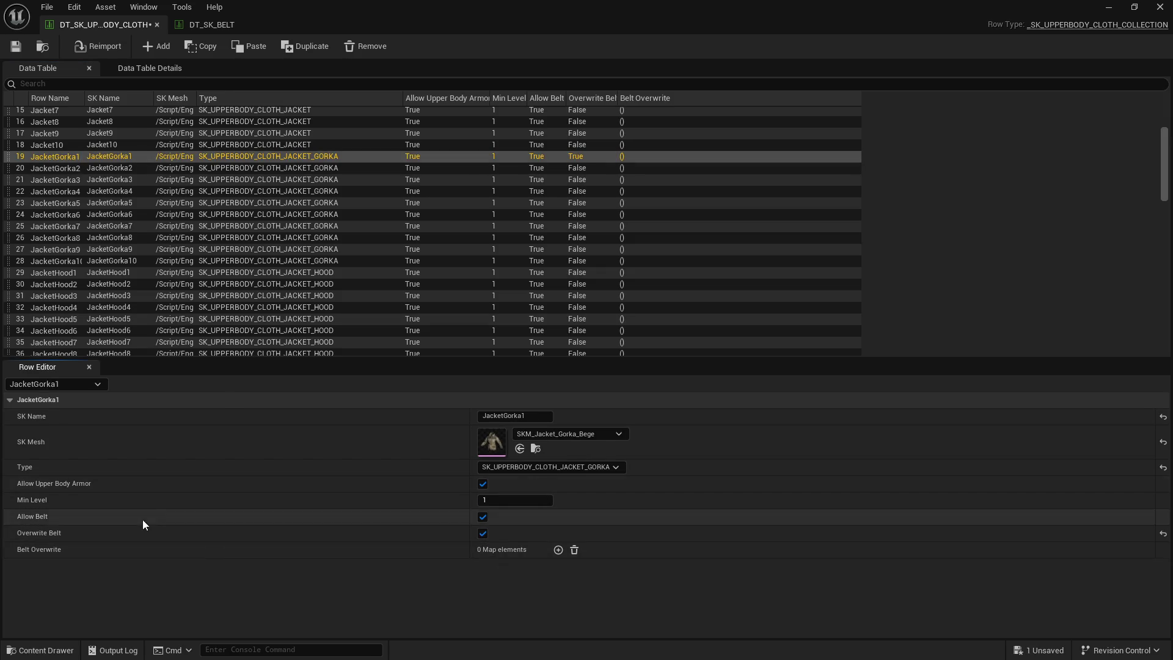
Step: Paste the six copied TacticalBelt overrides into JacketGorka1's Belt Overwrite
right_click(47, 552)
left_click(126, 592)
left_click(10, 549)
scroll(86, 550, "down", 3)
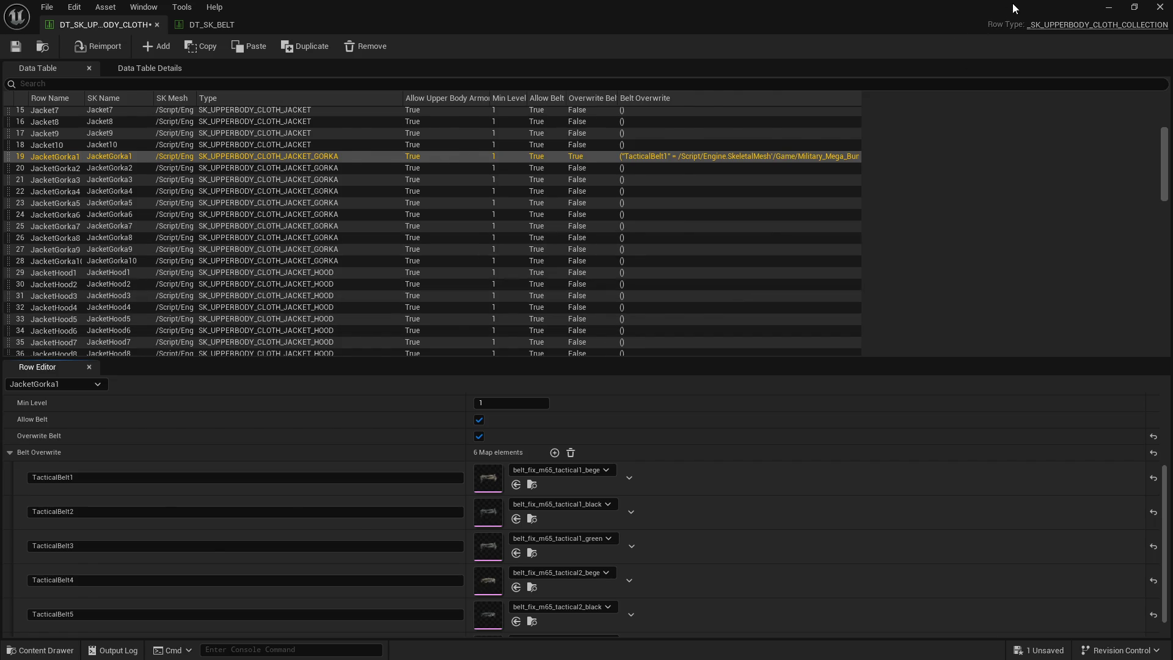
left_click_drag(1013, 3, 991, 21)
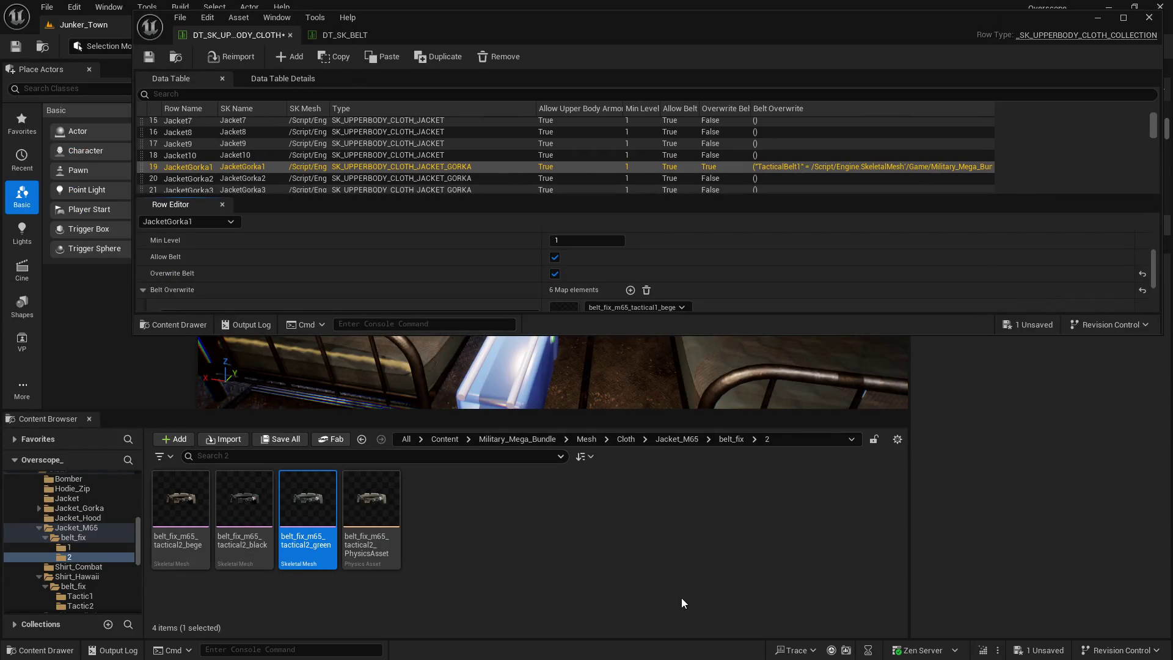
Step: Search the Cloth assets for 'gorka' and open the folder holding the gorka tactical1 belts
left_click(625, 439)
type("orka")
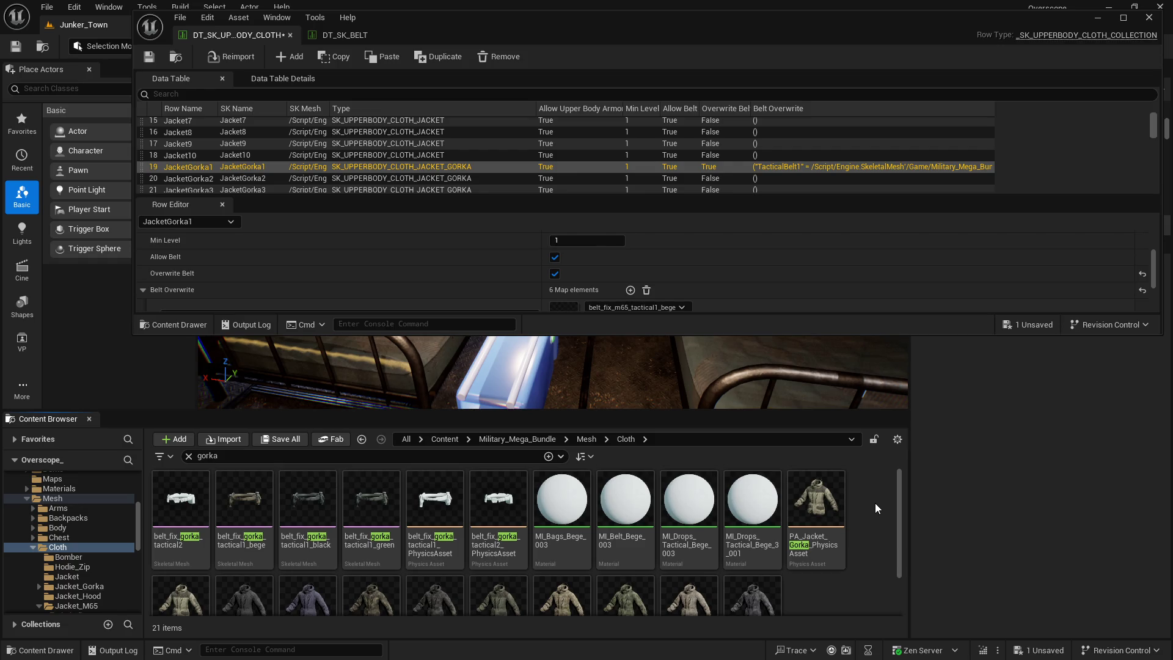
right_click(252, 510)
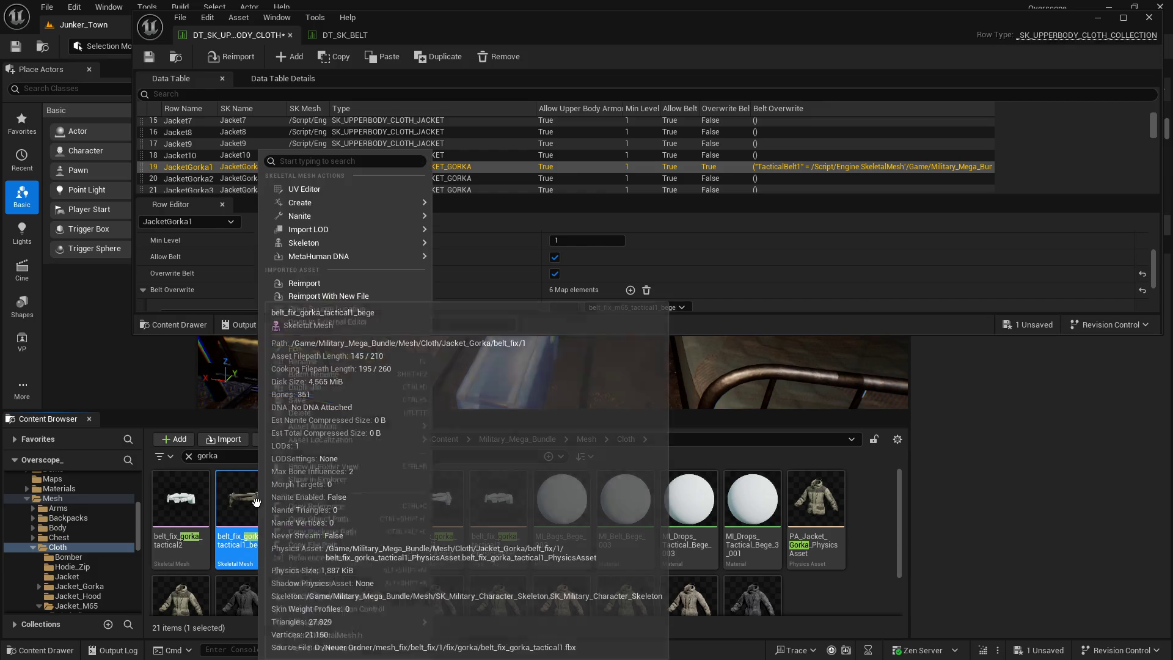
left_click(324, 466)
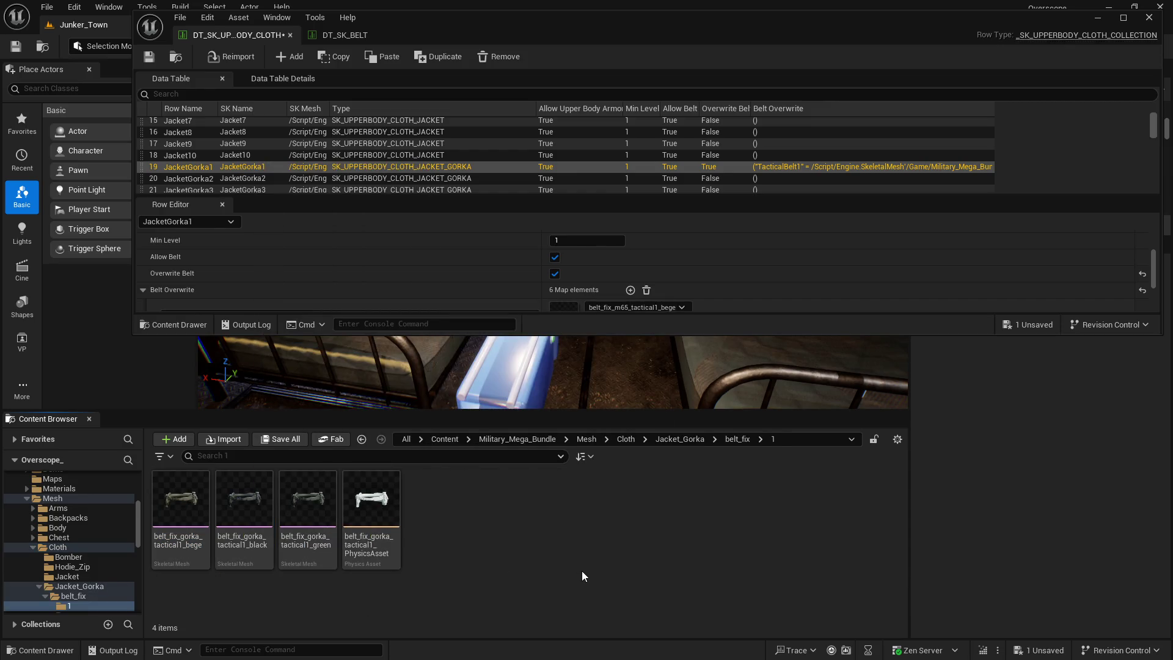
scroll(464, 276, "down", 3)
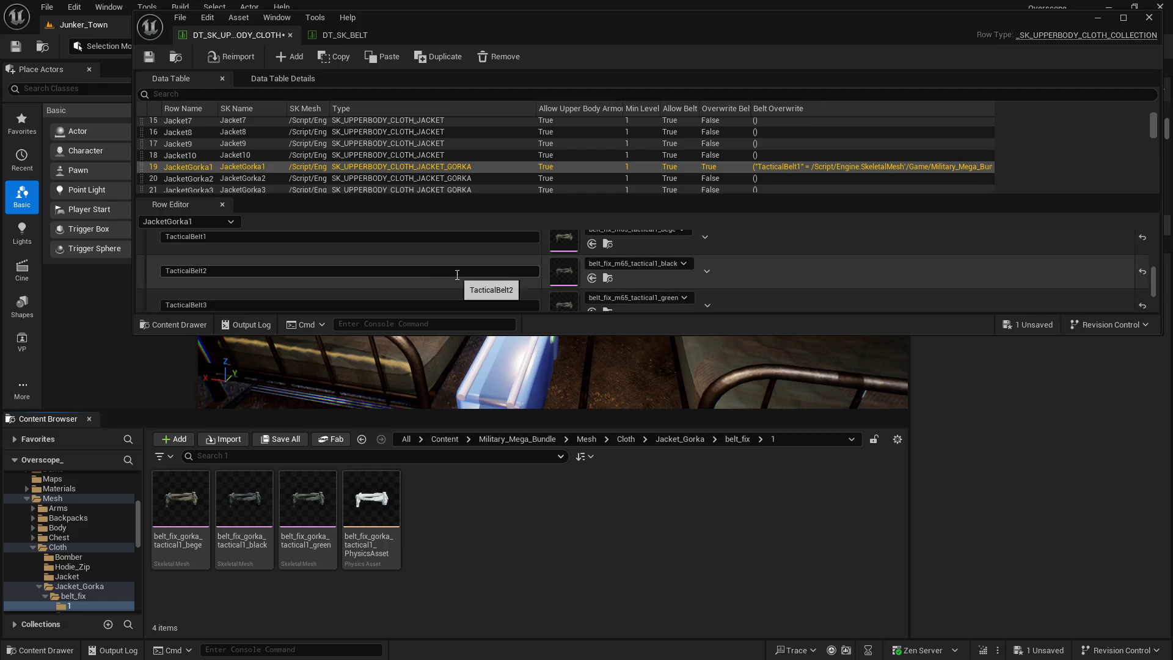
Step: Assign the gorka tactical1 bege, black and green belts to TacticalBelt1–3
left_click(181, 498)
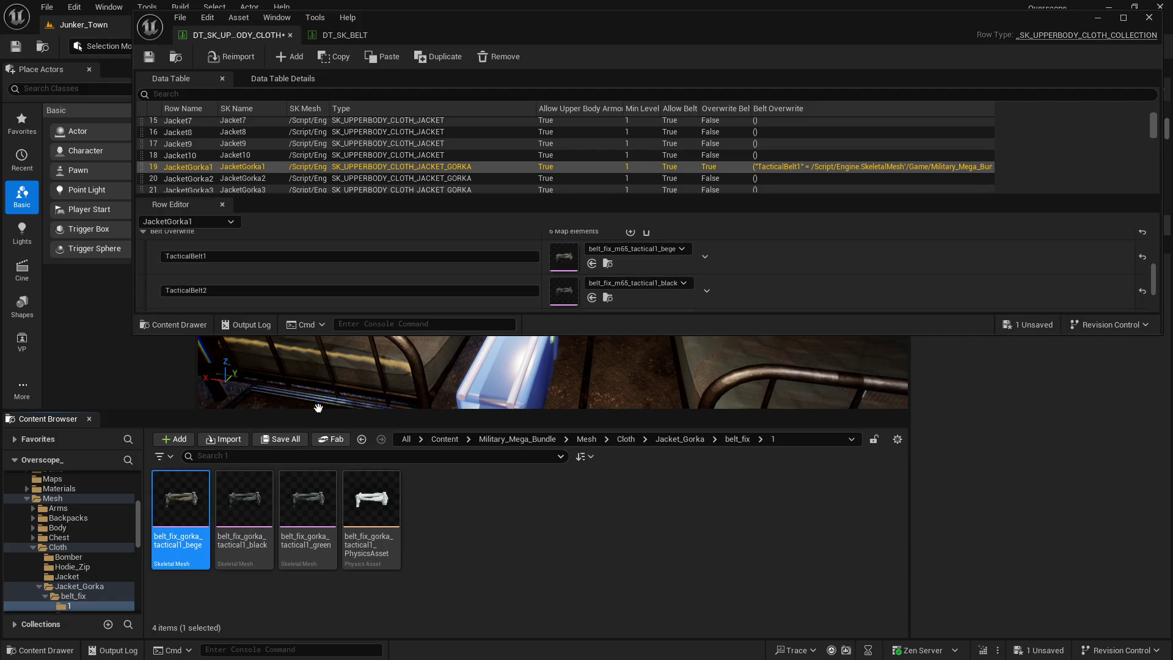
scroll(559, 287, "up", 1)
left_click(591, 283)
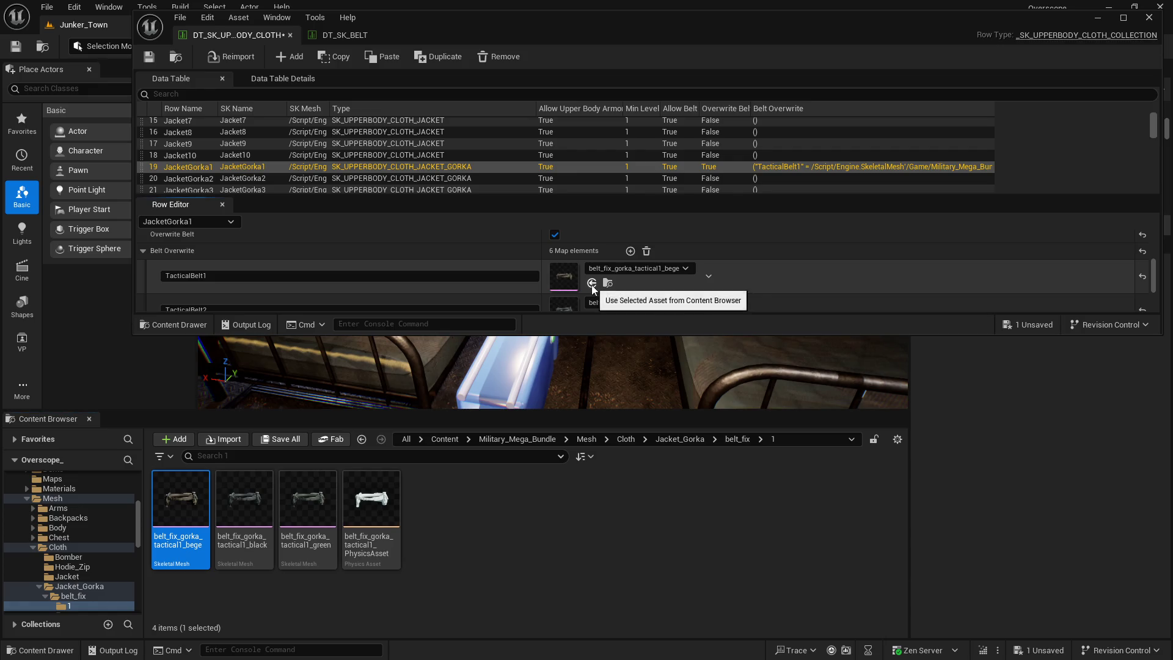
scroll(542, 290, "down", 1)
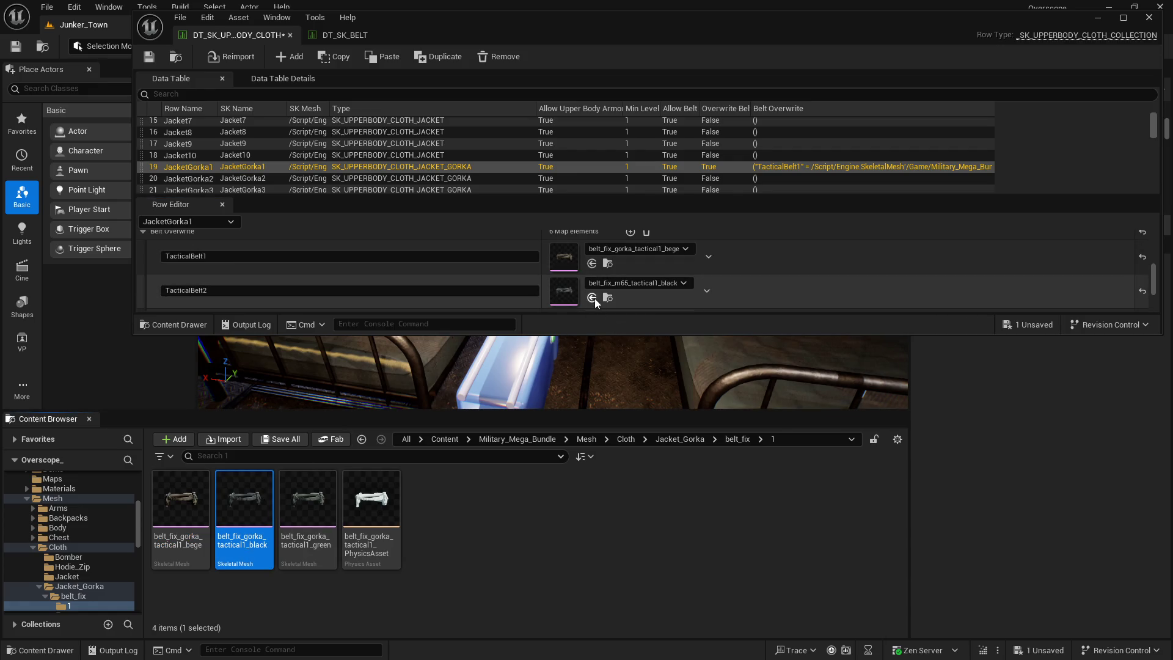
left_click(592, 298)
left_click(306, 501)
scroll(532, 289, "down", 2)
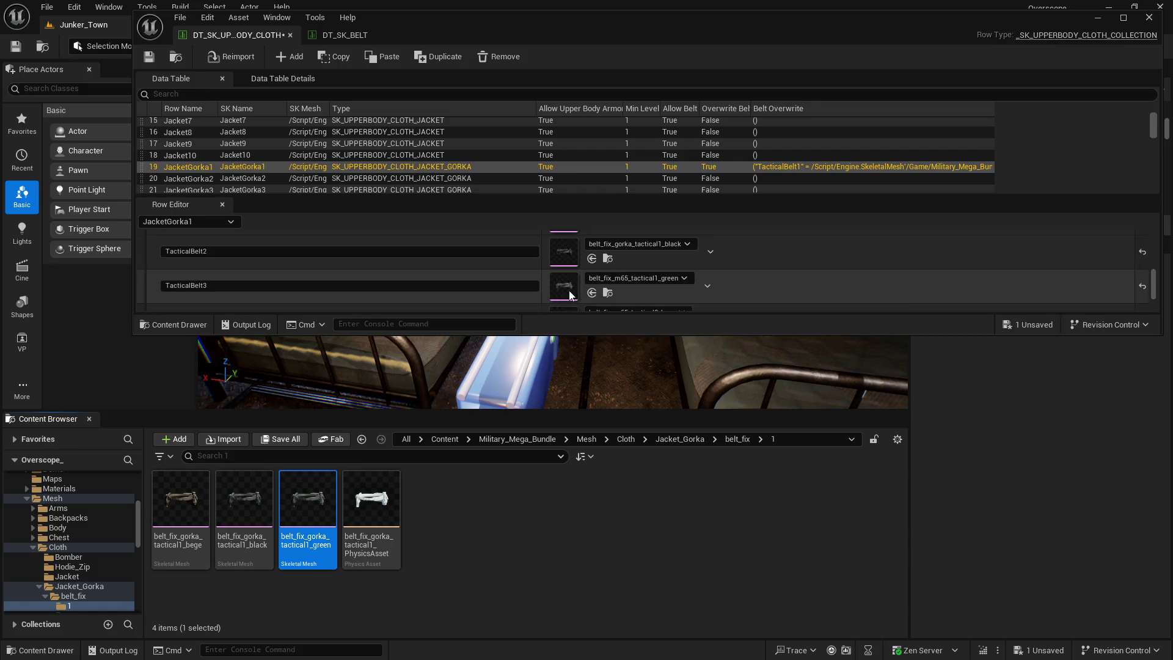
left_click(591, 293)
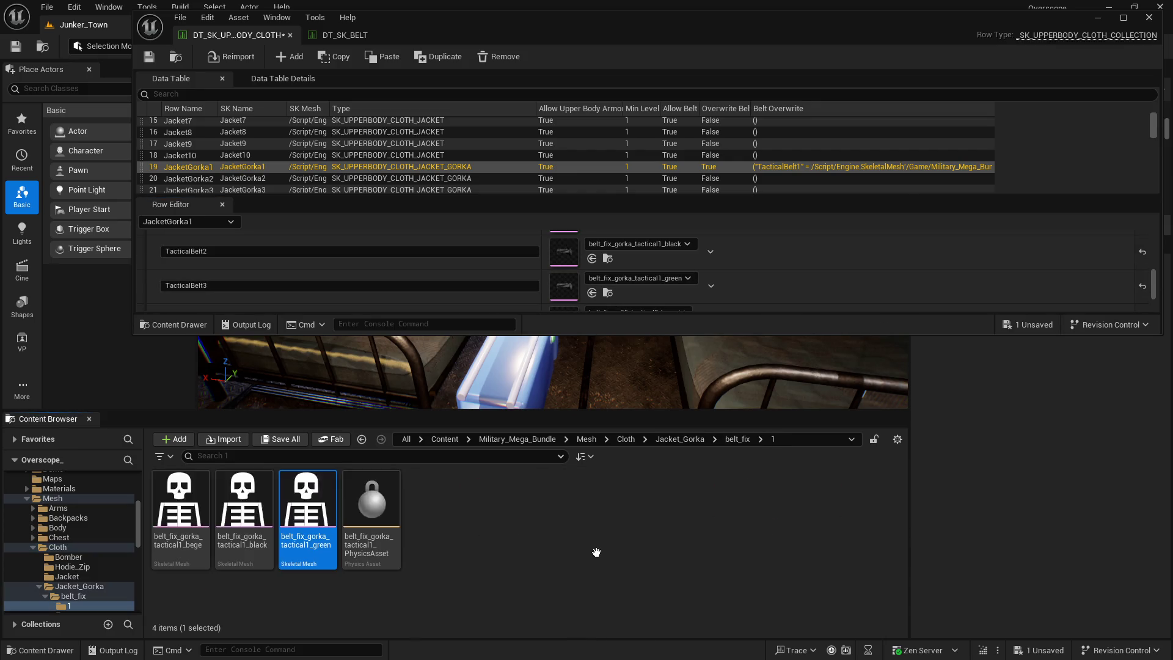
Step: Open the gorka belt_fix/2 folder and save all modified content, including the cloth table
left_click(735, 440)
double_click(244, 498)
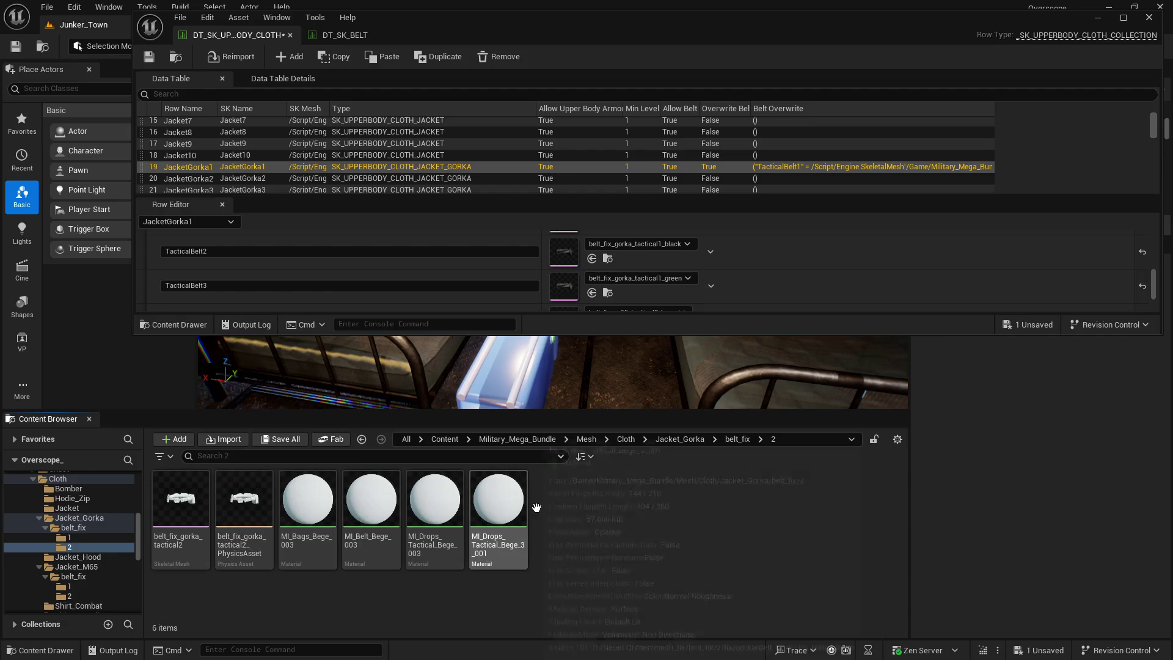
left_click(283, 440)
left_click(675, 477)
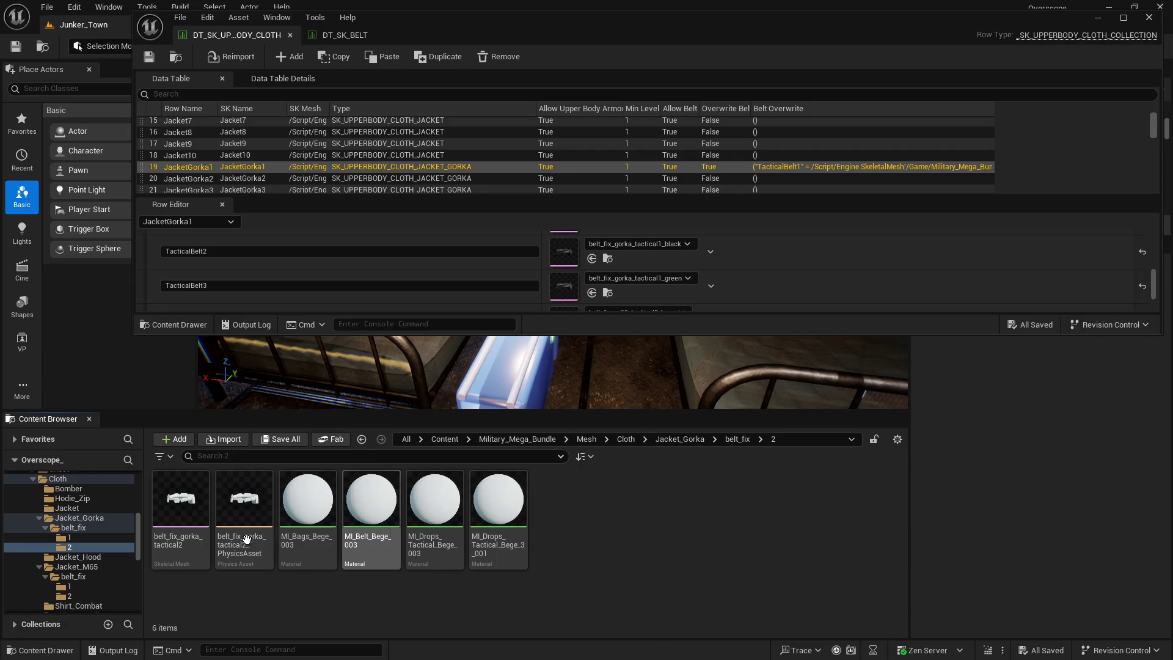
Step: Rename the tactical2 belt mesh to belt_fix_gorka_tactical2_bege
left_click(189, 500)
right_click(190, 499)
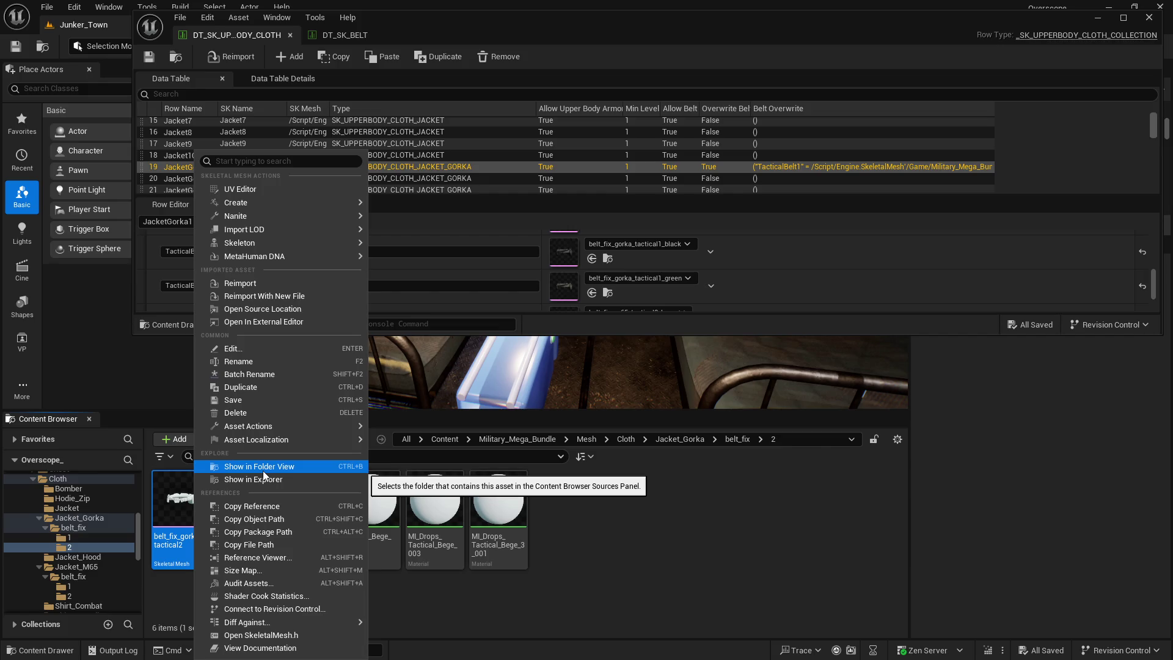
left_click(252, 365)
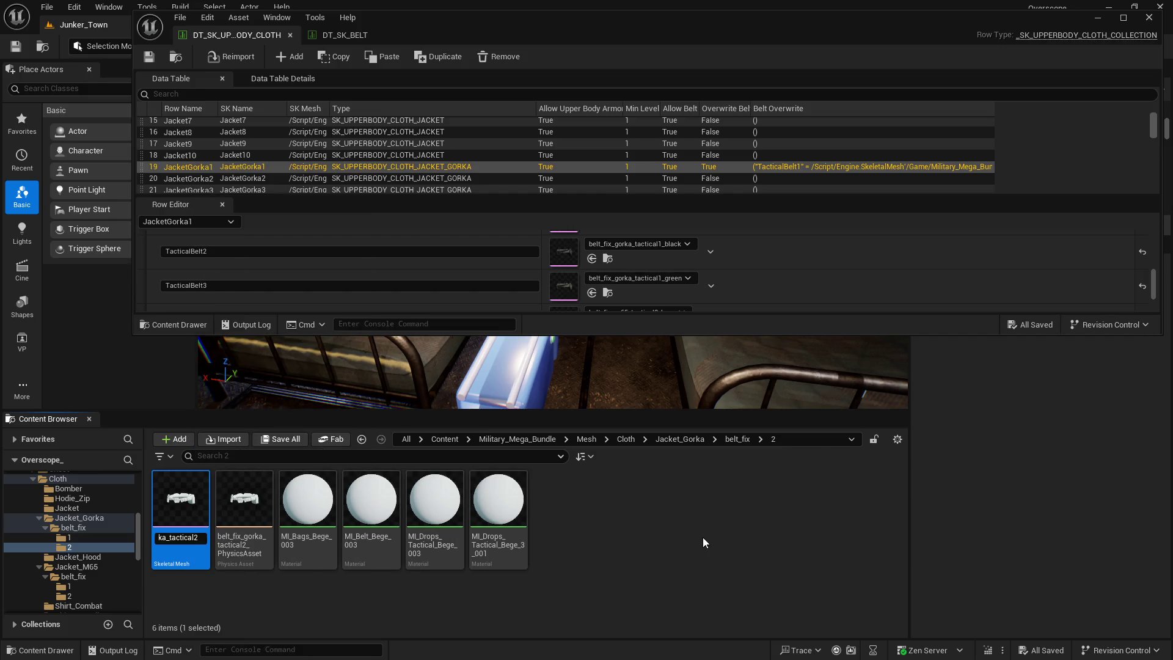
type("ege")
key("Return")
Step: Duplicate the bege mesh and rename the copy belt_fix_gorka_tactical2_black
left_click(176, 498)
key("ctrl+c")
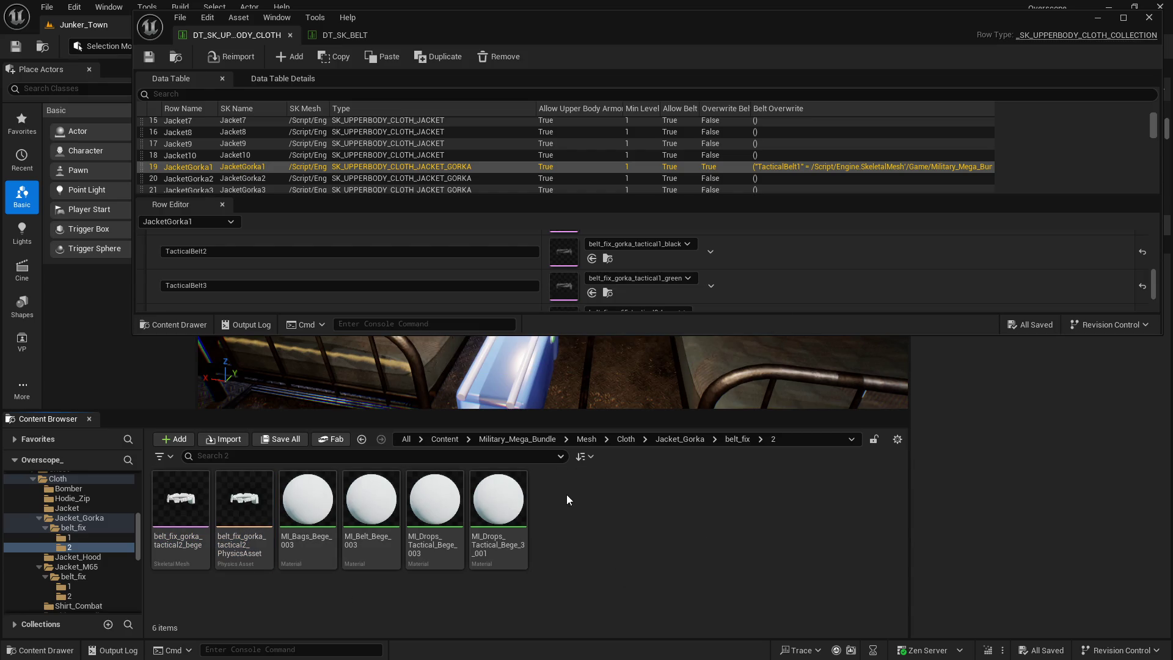
key("ctrl+v")
right_click(566, 494)
left_click(639, 362)
key("BackSpace")
key("BackSpace")
key("BackSpace")
type("lack")
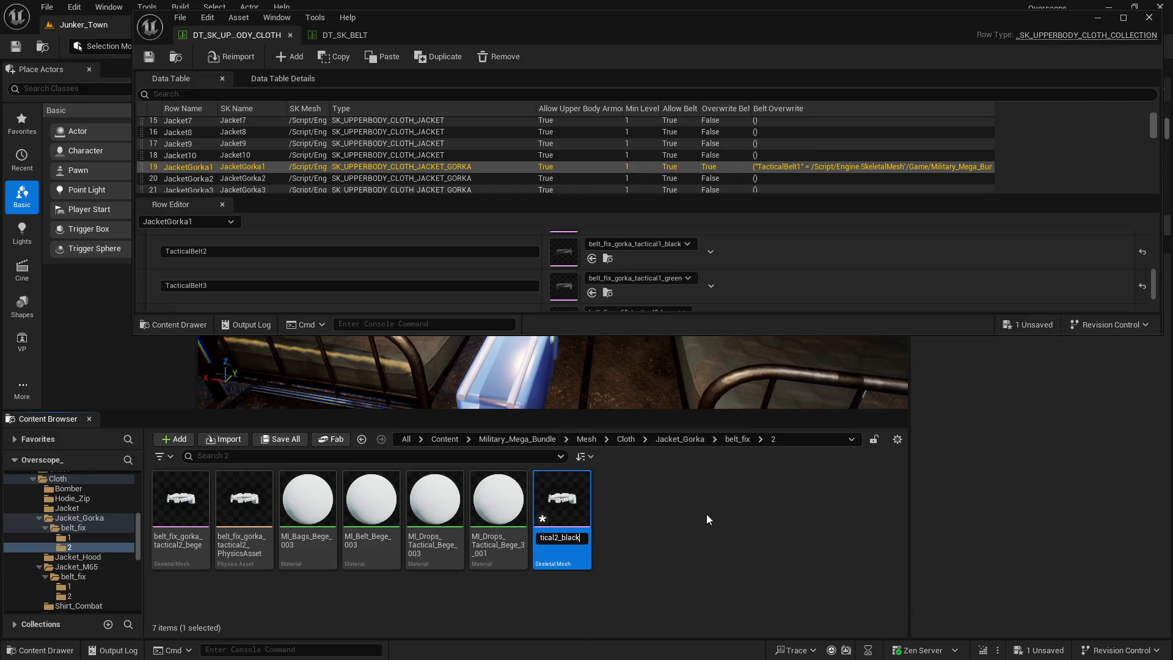
key("Return")
Step: Duplicate the black mesh and rename the copy belt_fix_gorka_tactical2_green
key("ctrl+c")
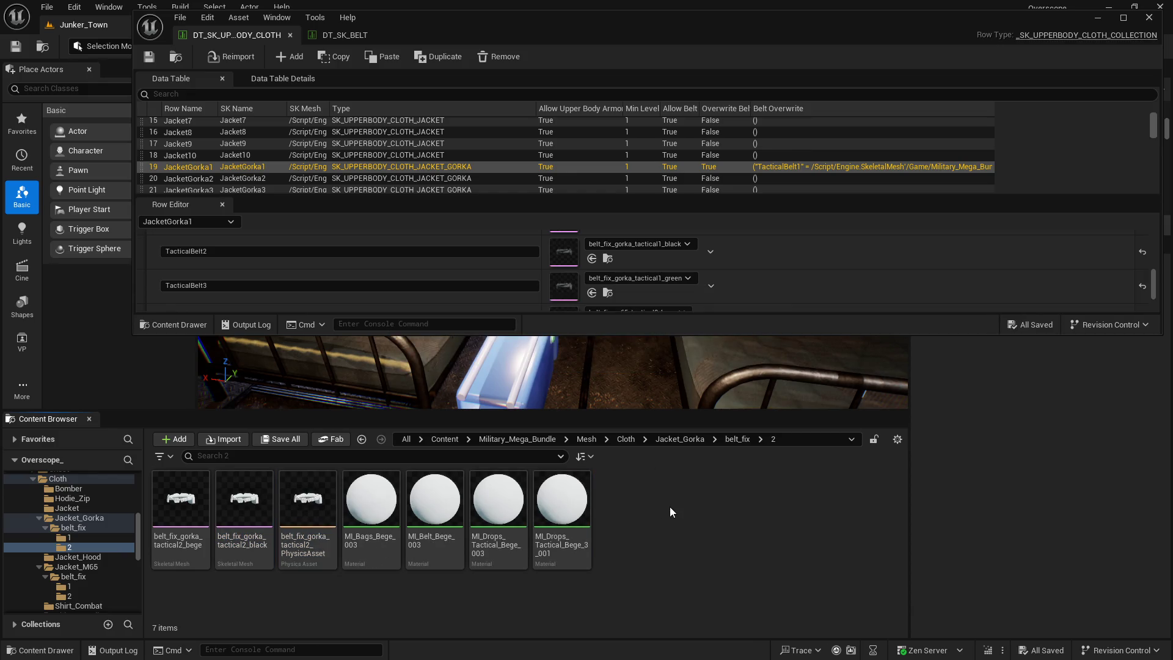
key("ctrl+v")
right_click(635, 507)
left_click(706, 363)
key("BackSpace")
key("BackSpace")
key("BackSpace")
type("green")
key("Return")
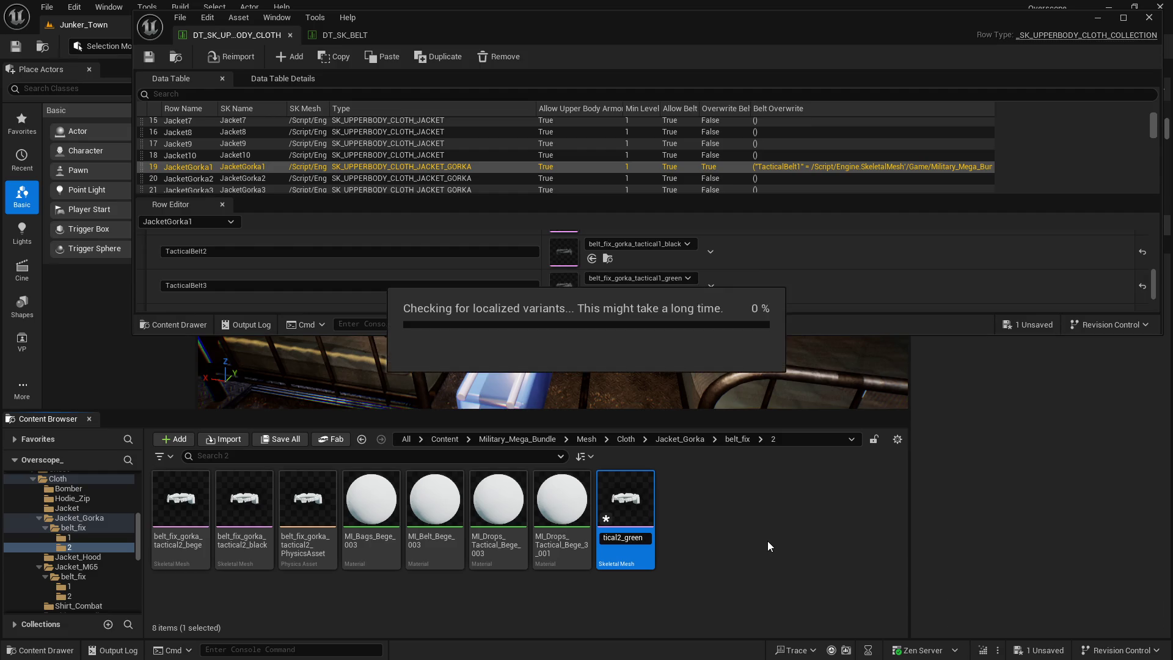
scroll(827, 288, "down", 2)
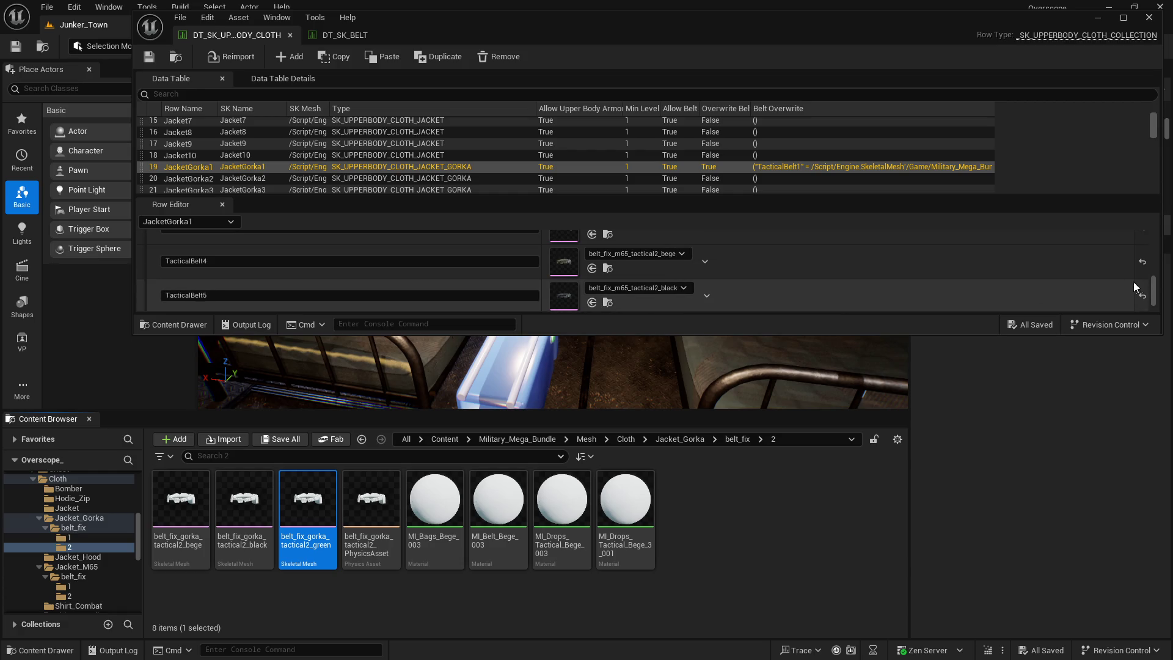
Step: Assign the gorka tactical2 bege, black and green belts to TacticalBelt4–6
left_click_drag(674, 334, 679, 410)
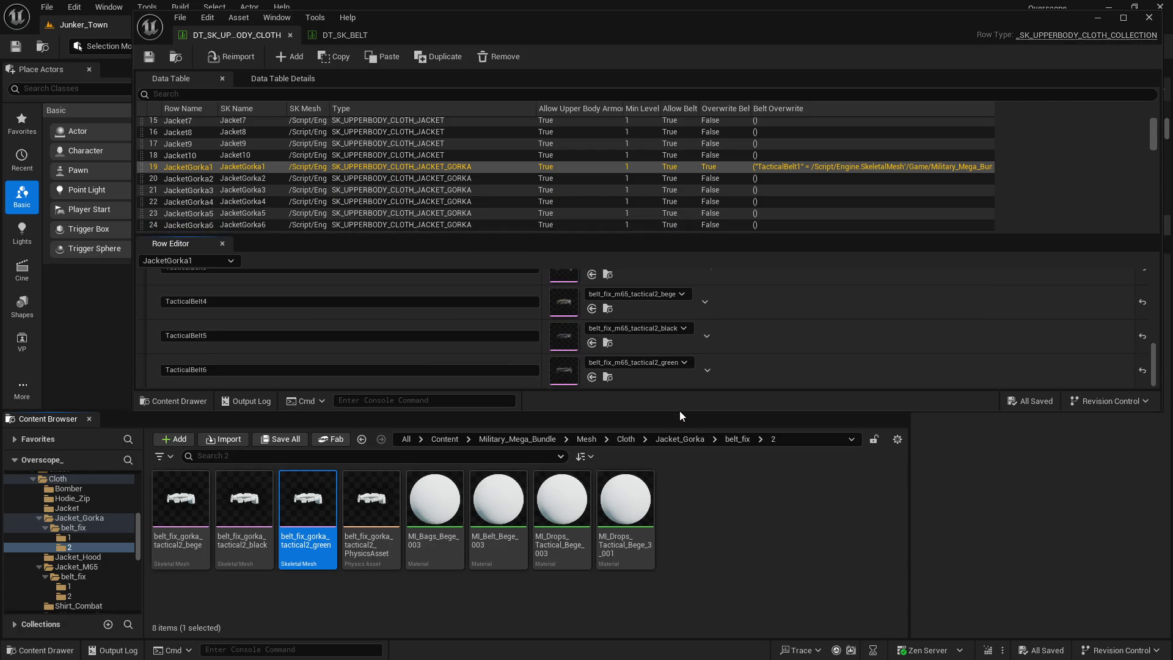
left_click(181, 497)
left_click(591, 308)
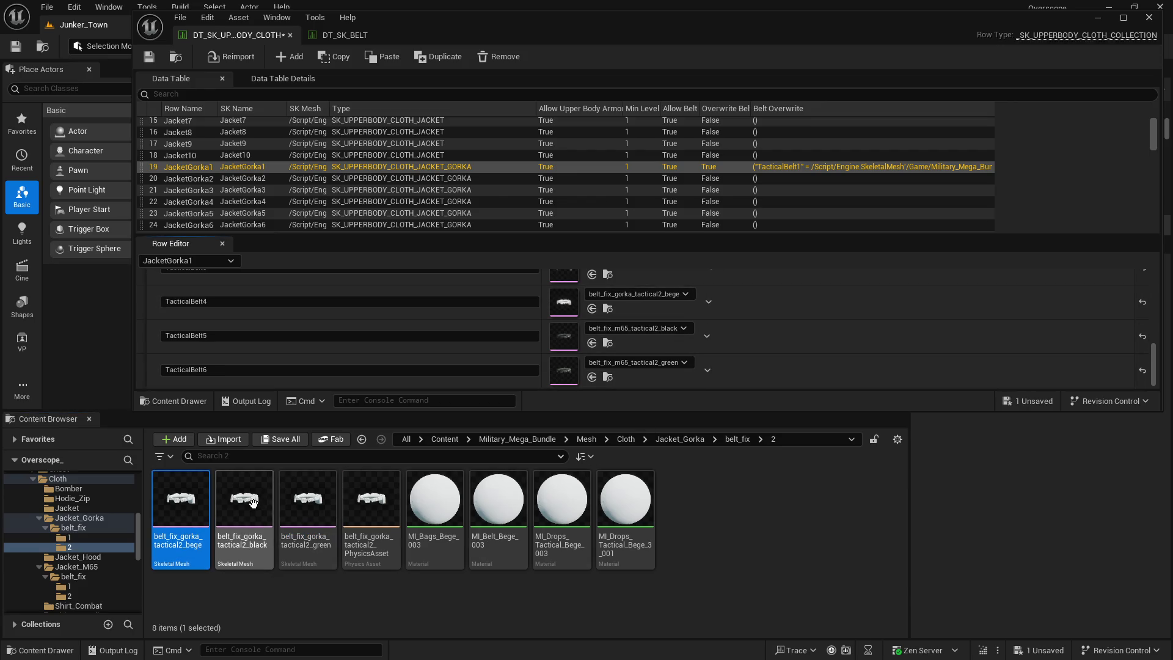
left_click(244, 497)
left_click(591, 343)
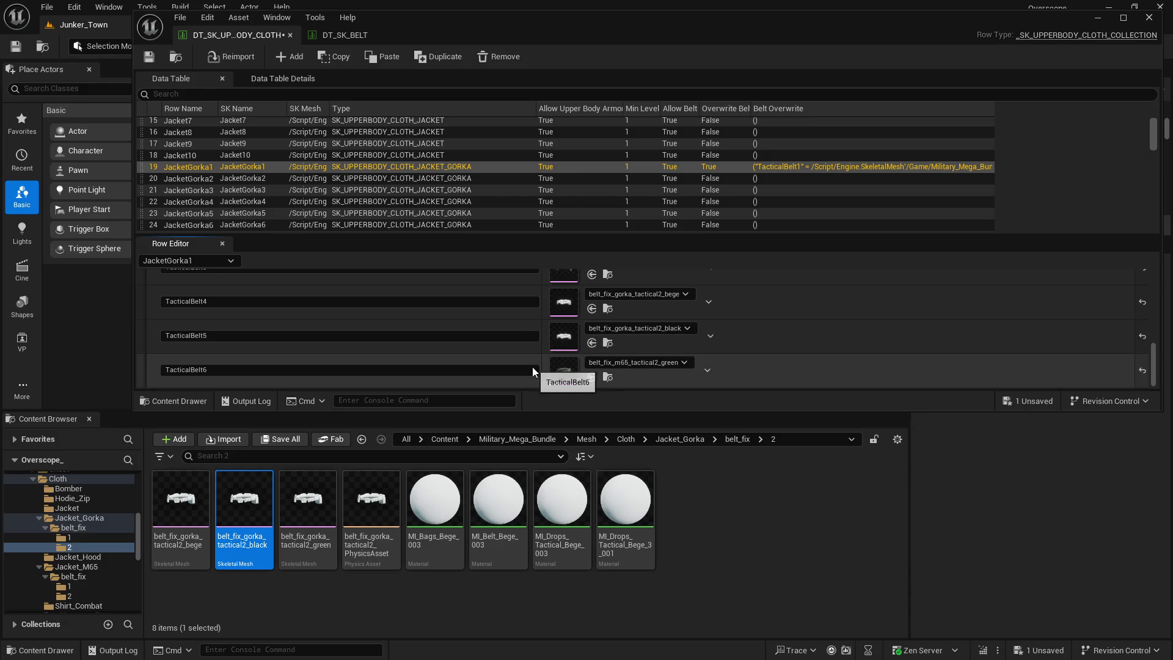
left_click(323, 498)
left_click(591, 376)
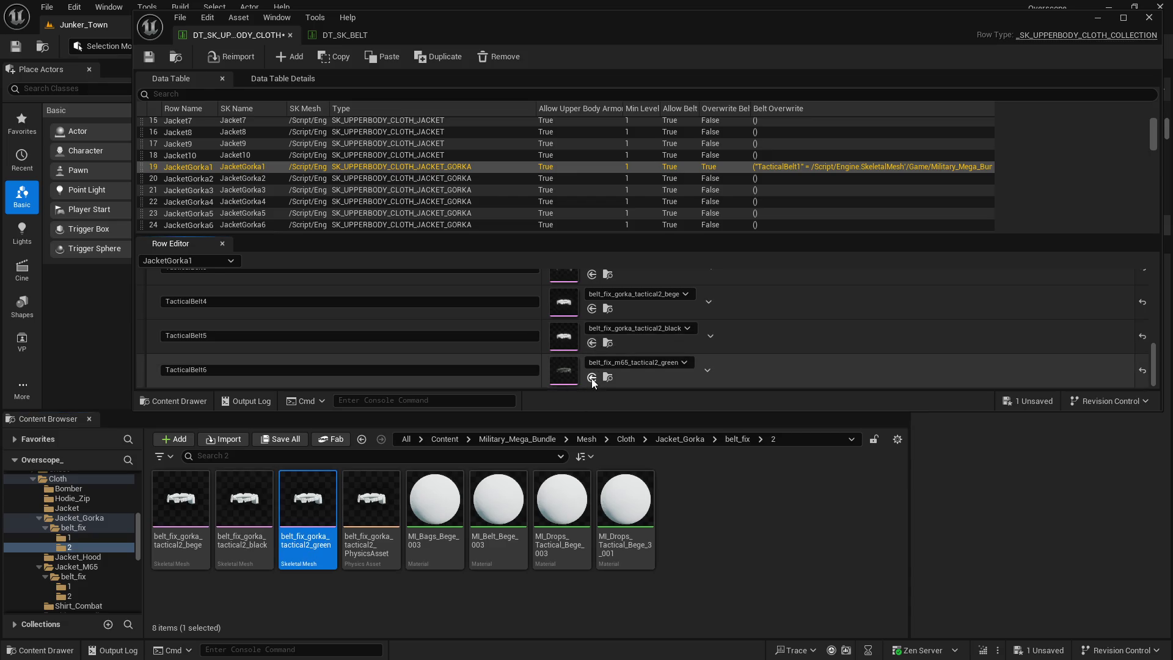
Step: Save all modified content, including the cloth table
left_click(275, 440)
left_click(611, 474)
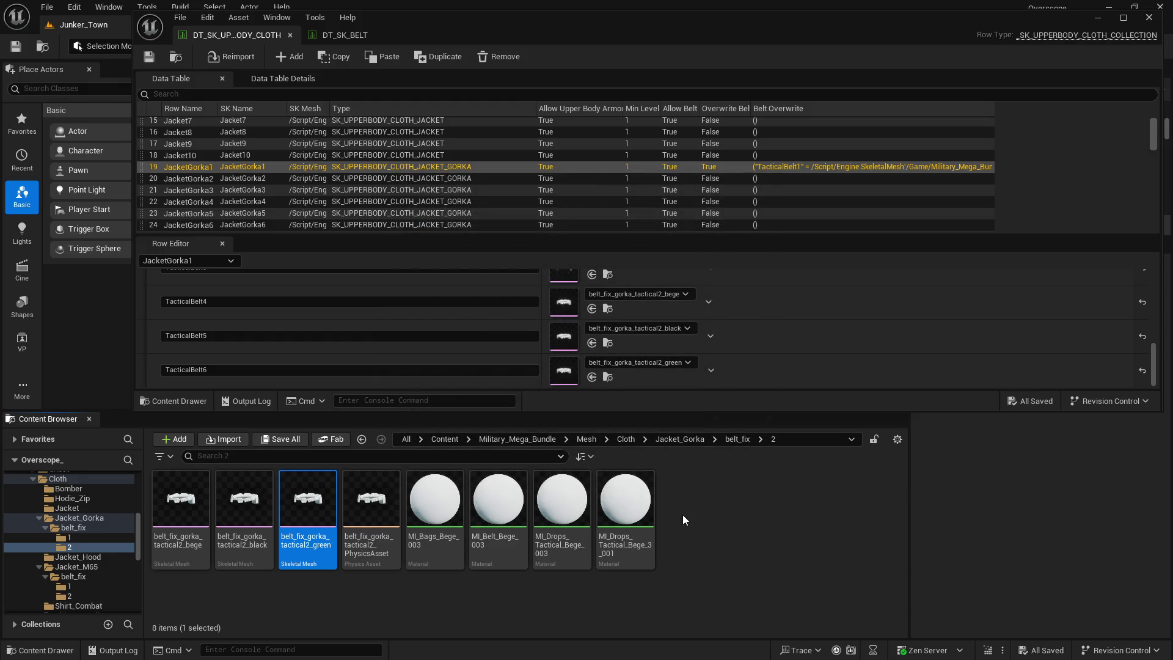
left_click(1123, 17)
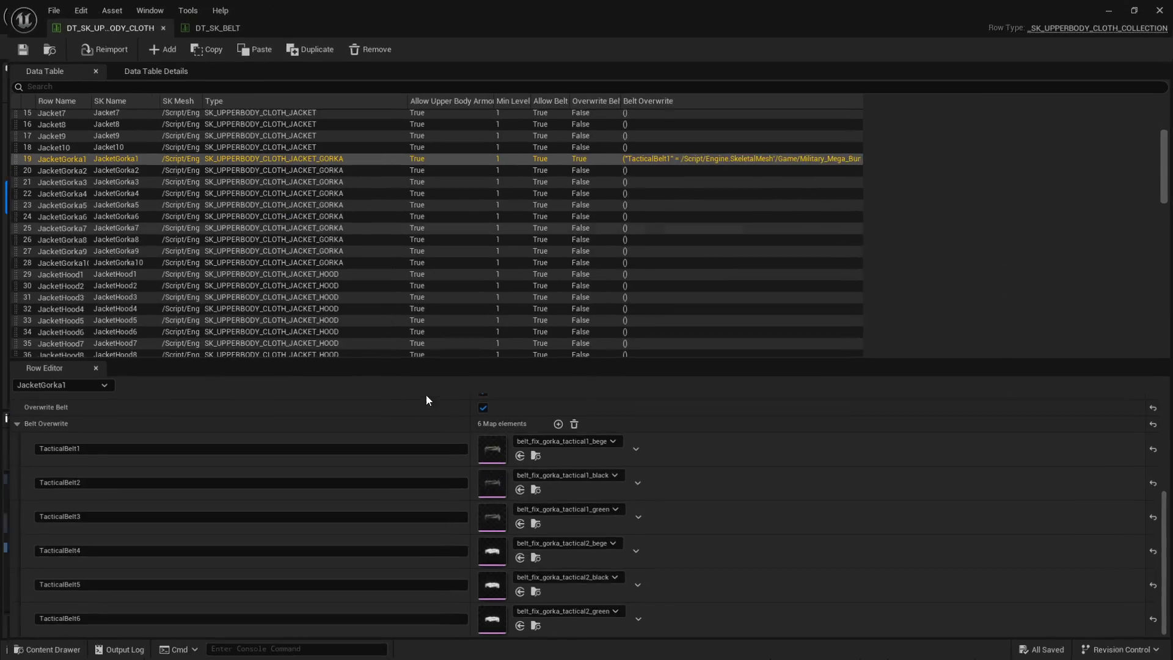
Step: Copy JacketGorka1's six-entry TacticalBelt1 Belt Overwrite map
scroll(92, 427, "up", 2)
left_click(12, 460)
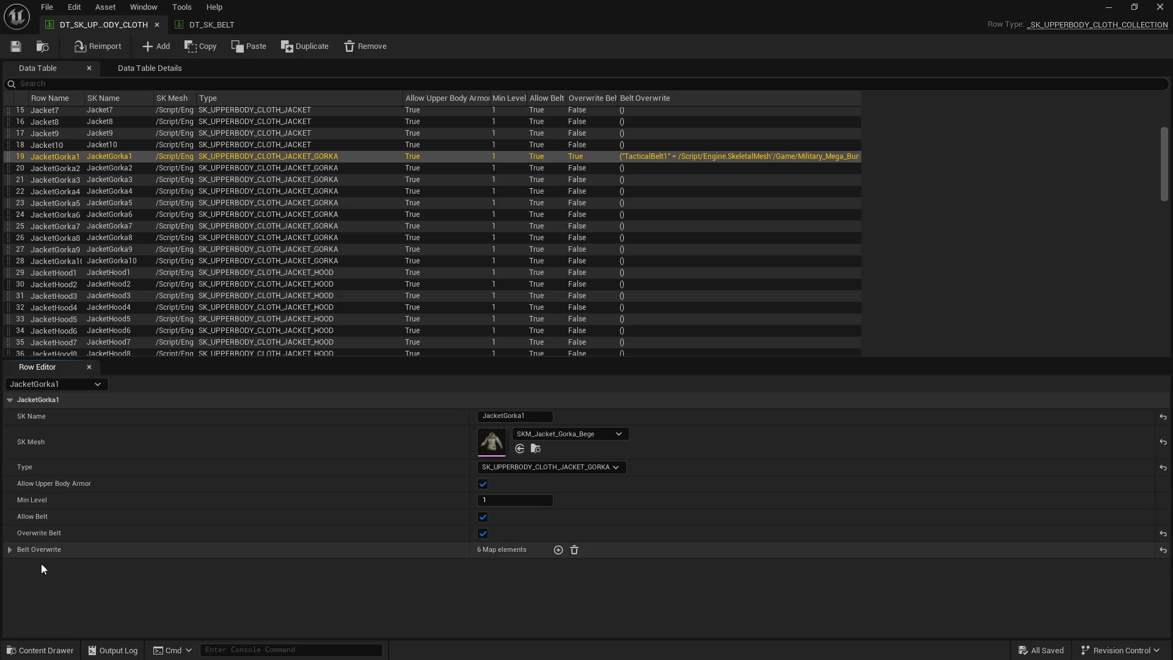
right_click(48, 549)
left_click(99, 499)
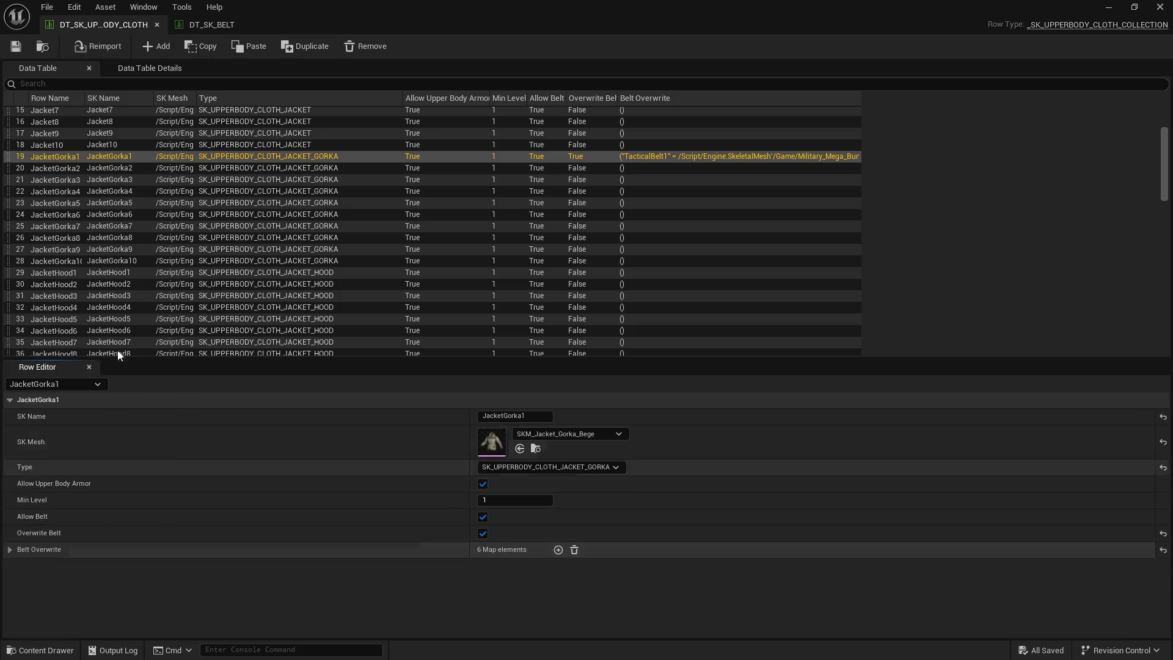
Step: Paste the Belt Overwrite map into JacketGorka10, 9, 8, 7 and 6
left_click_drag(84, 97, 98, 97)
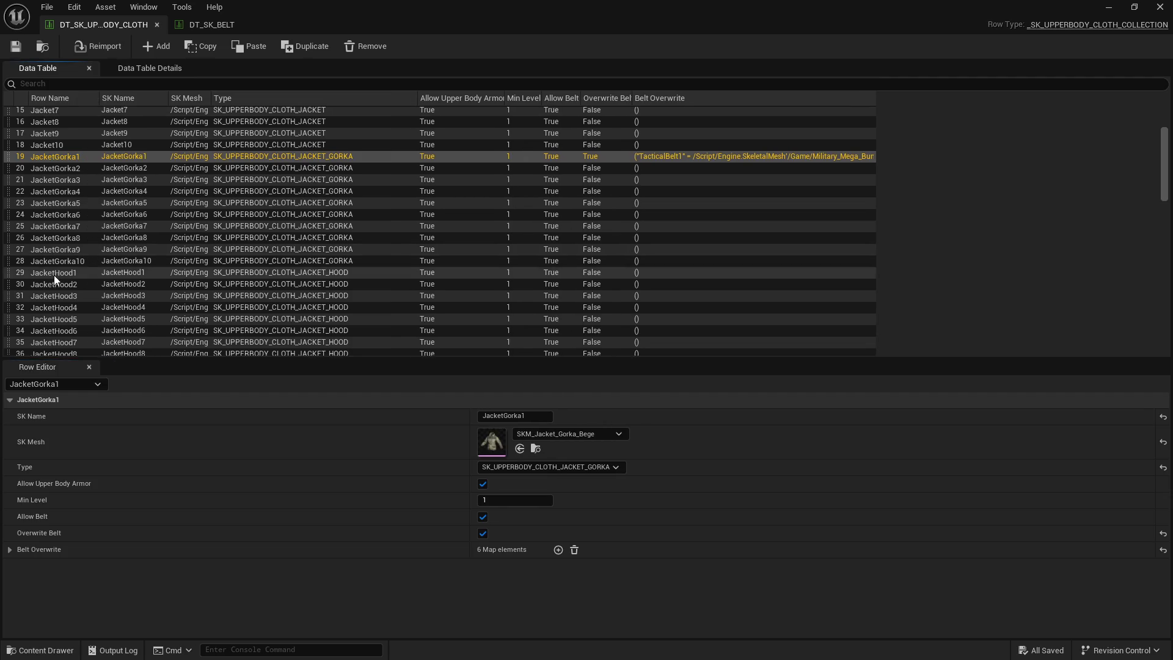
left_click(53, 261)
right_click(43, 551)
left_click(76, 591)
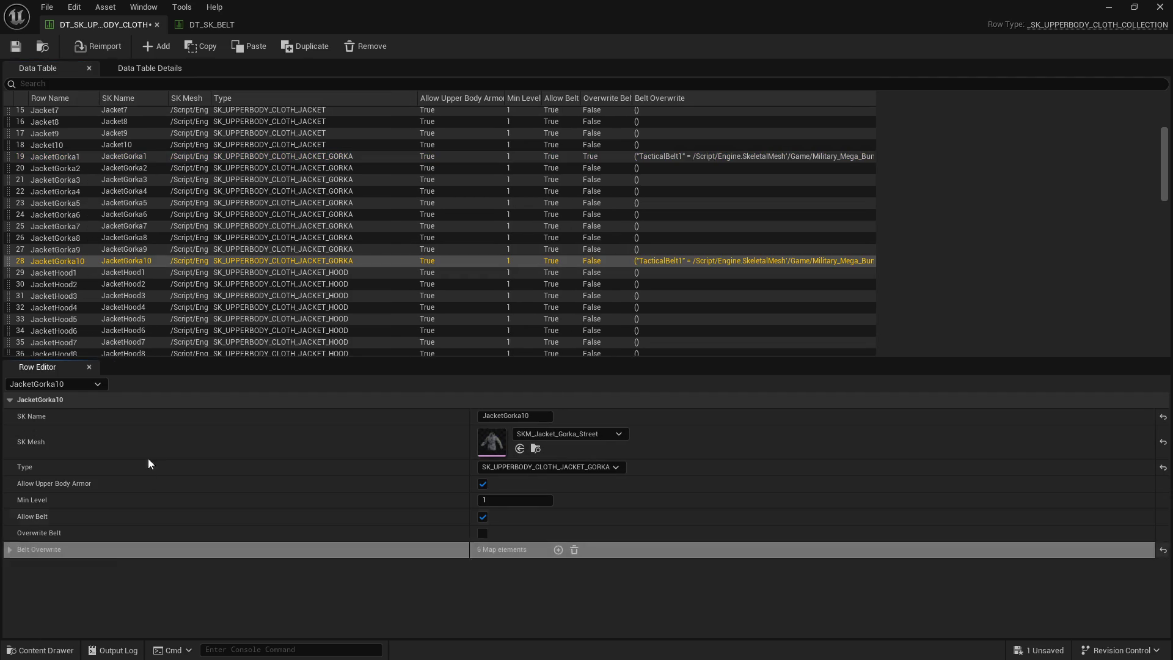
left_click(57, 249)
right_click(38, 552)
left_click(79, 589)
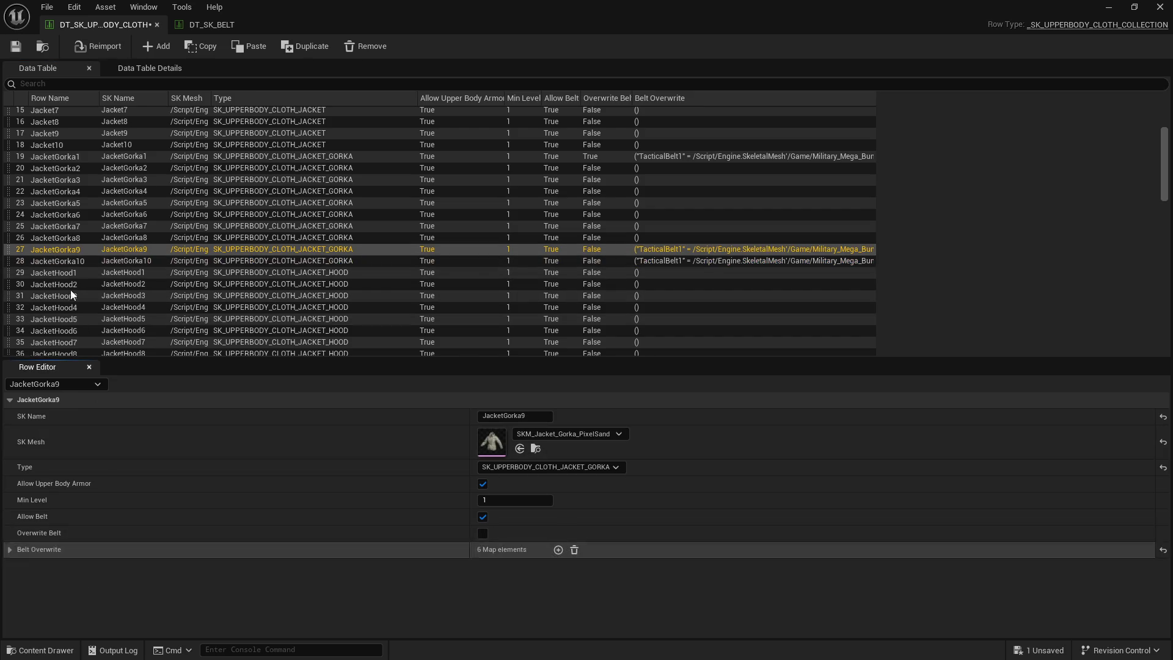
key("Up")
right_click(45, 549)
left_click(101, 585)
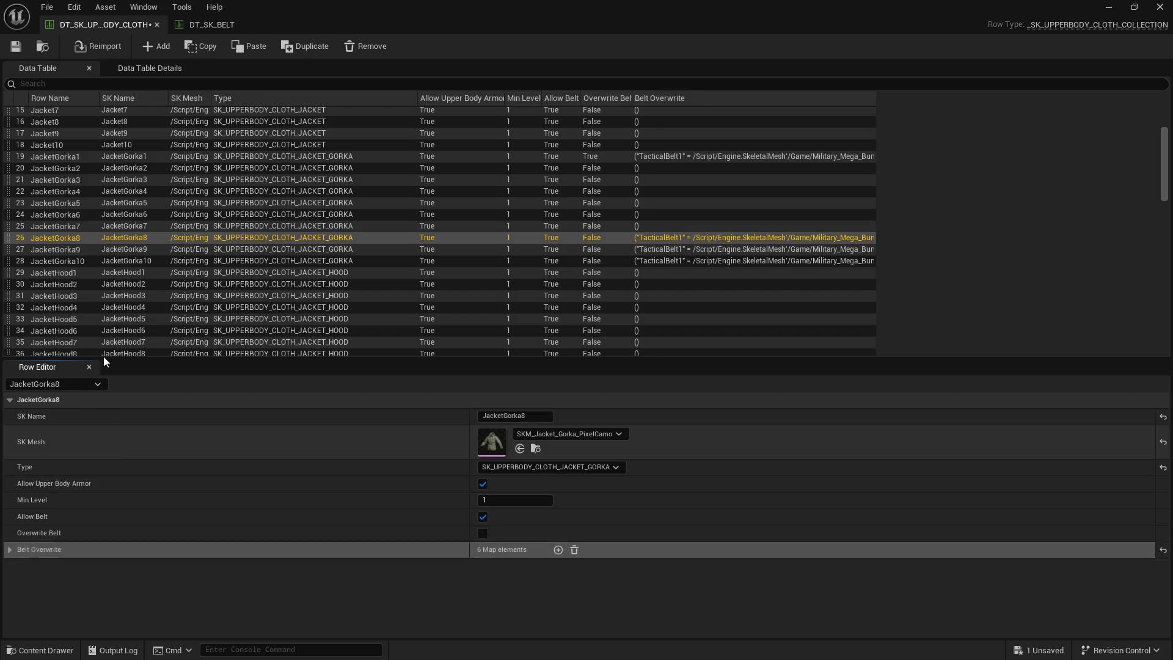
left_click(70, 225)
left_click(87, 586)
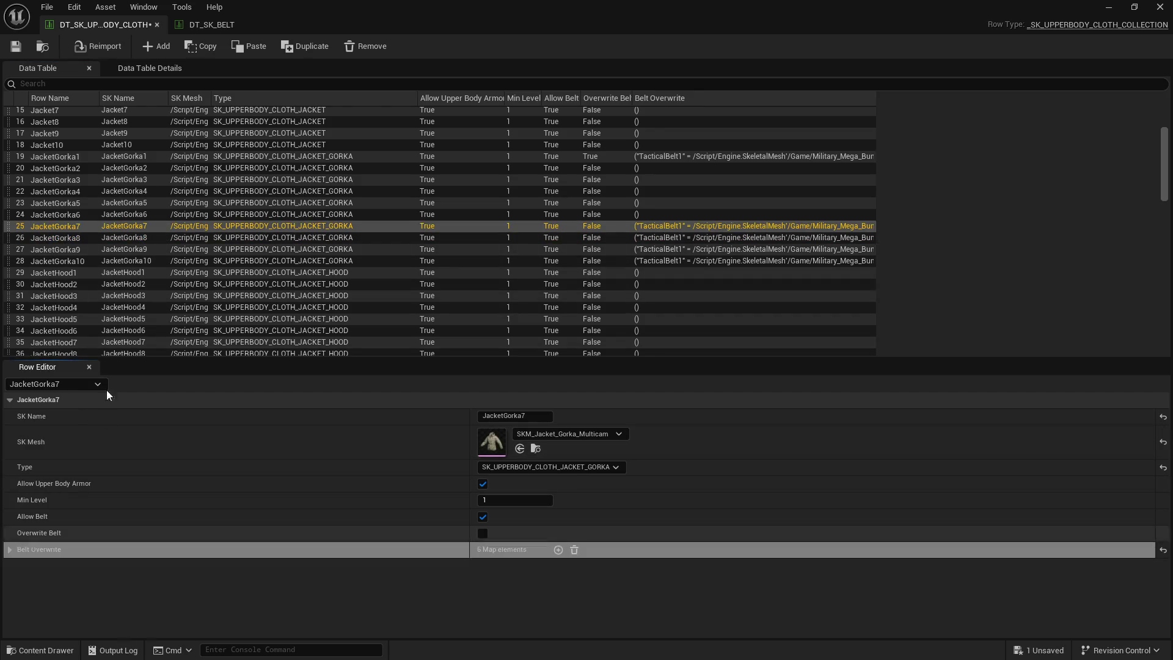
left_click(60, 215)
right_click(52, 548)
left_click(97, 585)
Step: Paste the same belt map into JacketGorka5, 4, 3 and 2, then compare with JacketGorka1
left_click(68, 204)
right_click(44, 552)
left_click(92, 586)
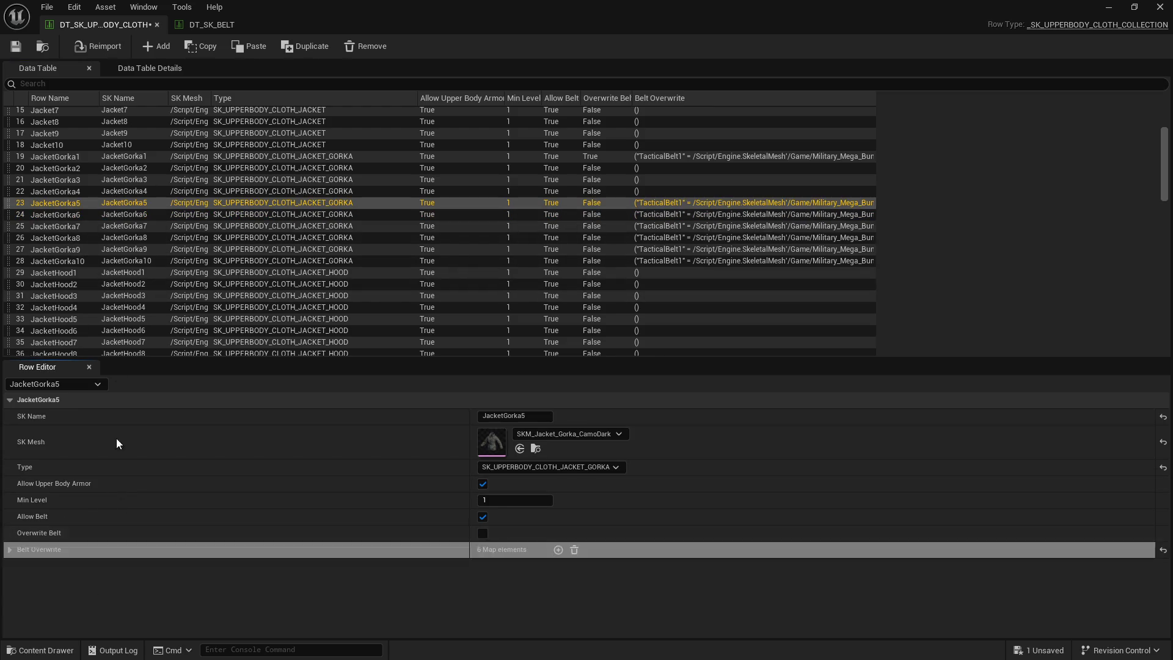
left_click(72, 192)
right_click(48, 548)
left_click(92, 584)
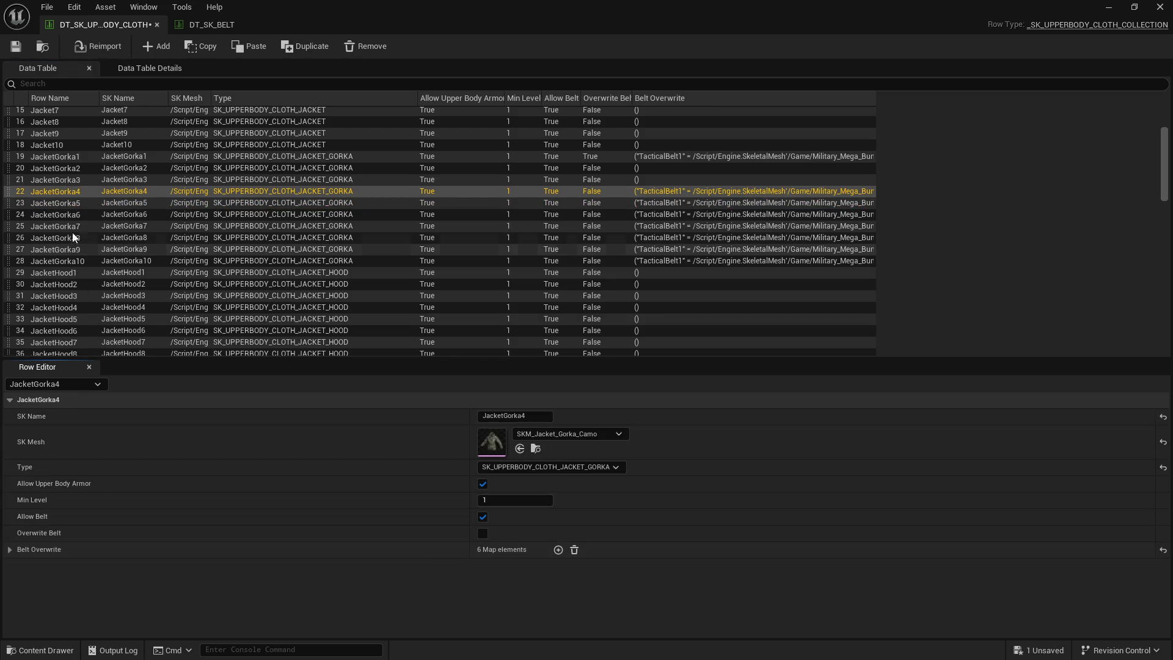
left_click(76, 181)
right_click(55, 552)
left_click(93, 591)
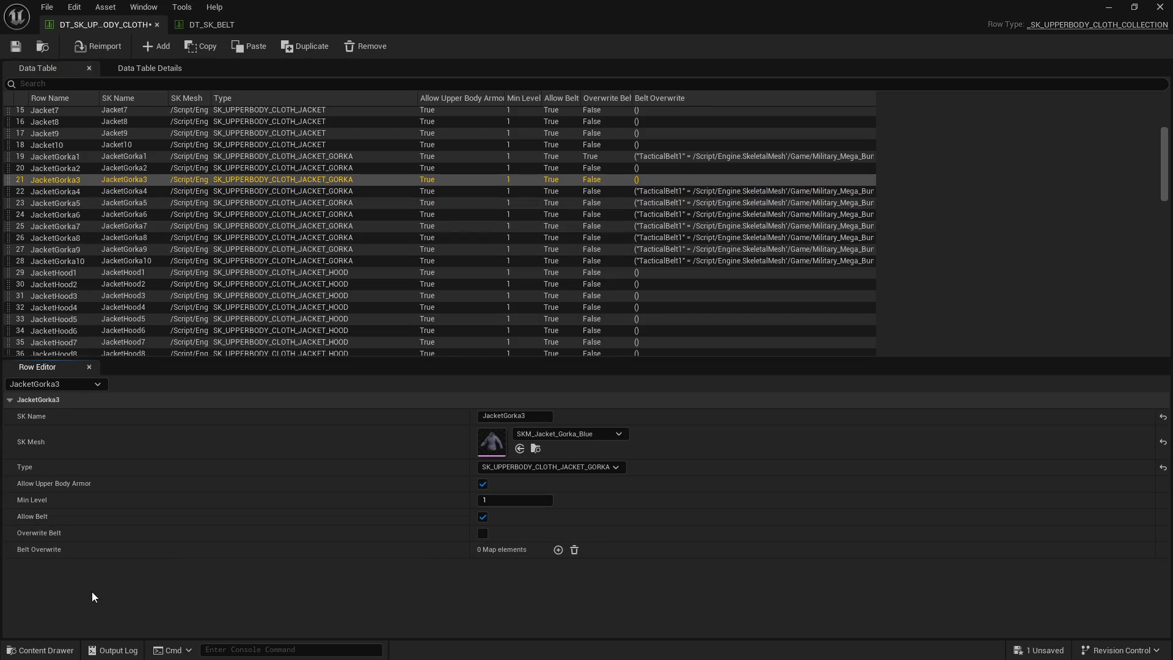
left_click(78, 167)
right_click(44, 548)
left_click(92, 587)
left_click(76, 156)
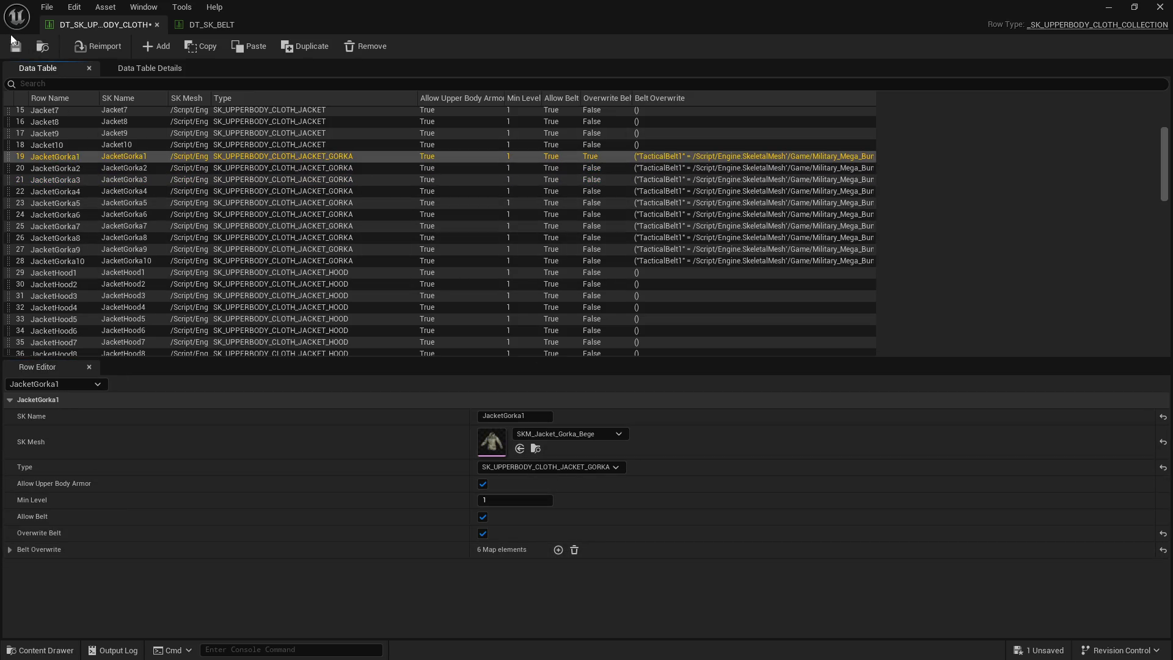
Step: Tick Overwrite Belt for JacketGorka10, 9, 8 and 7
left_click(82, 258)
left_click(482, 534)
left_click(122, 248)
left_click(482, 533)
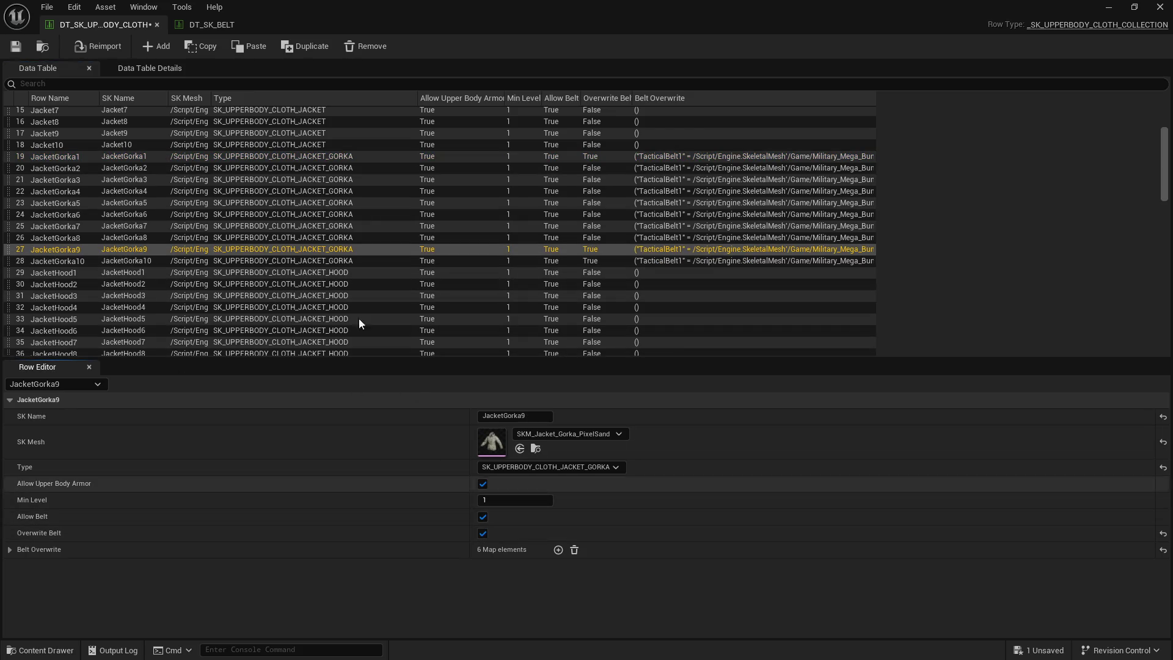
left_click(144, 238)
left_click(482, 532)
left_click(221, 226)
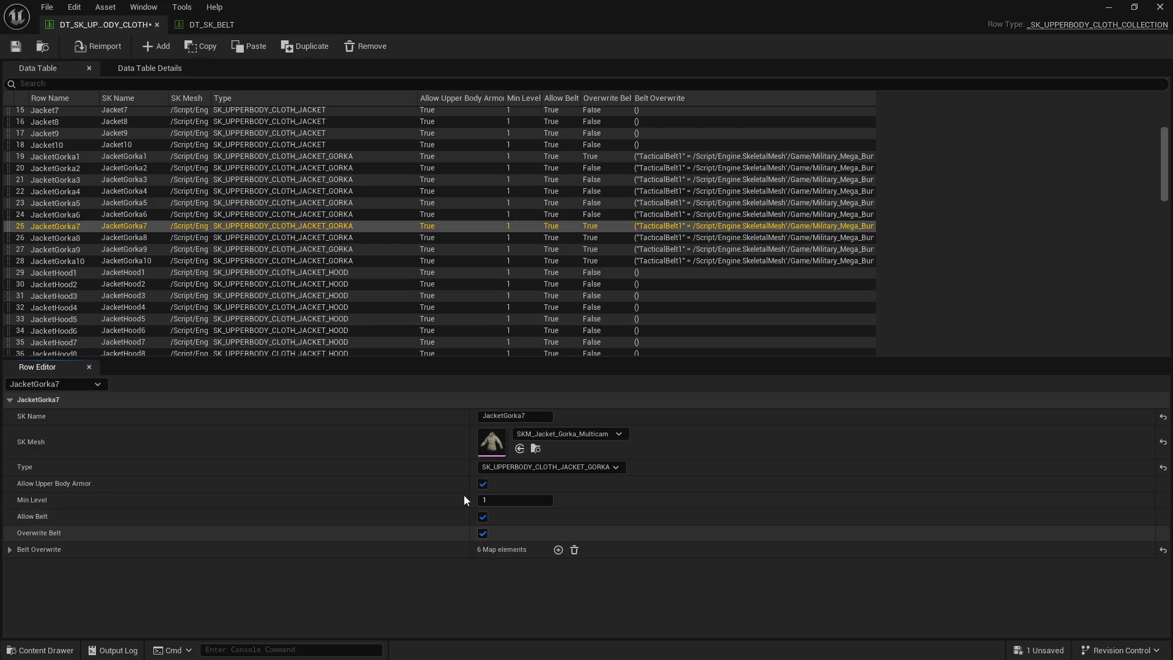
Step: Tick Overwrite Belt for JacketGorka6 through JacketGorka2, then compare with JacketGorka1
left_click(137, 213)
left_click(481, 532)
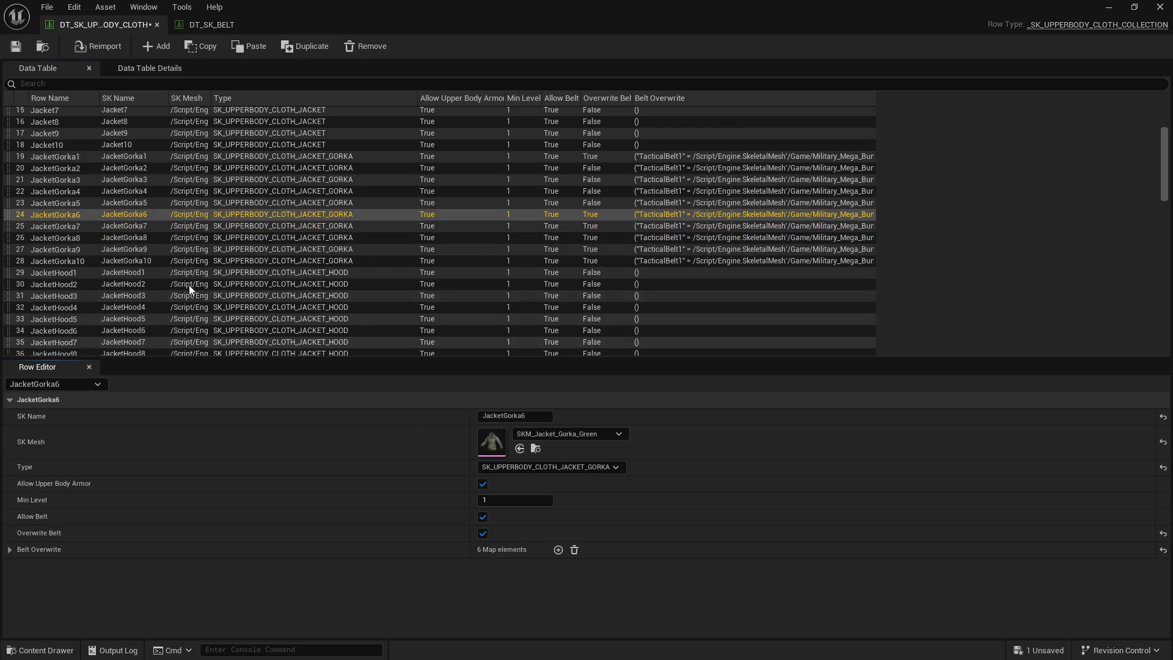
left_click(139, 206)
left_click(482, 534)
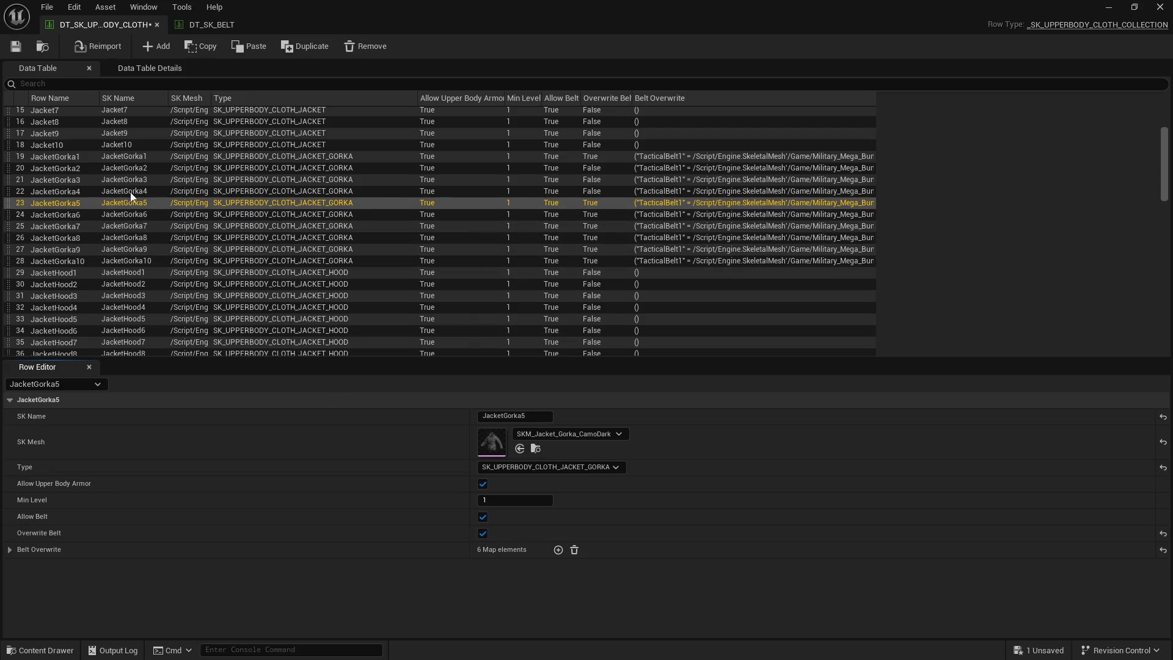
left_click(130, 191)
left_click(482, 533)
left_click(132, 178)
left_click(482, 533)
left_click(135, 168)
left_click(482, 533)
left_click(86, 156)
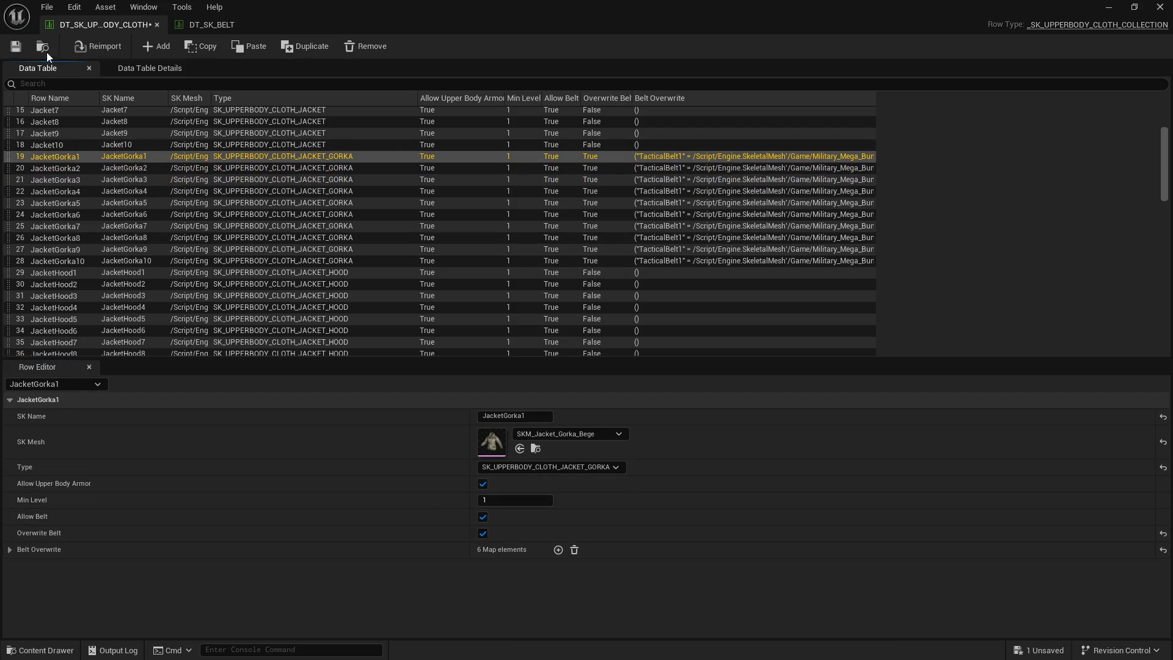
Step: Review the belt settings of the ShirtHawaii rows and the Vest1 row
scroll(101, 294, "down", 10)
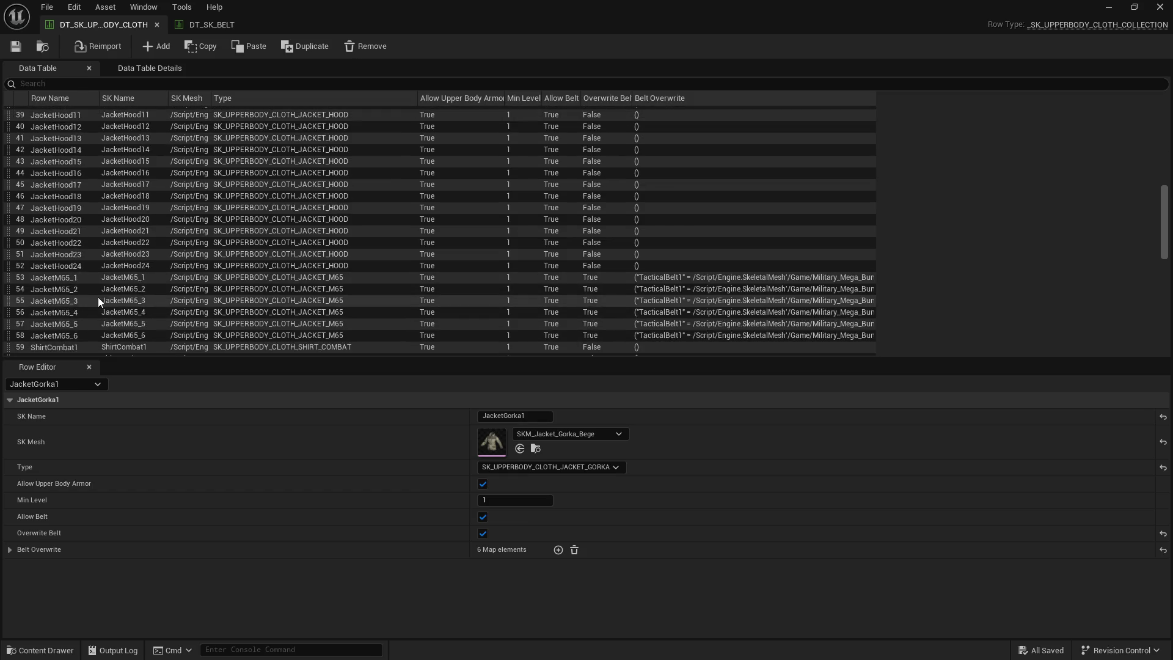
scroll(105, 305, "down", 2)
left_click(122, 238)
key("Down")
key("Down")
key("Up")
key("Up")
key("Up")
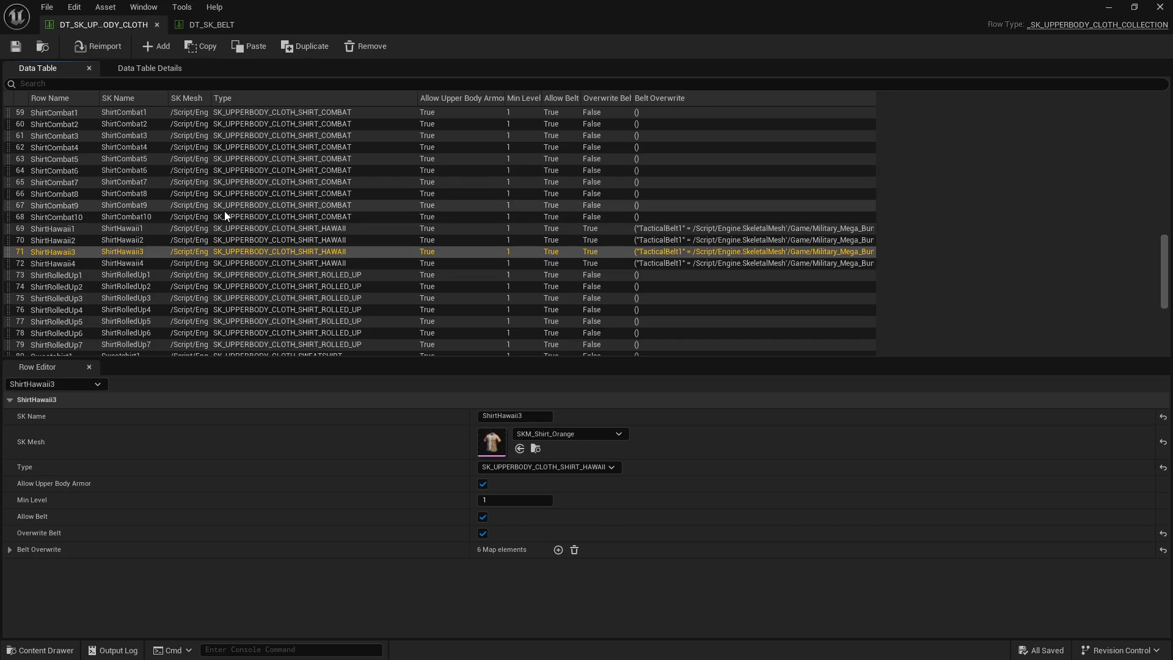
scroll(152, 256, "down", 5)
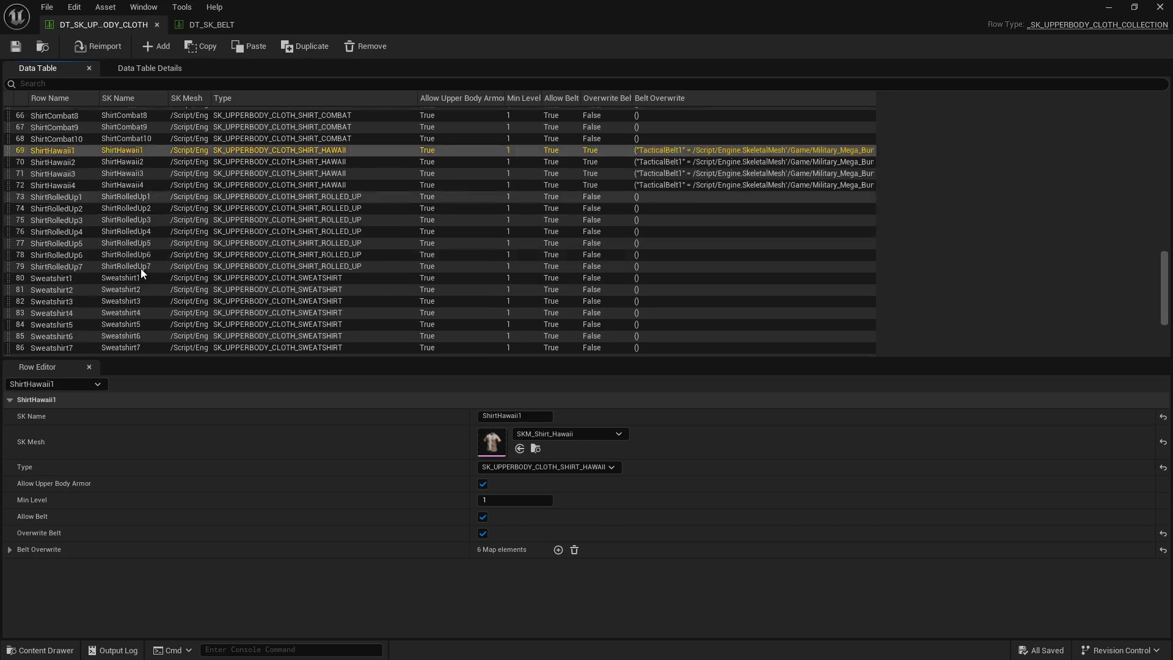
left_click(50, 326)
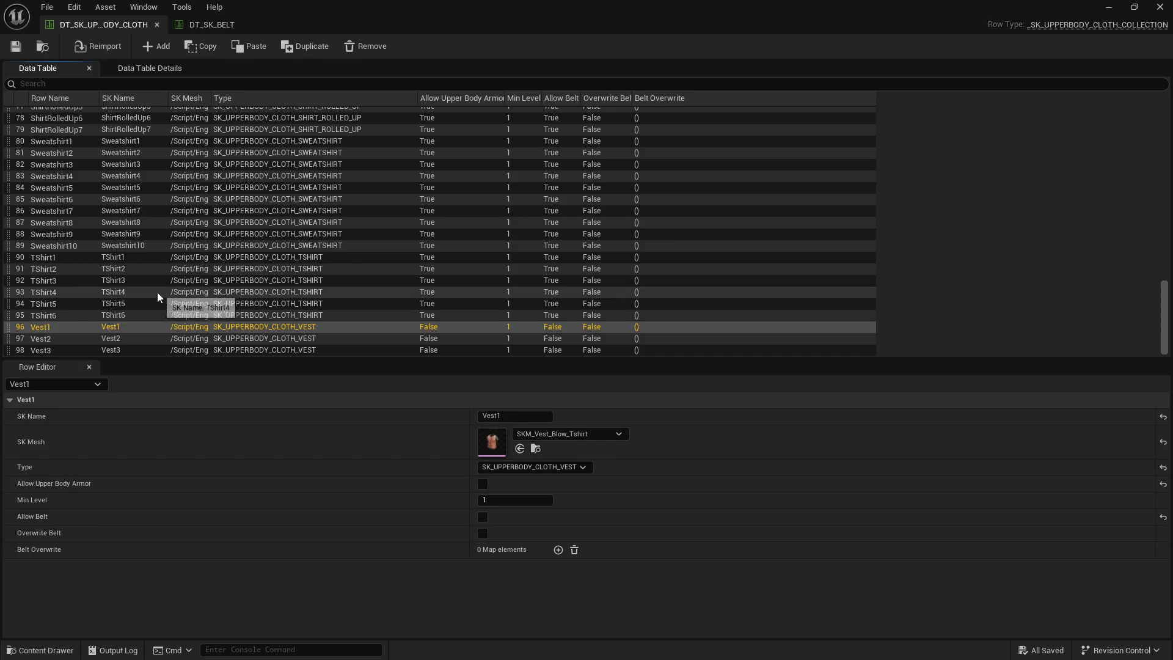
Step: Check JacketM65_3 through JacketM65_1 belt settings, then minimize the data table window
scroll(72, 288, "up", 1)
scroll(72, 288, "up", 8)
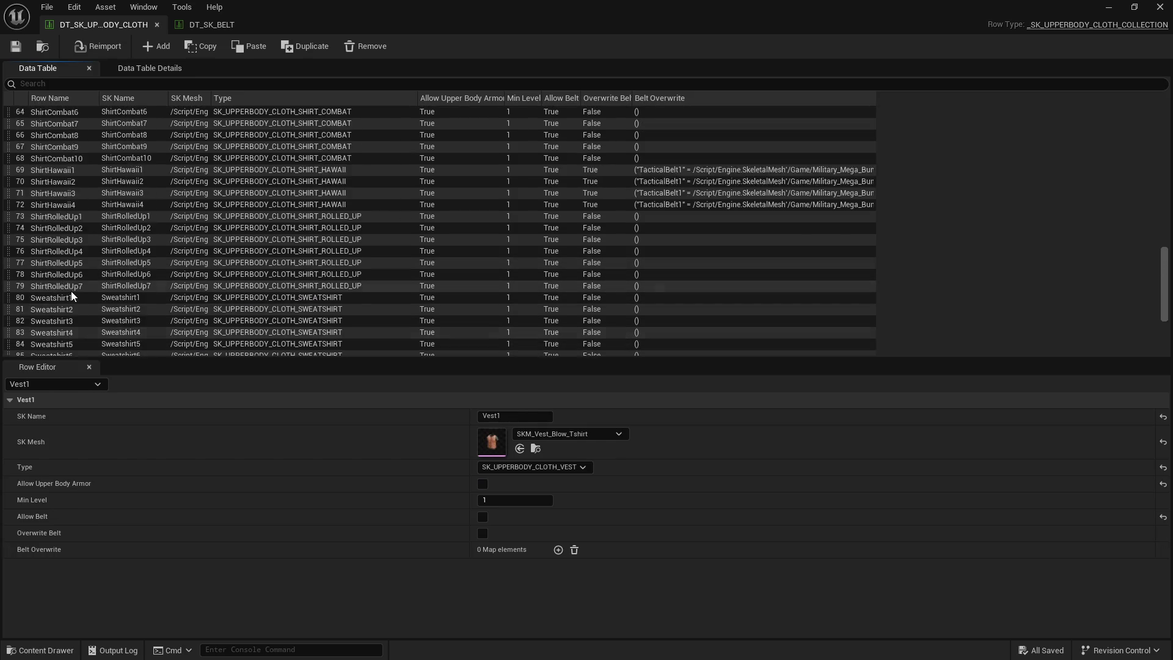
scroll(66, 283, "up", 1)
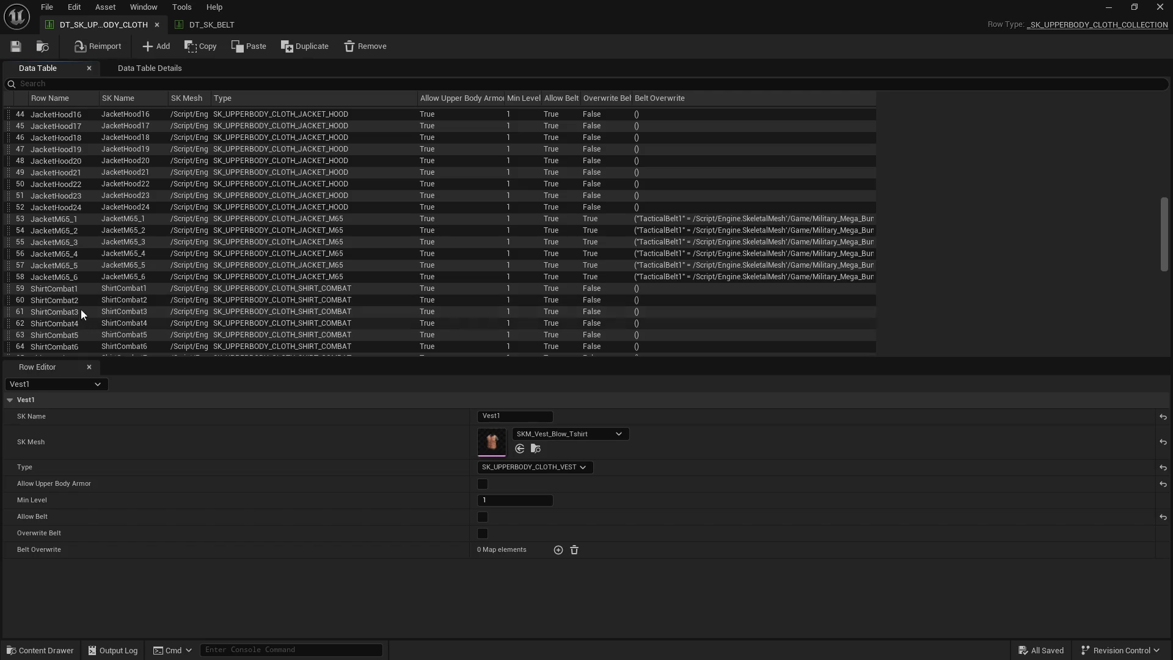
left_click(75, 281)
key("Up")
key("Up")
key("Up")
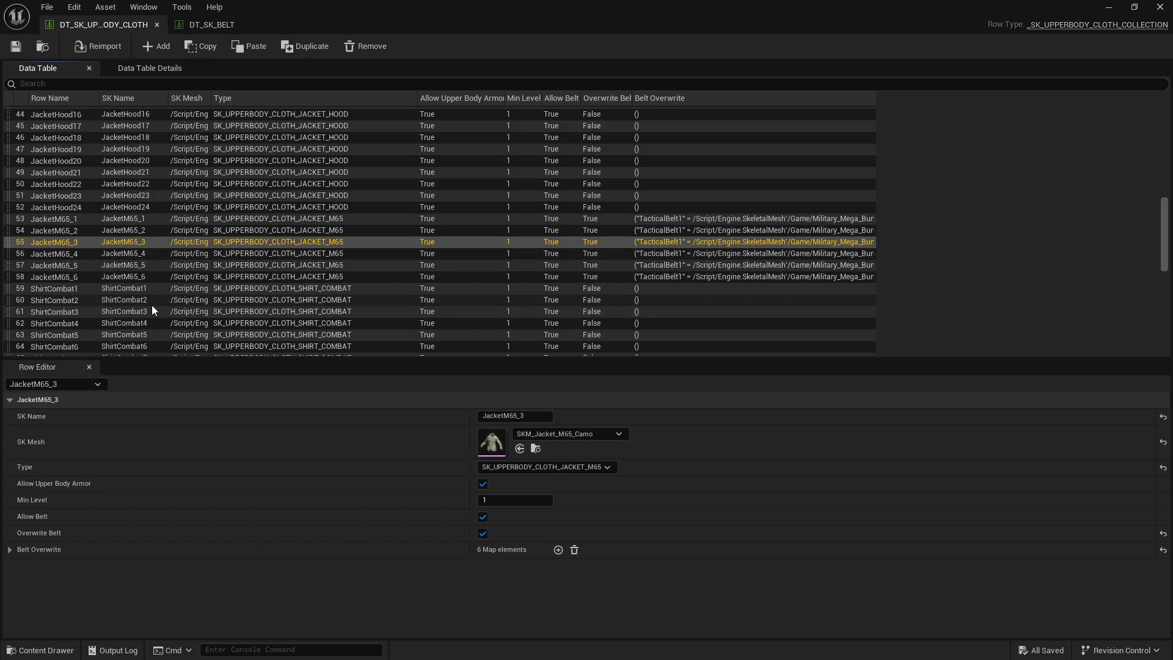
key("Up")
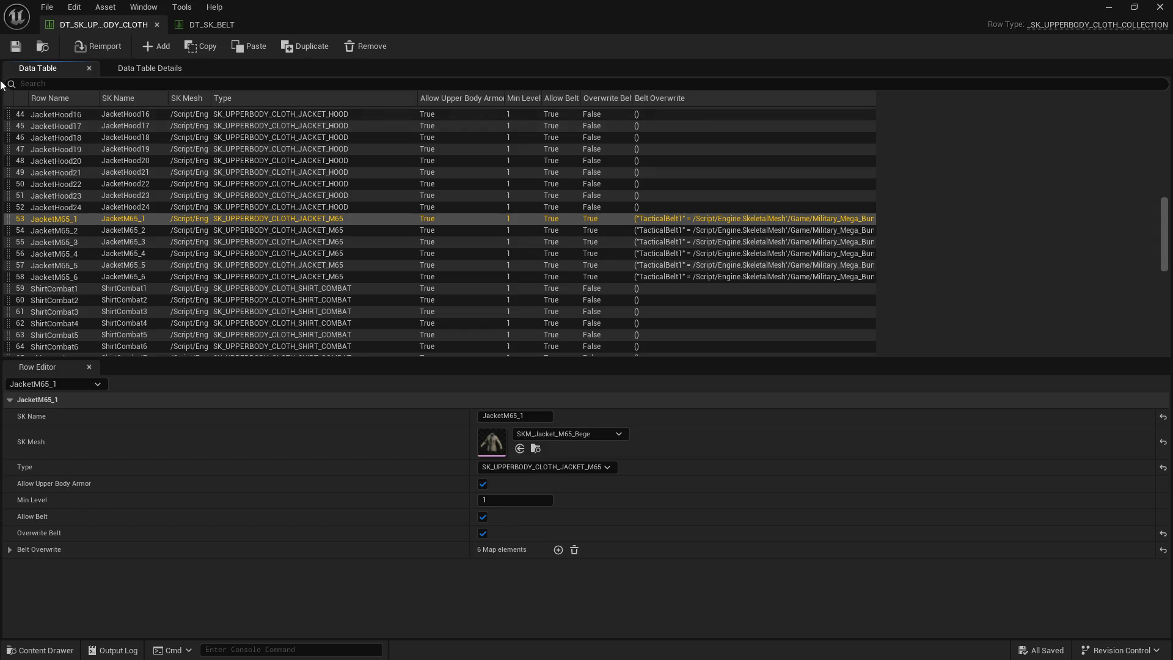
left_click(1108, 6)
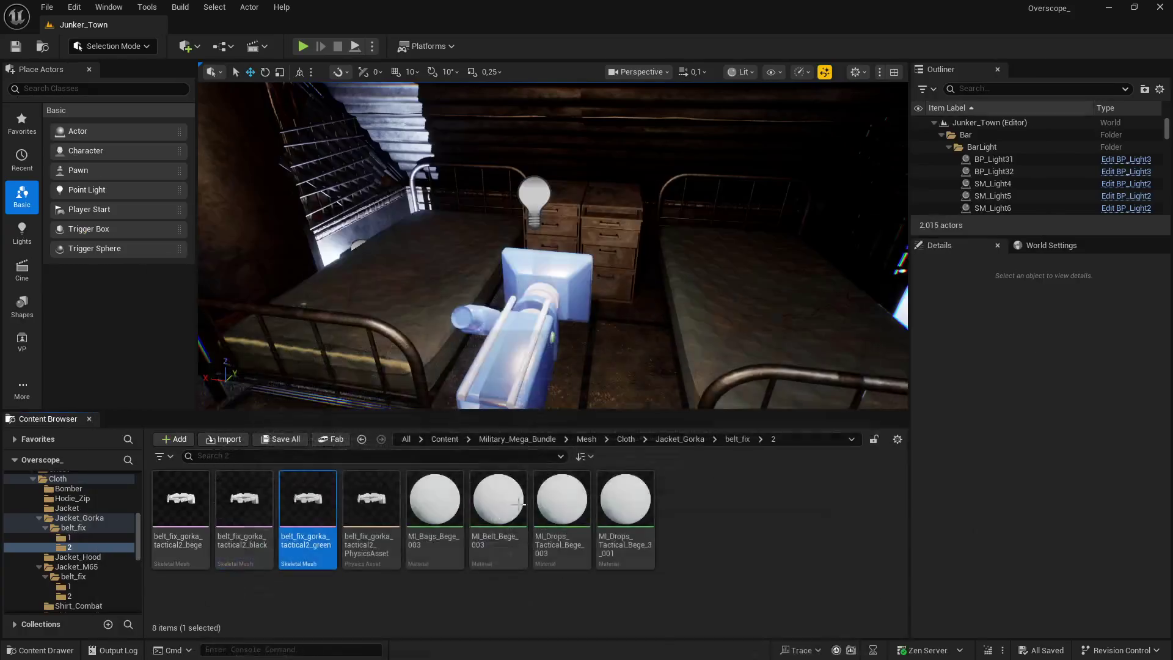
Step: Open the beige, black and green belt_fix Gorka belt meshes from the Content Browser
double_click(180, 519)
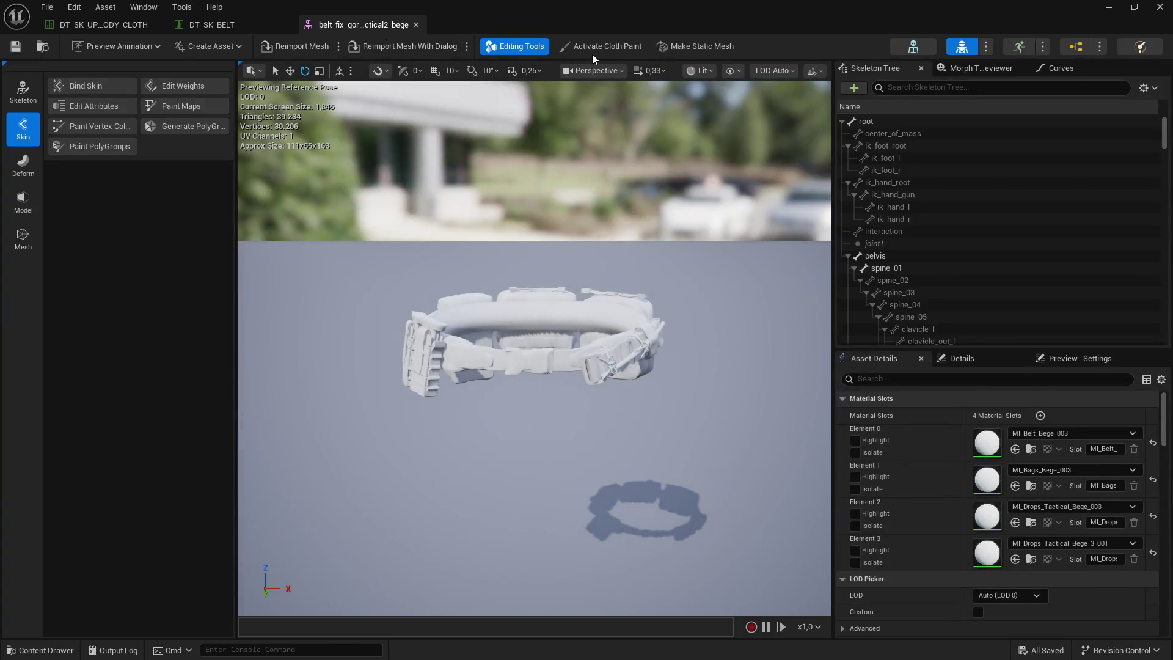
double_click(654, 26)
left_click(242, 502)
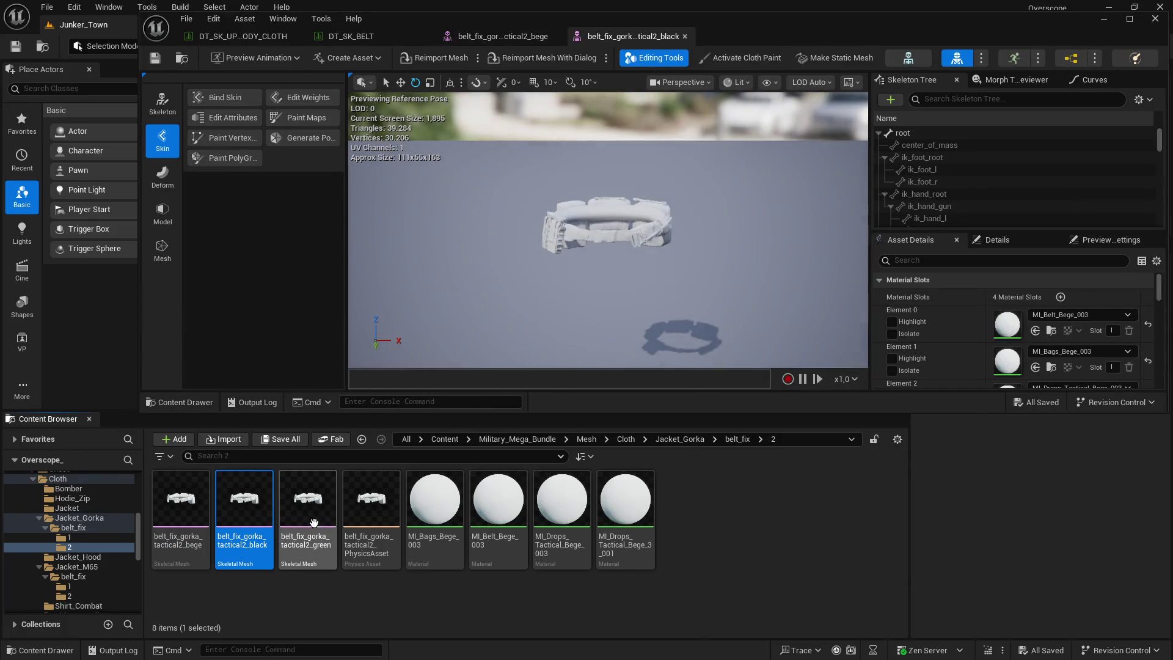
left_click(317, 507)
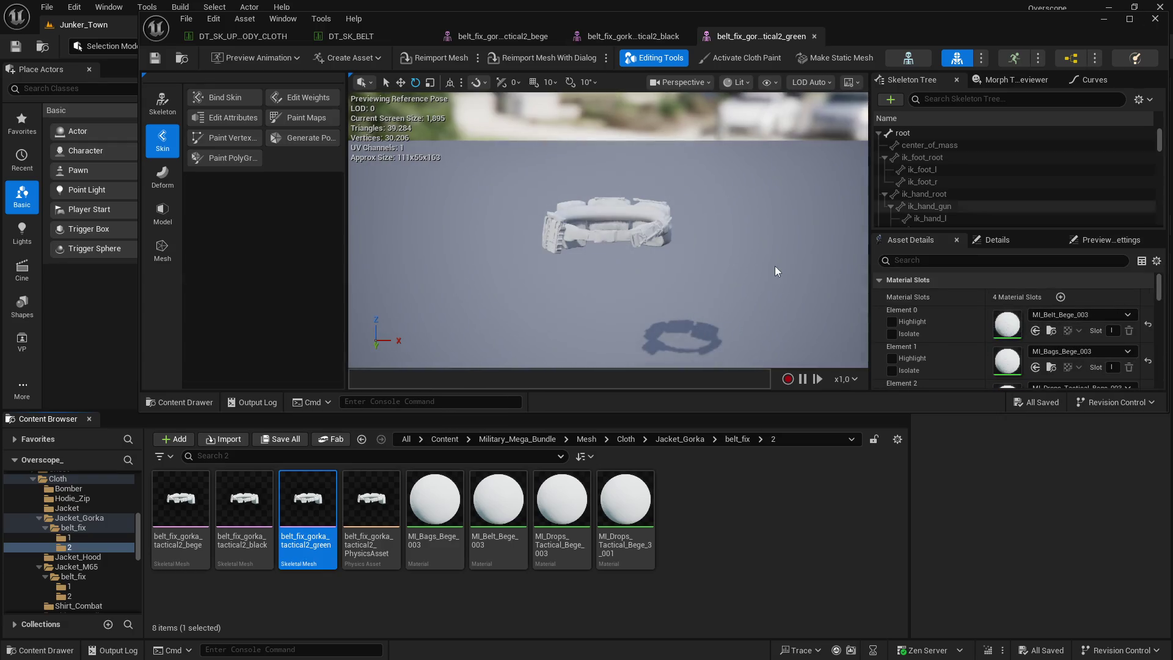
left_click_drag(121, 411, 122, 444)
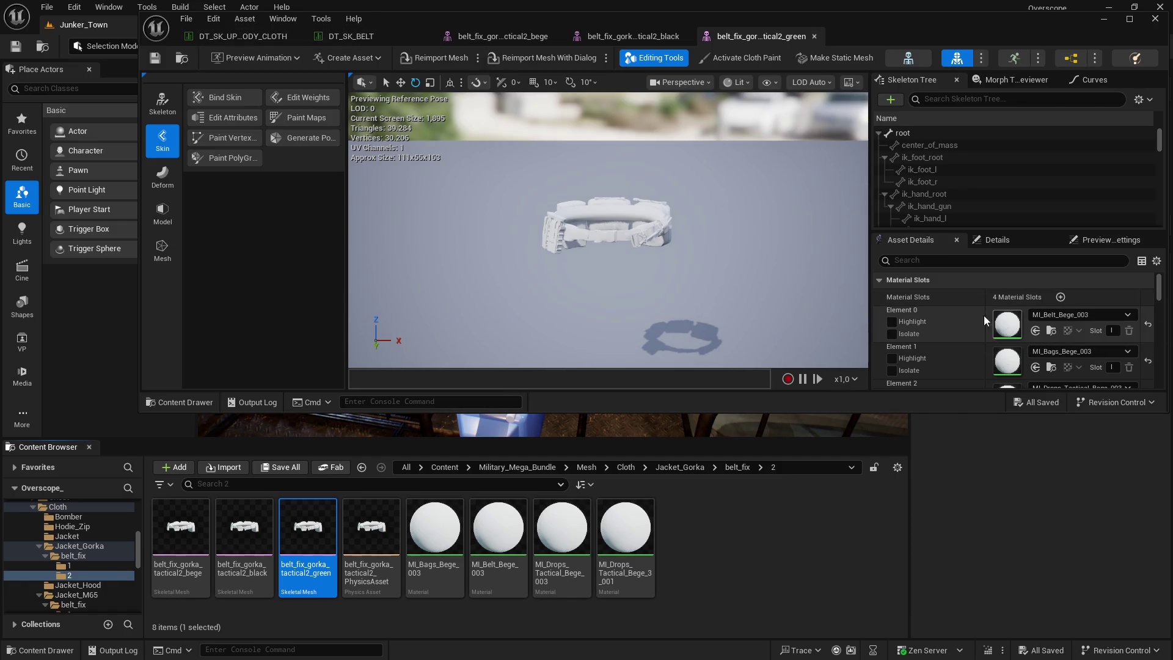
left_click(357, 20)
Step: Locate TacticalBelt6's mesh from DT_SK_BELT and open SKM_Belt_Tactical_Drops_02_Green
left_click(390, 35)
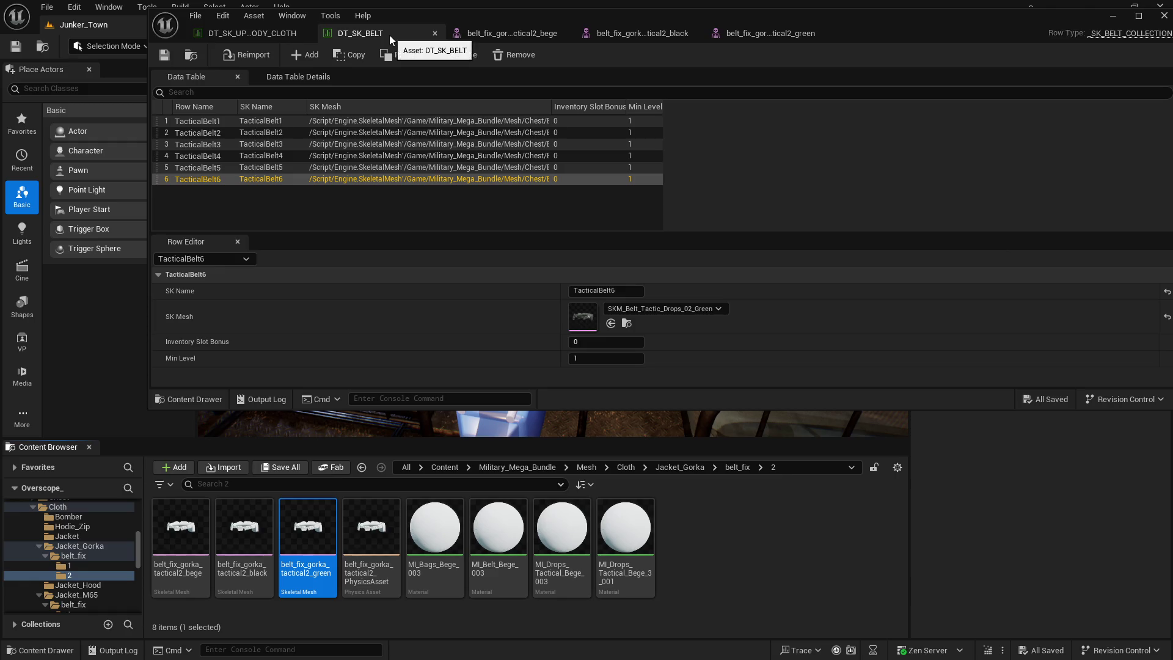
left_click(626, 323)
left_click(440, 533)
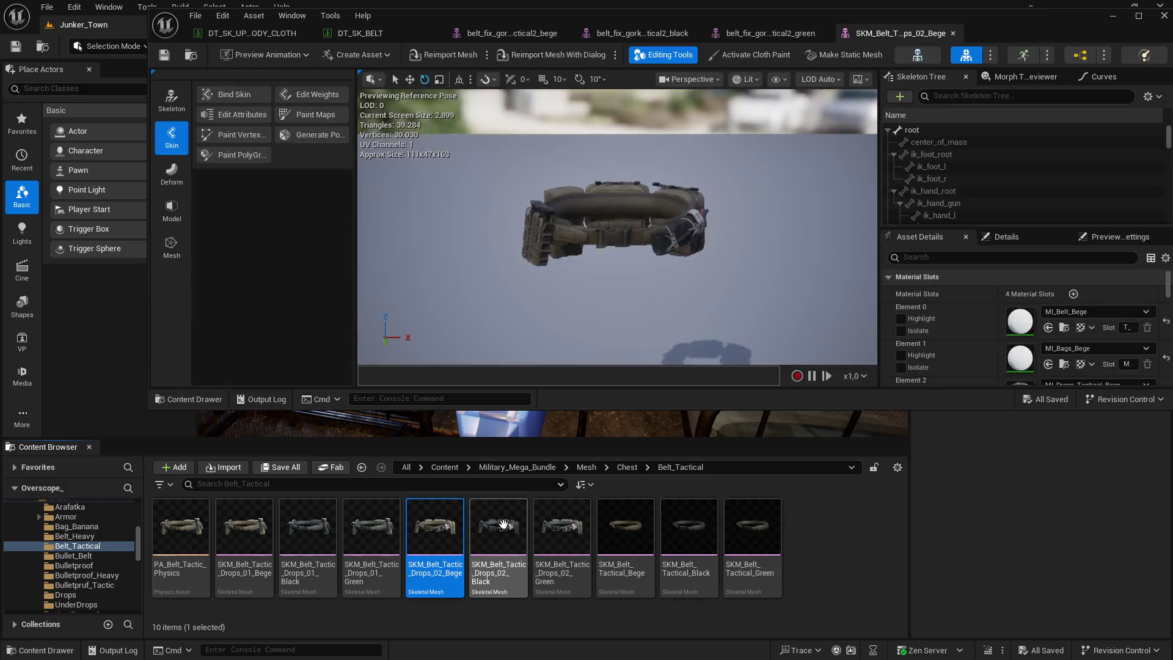
left_click(502, 527)
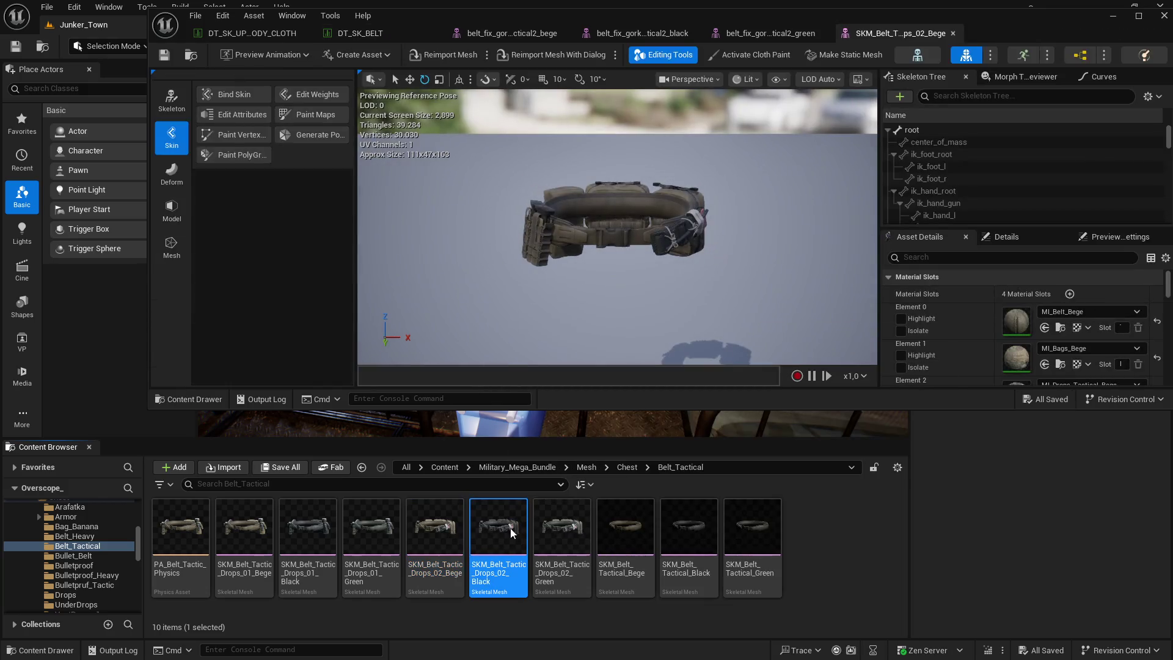
left_click(564, 526)
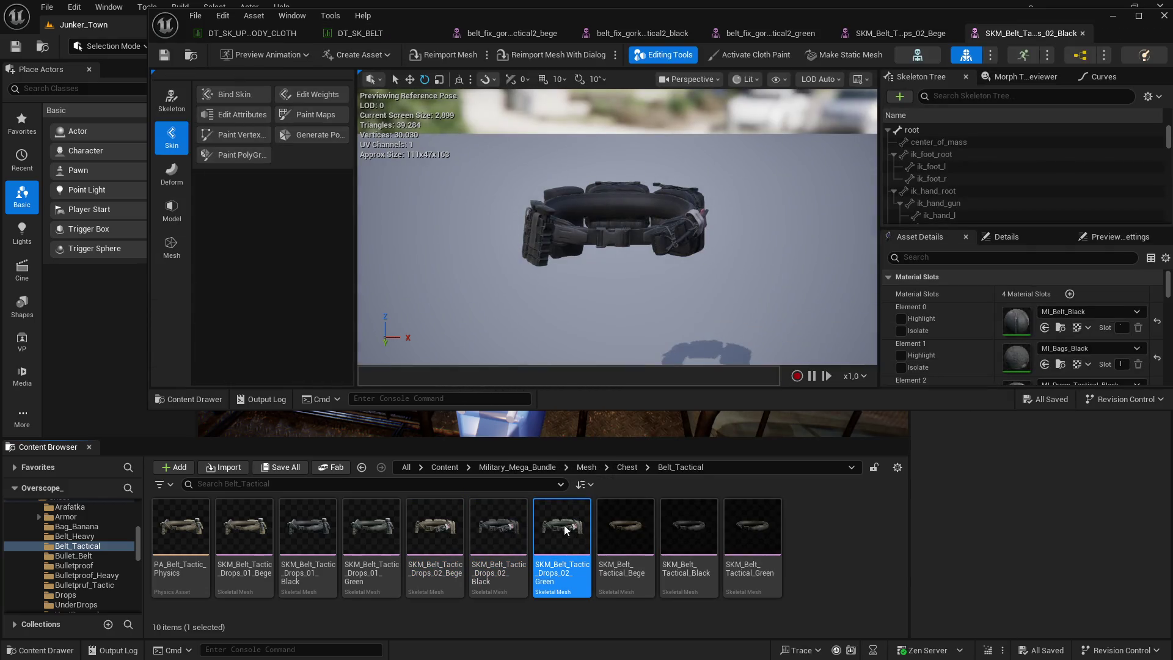
left_click(1138, 17)
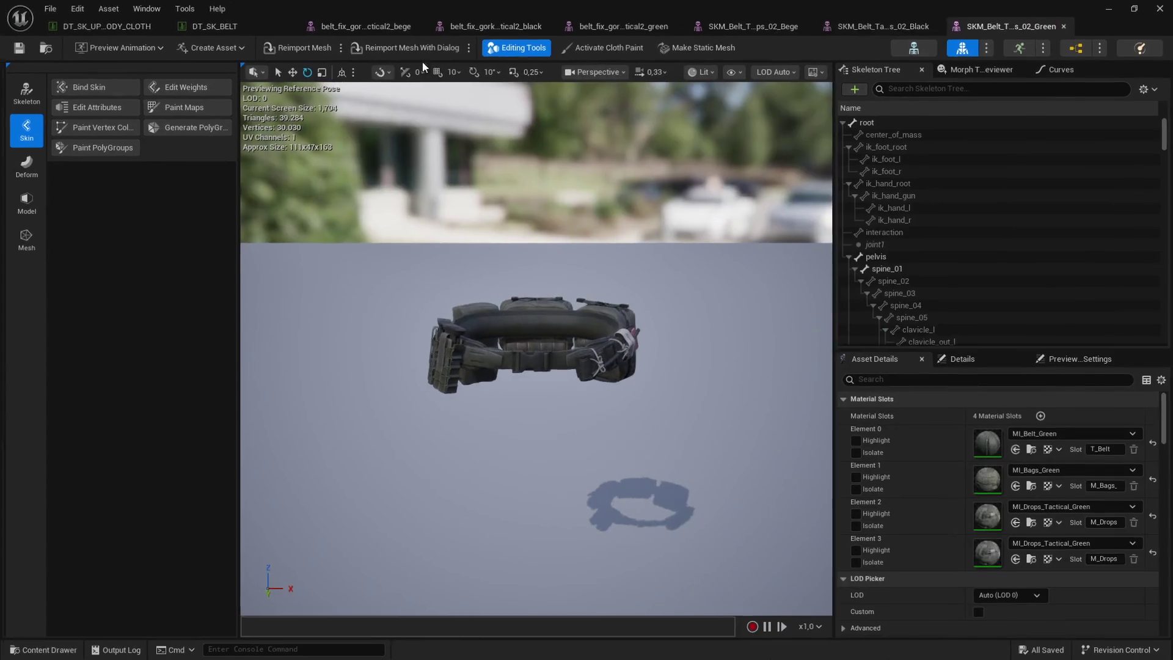
Step: Close the upper-body cloth and DT_SK_BELT tables and put the green belt_fix mesh first
left_click(156, 25)
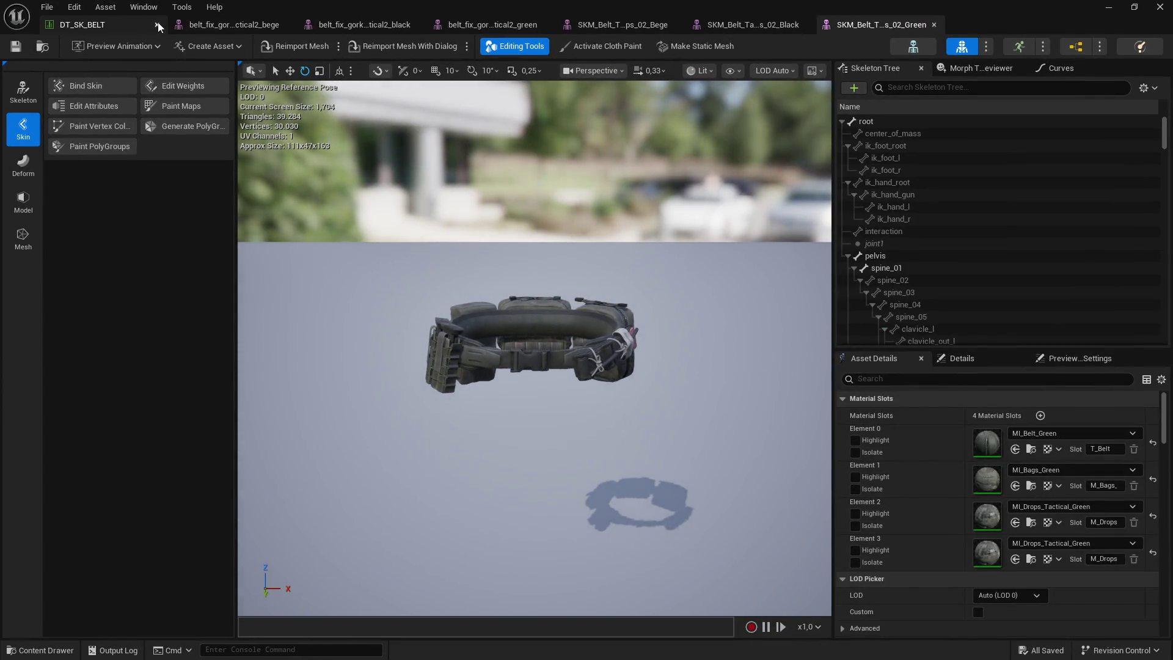
left_click(157, 25)
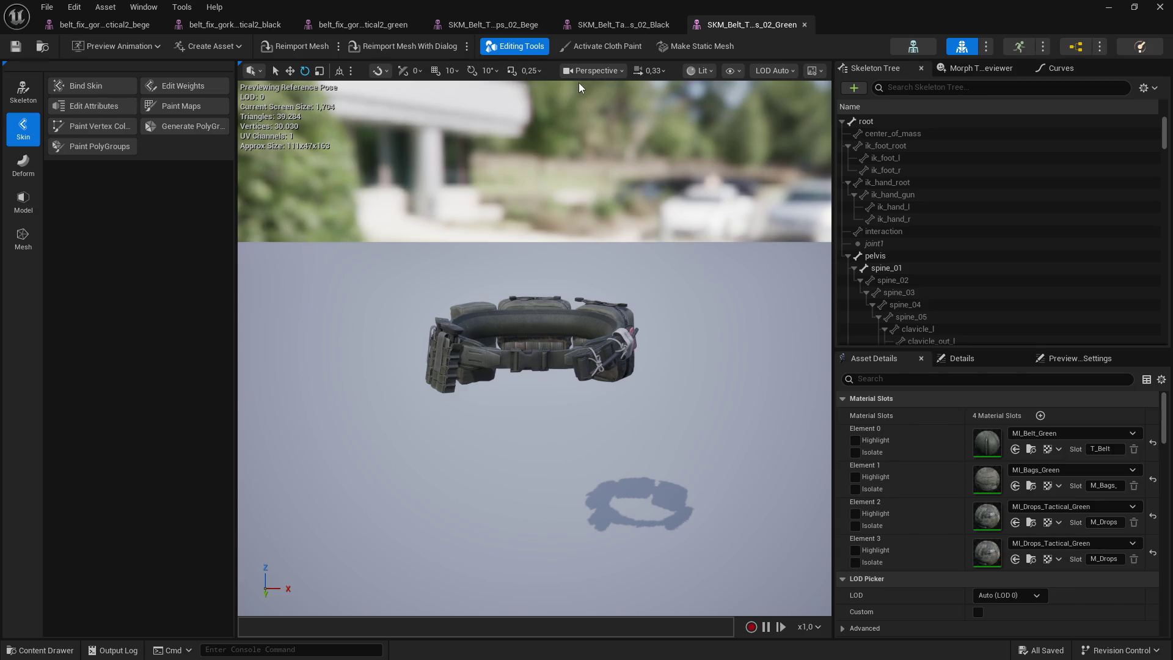
left_click(363, 25)
left_click_drag(385, 26, 104, 24)
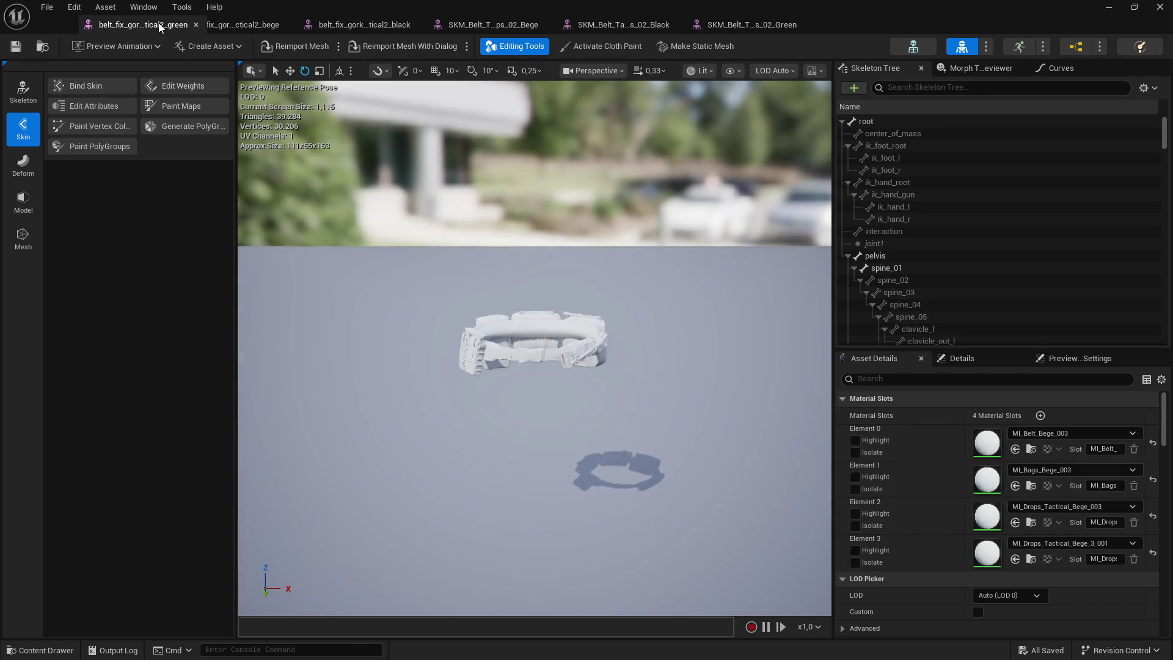
Step: Assign MI_Drops_Tactical_Green to elements 2 and 3 of the green belt_fix mesh and save it
mouse_move(751, 26)
left_mouse_down()
mouse_move(104, 31)
mouse_move(232, 26)
left_mouse_up()
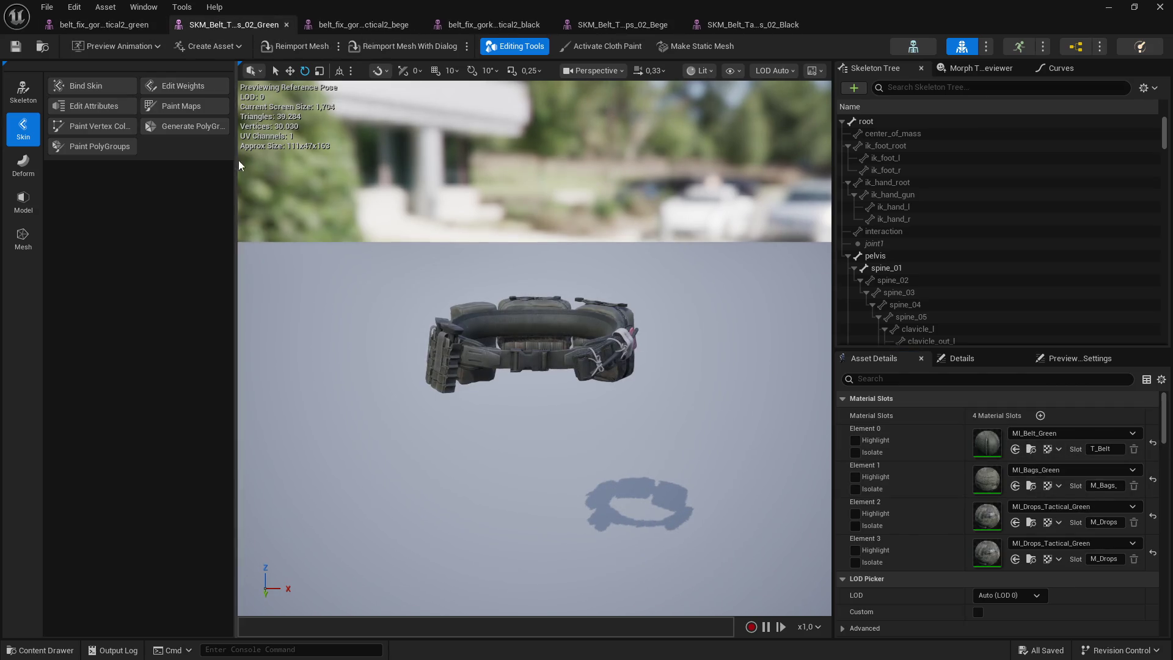
left_click(104, 24)
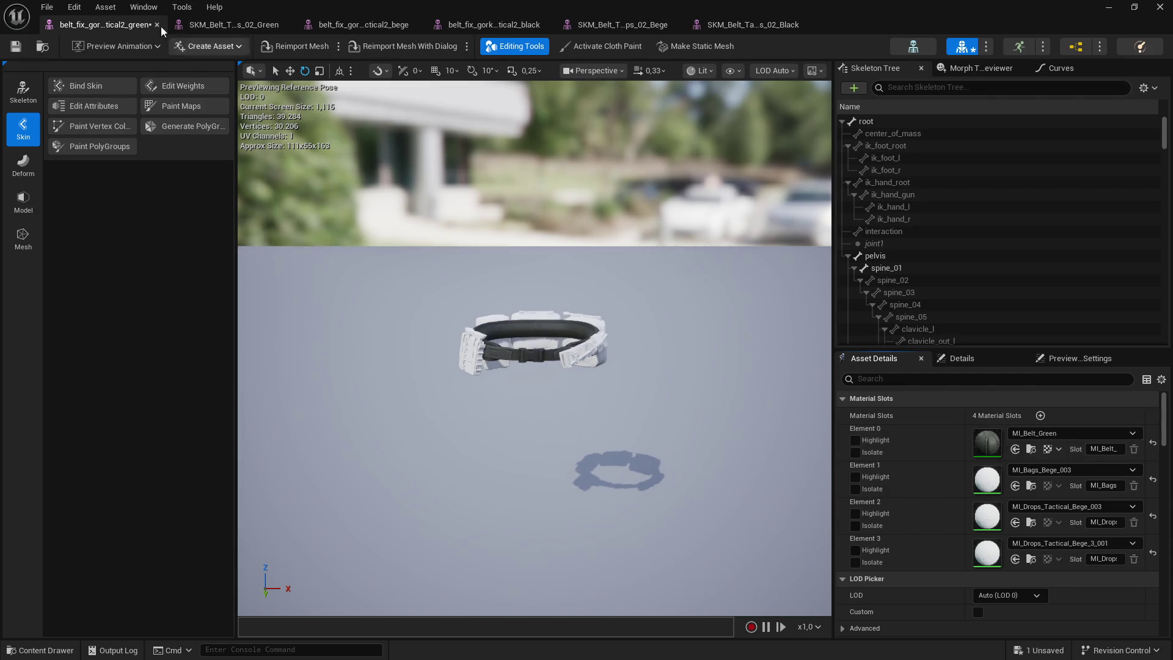
left_click(234, 25)
key("ctrl+Tab")
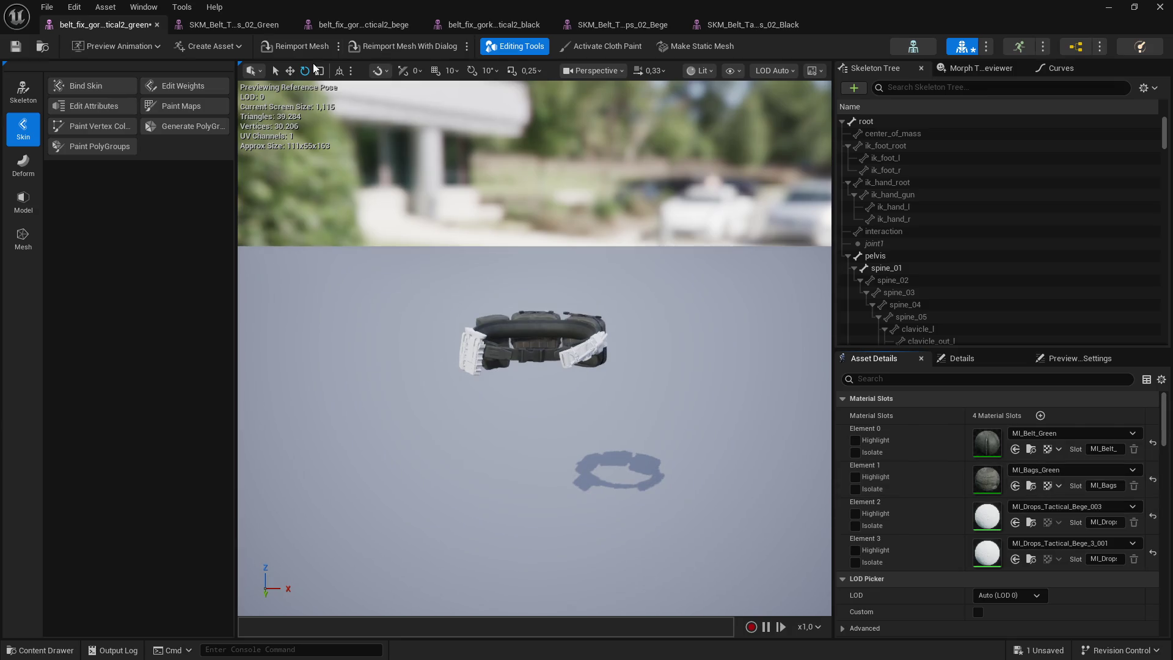
key("ctrl+Tab")
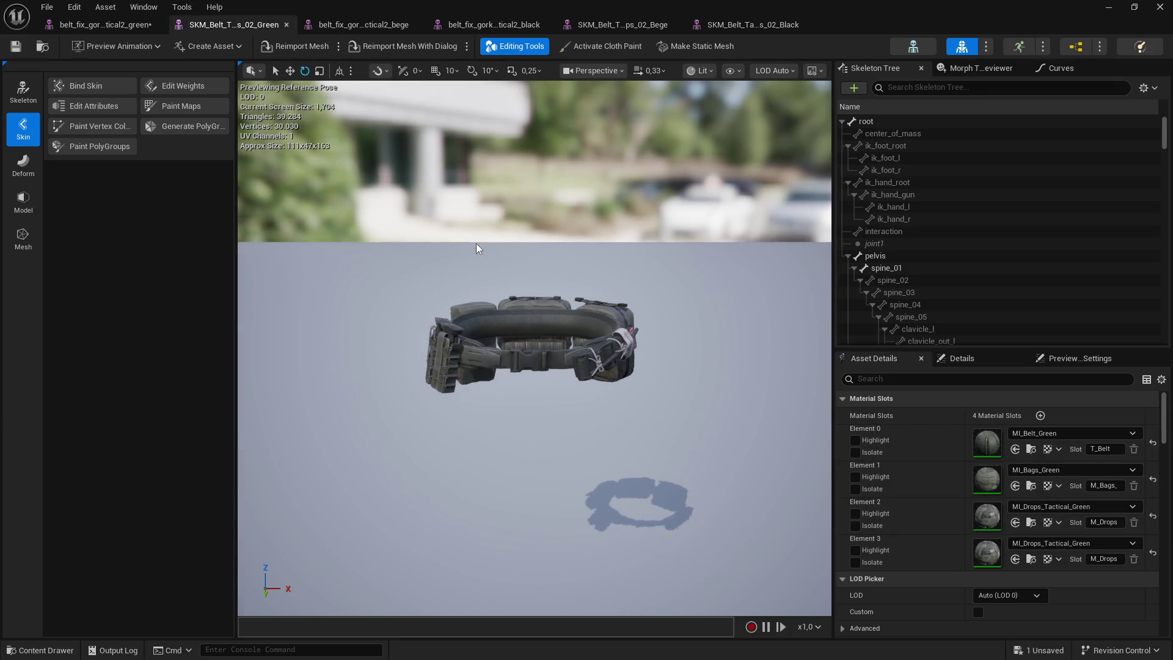
key("ctrl+Tab")
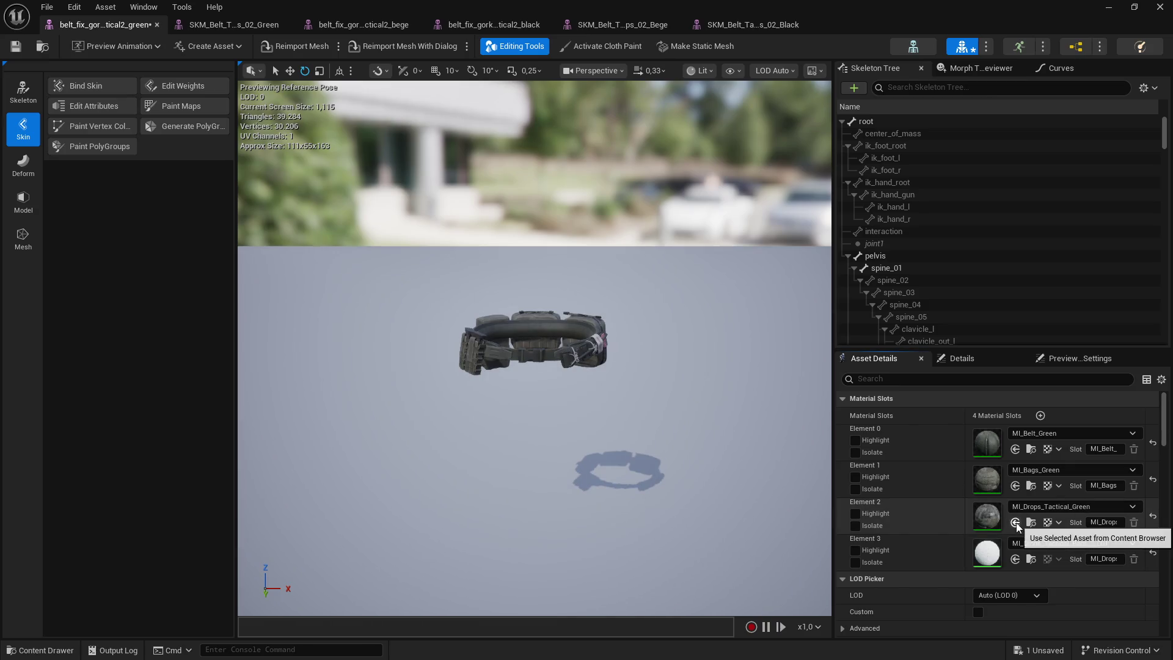
left_click(1015, 522)
left_click(1015, 558)
left_click(16, 47)
key("ctrl+Tab")
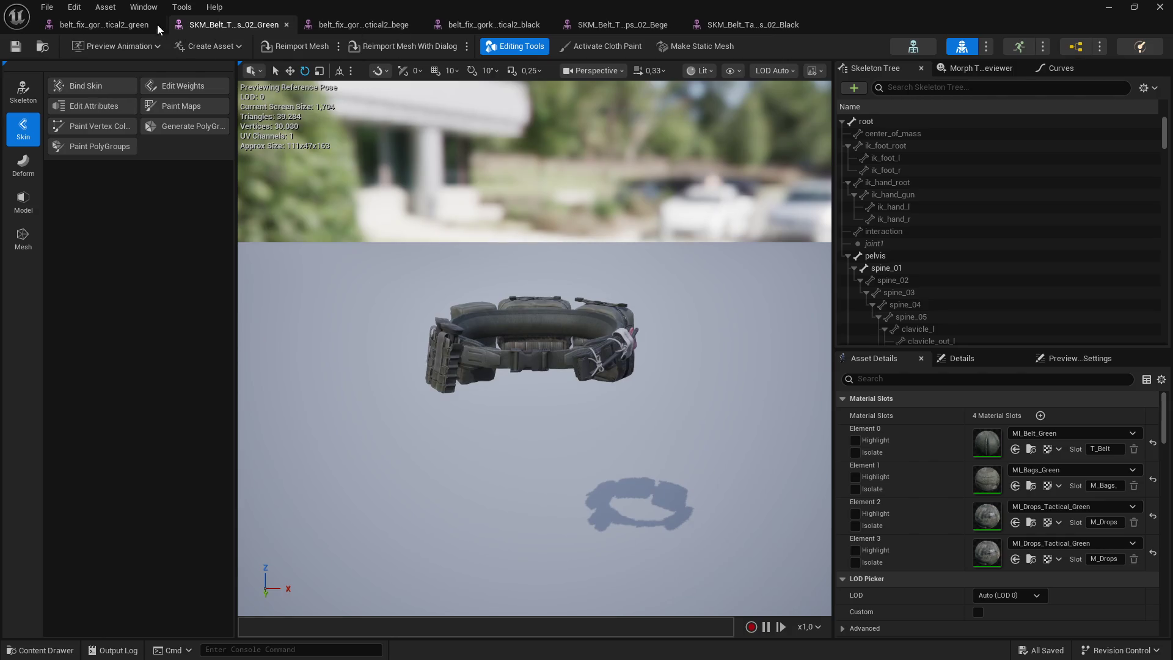
left_click(159, 25)
left_click(157, 24)
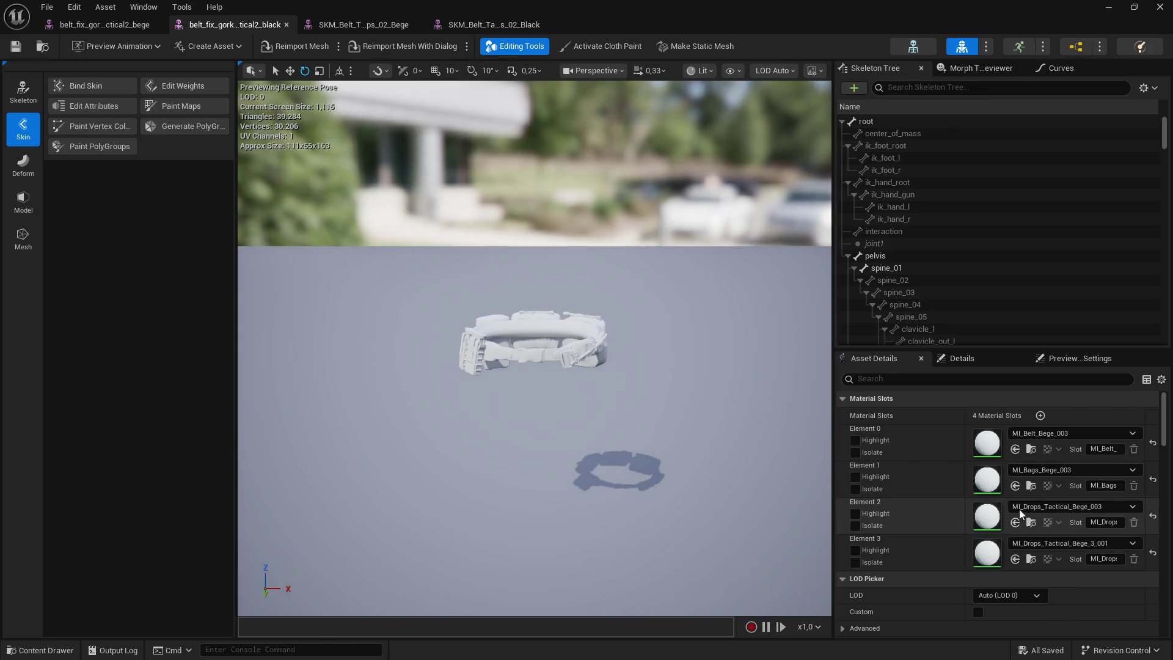
Step: Give the beige belt_fix mesh beige belt, MI_Bags_Bege and beige drops materials, then save it
key("ctrl+Tab")
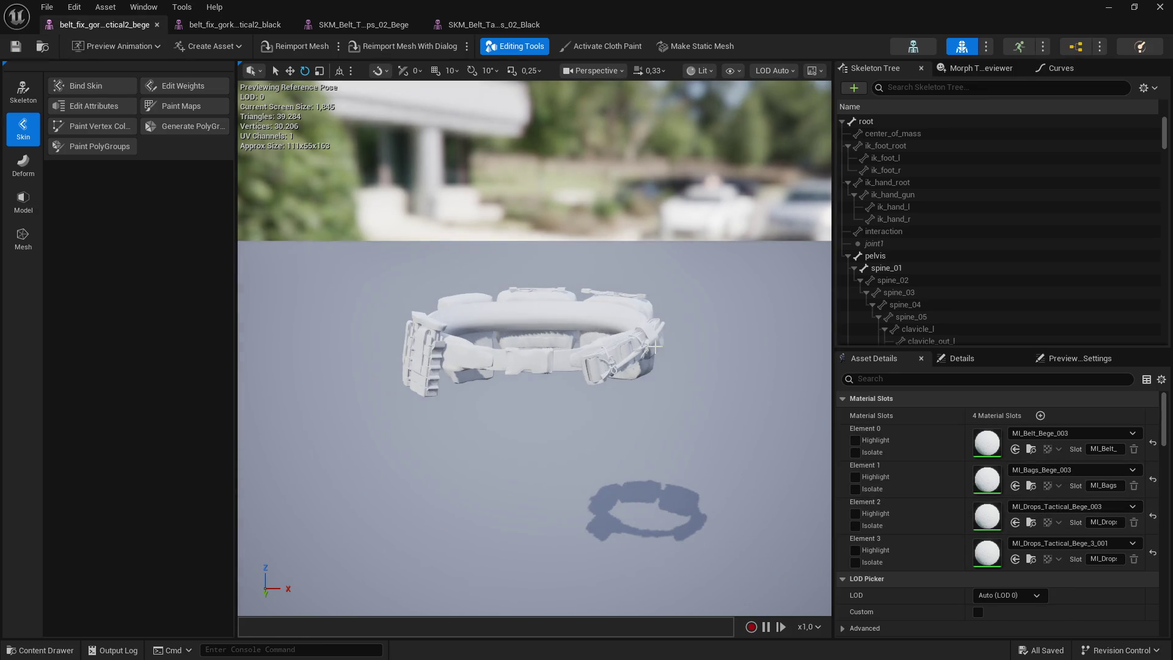
left_click_drag(364, 24, 234, 25)
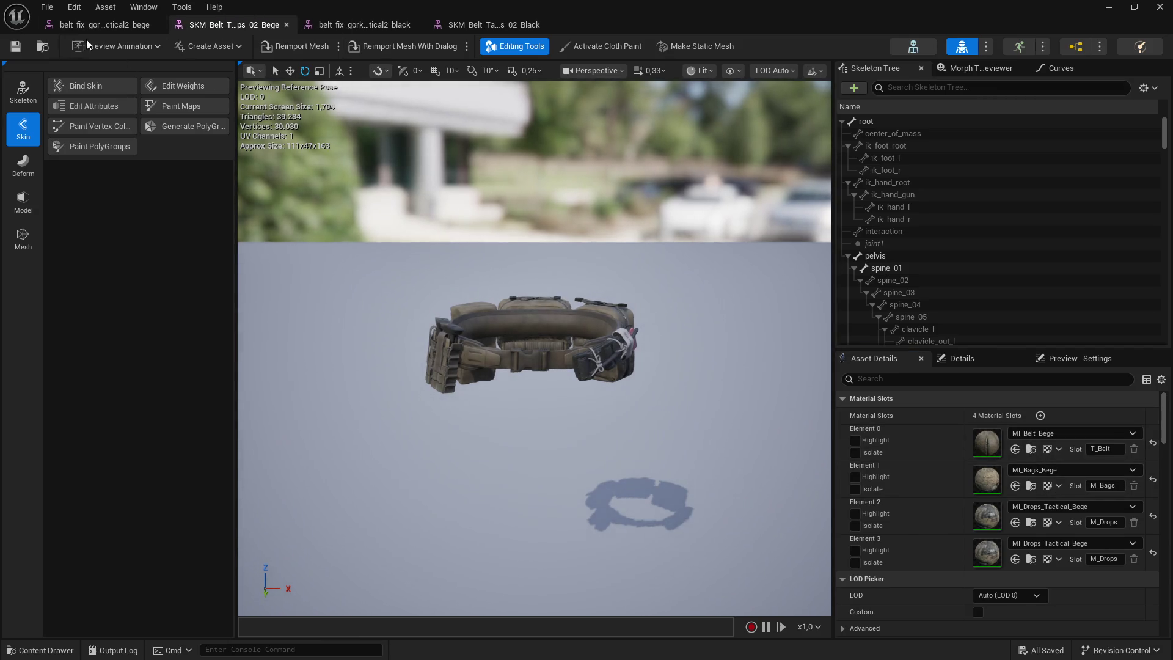
key("ctrl+Tab")
left_click(1016, 449)
key("ctrl+Tab")
key("ctrl+Tab")
left_click(1015, 486)
left_click(268, 27)
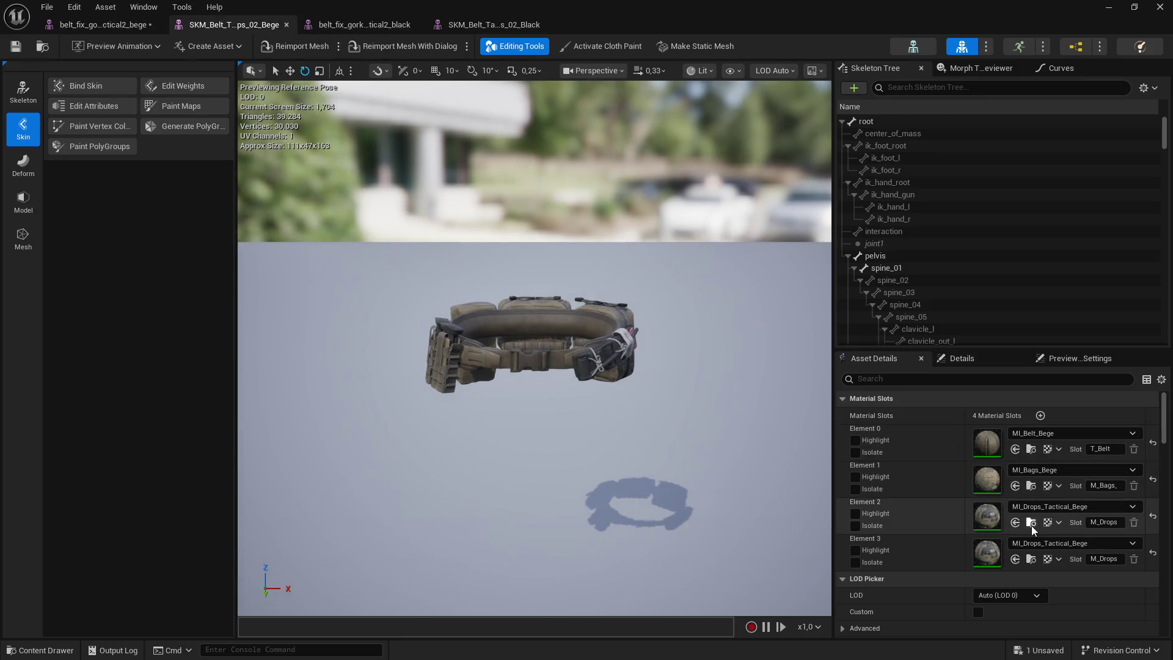
key("ctrl+Tab")
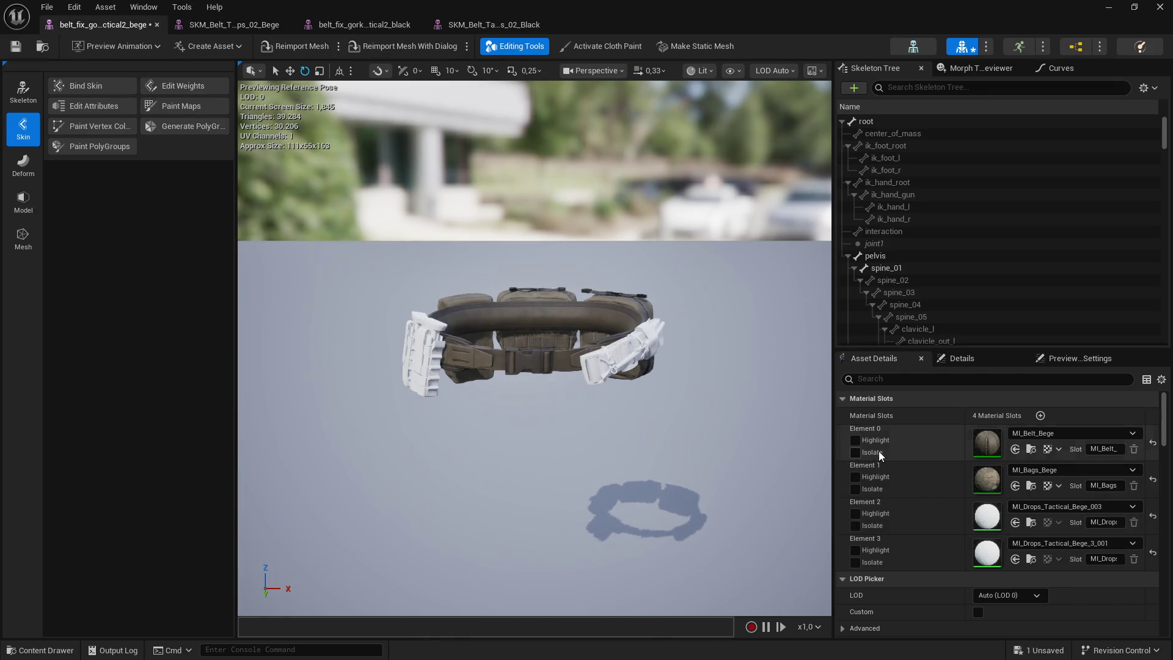
left_click(1015, 559)
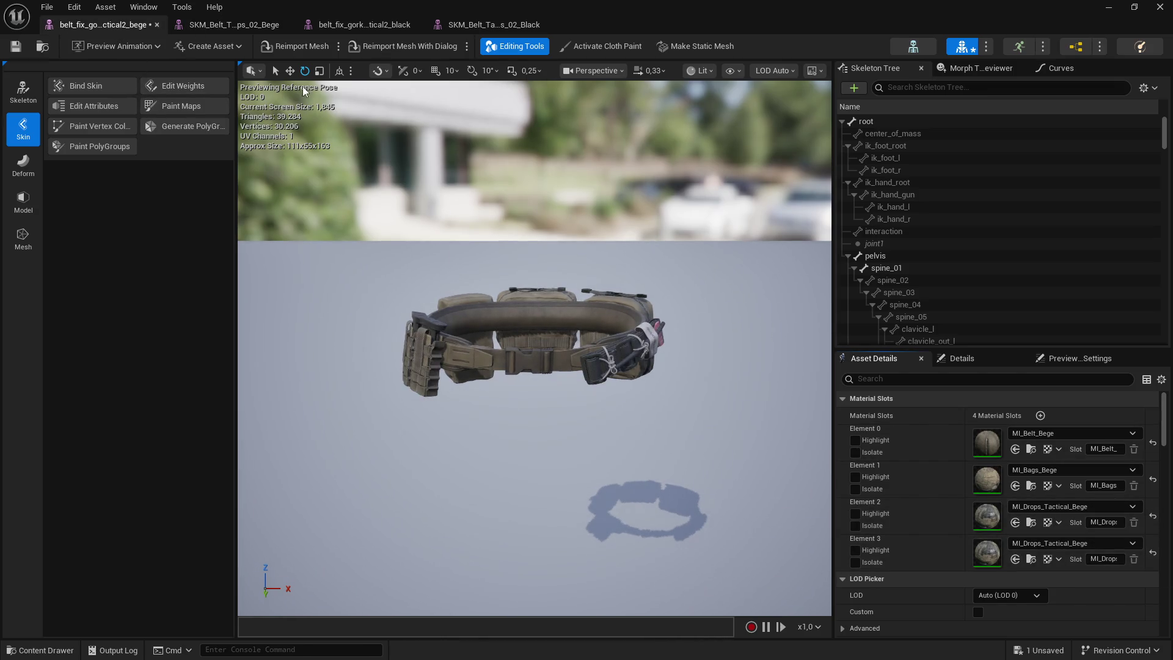
key("ctrl+s")
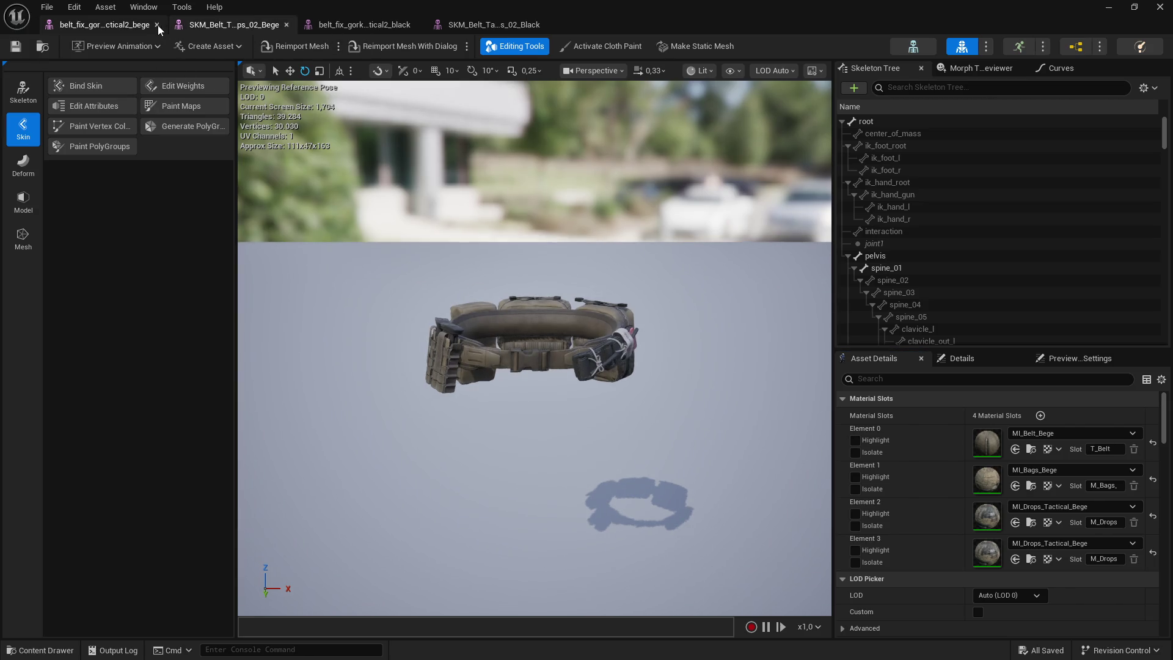
left_click(157, 24)
left_click(157, 25)
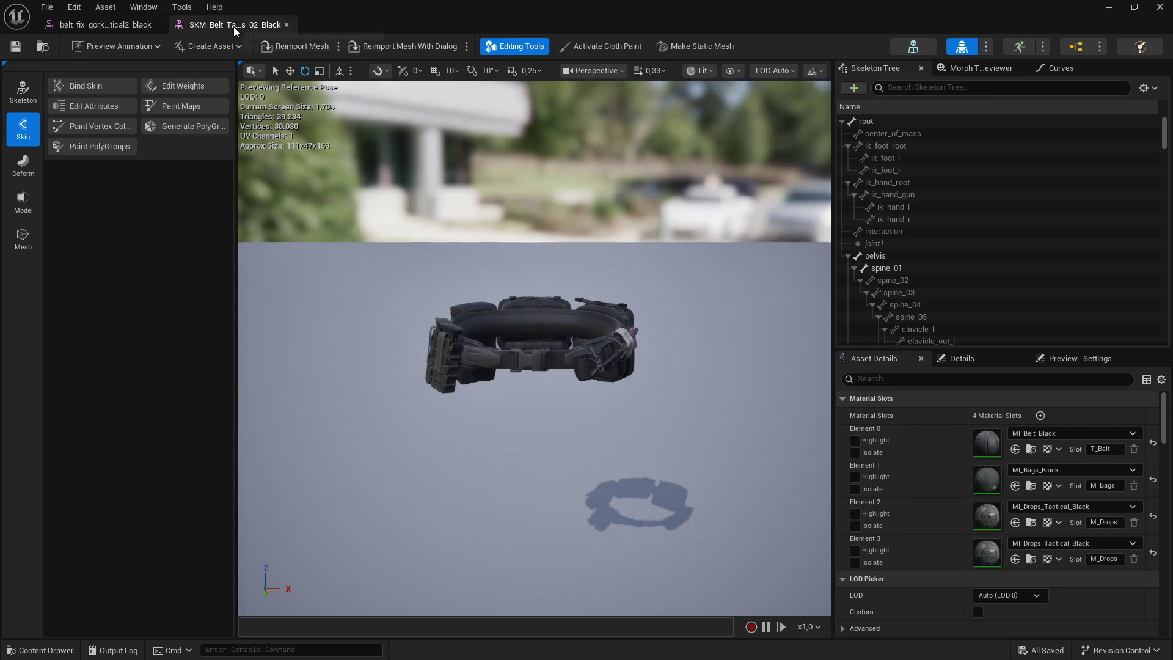
Step: Assign MI_Drops_Tactical_Black to element 3 of the black belt_fix mesh and save it
left_click(103, 24)
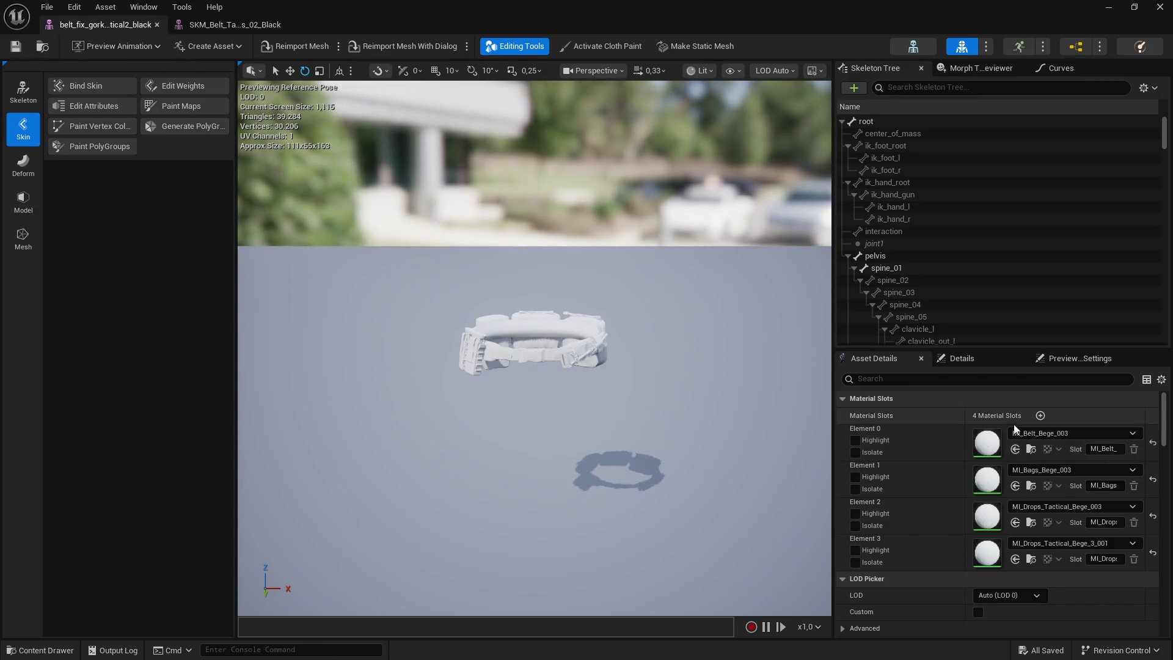
left_click(253, 26)
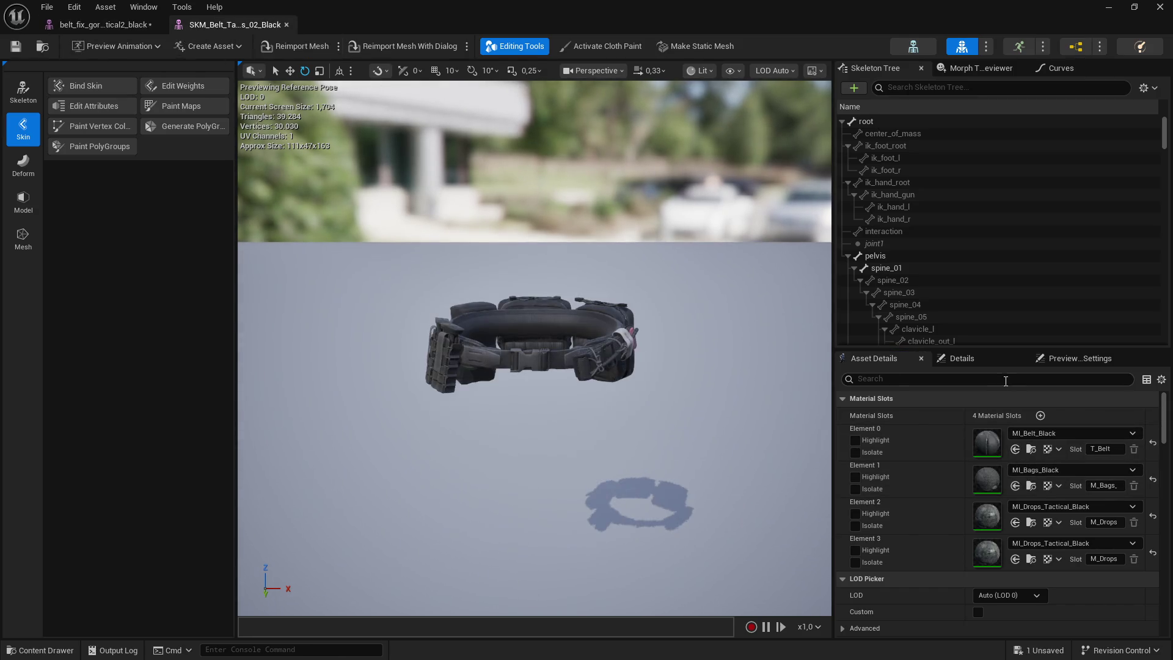
left_click(104, 25)
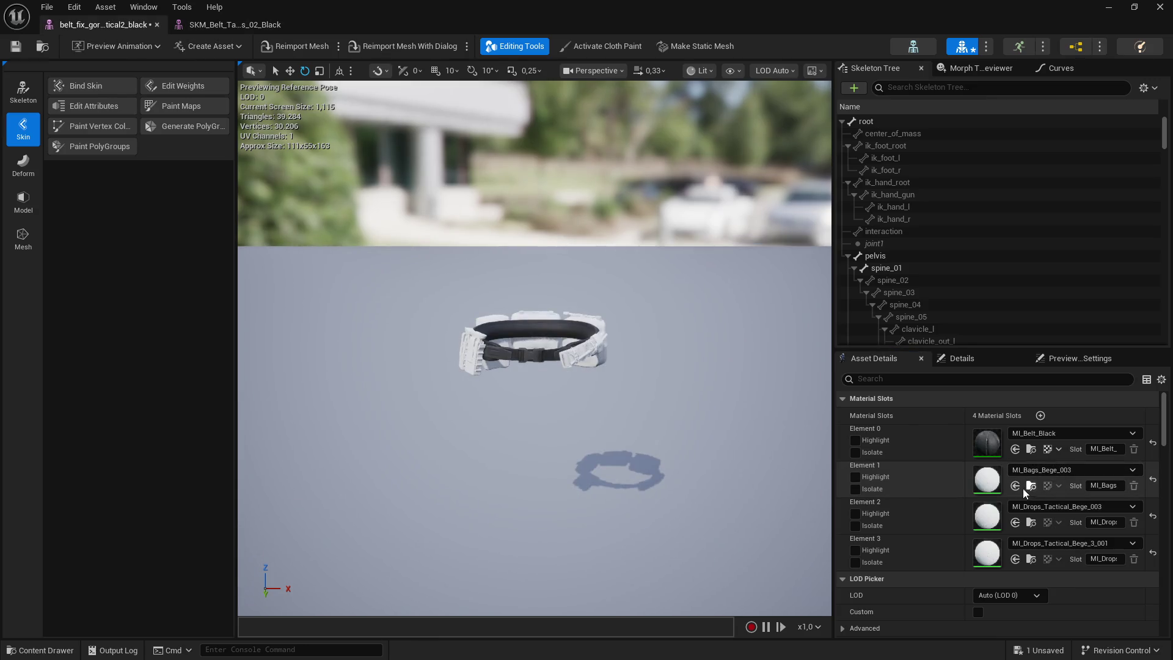
key("ctrl+Tab")
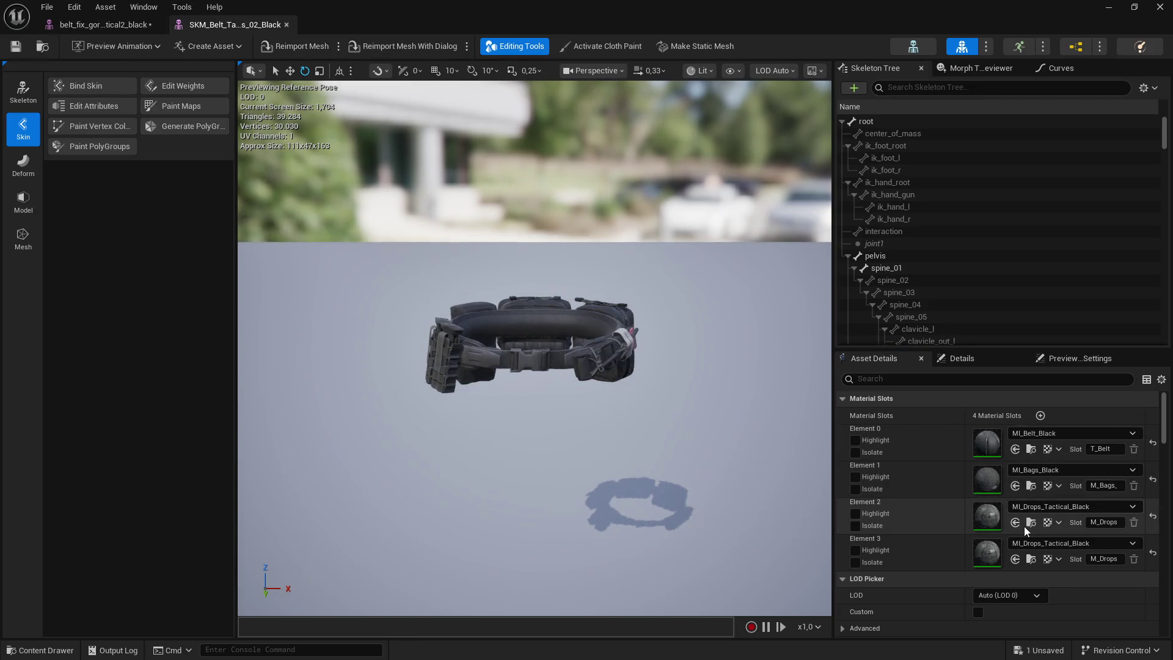
key("ctrl+Tab")
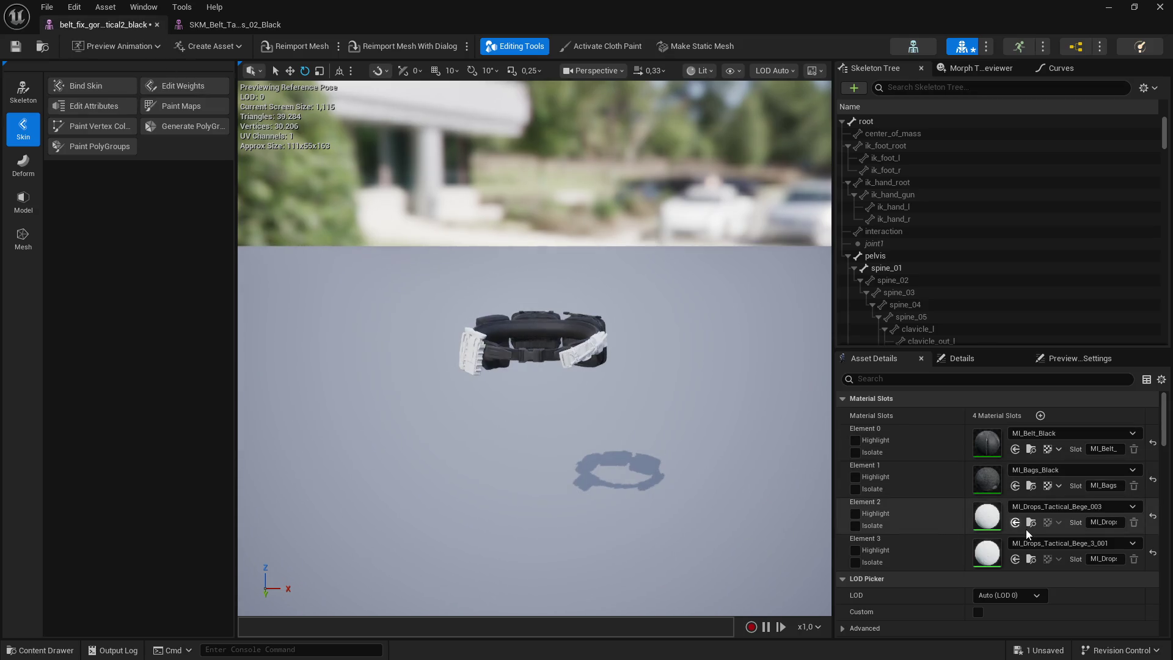
left_click(1015, 559)
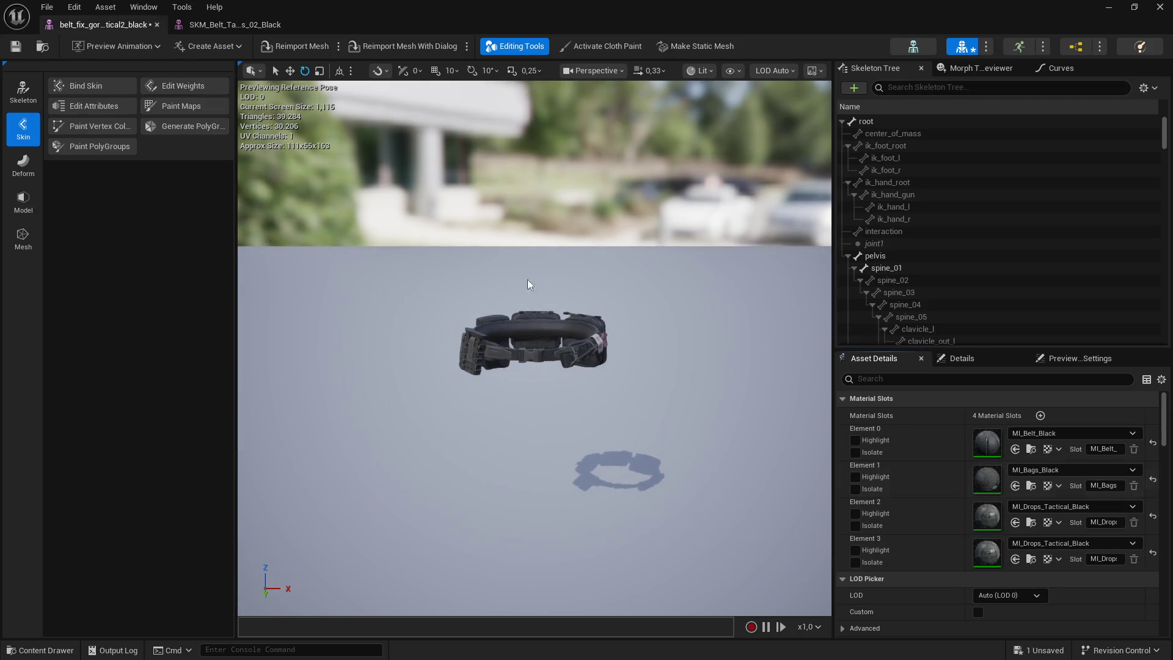
left_click(13, 49)
left_click(1159, 7)
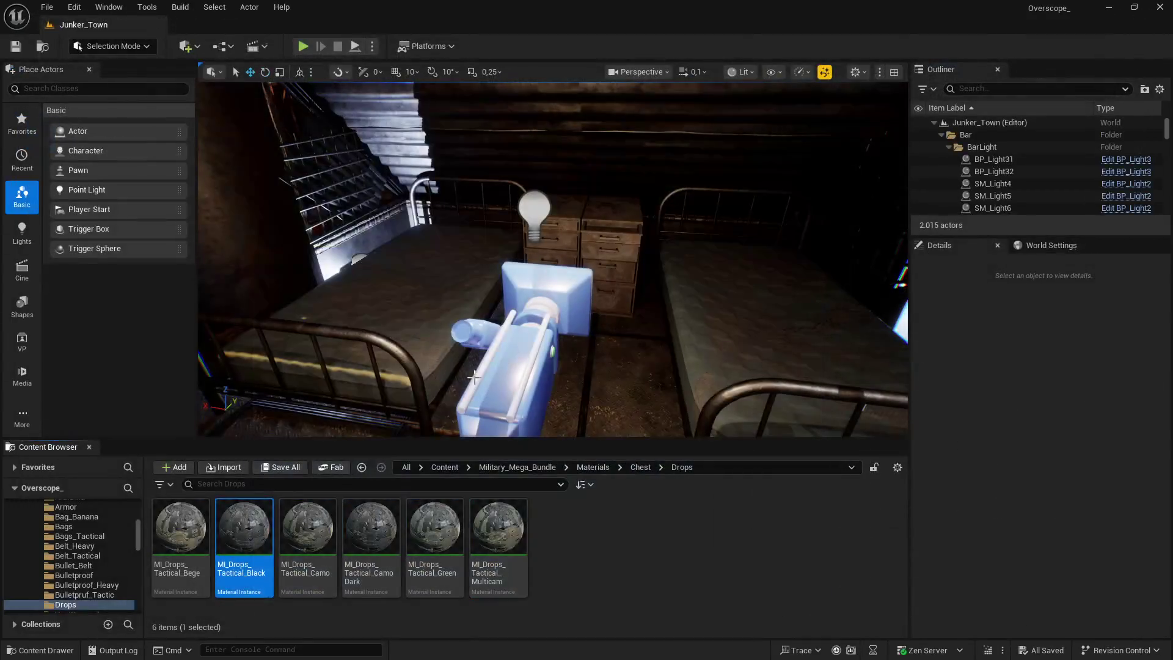
Step: Quit the Unreal Engine project
left_click_drag(427, 440, 427, 389)
key("super")
left_click(638, 496)
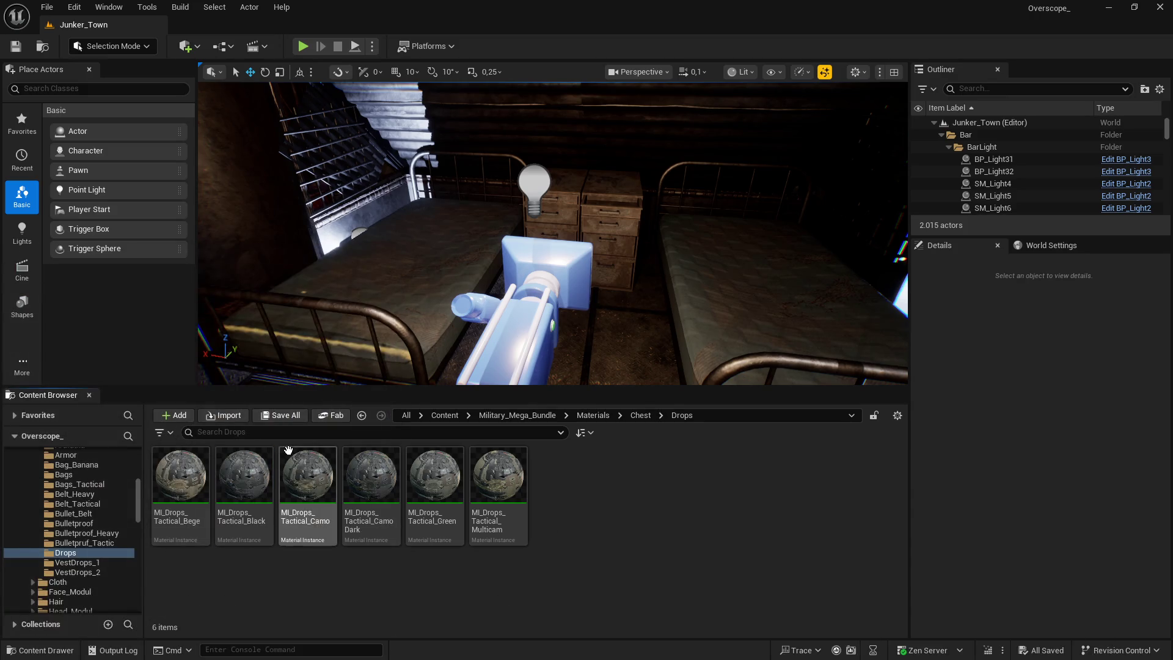
left_click(1159, 7)
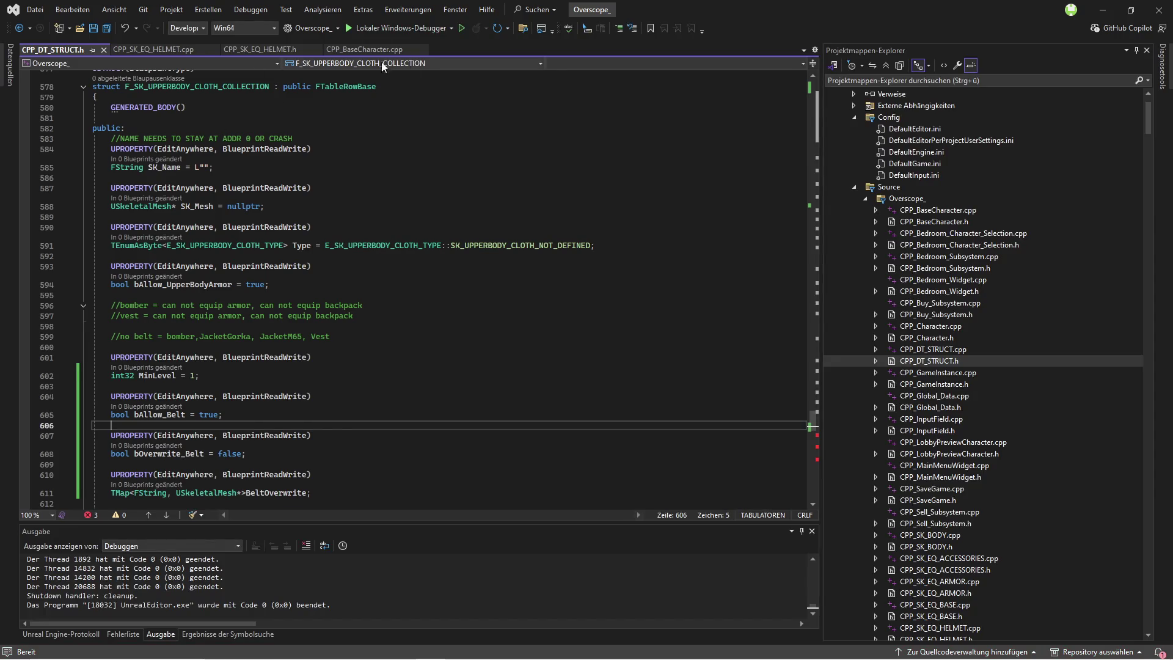
Step: In CPP_BaseCharacter.cpp, widen the editor and add blank lines after the function's closing brace
left_click(364, 49)
left_click_drag(821, 234, 938, 234)
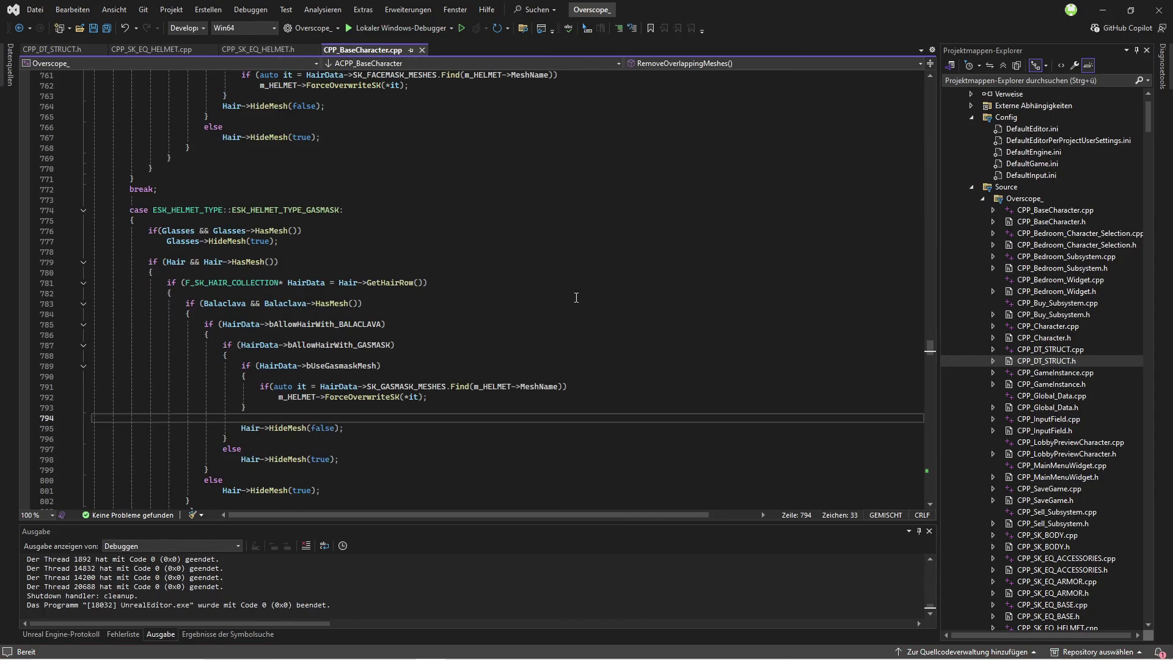
scroll(117, 249, "down", 12)
scroll(115, 292, "up", 15)
scroll(115, 292, "up", 20)
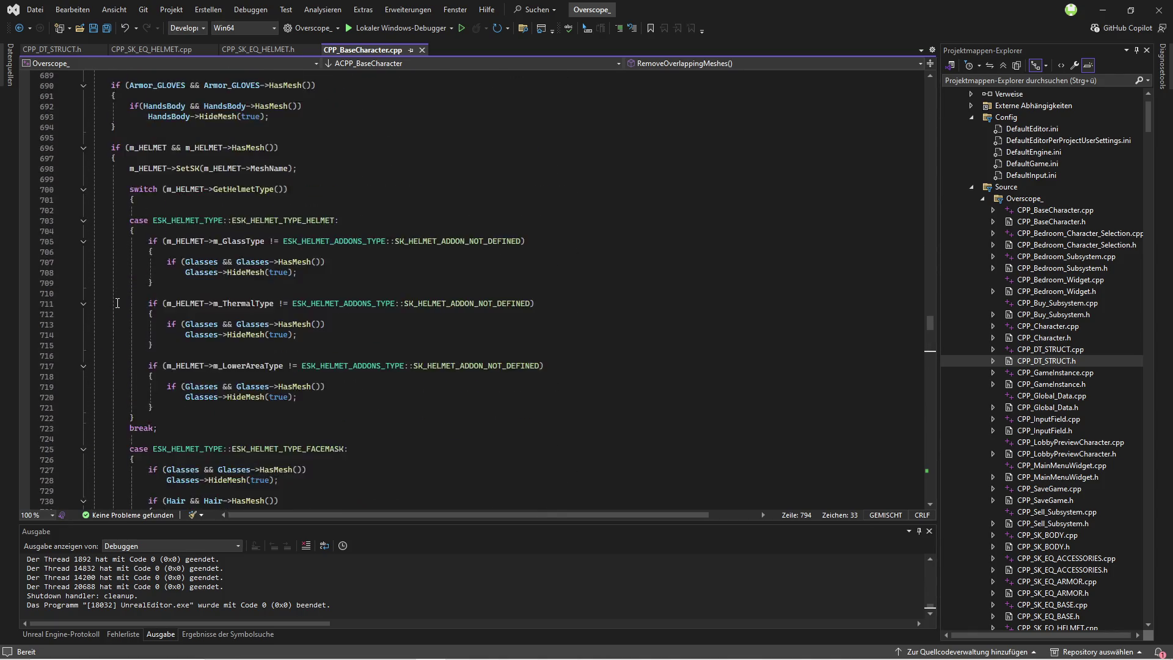
scroll(115, 347, "down", 20)
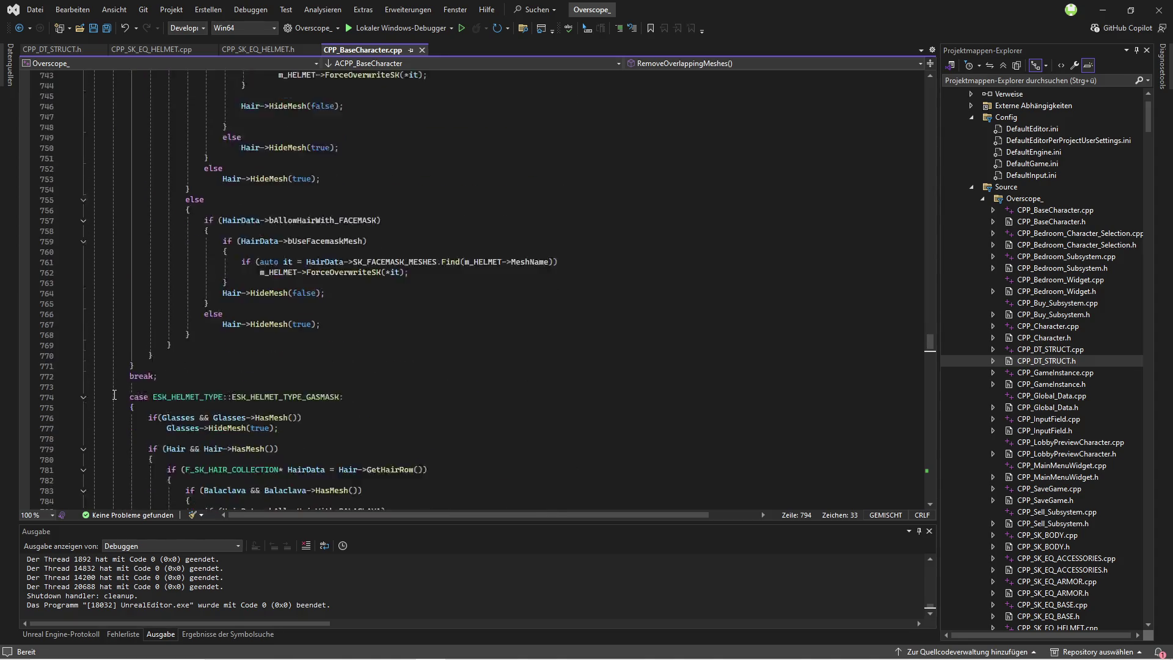
scroll(116, 370, "down", 3)
left_click(220, 345)
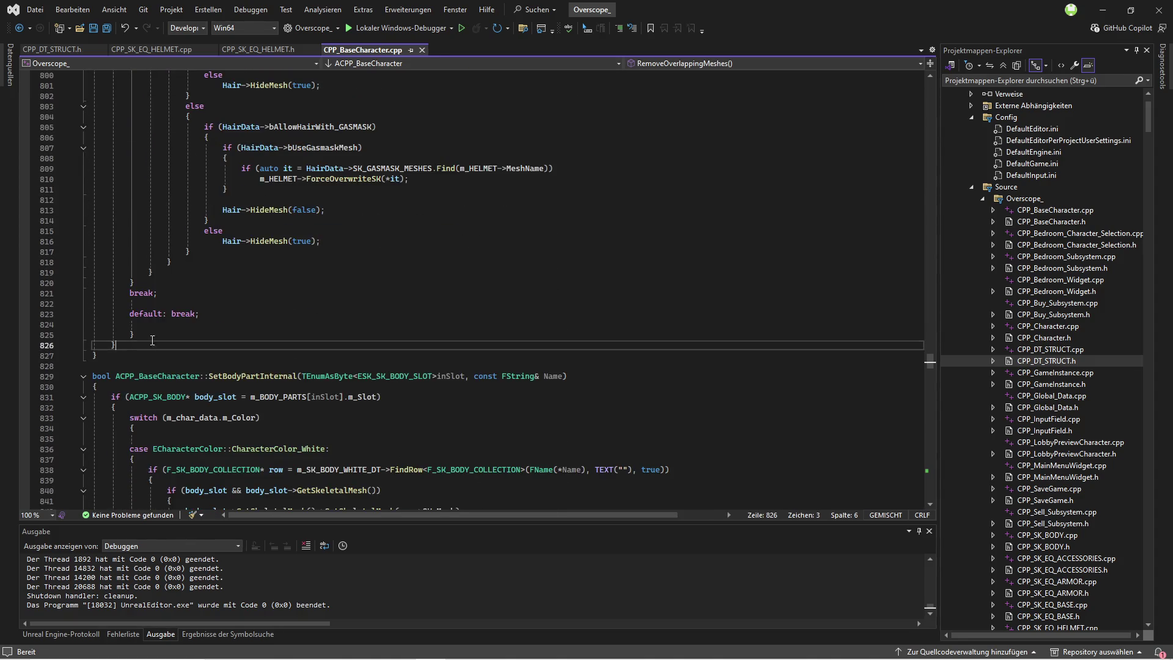
key("Return")
key("Return")
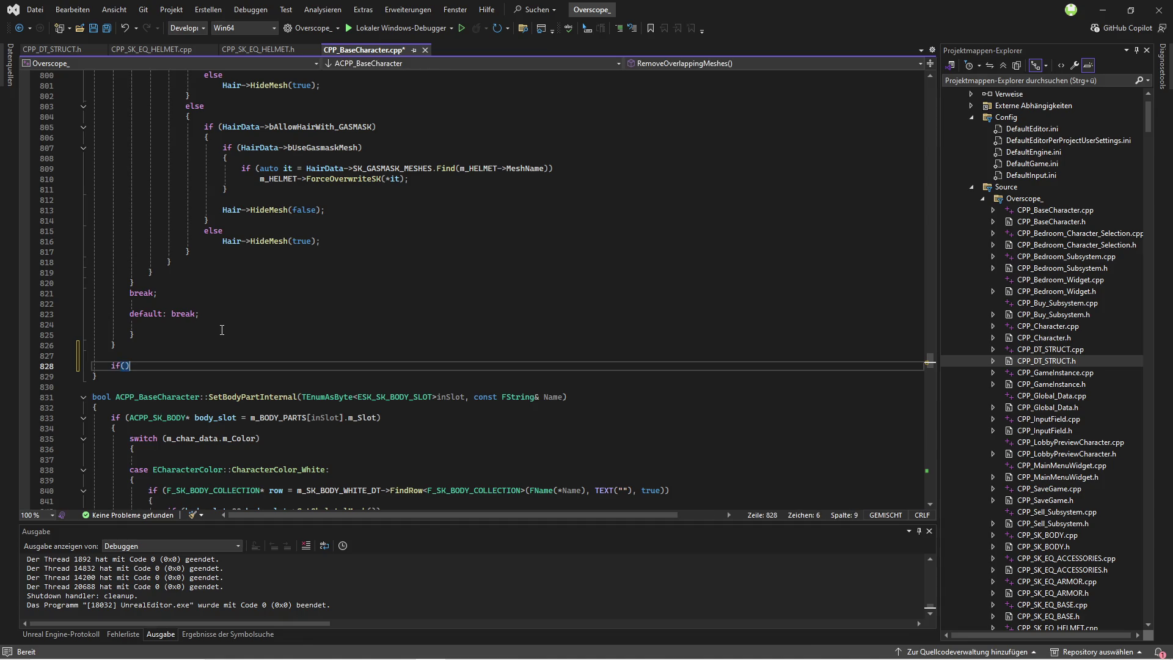
Step: Open CPP_BaseCharacter.h beside the source file and save all files
left_click_drag(369, 54, 61, 50)
scroll(1049, 217, "up", 2)
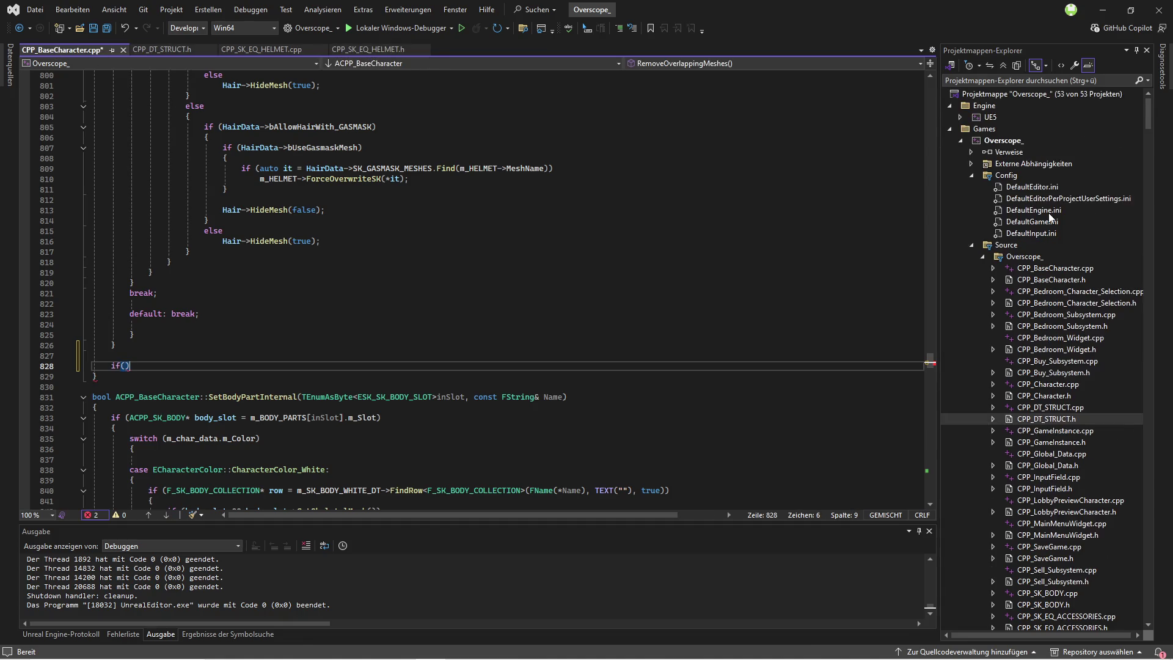
double_click(1050, 280)
left_click_drag(373, 48, 168, 49)
left_click(109, 30)
Step: Review where the upper-body and lower-body cloth slots are assigned and used in the source file
left_click(90, 53)
scroll(178, 307, "up", 20)
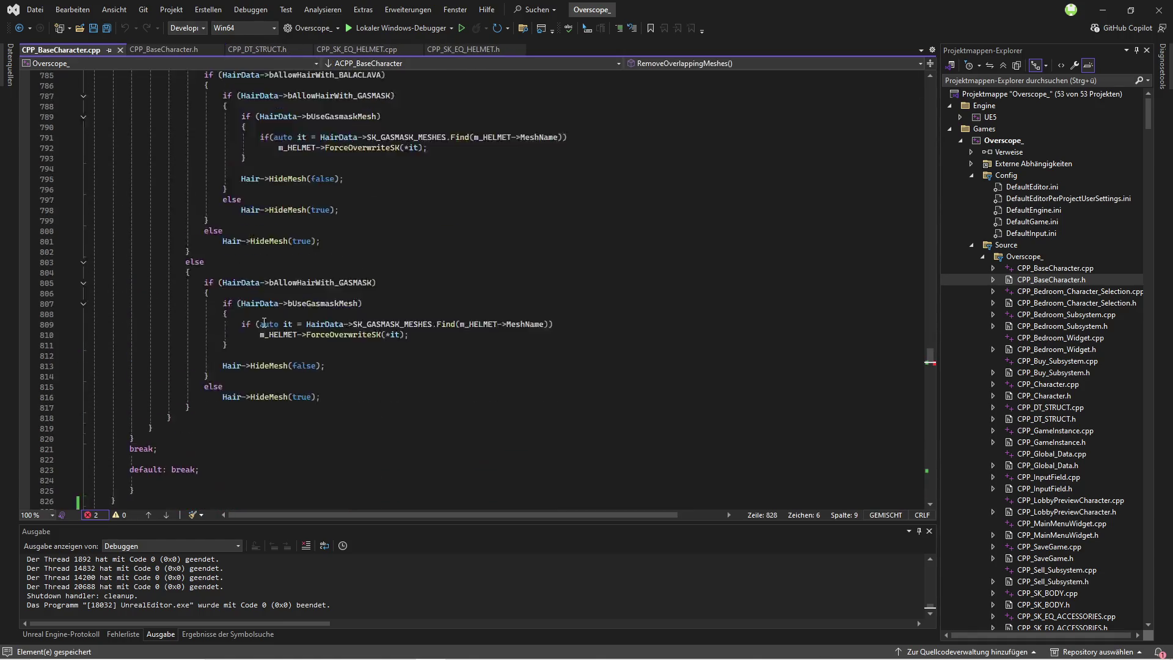
scroll(178, 307, "up", 20)
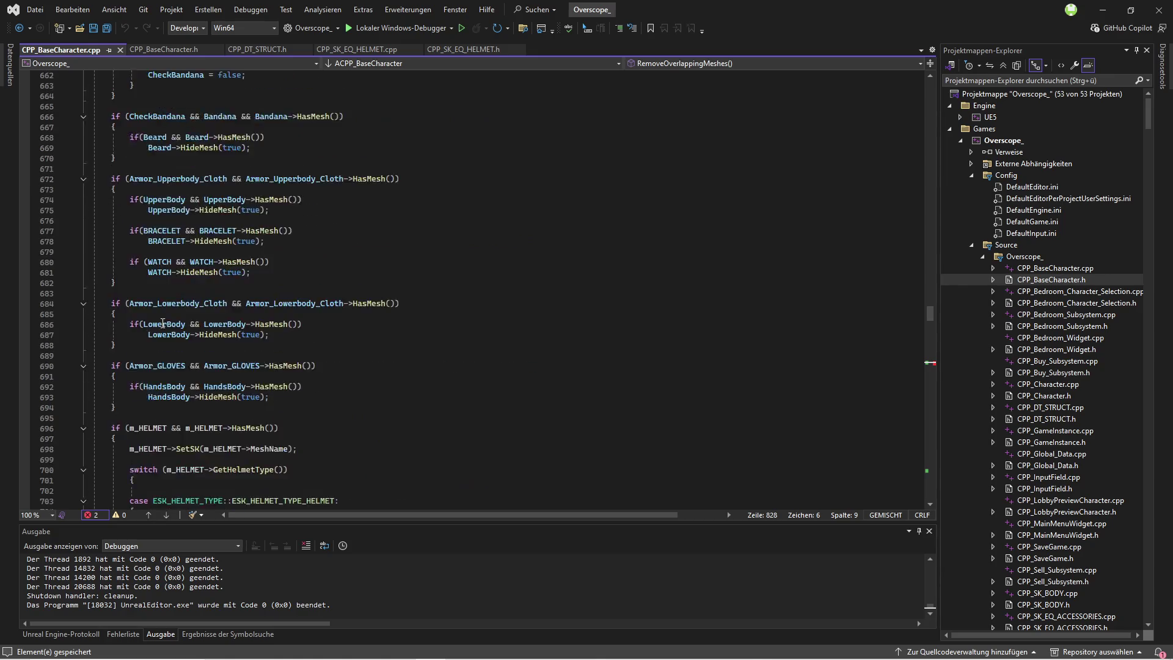
scroll(180, 344, "up", 20)
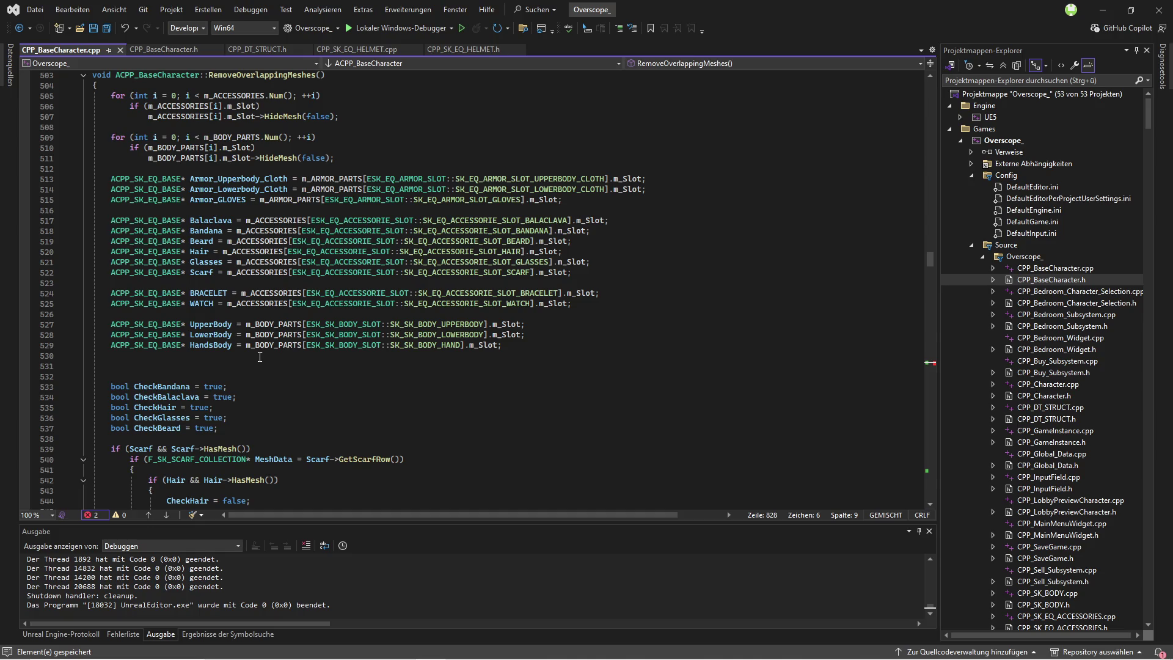
scroll(618, 379, "up", 3)
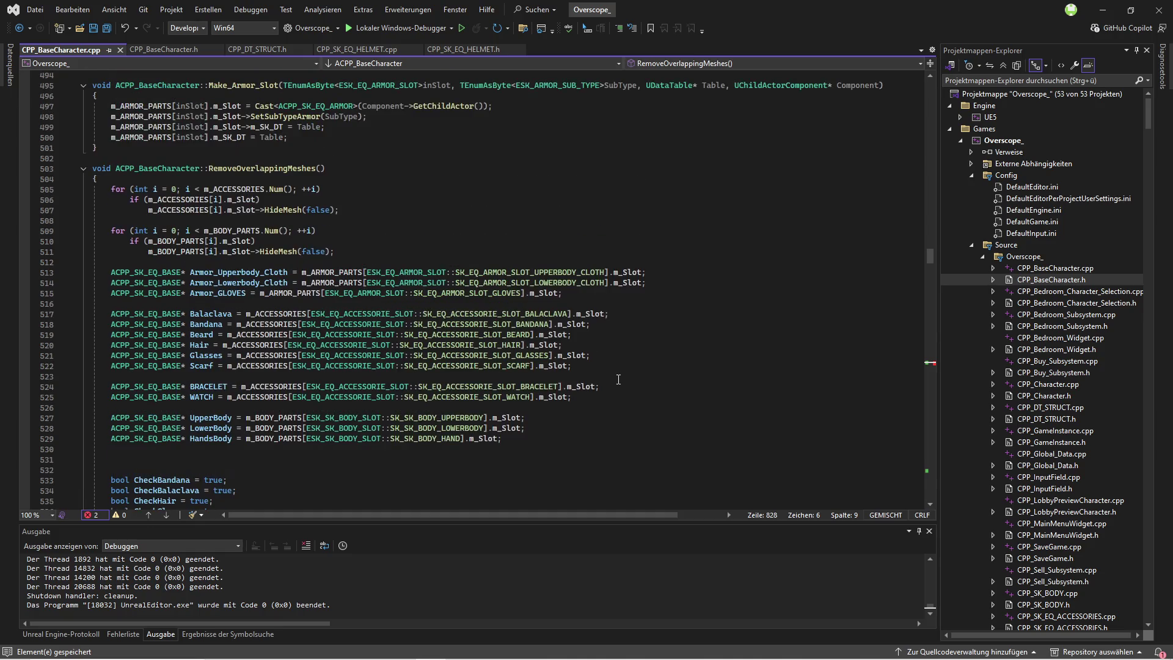
left_click(596, 282)
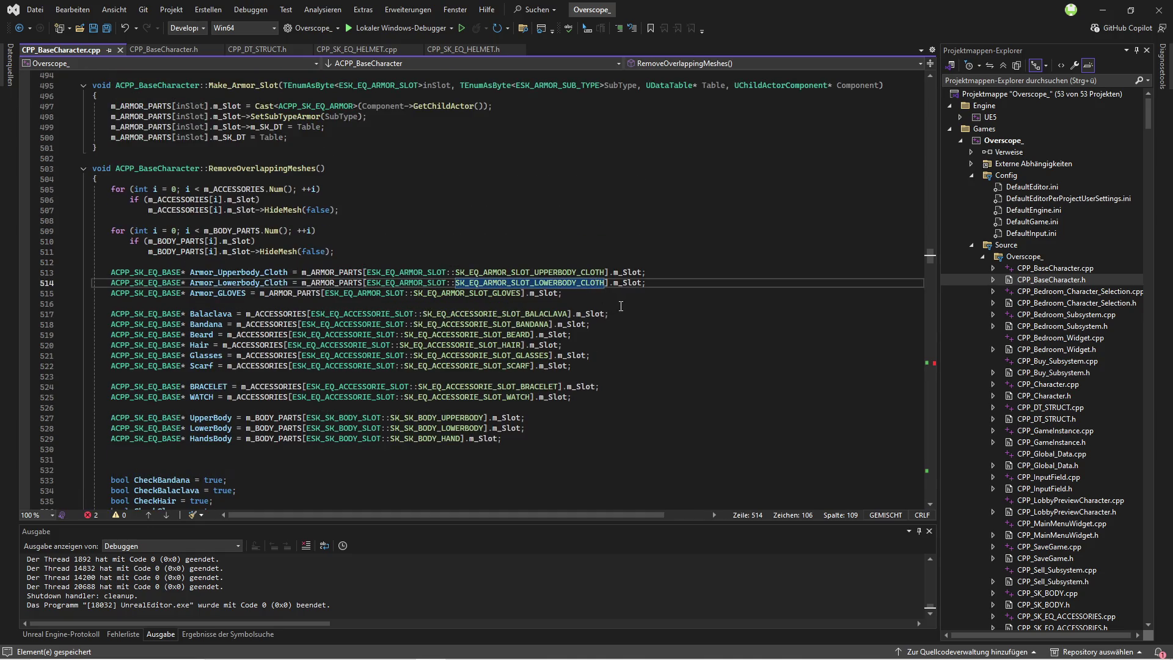
left_click(581, 273)
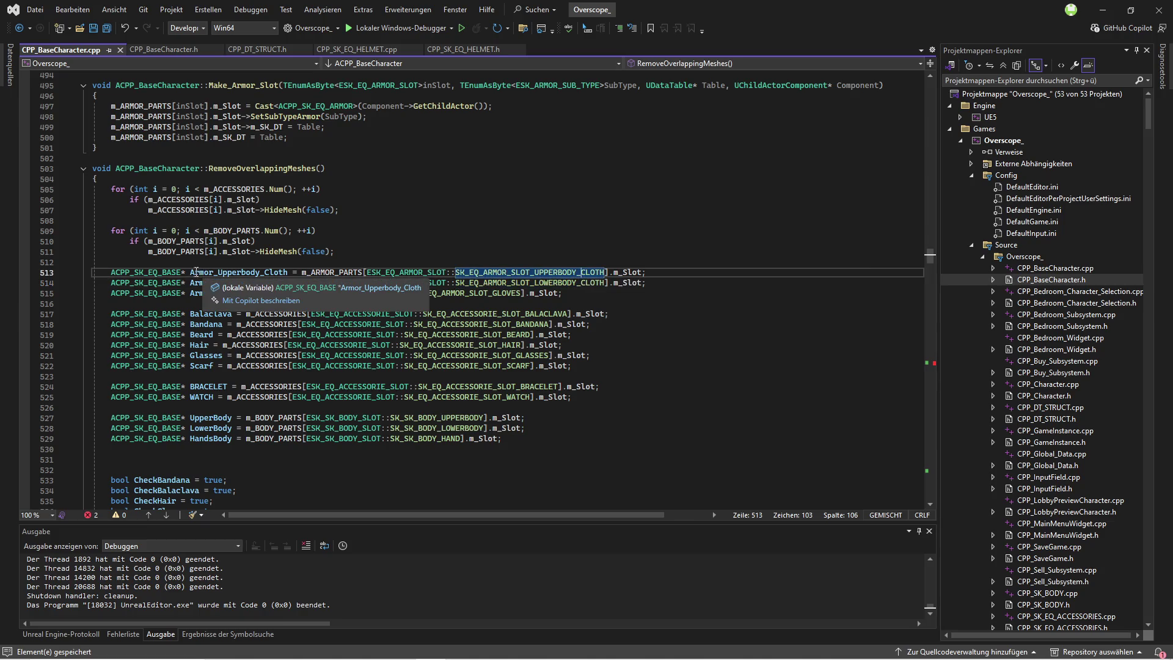
left_click(242, 273)
scroll(149, 378, "down", 20)
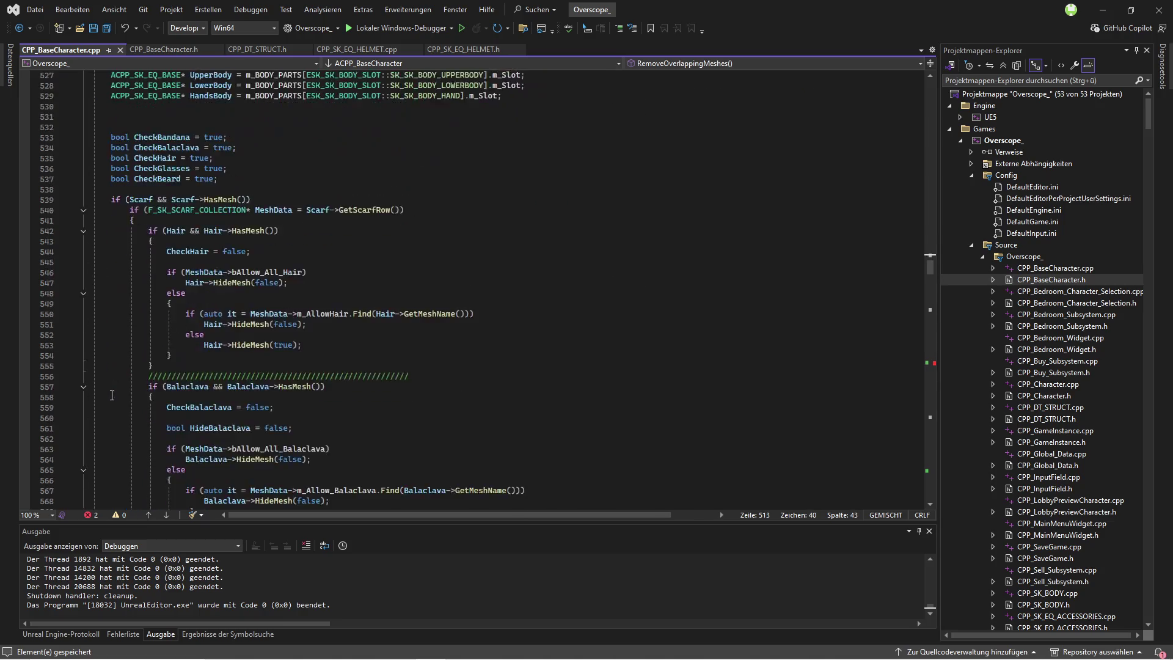
scroll(142, 382, "down", 10)
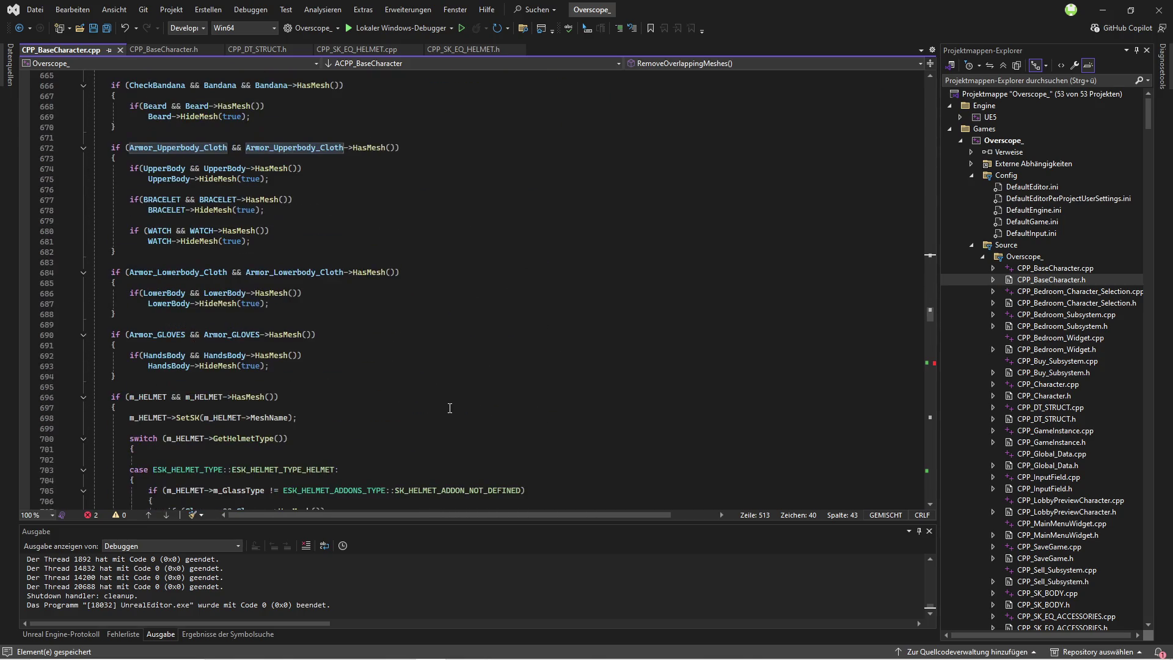
left_click_drag(928, 316, 937, 362)
Step: Write if (Armor_Upperbody_Cloth && Armor_Upperbody_Cloth->HasMesh()) with a braced block holding if(), and save
left_click(125, 313)
type("Armor_Upperbody_Cloth && Armor_Upperbody_Cloth-")
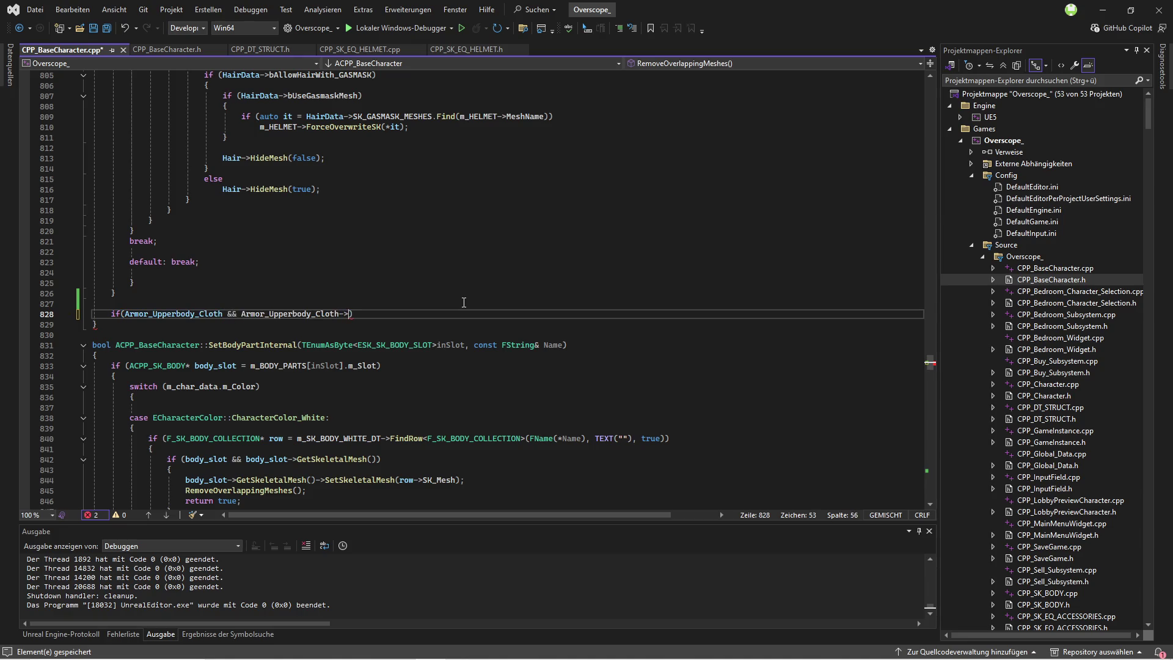
type(">HasMes")
type("h())")
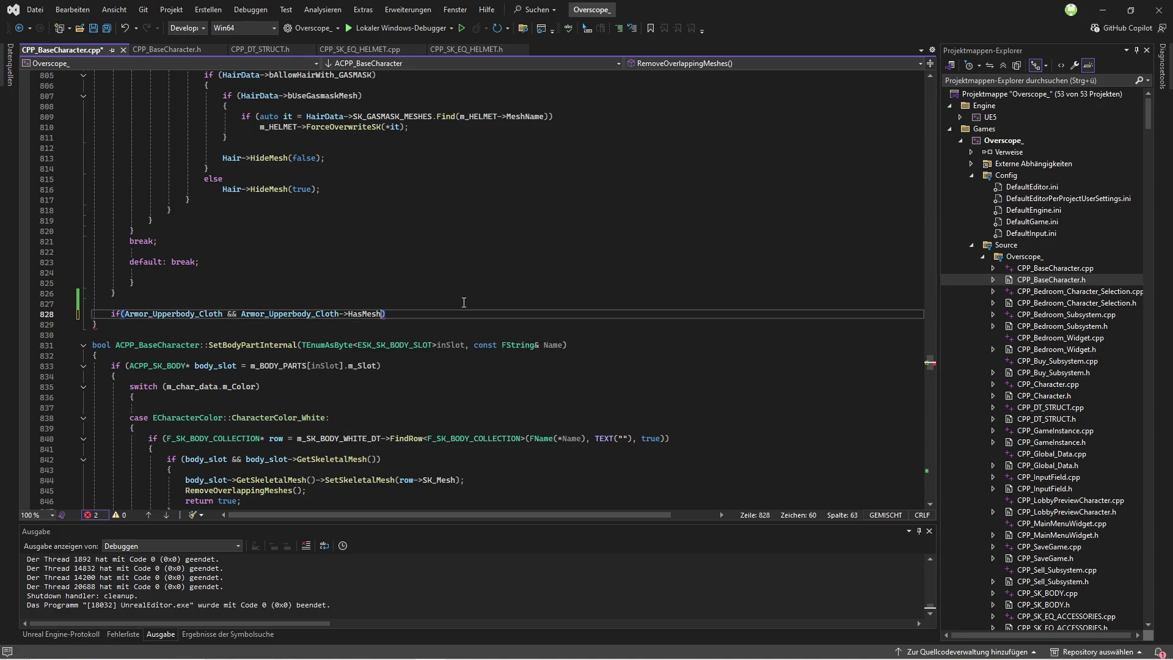
key("Return")
type("{")
key("Return")
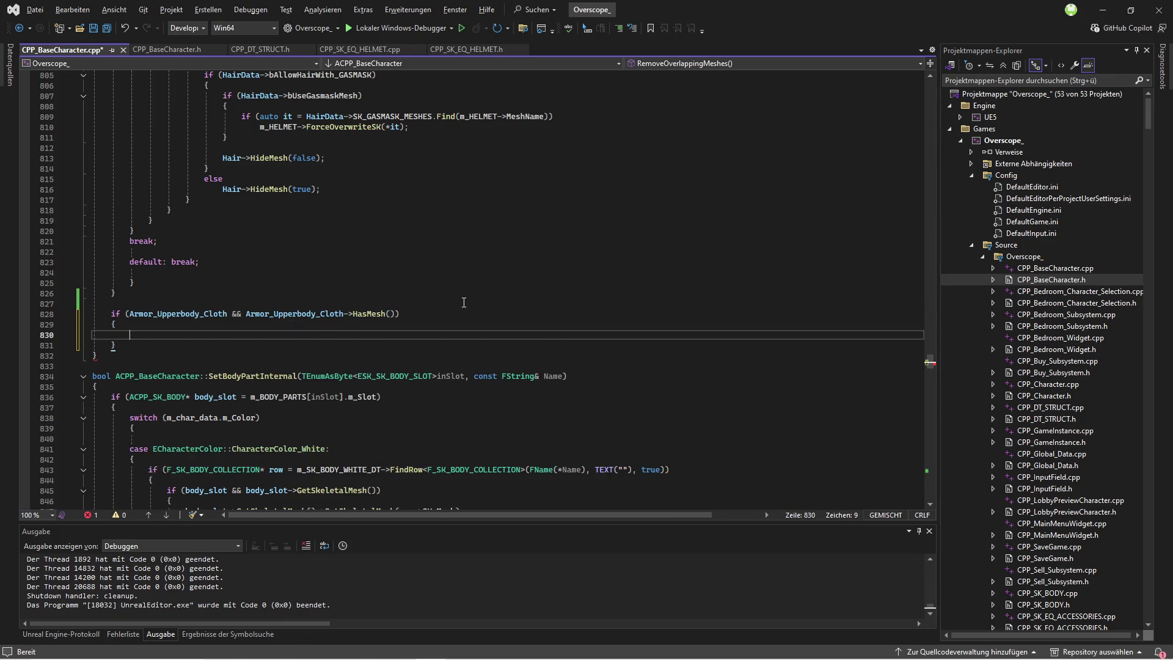
type("if()")
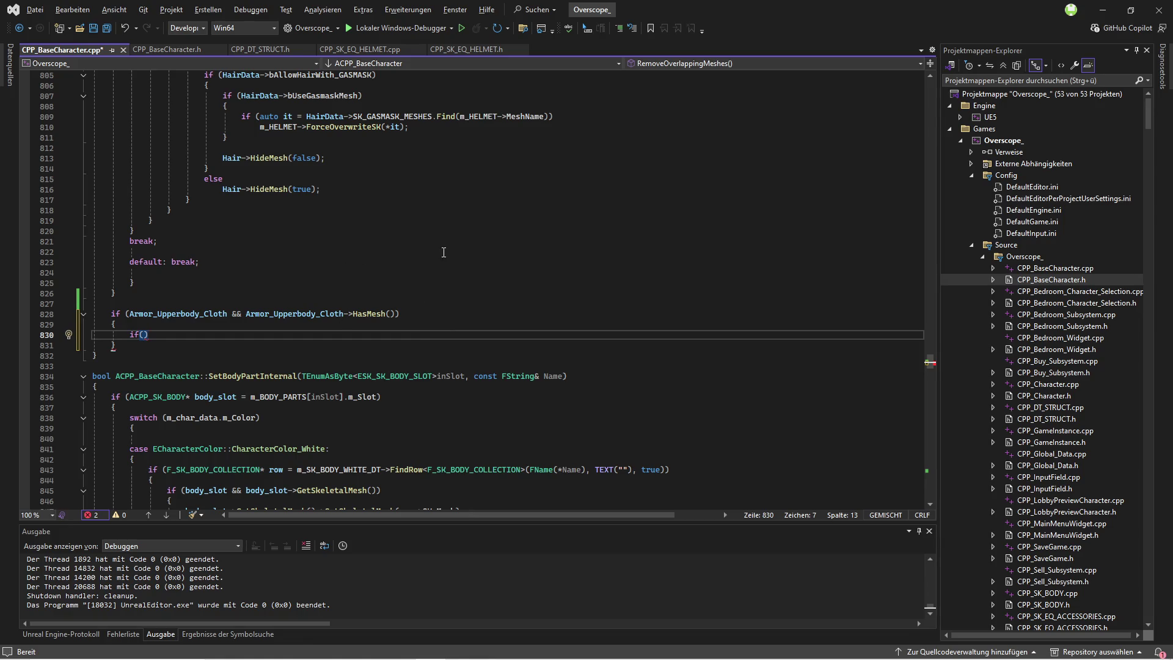
scroll(463, 272, "up", 20)
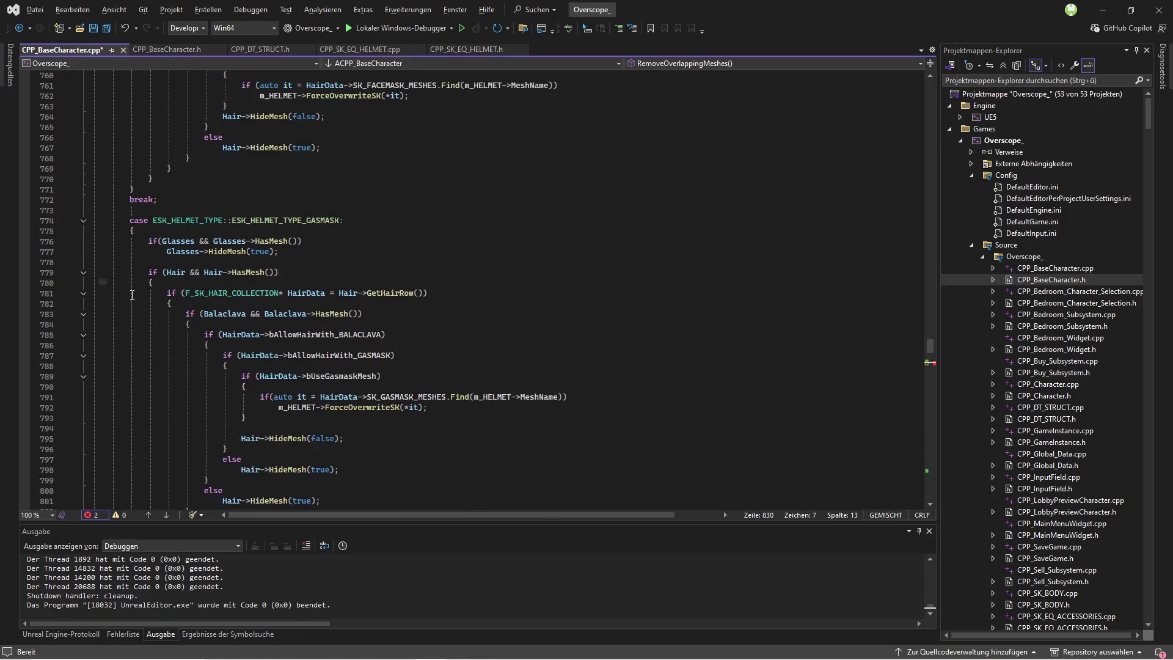
left_click(106, 28)
Step: Duplicate the Armor_GLOVES slot declaration line
scroll(135, 183, "up", 7)
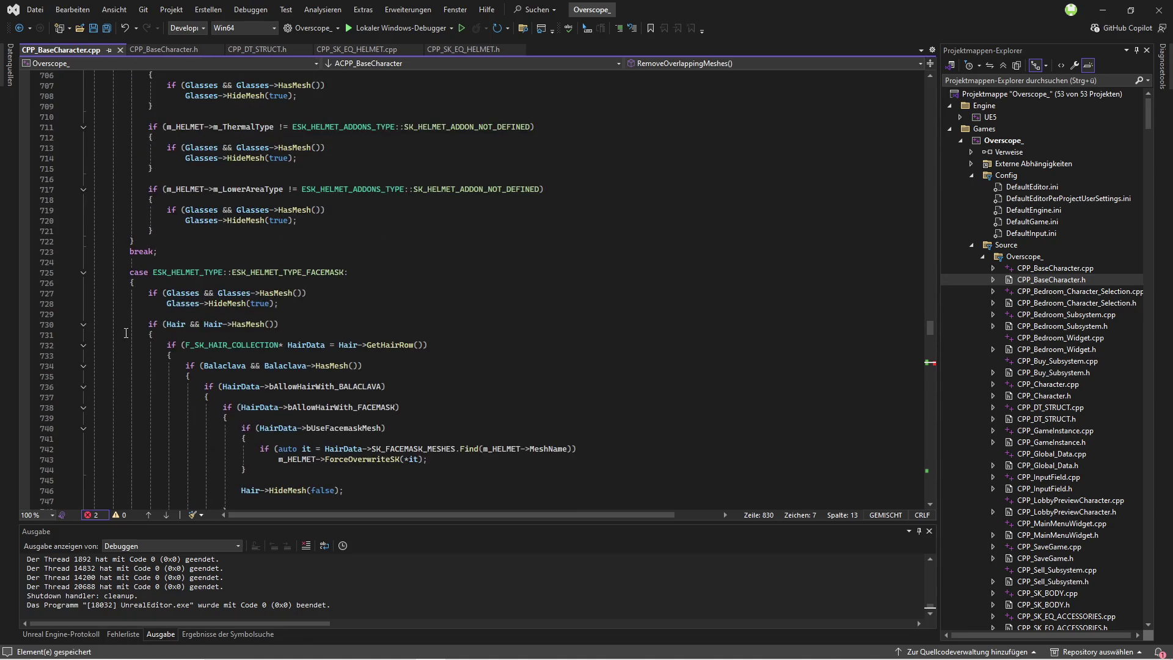
scroll(129, 352, "up", 16)
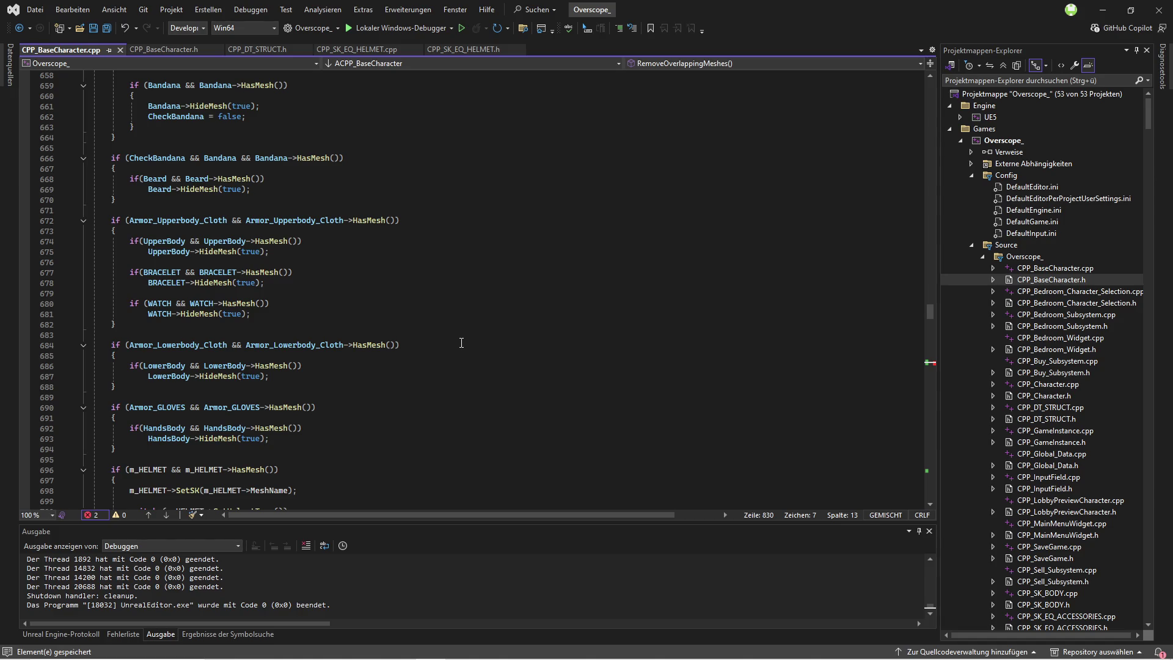
scroll(457, 339, "down", 3)
scroll(454, 345, "up", 20)
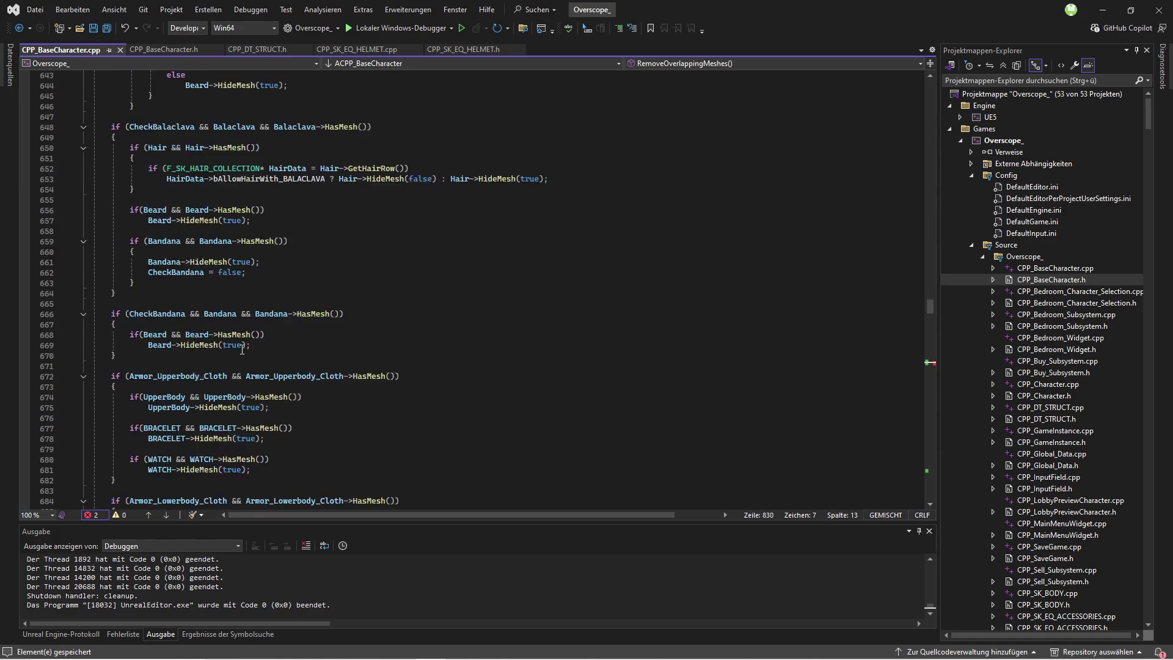
scroll(285, 355, "up", 18)
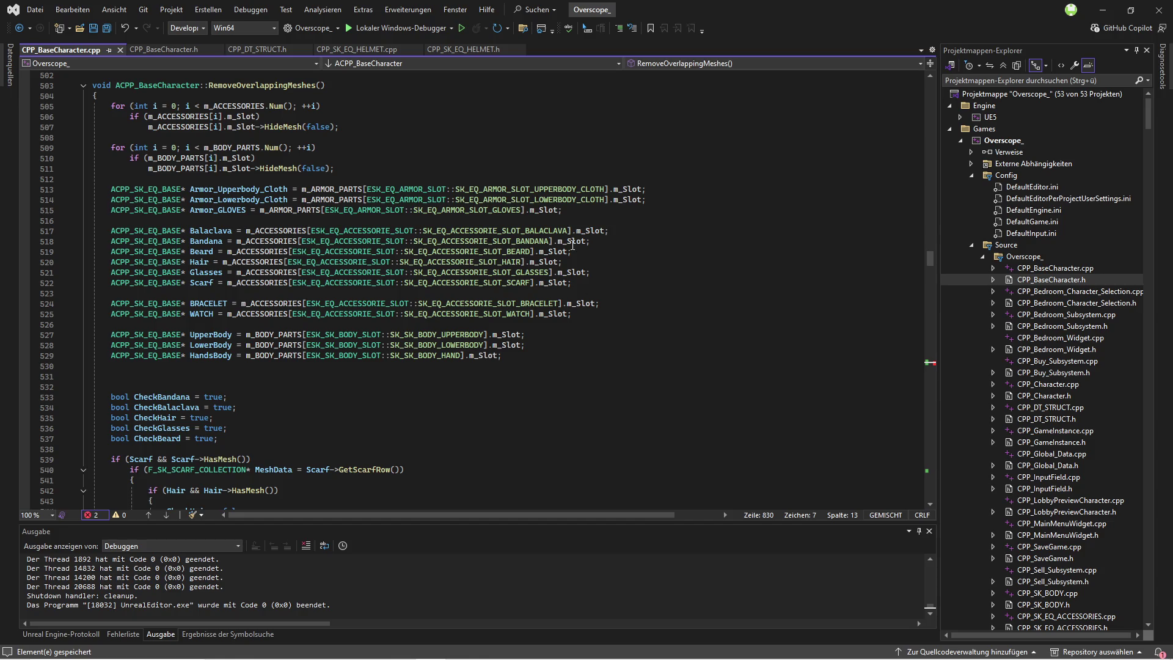
left_click(572, 209)
key("ctrl+d")
Step: Turn the duplicated line into an Armor_BELT declaration using SK_EQ_ARMOR_SLOT_BELT
double_click(222, 222)
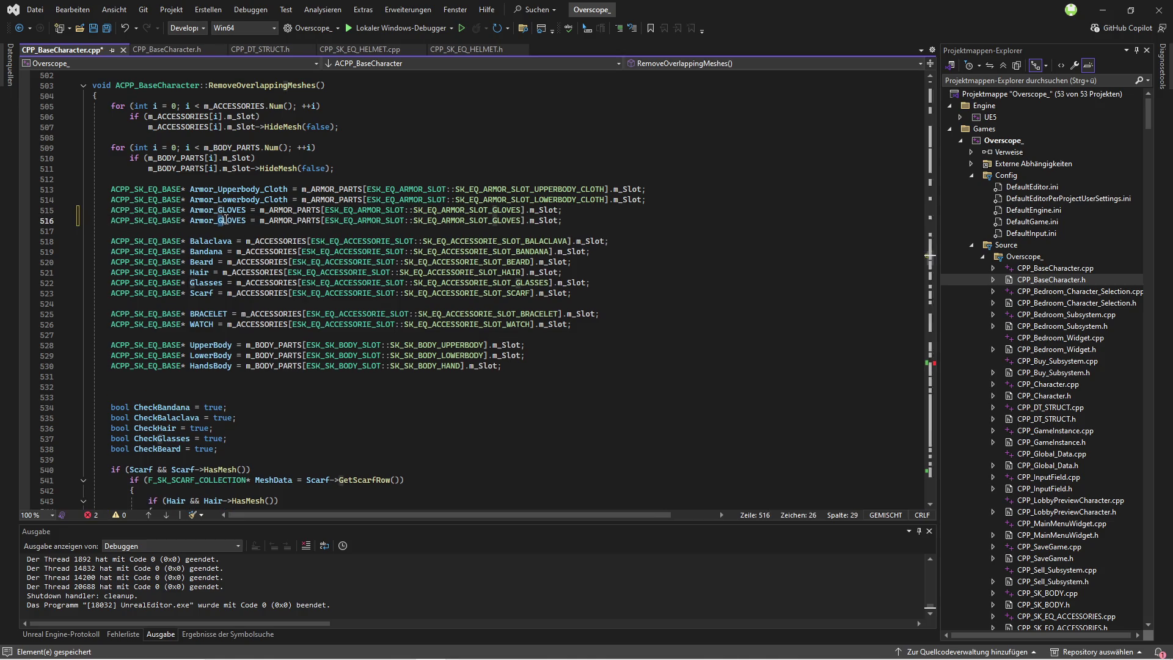
type("Armor_BELT")
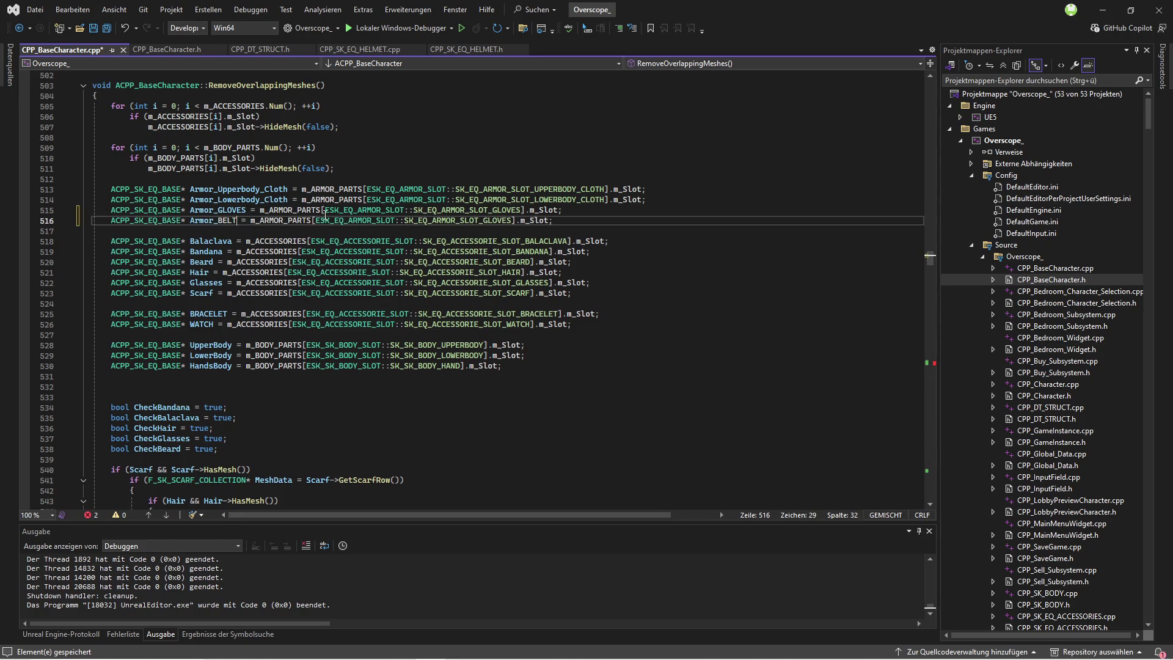
double_click(498, 221)
key("Right")
key("BackSpace")
key("BackSpace")
key("BackSpace")
type("_B")
key("Tab")
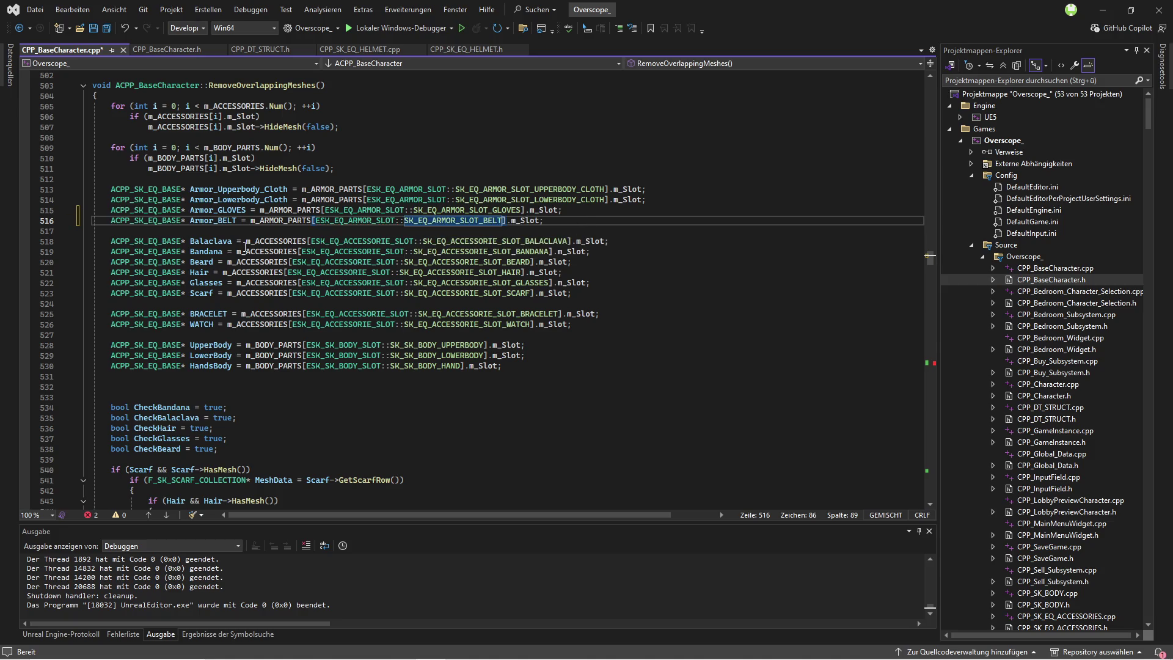
Step: Add a nested if (Armor_BELT && Armor_BELT->HasMesh()) check with its own braced block
left_click_drag(190, 222, 240, 222)
left_click_drag(930, 259, 943, 363)
key("ctrl+c")
left_click(142, 324)
key("ctrl+v")
type("&&")
key("ctrl+v")
type("->")
type("HasMesh")
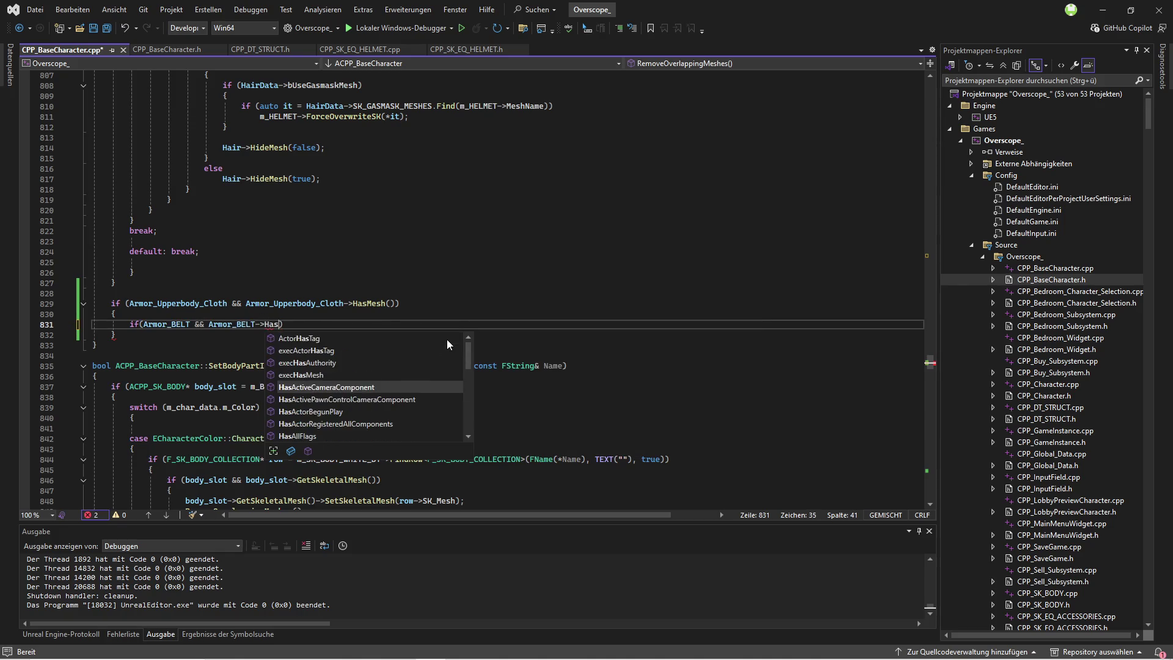
type("()")
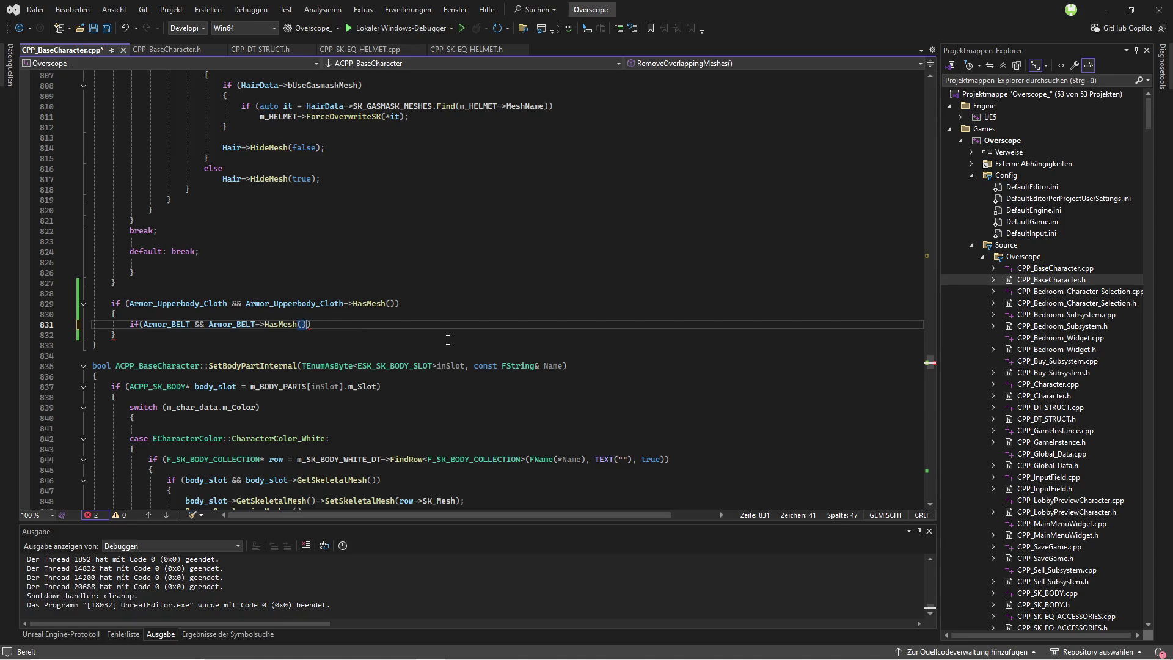
key("Return")
type("{")
key("Return")
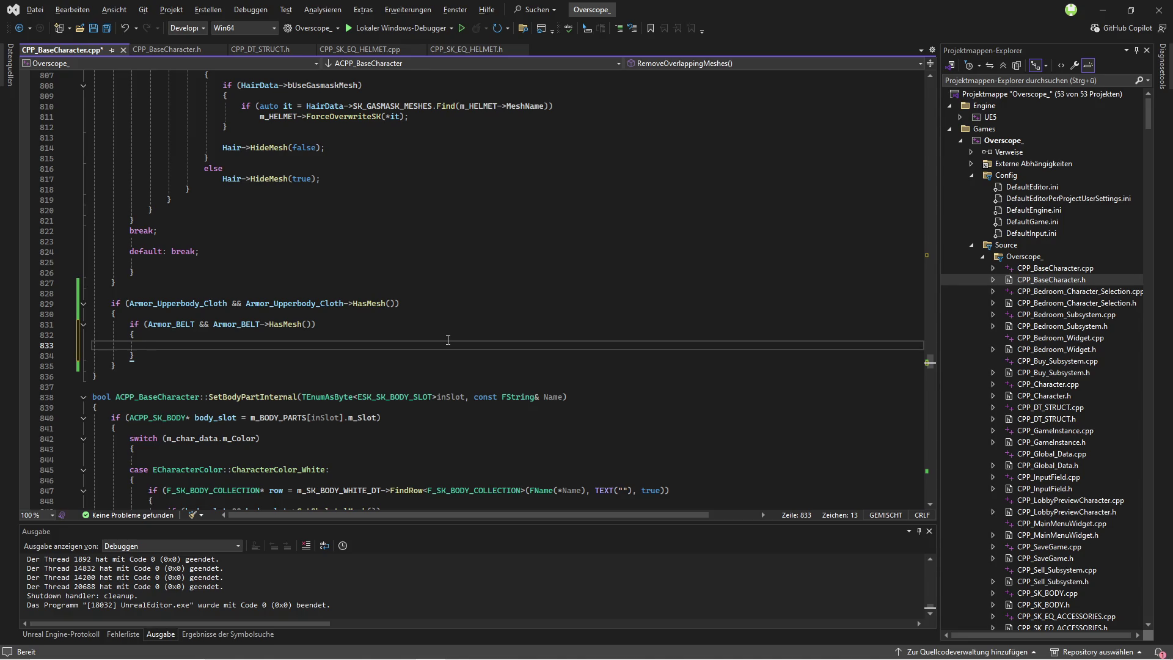
Step: Start an Armor_BELT-> statement and look up the belt fields in CPP_DT_STRUCT.h
type("Armor_BELT->")
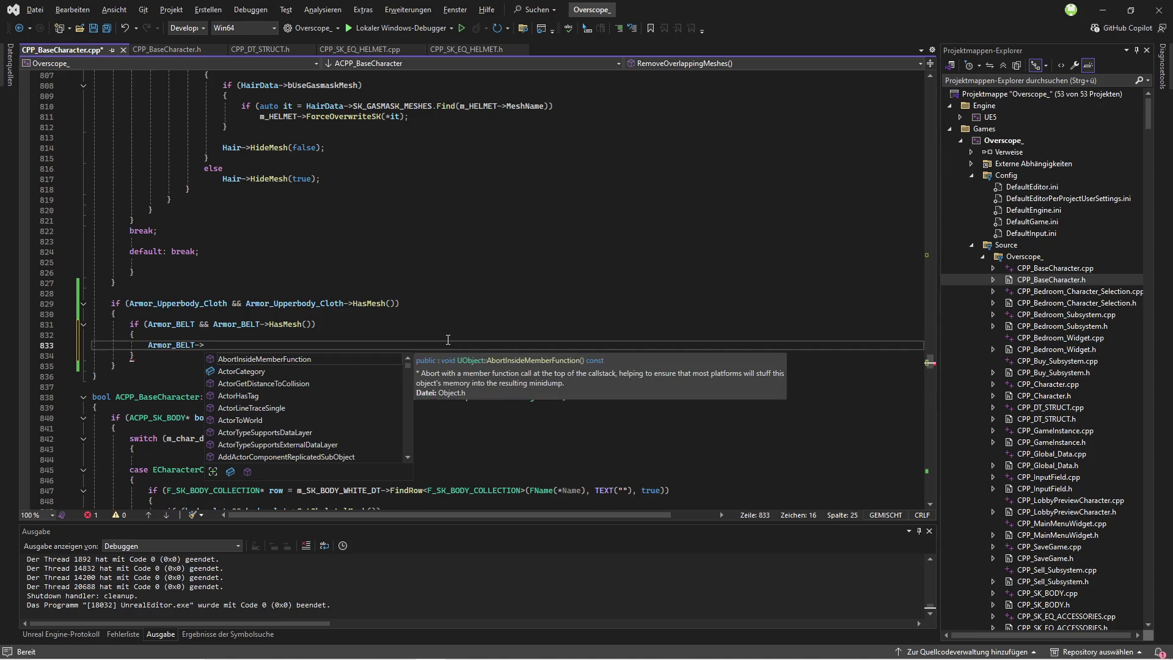
left_click(267, 52)
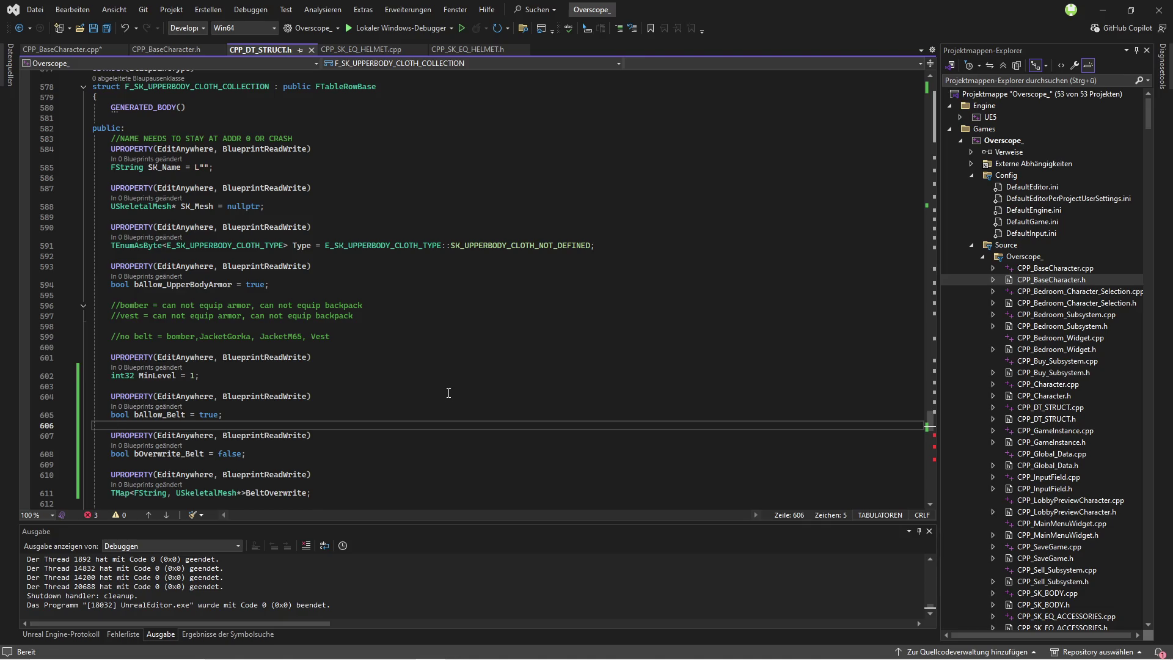
key("ctrl+Tab")
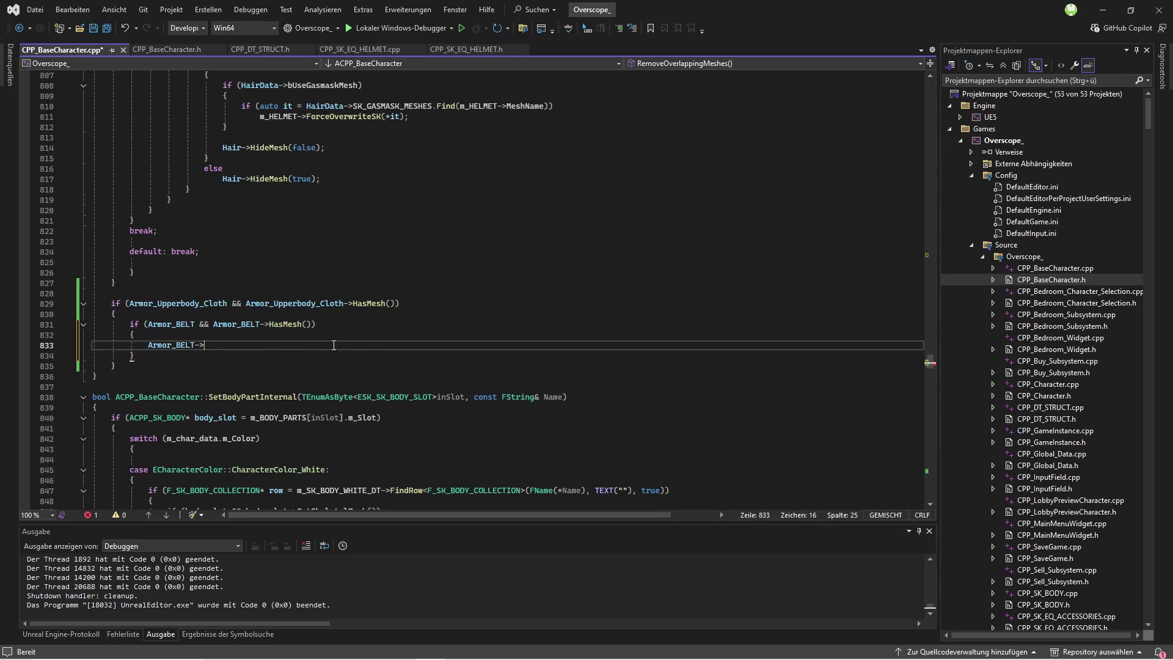
left_click(336, 337)
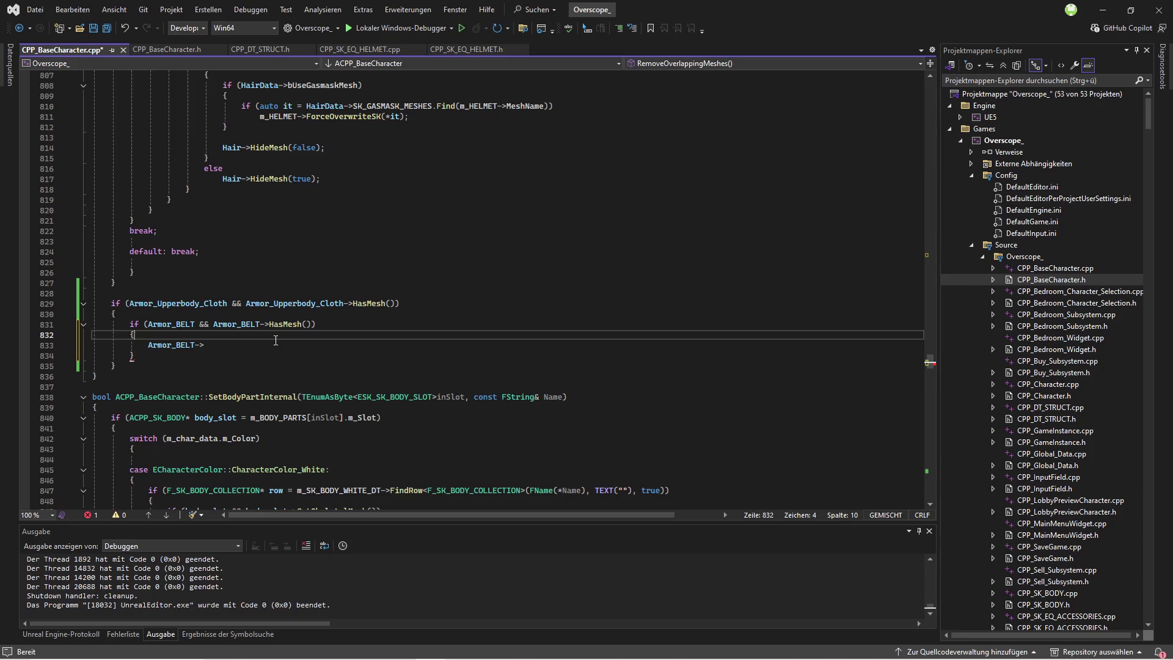
key("Return")
type("if()")
type("!")
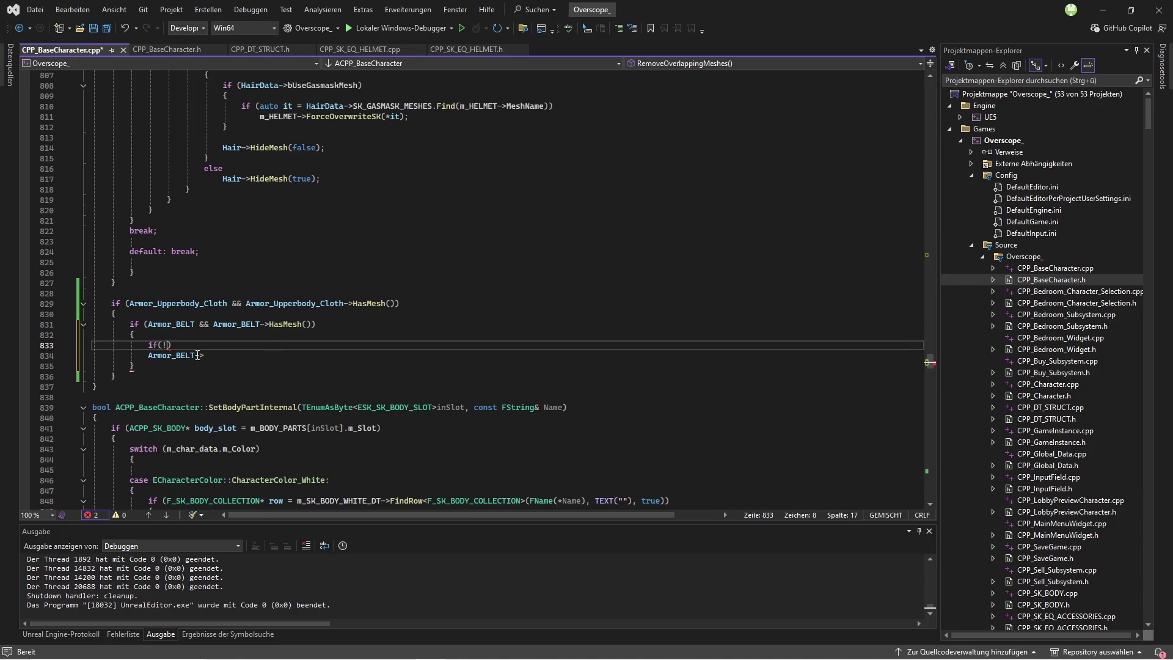
Step: Remove the unfinished belt statement on line 833 and save CPP_BaseCharacter.cpp
left_click(222, 357)
type("allowbe")
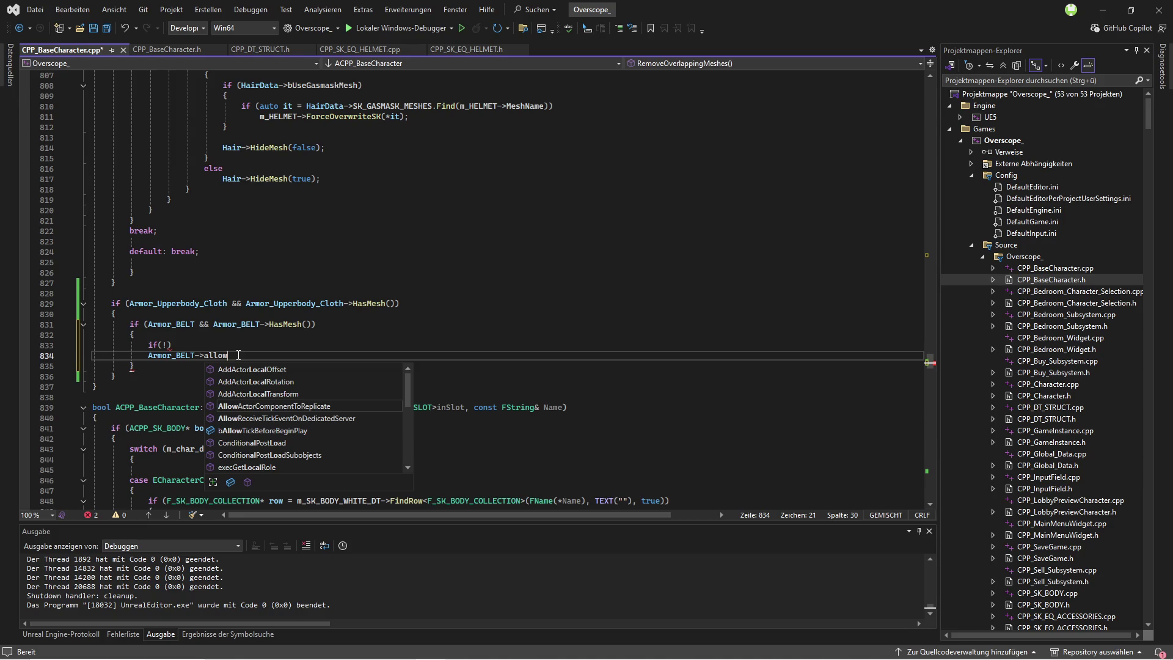
key("BackSpace")
key("BackSpace")
key("BackSpace")
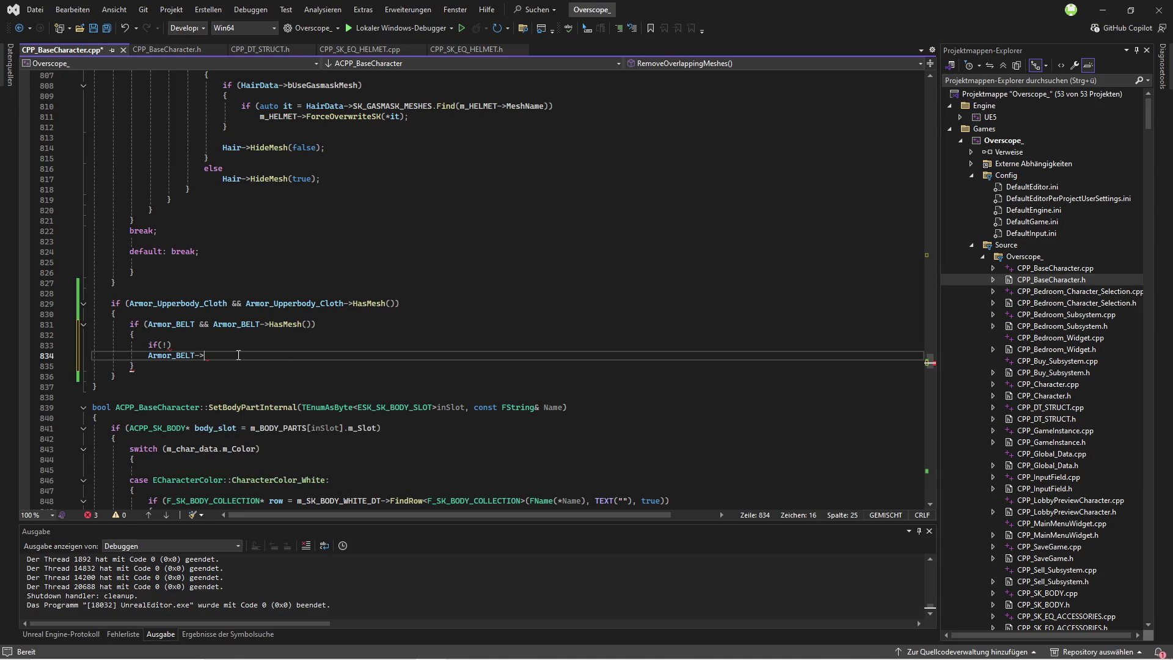
left_click(184, 50)
left_click(254, 49)
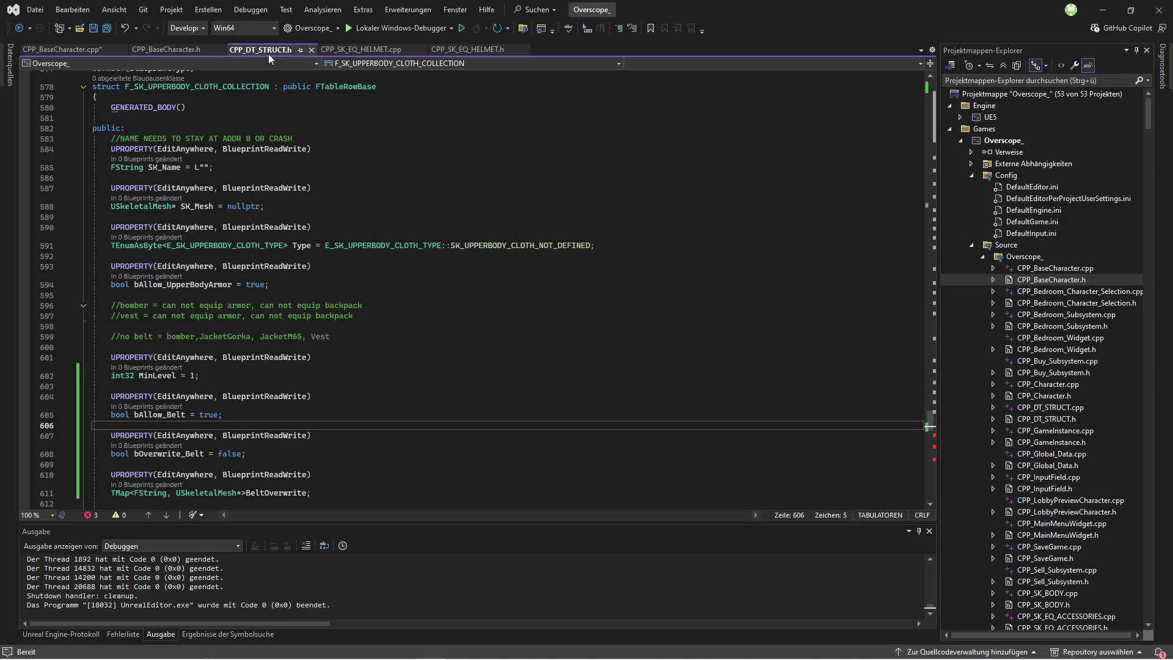
left_click(62, 49)
key("BackSpace")
key("BackSpace")
key("BackSpace")
left_click(109, 29)
scroll(946, 385, "down", 9)
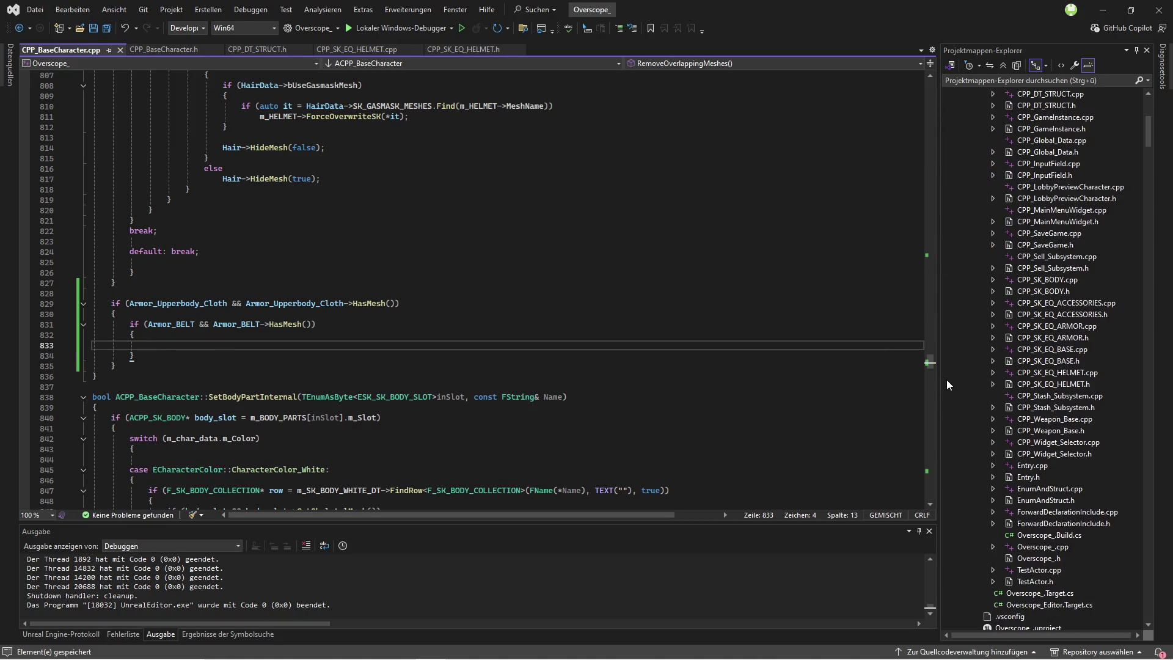
Step: Open CPP_SK_EQ_BASE.h, duplicate the GetScarfRow declaration, rename it GetBeltRow and save
left_click_drag(938, 386, 830, 391)
scroll(988, 470, "up", 1)
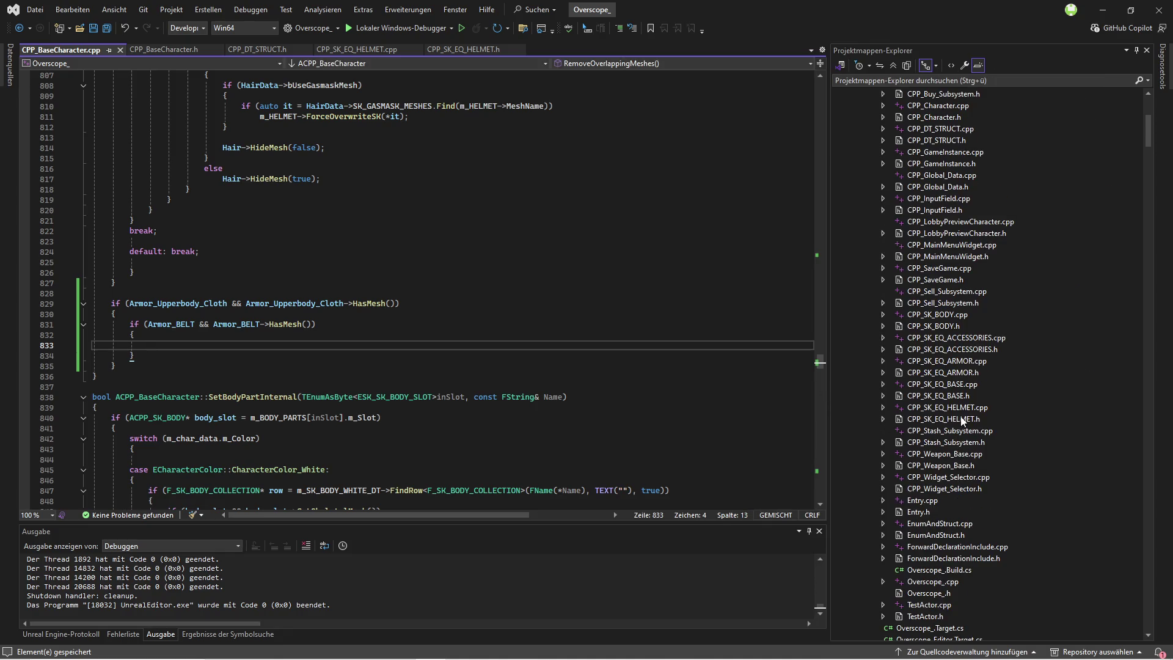
double_click(955, 397)
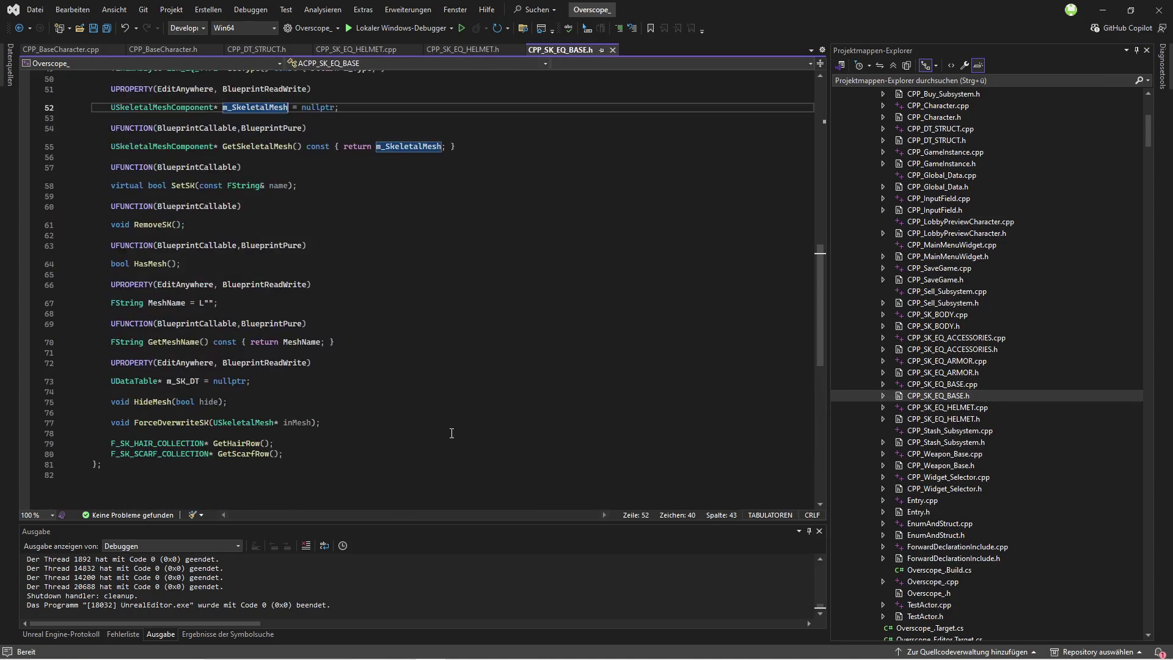
scroll(451, 433, "down", 3)
left_click(255, 329)
key("ctrl+d")
key("BackSpace")
key("BackSpace")
key("BackSpace")
type("BeltRow();")
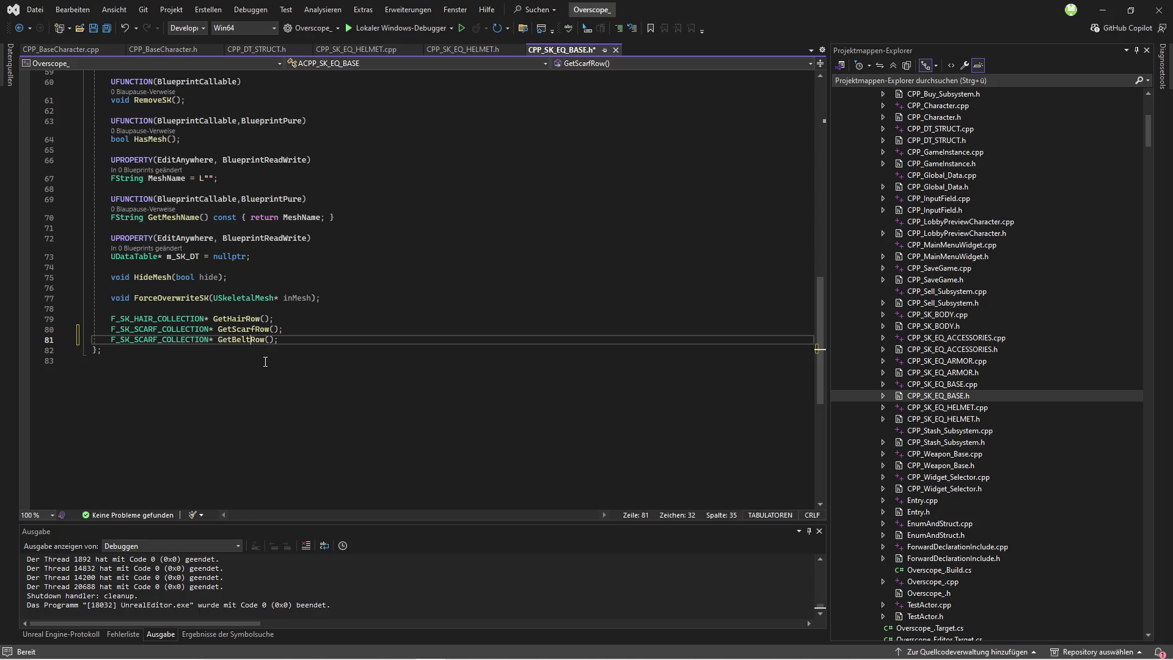
left_click(107, 29)
Step: Change the copy's return type to F_SK_BELT_COLLECTION*, save, and copy the declaration into CPP_SK_EQ_BASE.cpp
left_click_drag(550, 50, 141, 61)
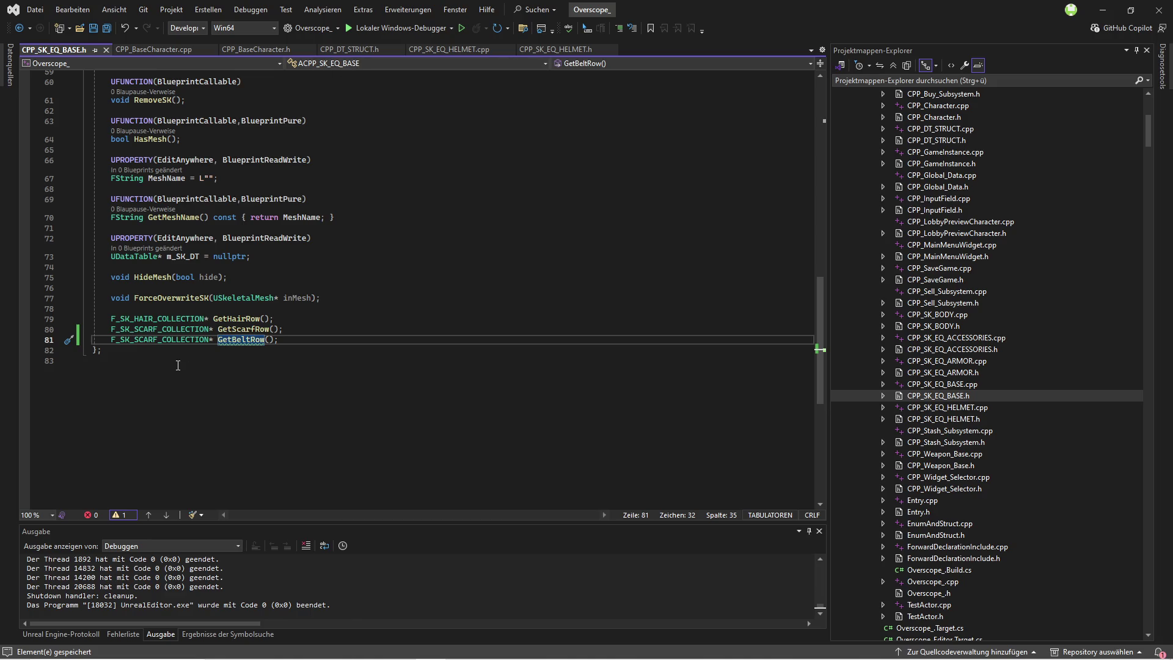
left_click(160, 339)
key("BackSpace")
key("BackSpace")
key("BackSpace")
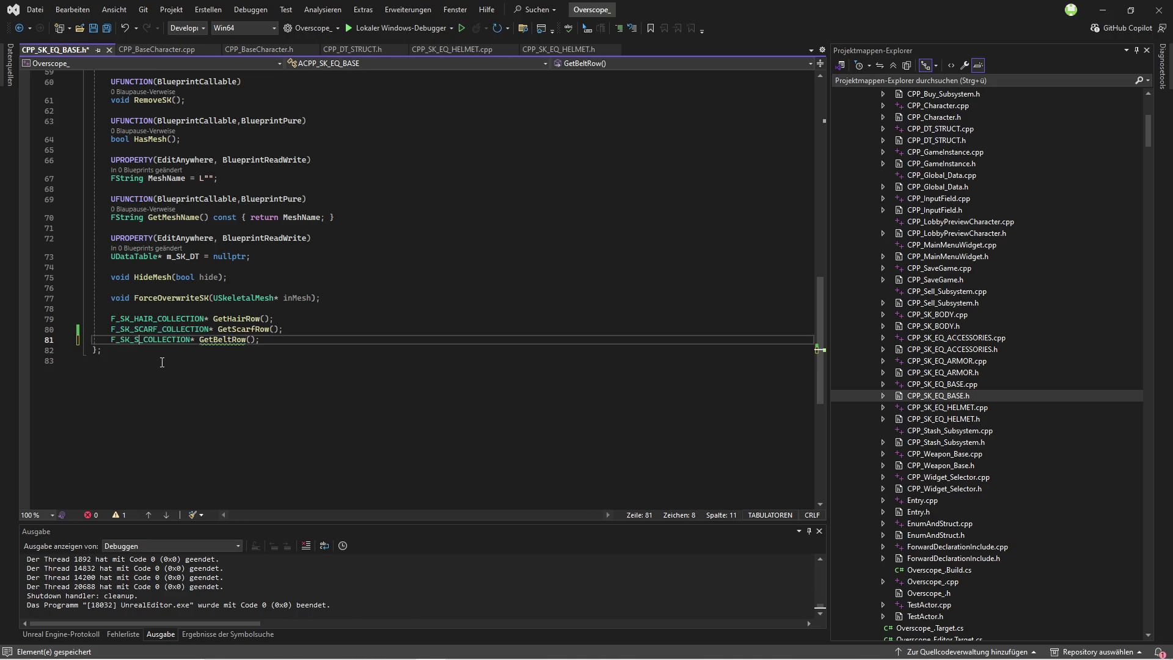
type("BELT_")
key("Up")
key("Up")
key("End")
left_click_drag(274, 340, 111, 340)
key("ctrl+c")
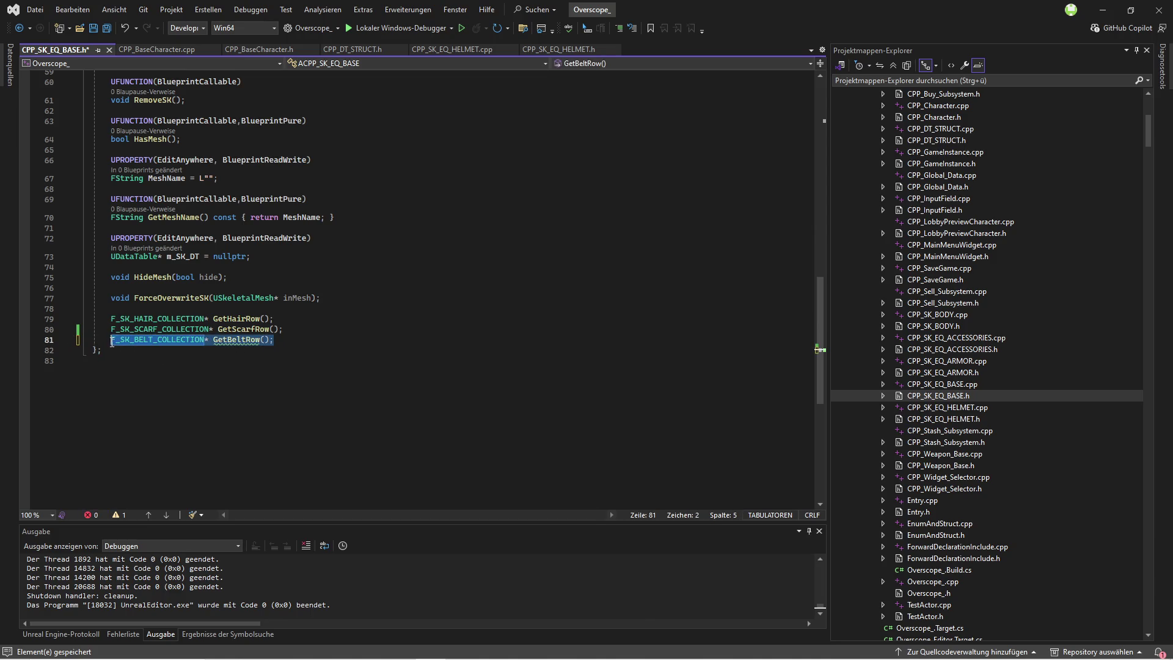
key("ctrl+s")
double_click(953, 385)
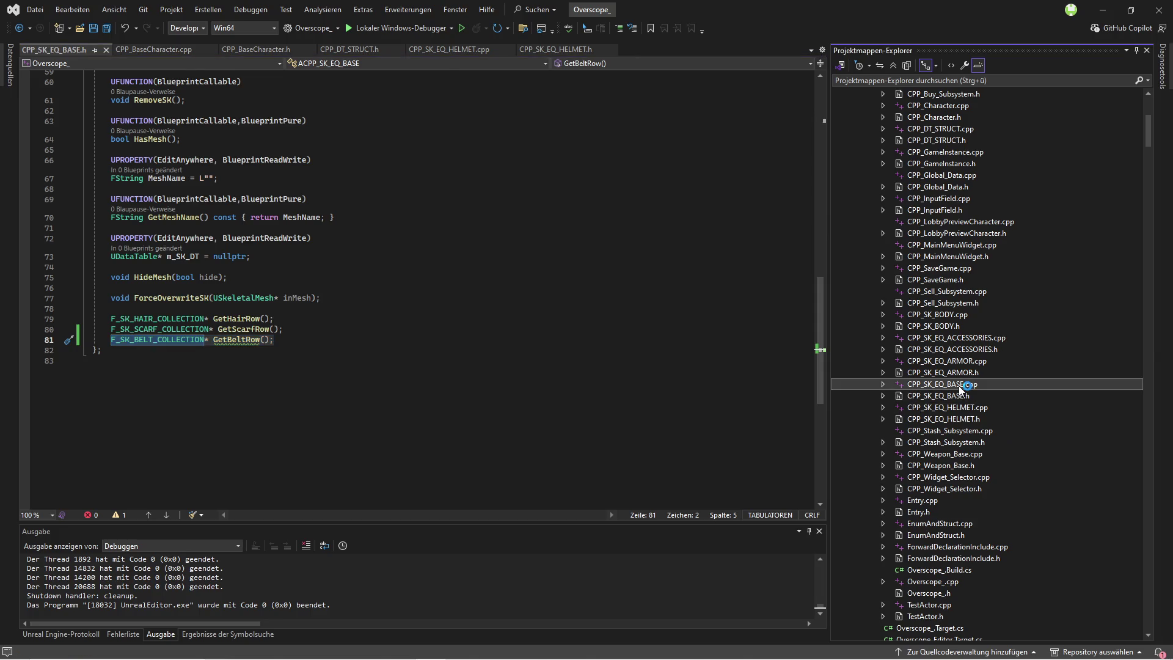
scroll(152, 366, "down", 20)
Step: Add an empty GetBeltRow function after GetScarfRow from the pasted signature
left_click(152, 366)
key("Return")
key("Return")
key("ctrl+v")
key("BackSpace")
key("Return")
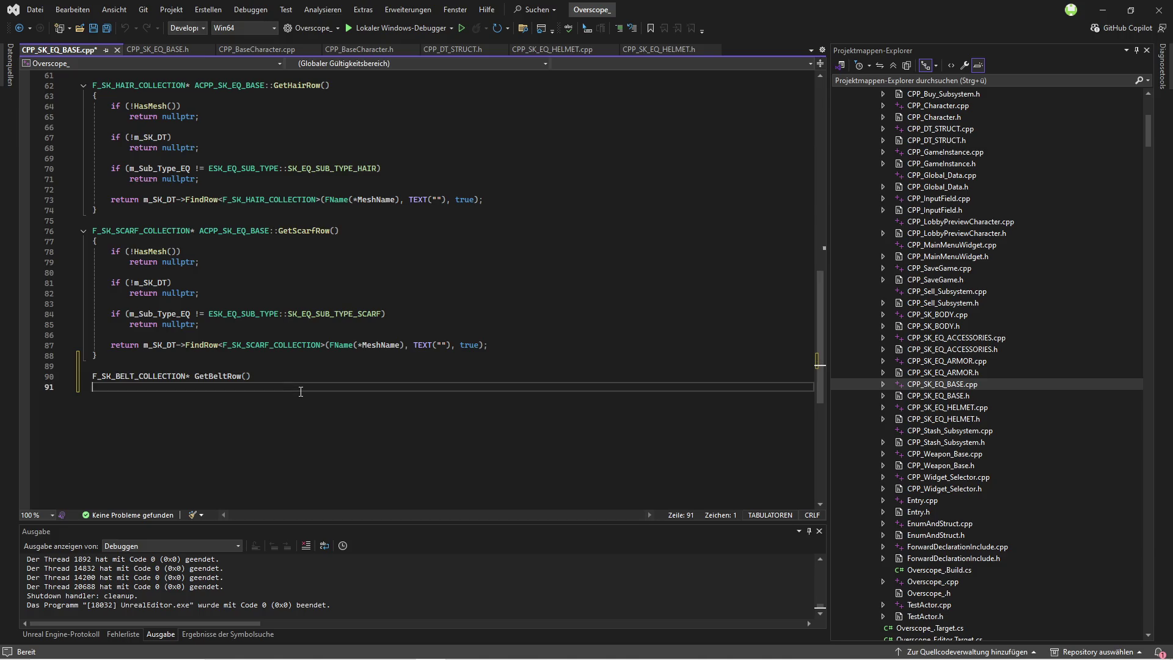
type("{")
key("Return")
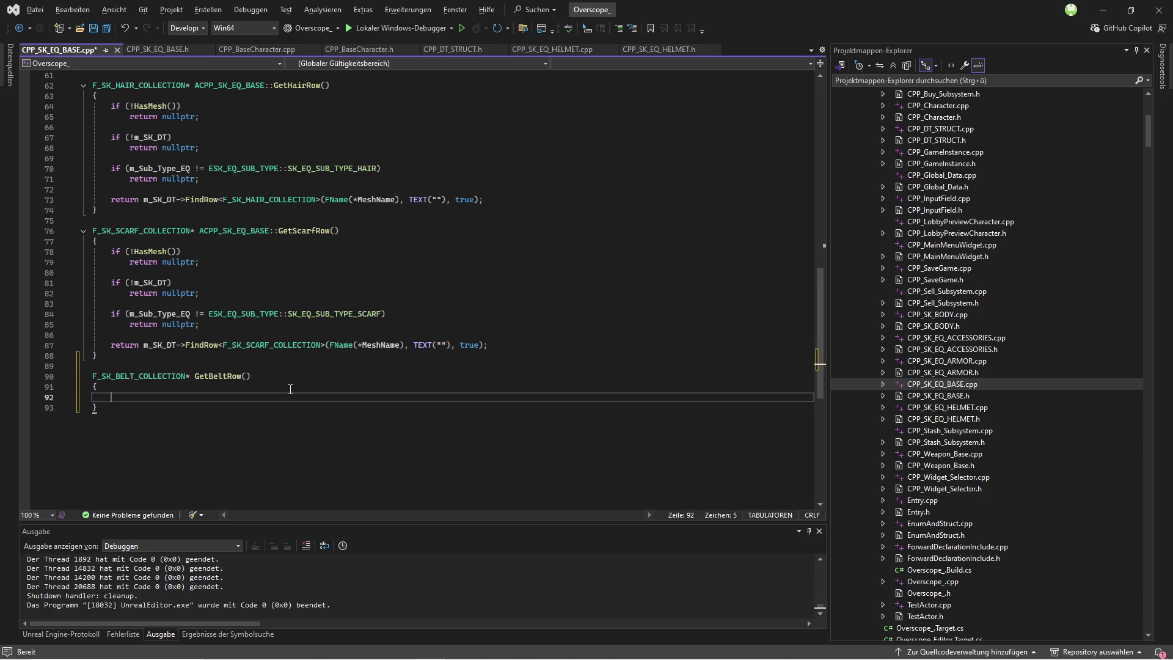
Step: Copy the GetScarfRow body into GetBeltRow and qualify it with ACPP_SK_EQ_BASE::
mouse_move(493, 352)
left_mouse_down()
mouse_move(92, 342)
mouse_move(93, 248)
left_mouse_up()
key("ctrl+c")
left_click(373, 397)
key("ctrl+v")
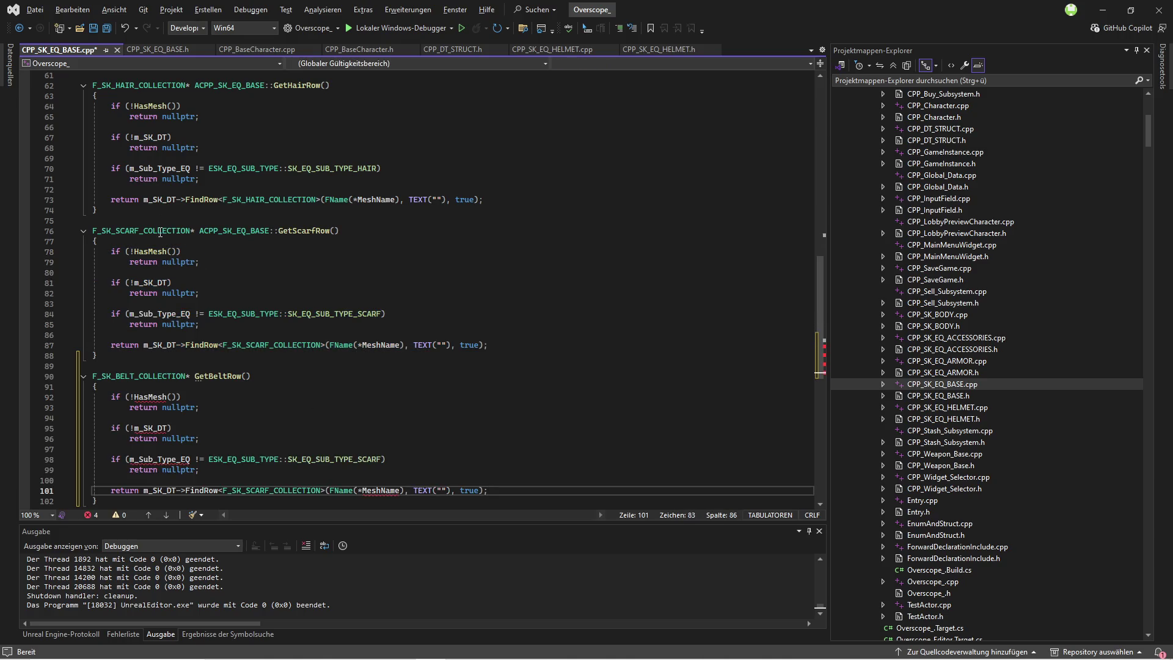
left_click_drag(199, 230, 279, 230)
key("ctrl+c")
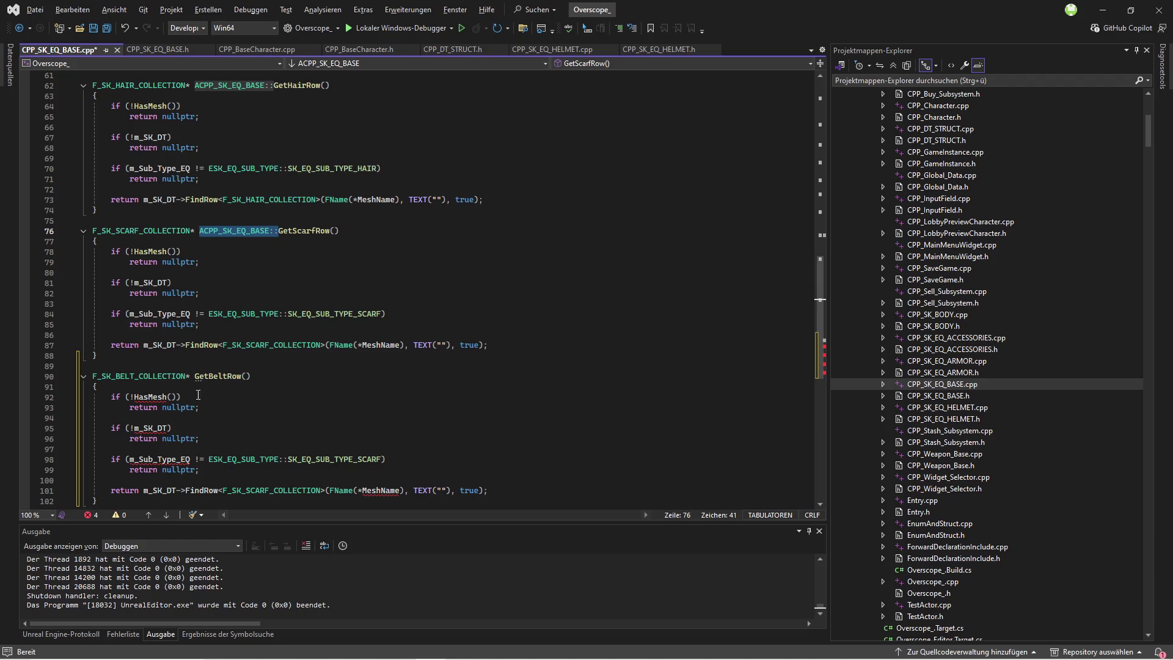
left_click(194, 376)
key("ctrl+v")
Step: Change the scarf sub-type value to belt, delete the old sub-type check, and save
left_click(227, 427)
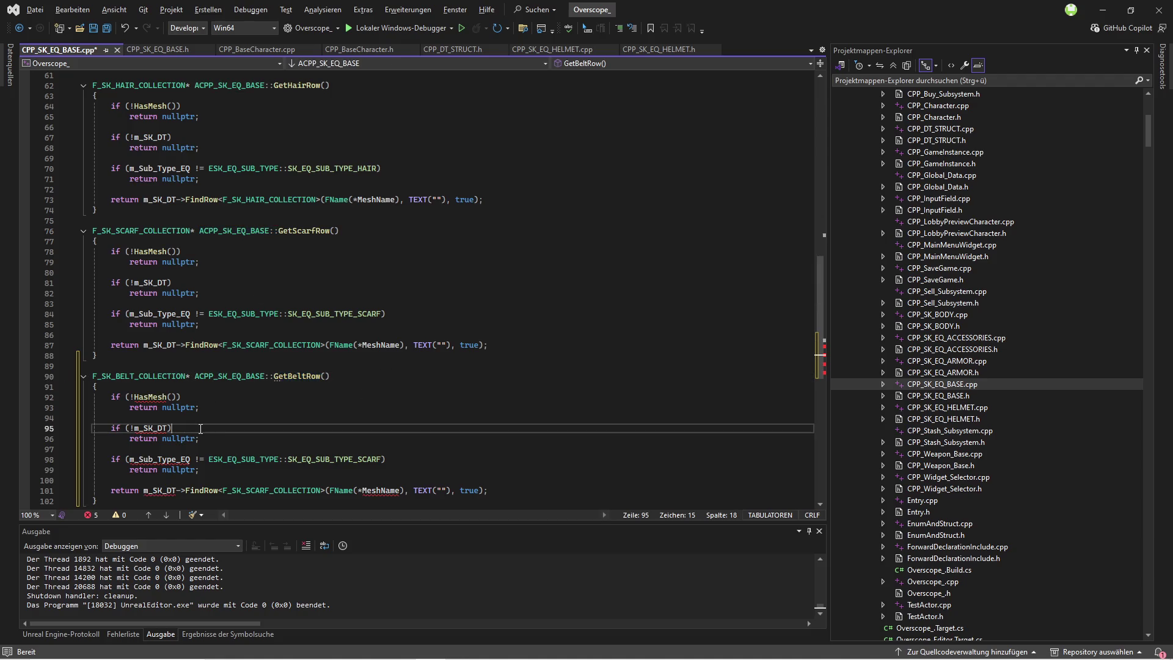
scroll(413, 409, "down", 1)
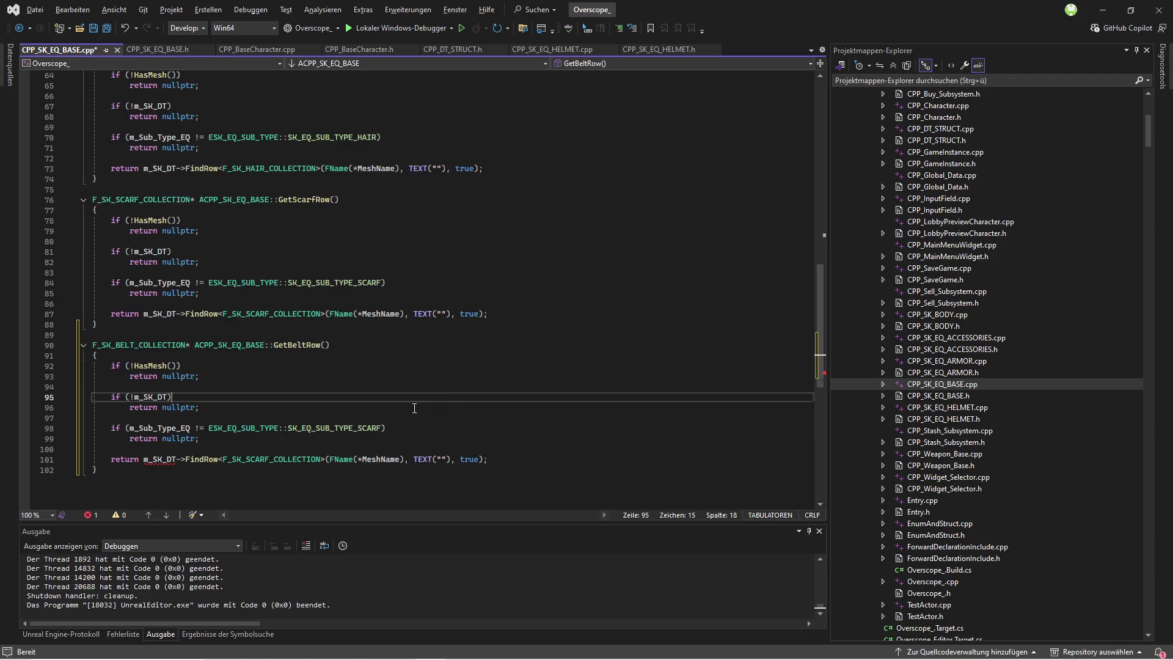
left_click(380, 428)
key("BackSpace")
key("BackSpace")
key("BackSpace")
type(":bek")
key("BackSpace")
type("lt")
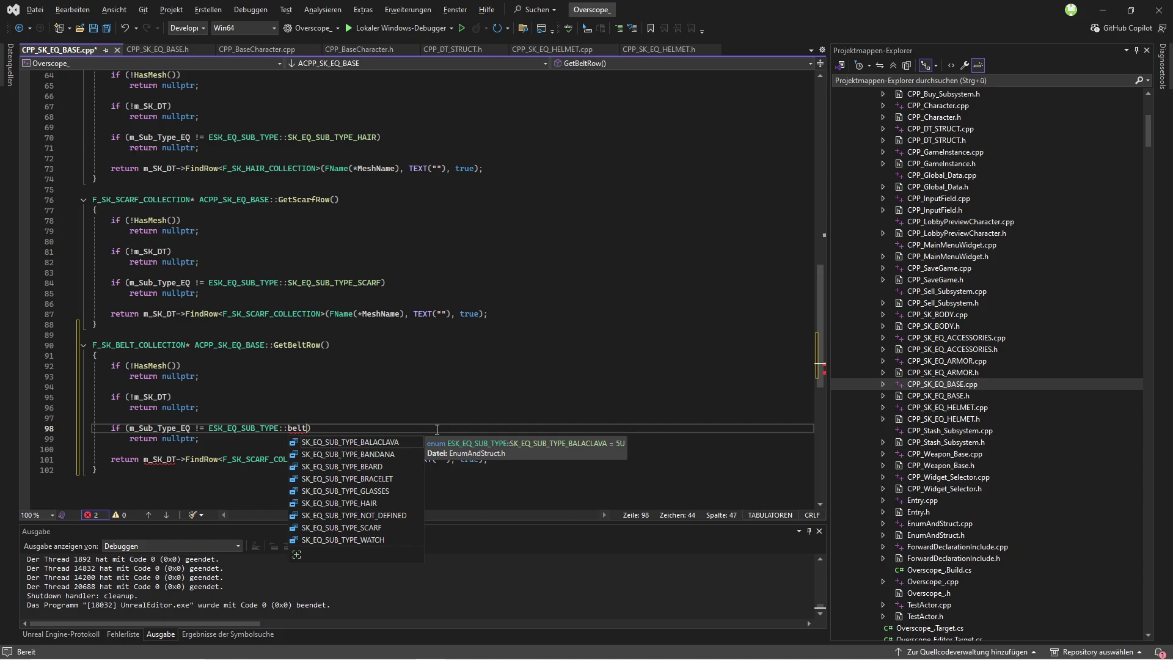
key("Escape")
left_click_drag(111, 427, 202, 438)
key("BackSpace")
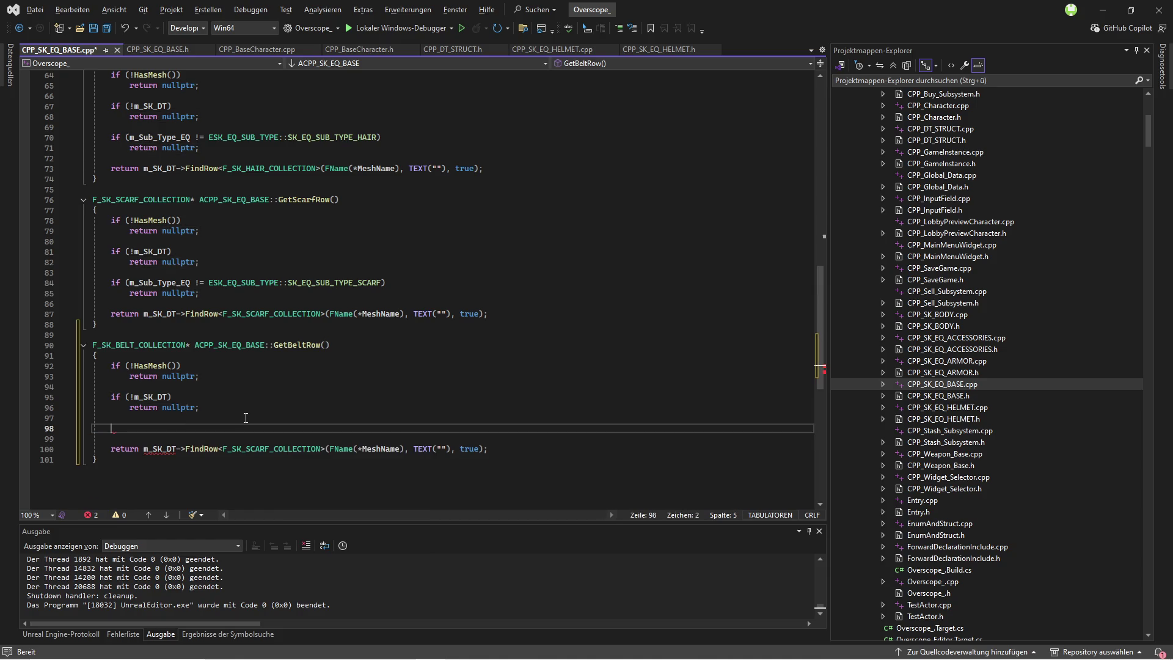
key("ctrl+s")
Step: Write the condition m_Sub_Type_ARMOR != ESK_ARMOR_SUB_TYPE::SK_ARMOR_SUB_TYPE_BELT using names from the header
left_click(153, 49)
scroll(339, 326, "up", 14)
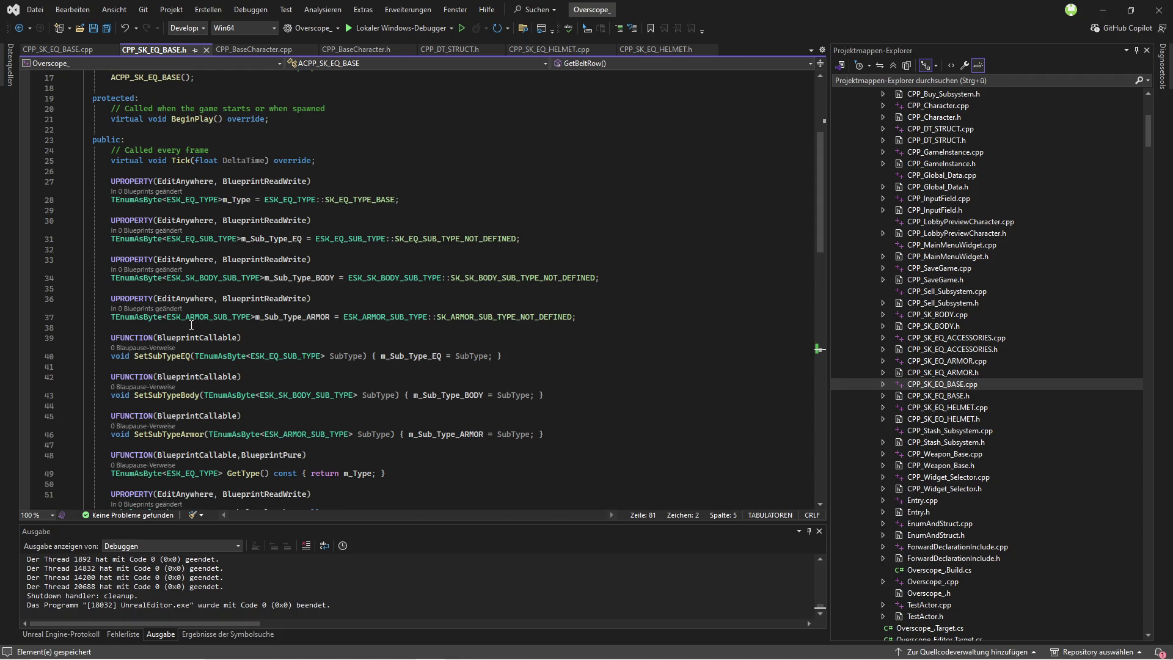
double_click(287, 316)
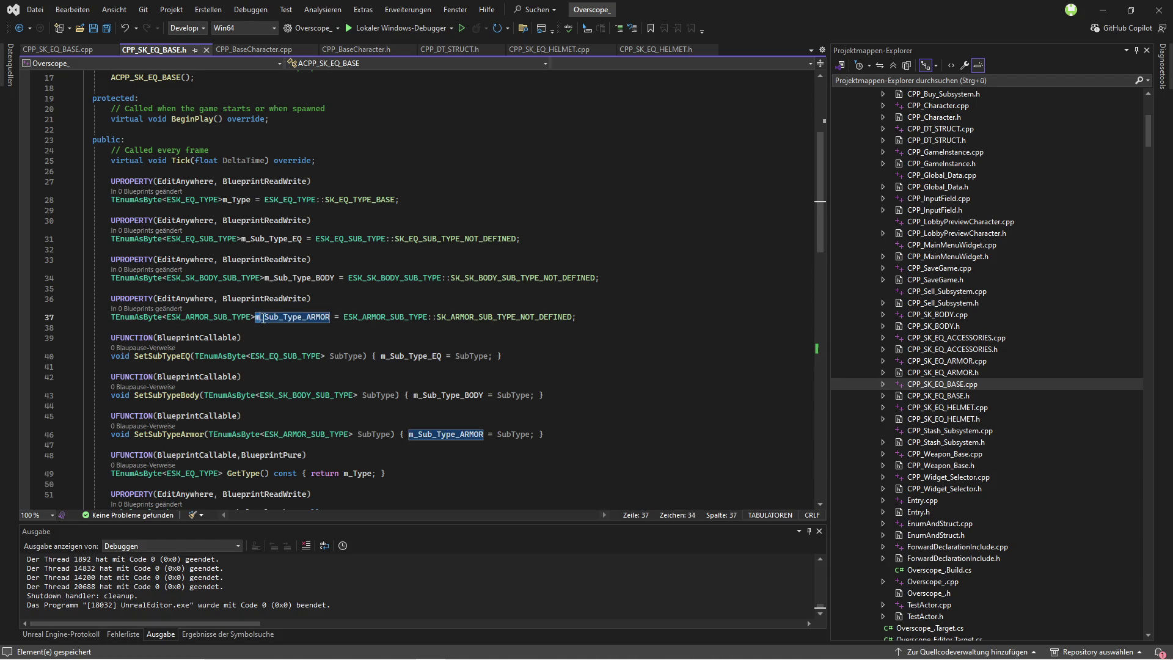
key("ctrl+Tab")
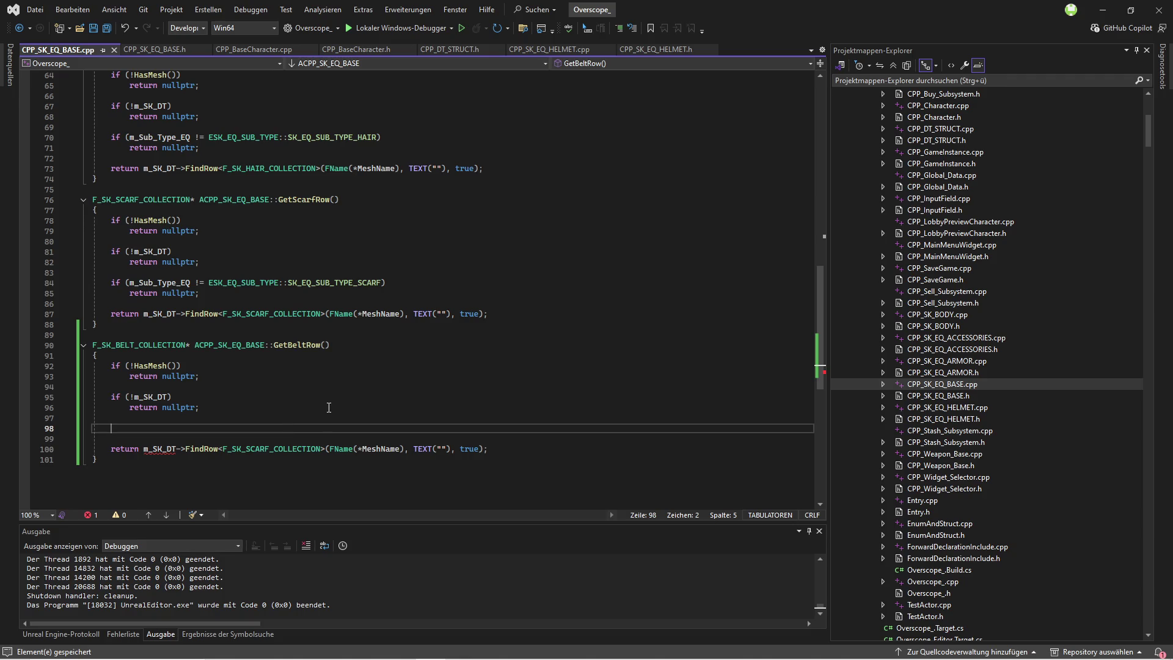
key("ctrl+v")
type("!=")
left_click(157, 49)
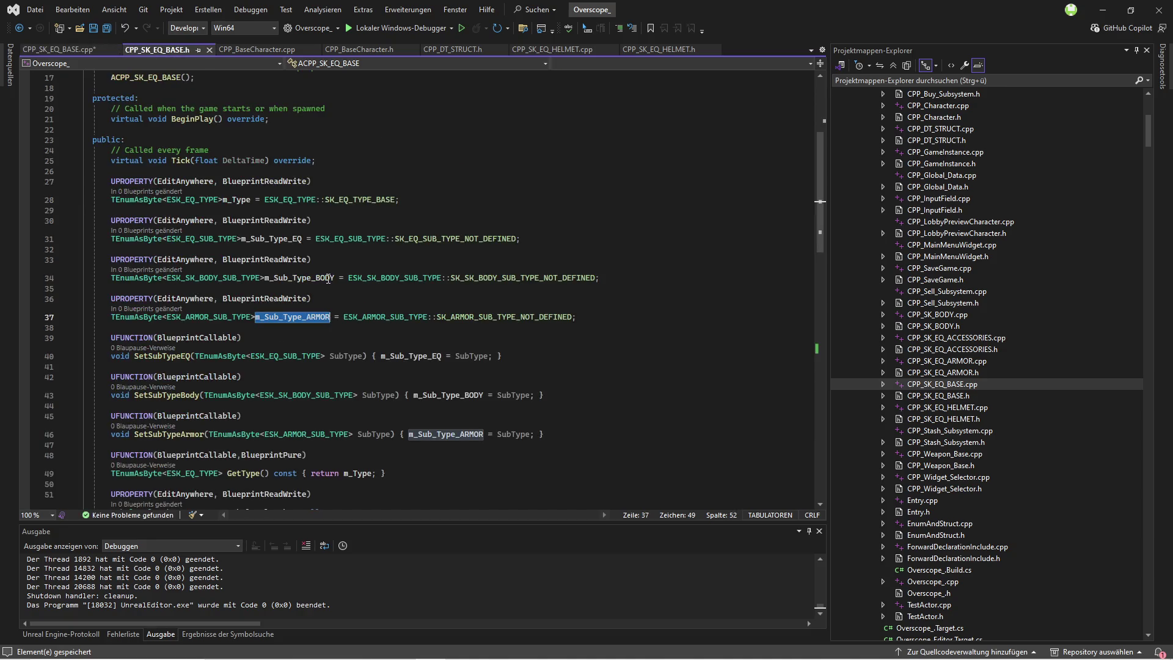
double_click(219, 316)
key("ctrl+c")
key("ctrl+Tab")
key("ctrl+v")
type("::bel")
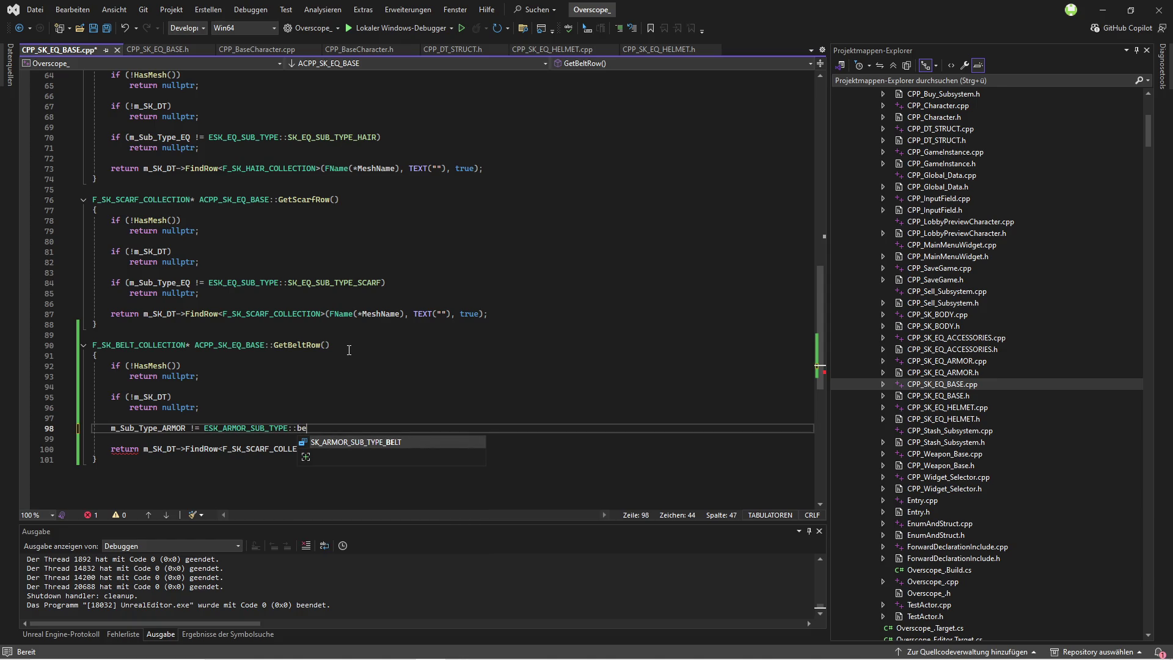
key("Tab")
Step: Wrap the belt sub-type condition in an if that returns nullptr
left_click(207, 420)
key("Return")
type("if(!")
left_click_drag(110, 438, 400, 438)
key("ctrl+c")
key("Up")
key("Left")
key("ctrl+v")
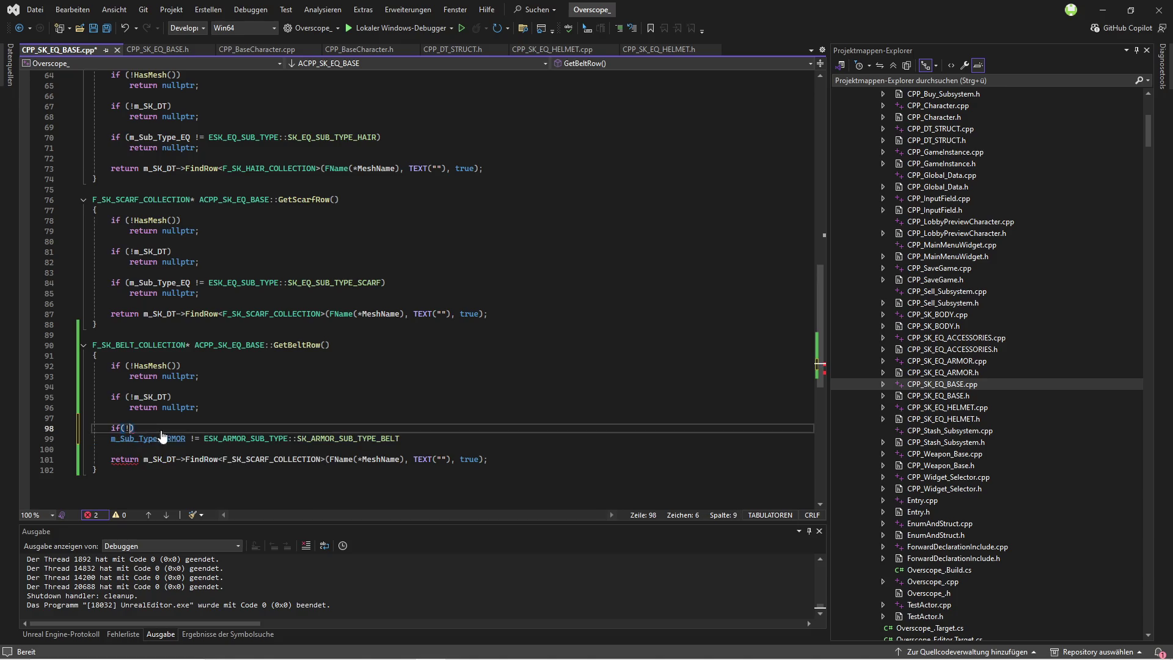
left_click(445, 430)
key("Return")
type("retr")
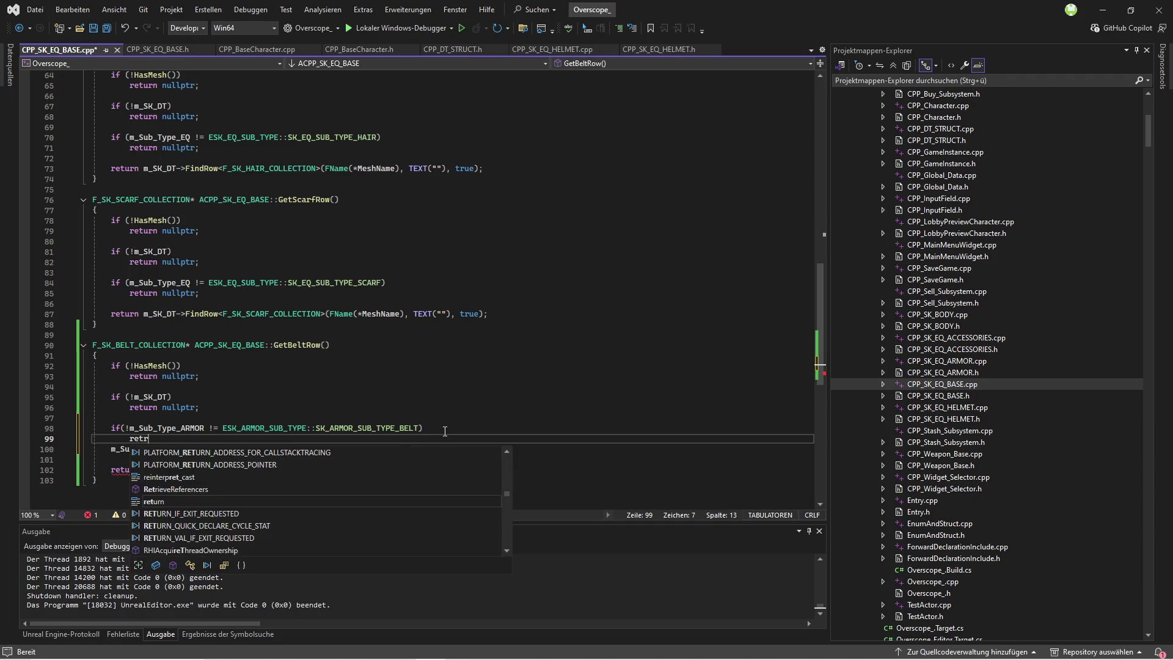
key("BackSpace")
type("urn nu")
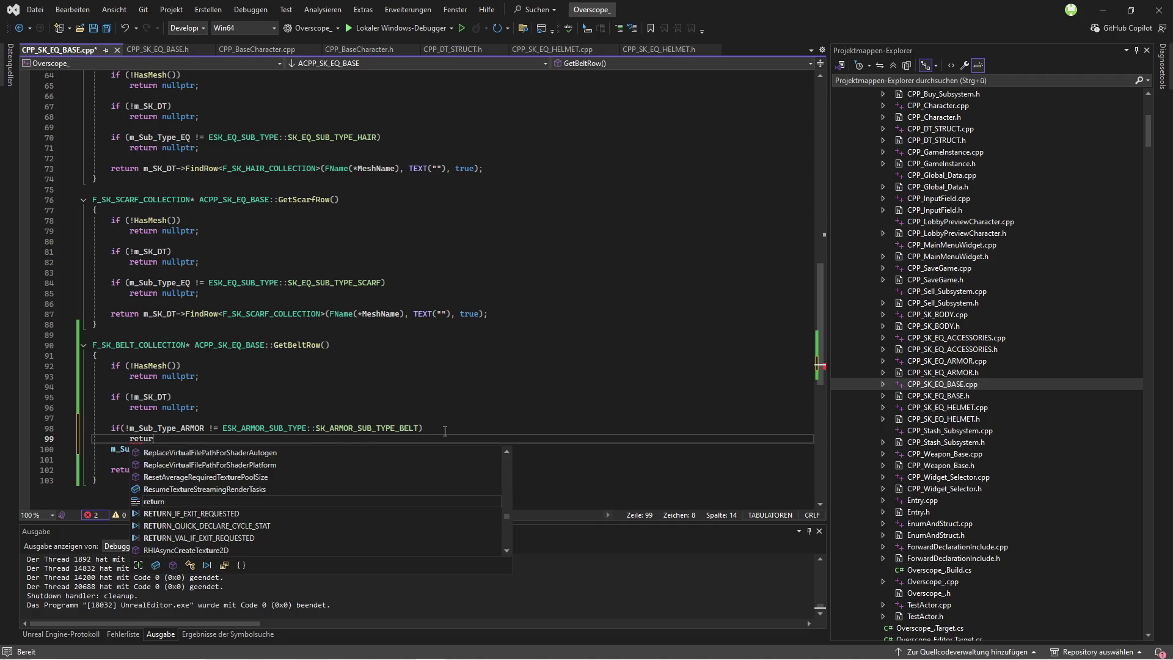
type("llptr;")
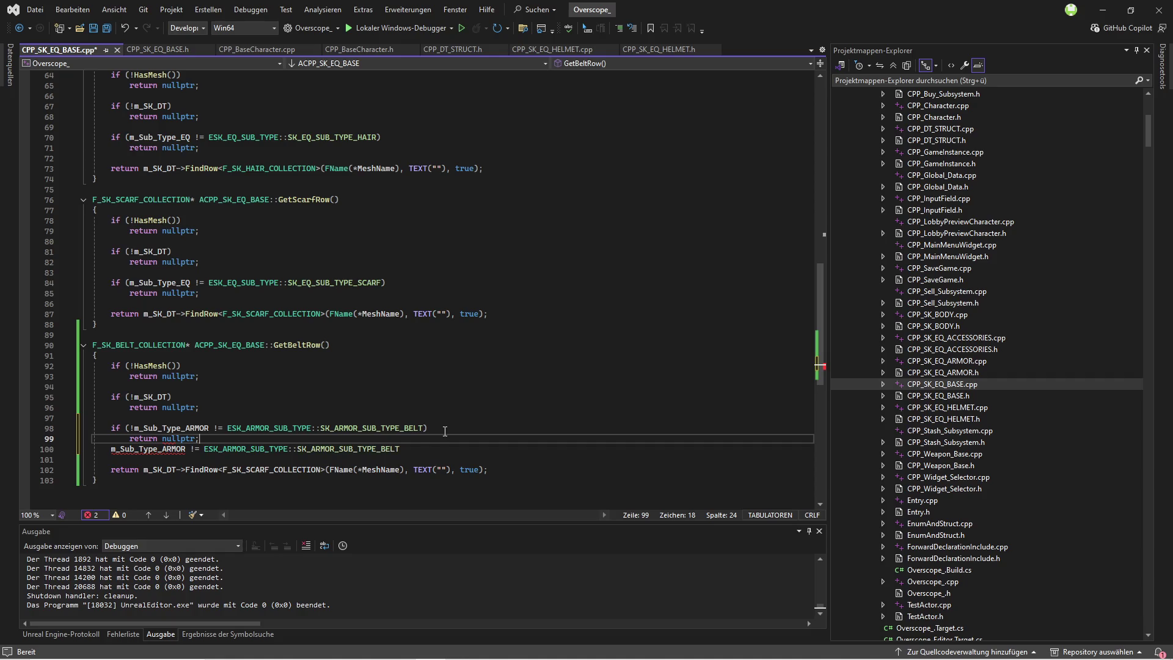
Step: Delete the leftover condition text and the extra empty line
double_click(398, 450)
key("shift+Home")
key("BackSpace")
key("Down")
key("BackSpace")
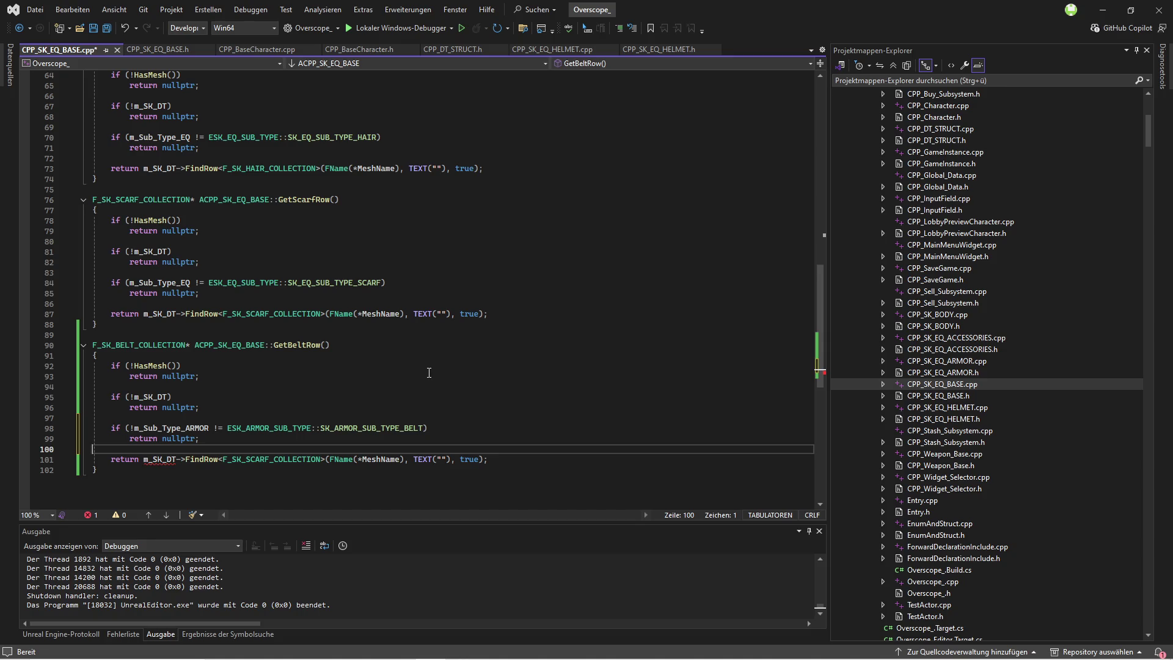
Step: Replace F_SK_SCARF_COLLECTION with F_SK_BELT_COLLECTION in the return line and save
double_click(128, 346)
key("ctrl+c")
double_click(269, 459)
key("ctrl+v")
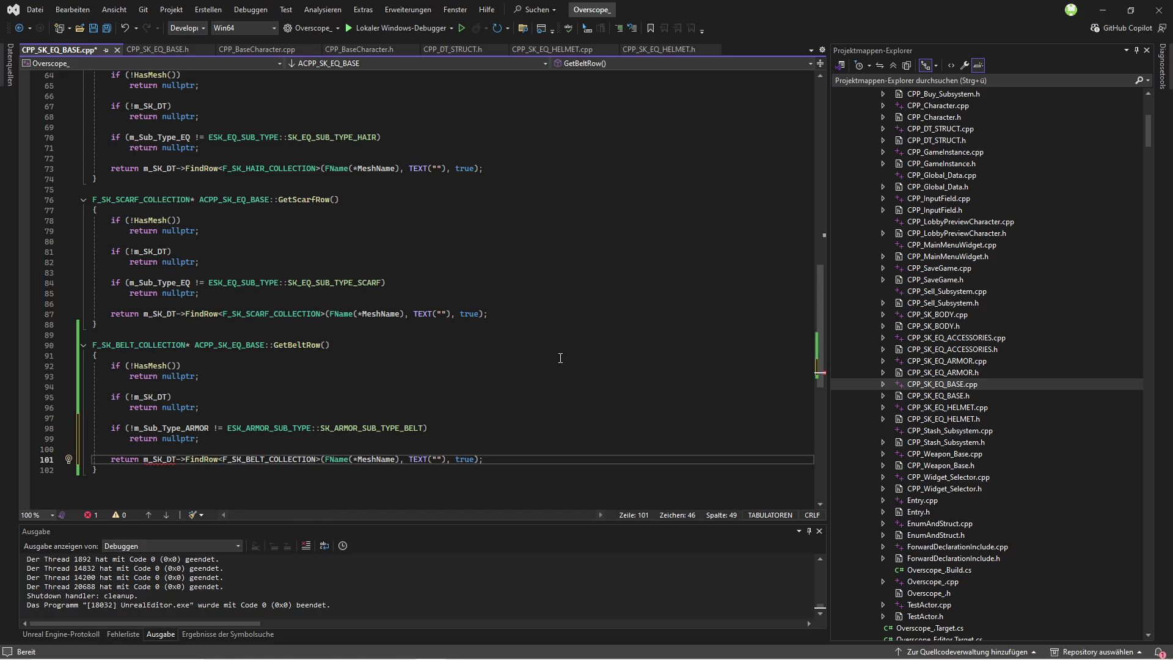
key("Up")
key("ctrl+s")
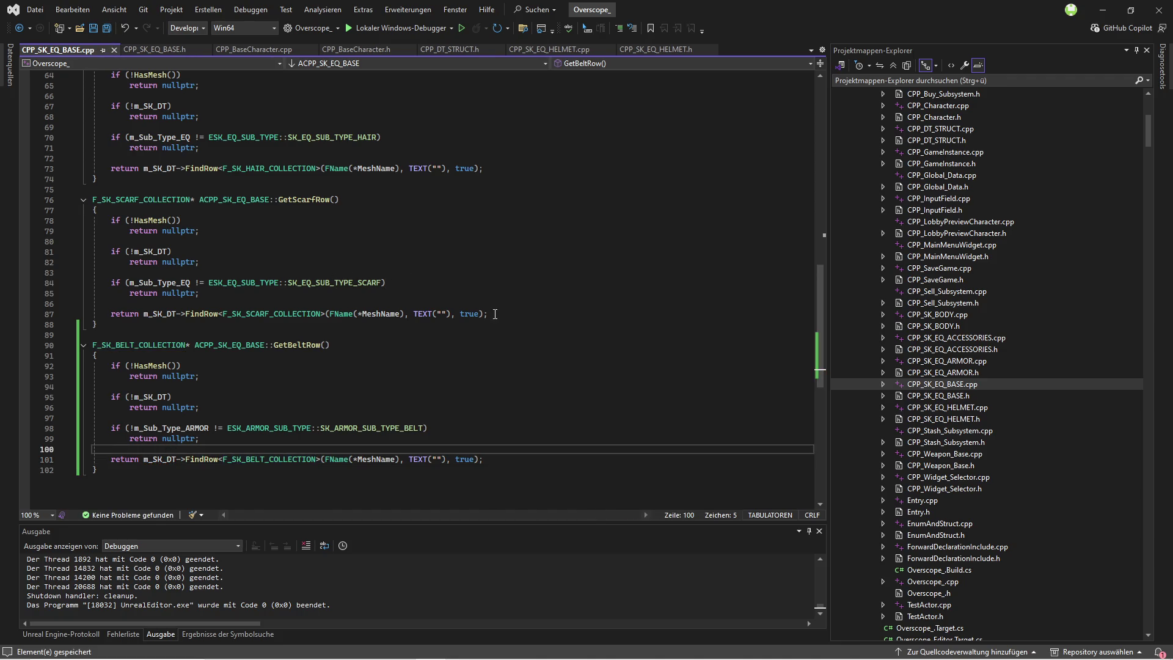
Step: Start an if( in CPP_BaseCharacter.cpp, then return to GetBeltRow's belt row type name
left_click(261, 49)
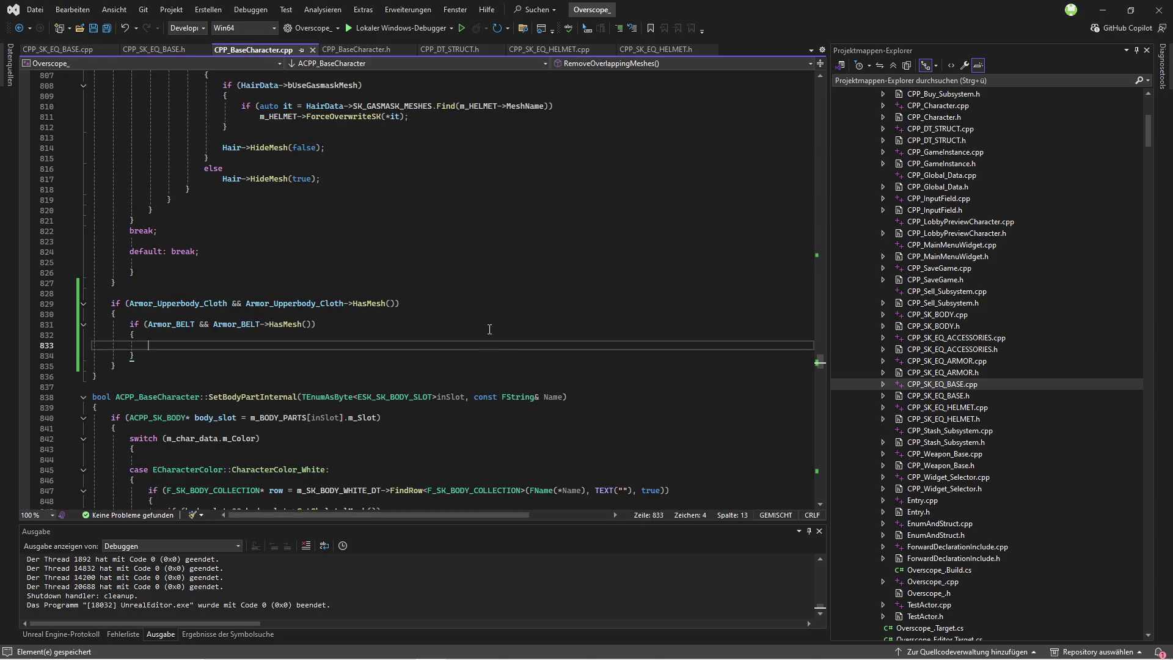
type("if(")
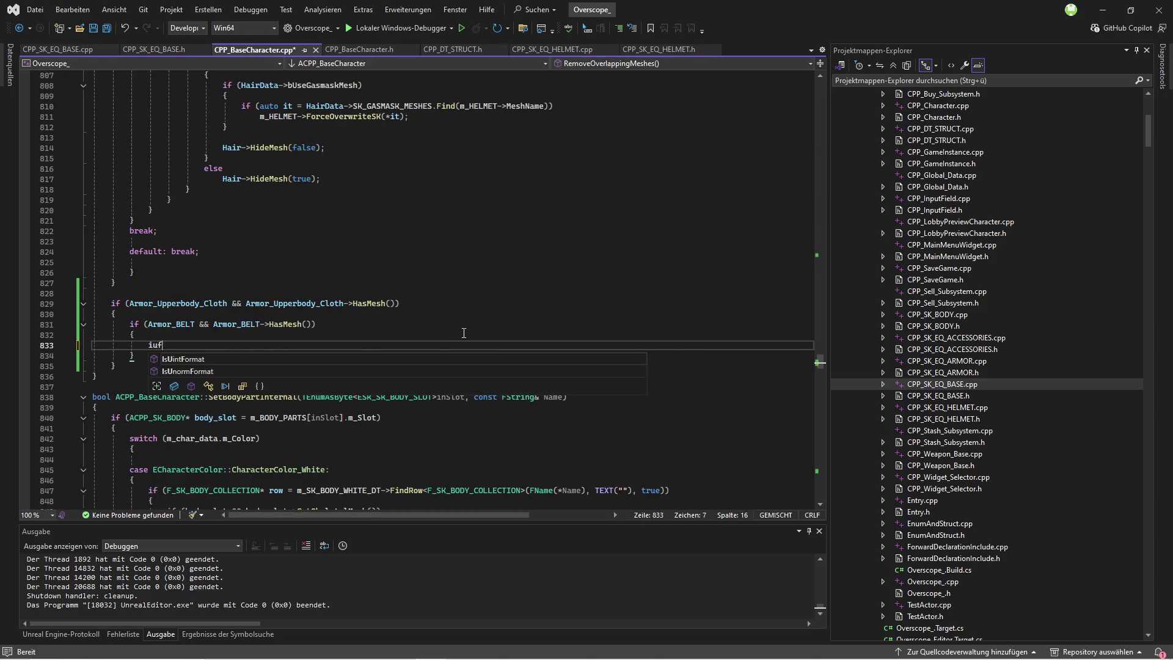
left_click(58, 49)
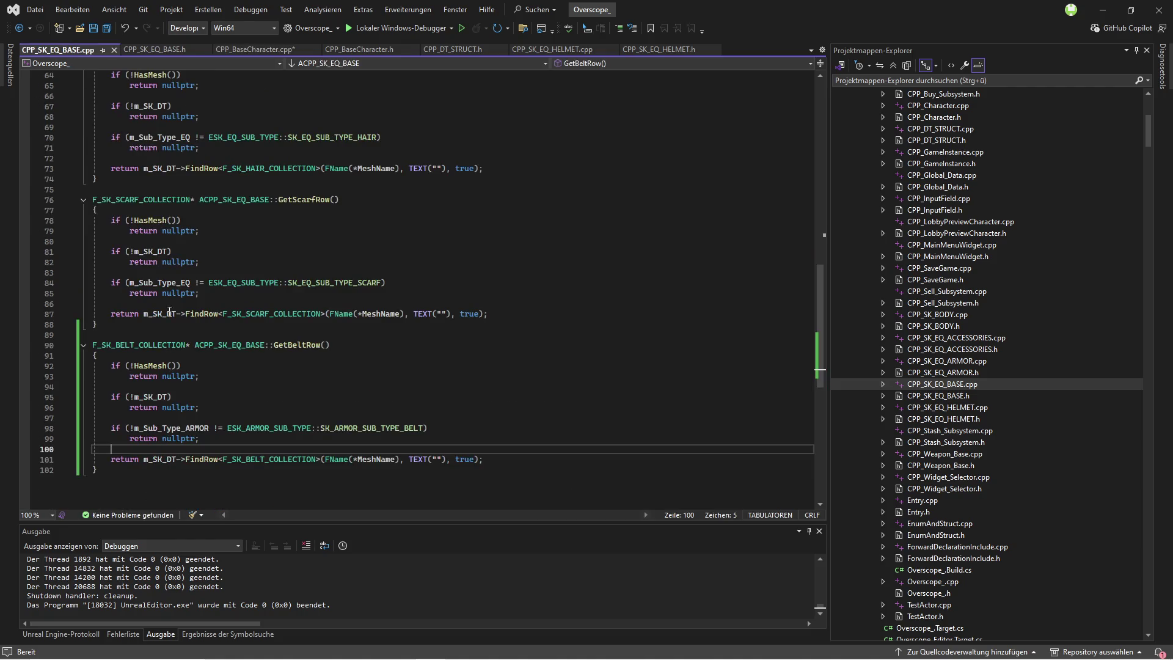
left_click(144, 346)
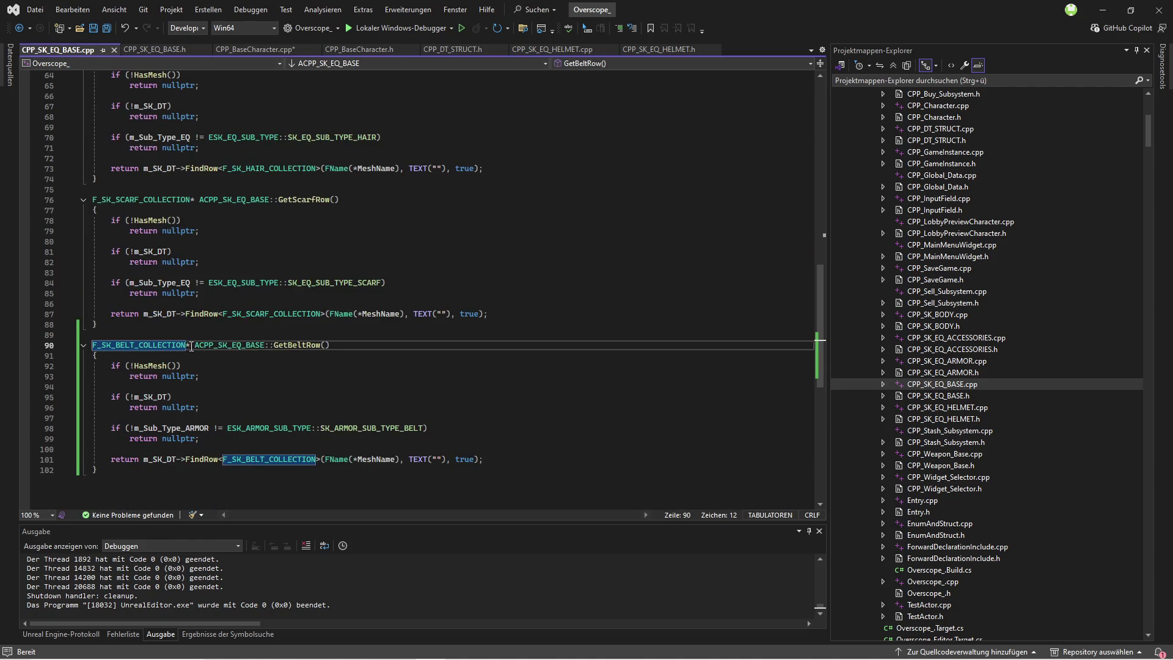
Step: Write an if assigning an F_SK_BELT_COLLECTION row from Armor_BELT->GetBeltRow() and open its block
key("shift+Home")
key("ctrl+Tab")
key("ctrl+v")
type("row = ")
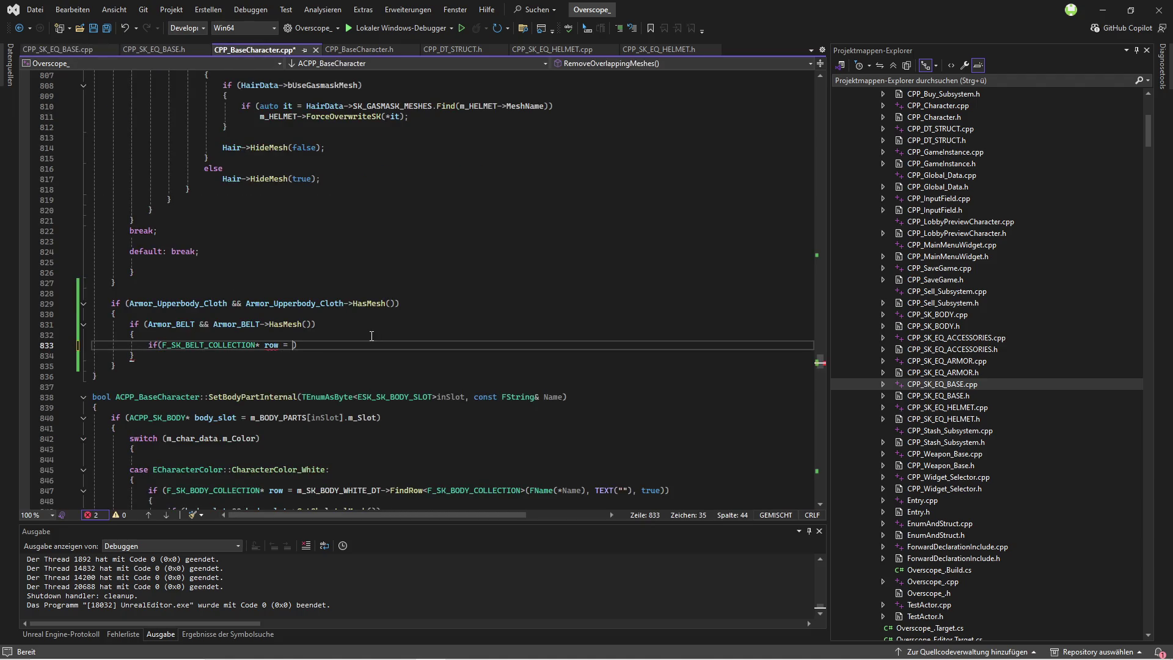
type("Armor_BELT")
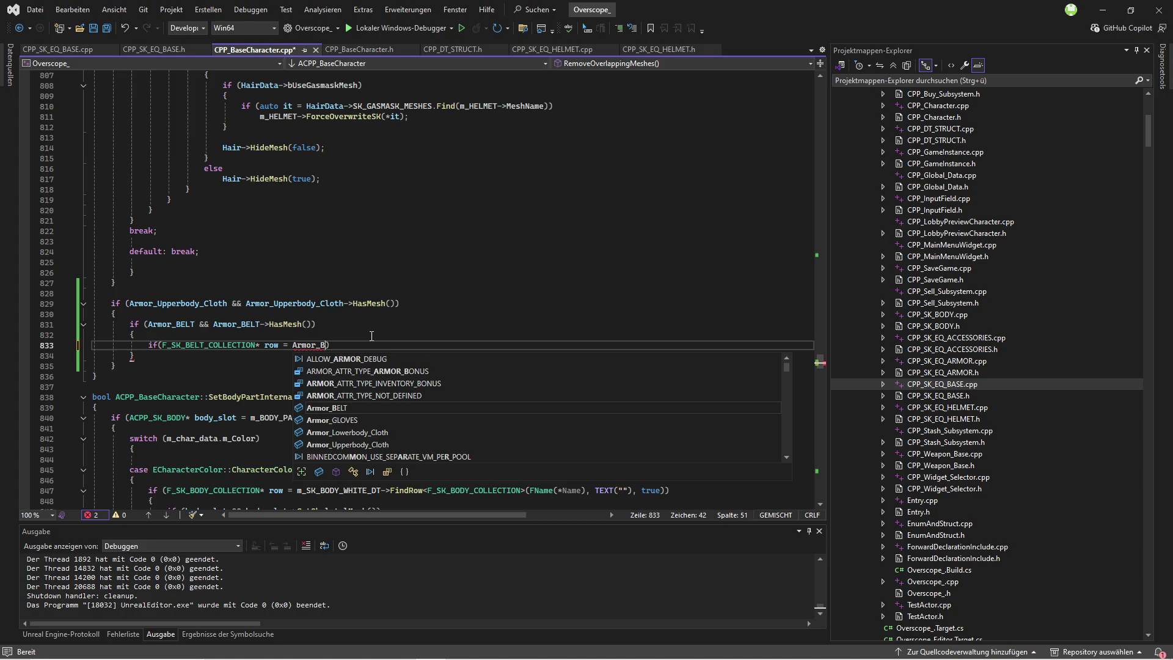
type("->get")
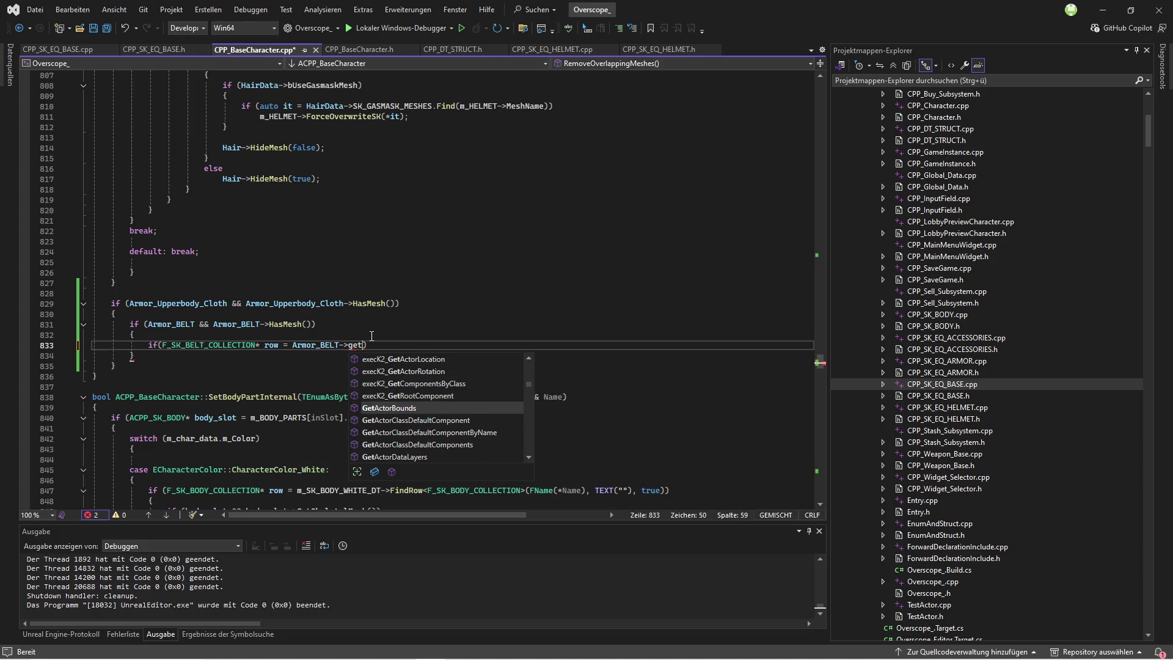
type("belt")
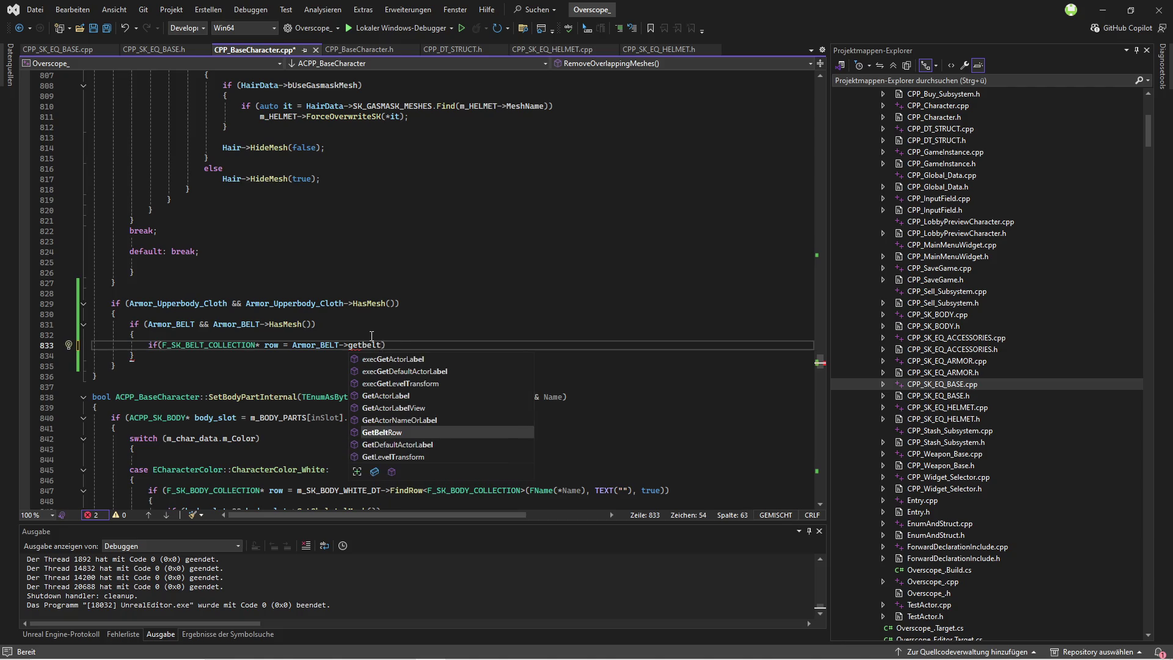
key("Tab")
type("()))")
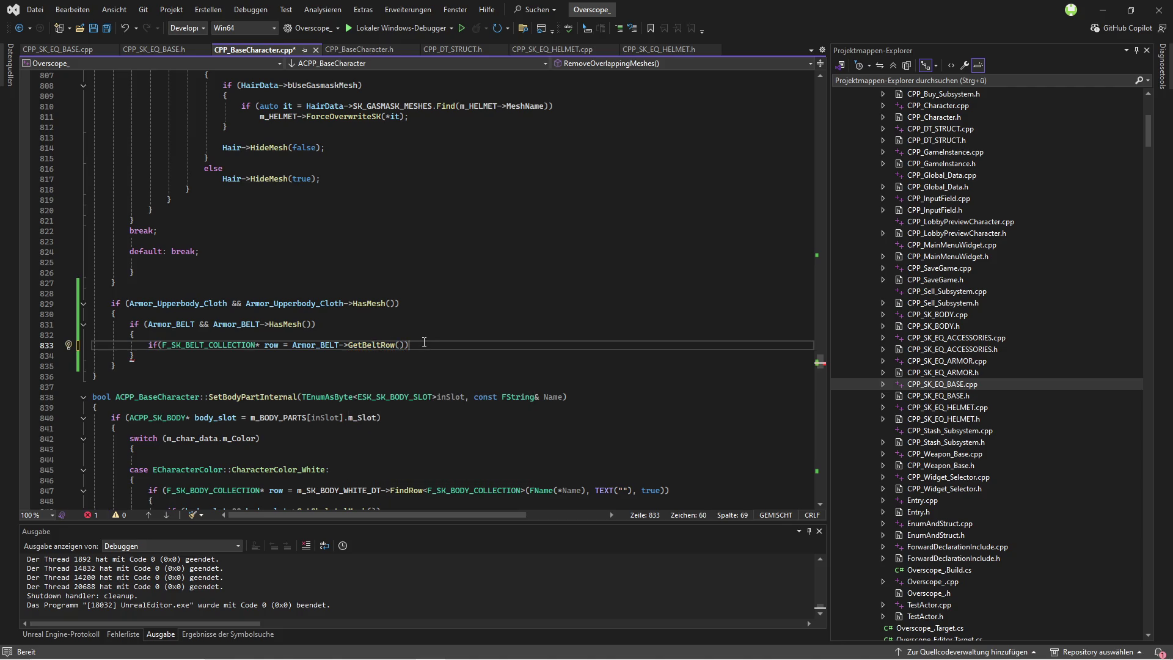
key("Return")
type("{")
key("Return")
Step: Save CPP_BaseCharacter.cpp, check the struct header, and start an inner row->allow check
left_click(110, 31)
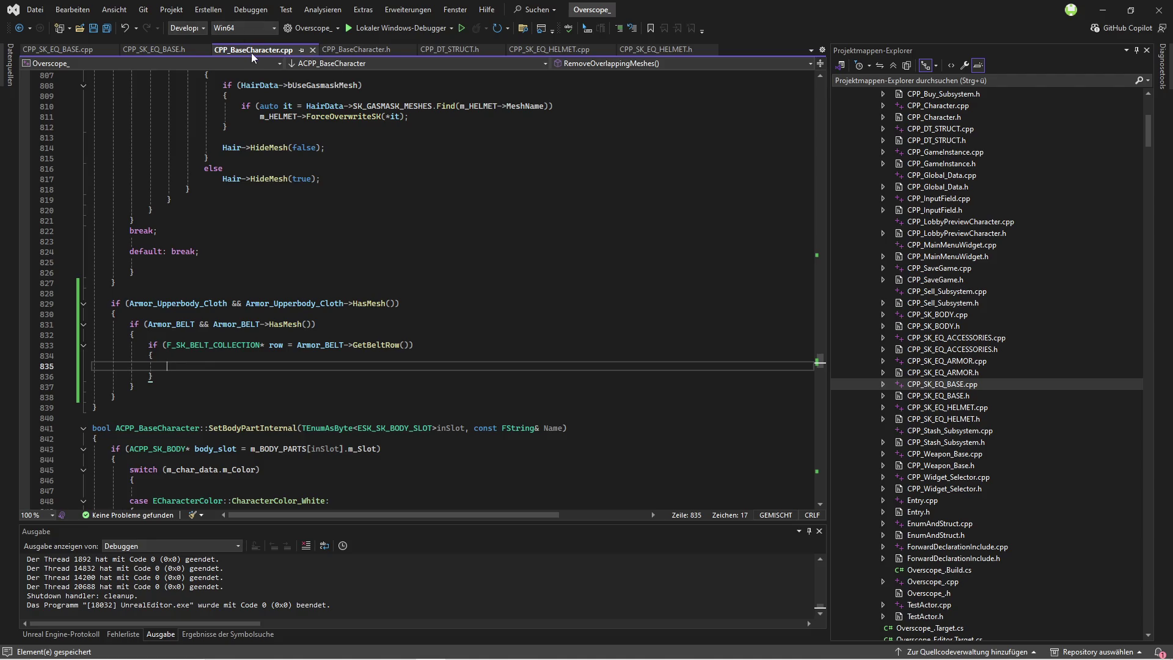
left_click(301, 50)
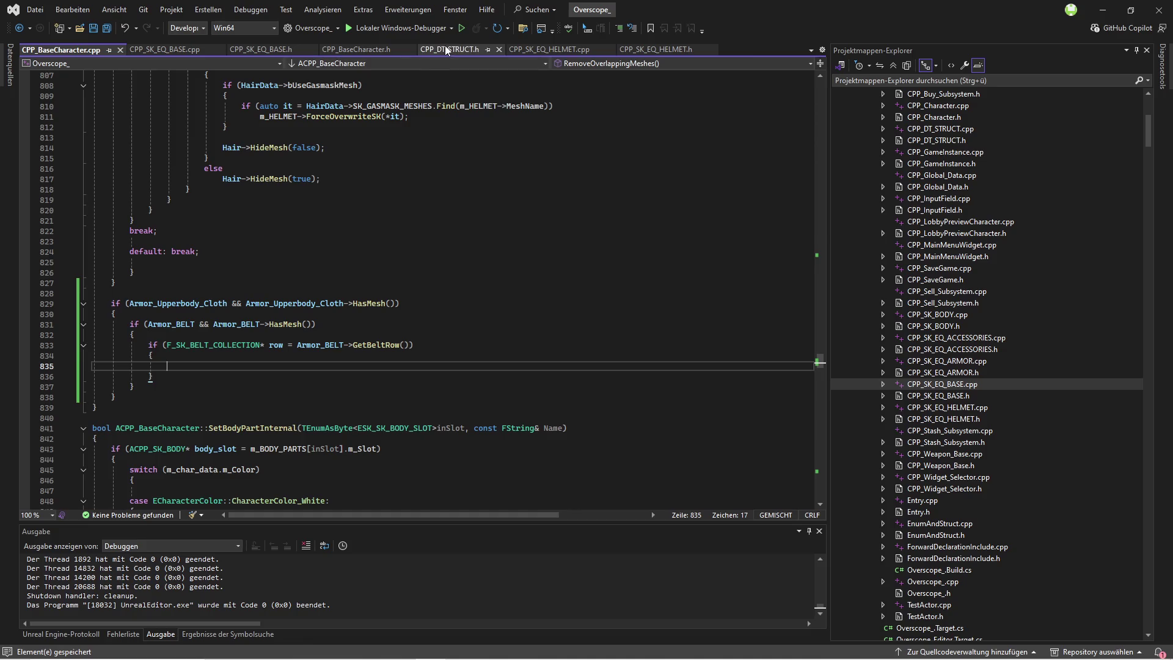
left_click(464, 49)
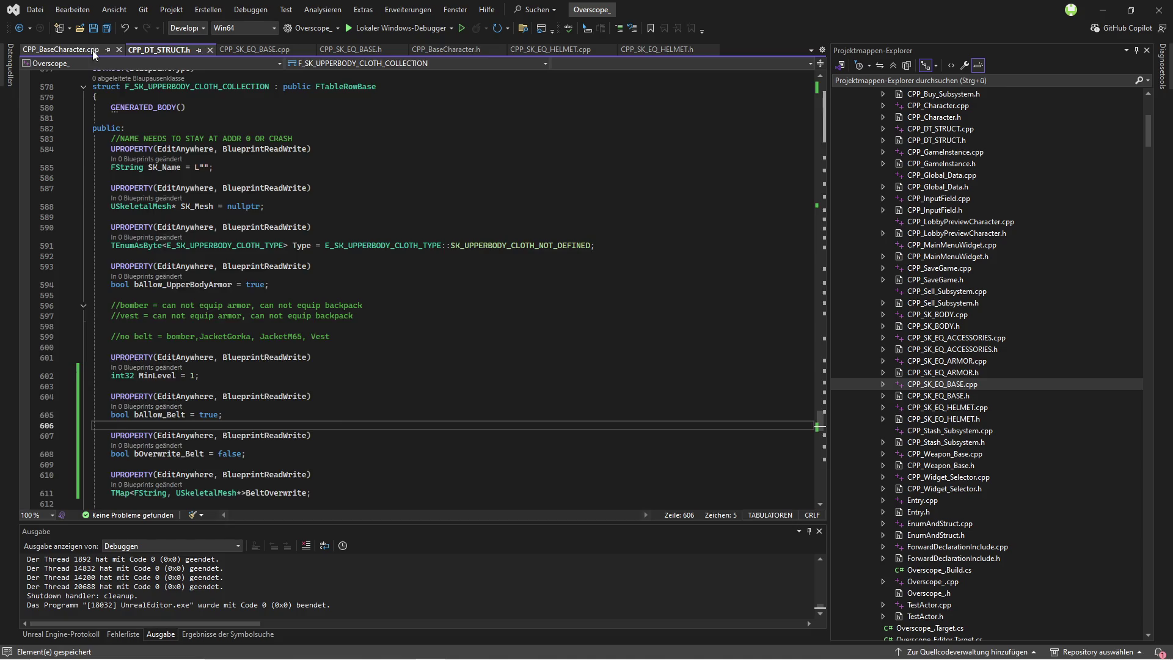
left_click(61, 50)
type("!")
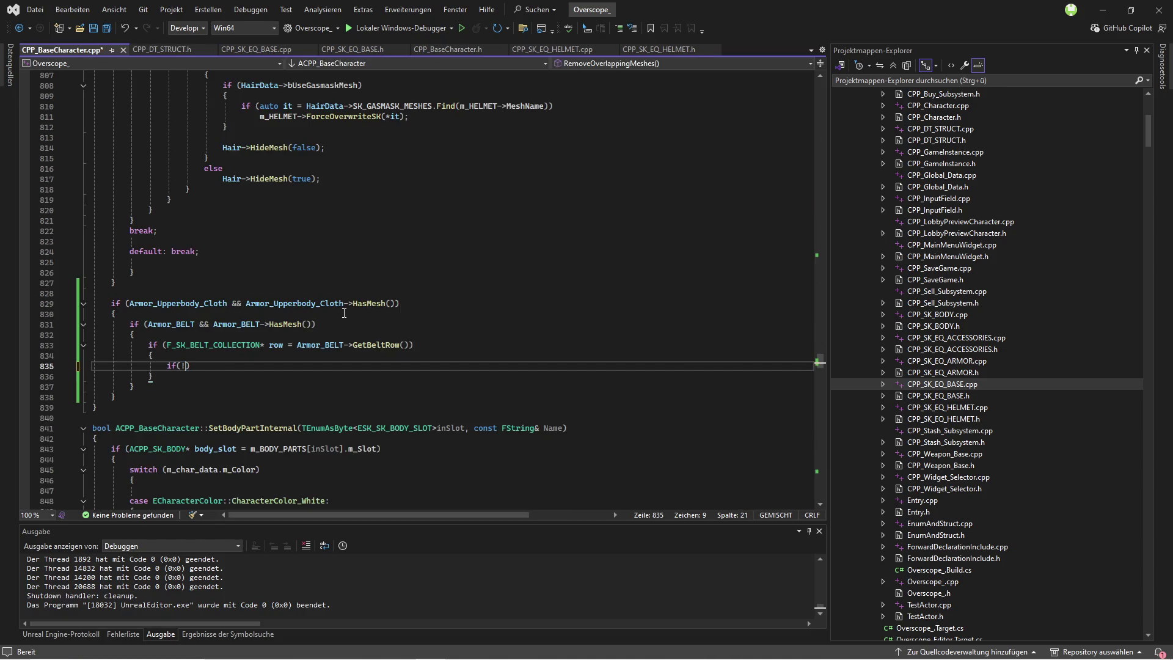
double_click(276, 345)
left_click(186, 366)
type("row->allow")
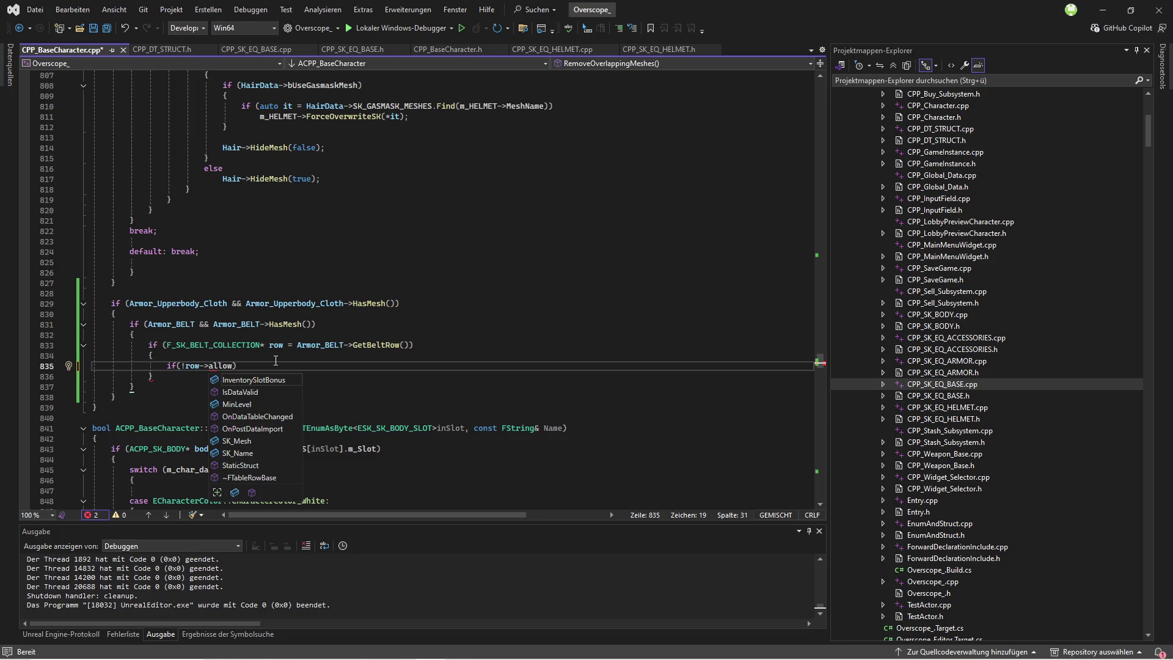
left_click(268, 359)
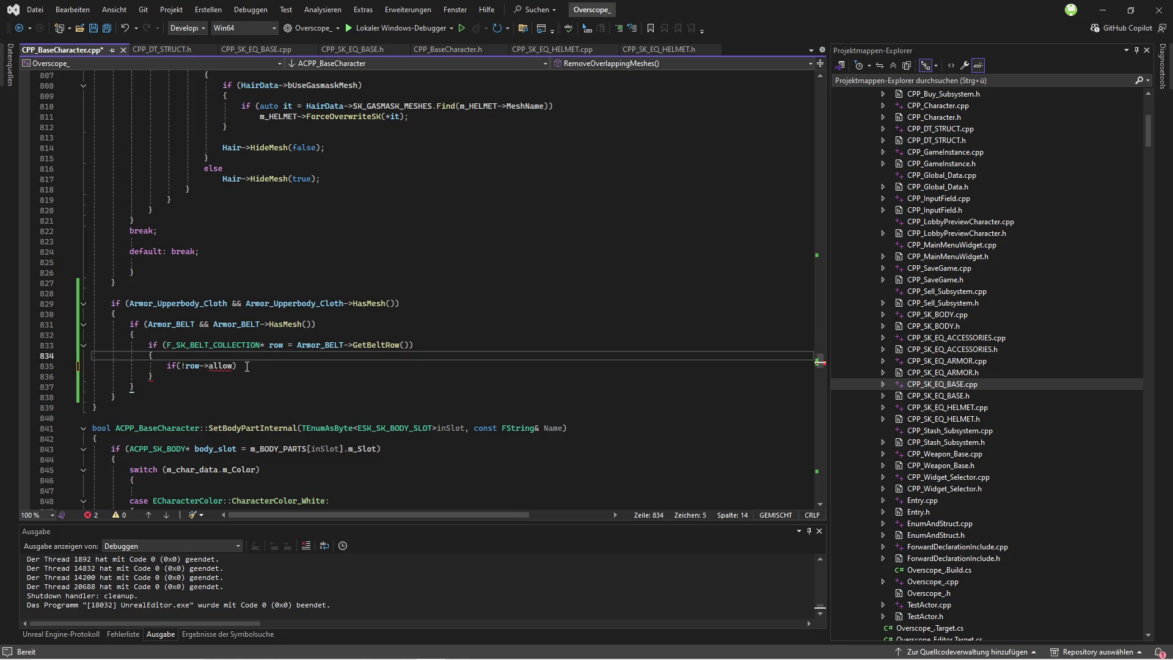
Step: Inspect the F_SK_BELT_COLLECTION declaration, then delete the unfinished inner belt check and save
right_click(239, 345)
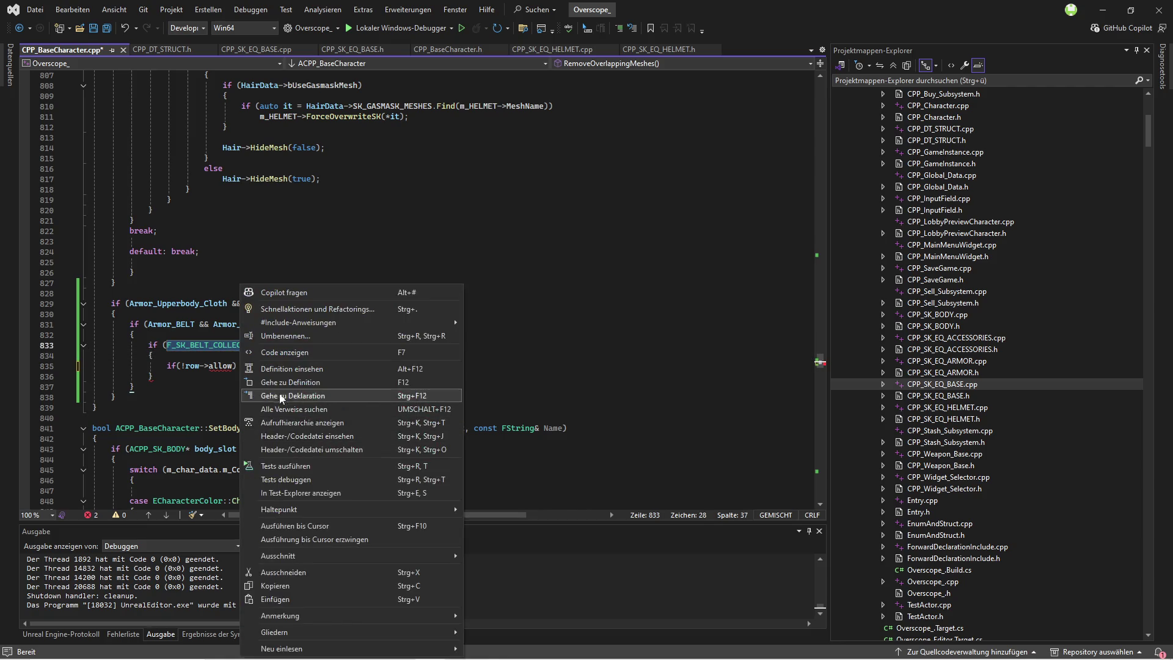
left_click(278, 396)
scroll(363, 395, "down", 3)
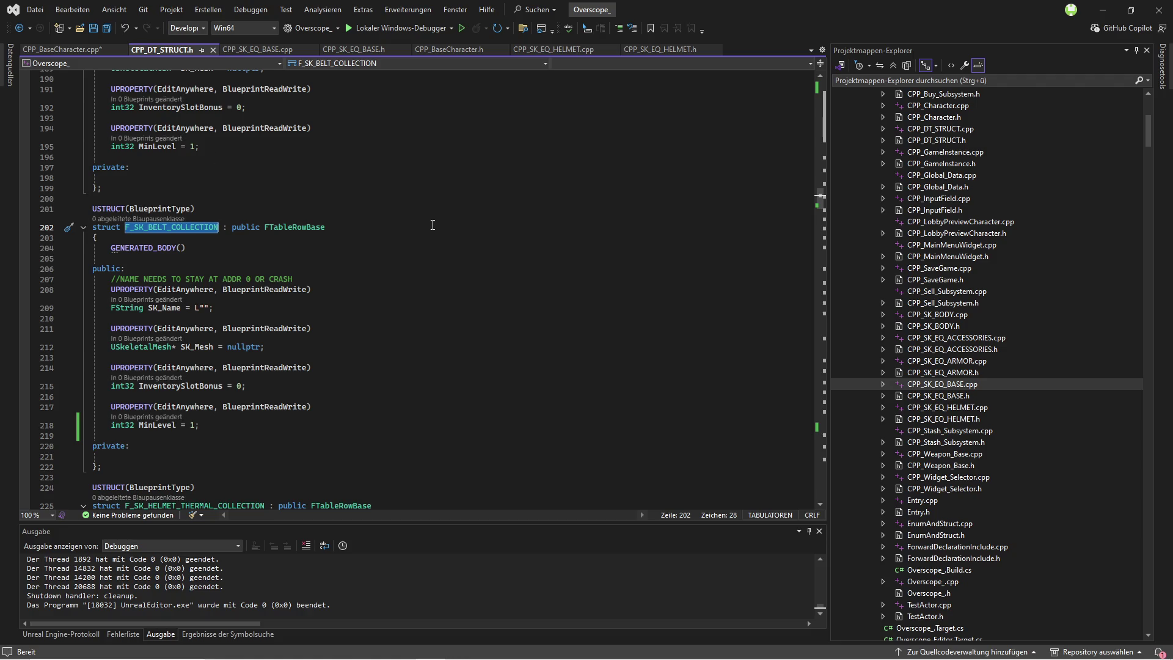
left_click(67, 50)
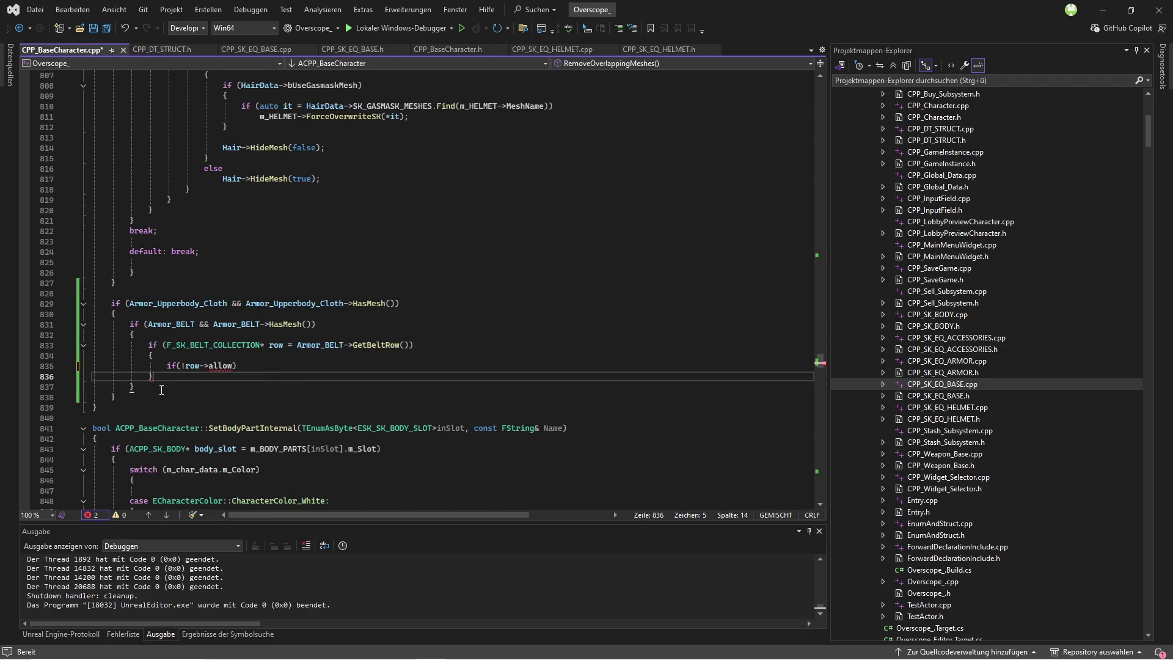
left_click_drag(154, 376, 149, 345)
key("Delete")
key("ctrl+s")
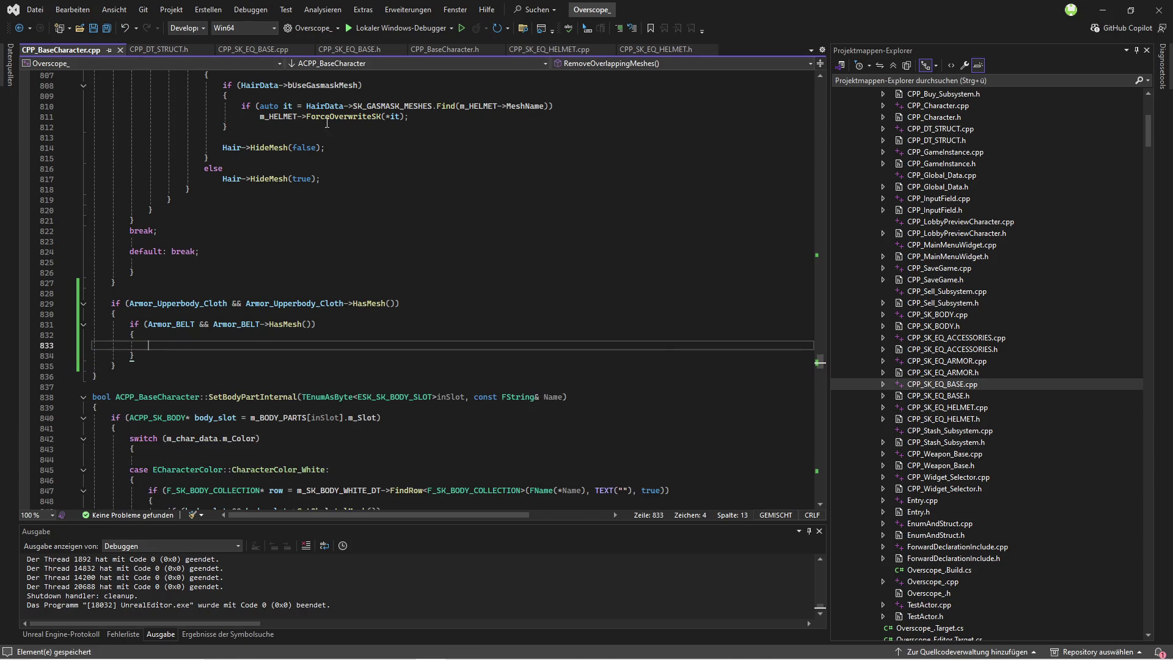
left_click(348, 49)
scroll(386, 390, "down", 10)
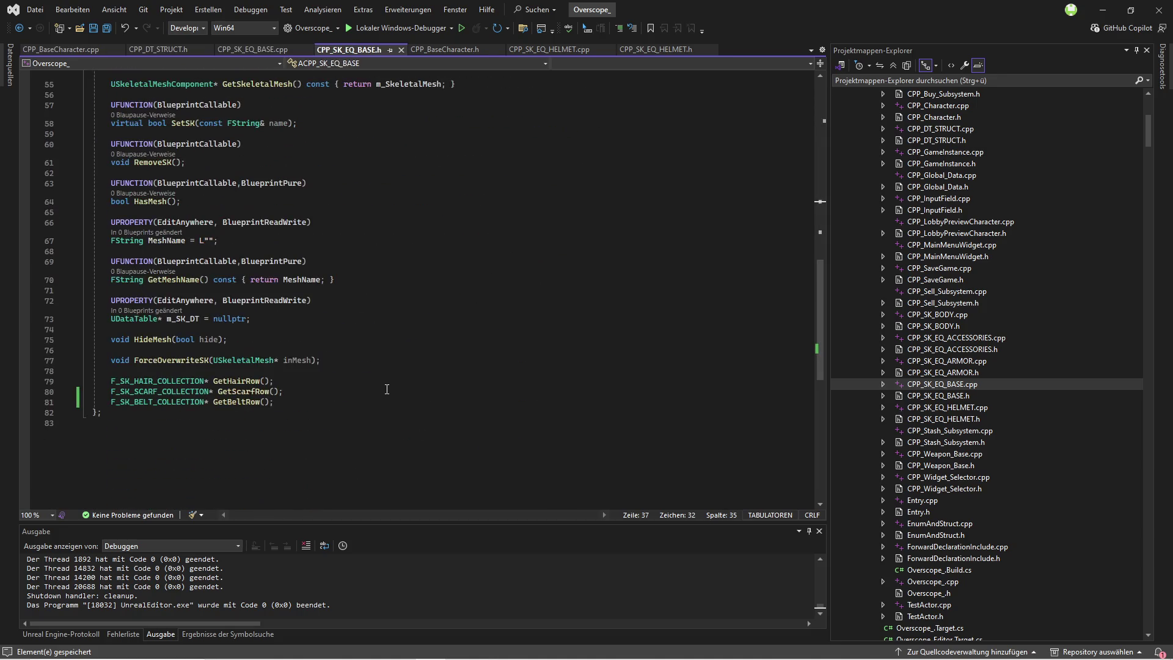
Step: Duplicate the GetBeltRow declaration and rename the copy to GetUpperbodyClothRow
left_click(290, 402)
key("ctrl+d")
key("Left")
key("Left")
key("Left")
key("BackSpace")
key("BackSpace")
key("BackSpace")
key("BackSpace")
type("Upperbod")
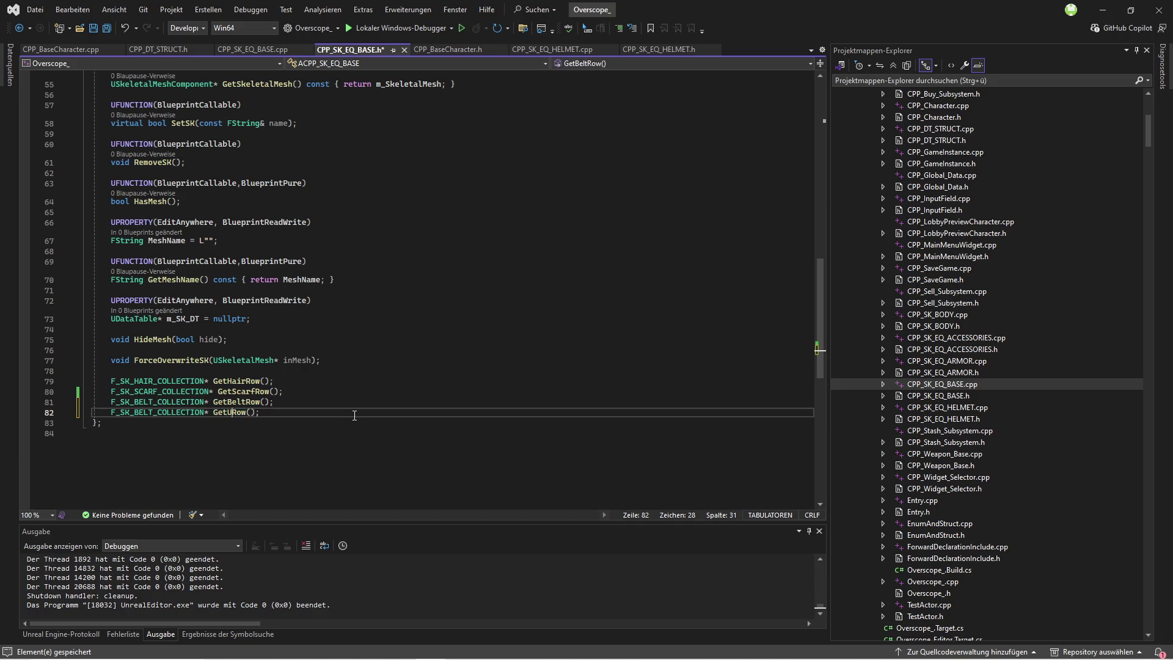
type("yCl")
type("oth")
key("Up")
key("Up")
left_click_drag(325, 414, 111, 412)
left_click(287, 402)
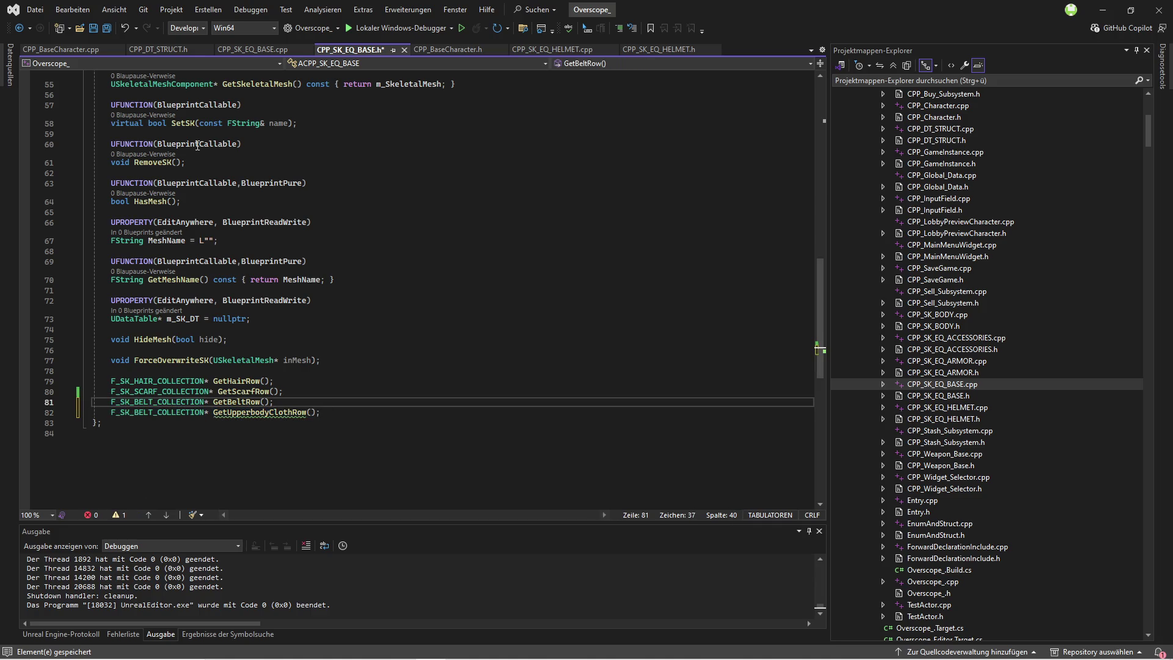
Step: Find F_SK_UPPERBODY_CLOTH_COLLECTION in the struct header and make it the new declaration's return type
left_click(171, 47)
left_click(208, 198)
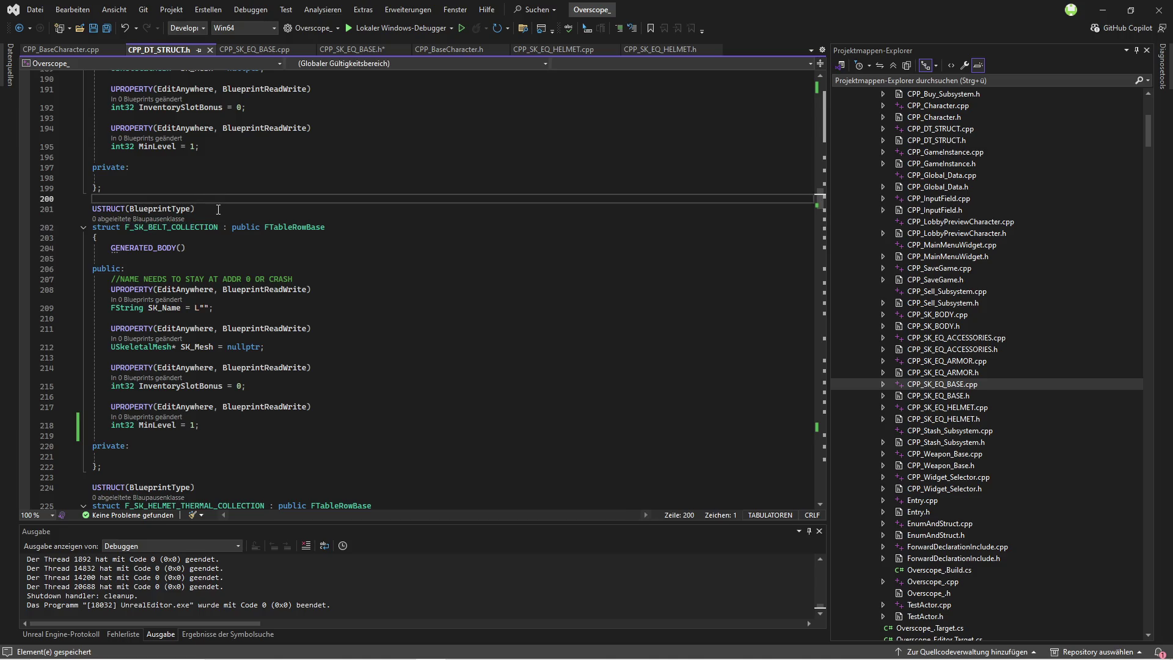
scroll(217, 208, "up", 7)
key("ctrl+f")
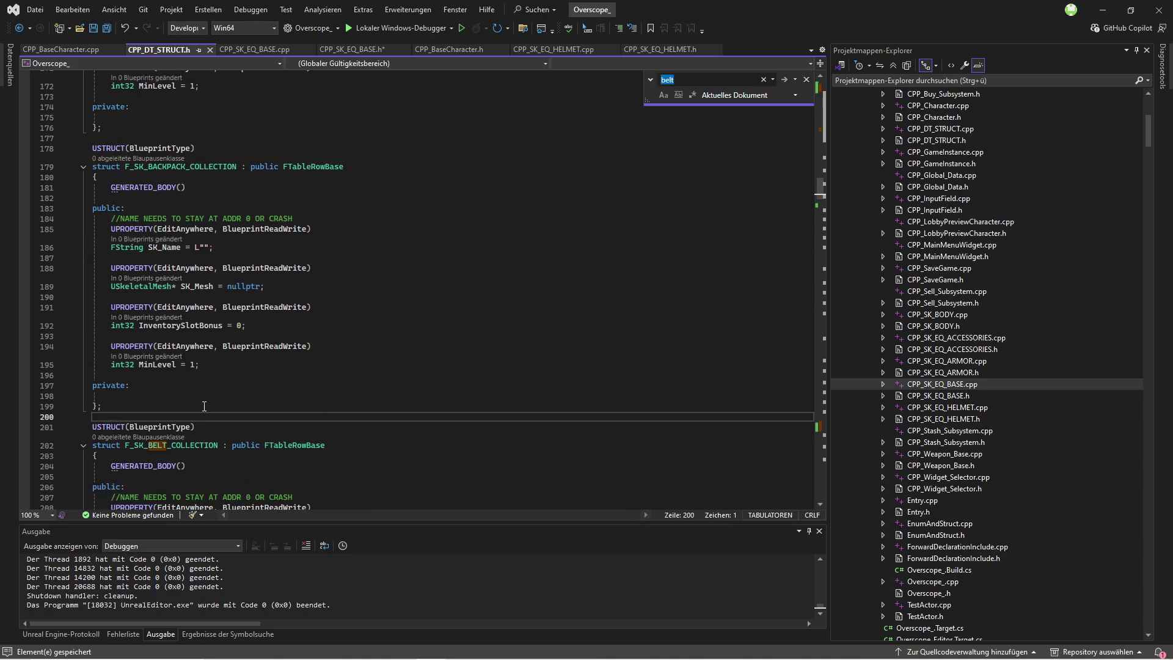
type("upperbody")
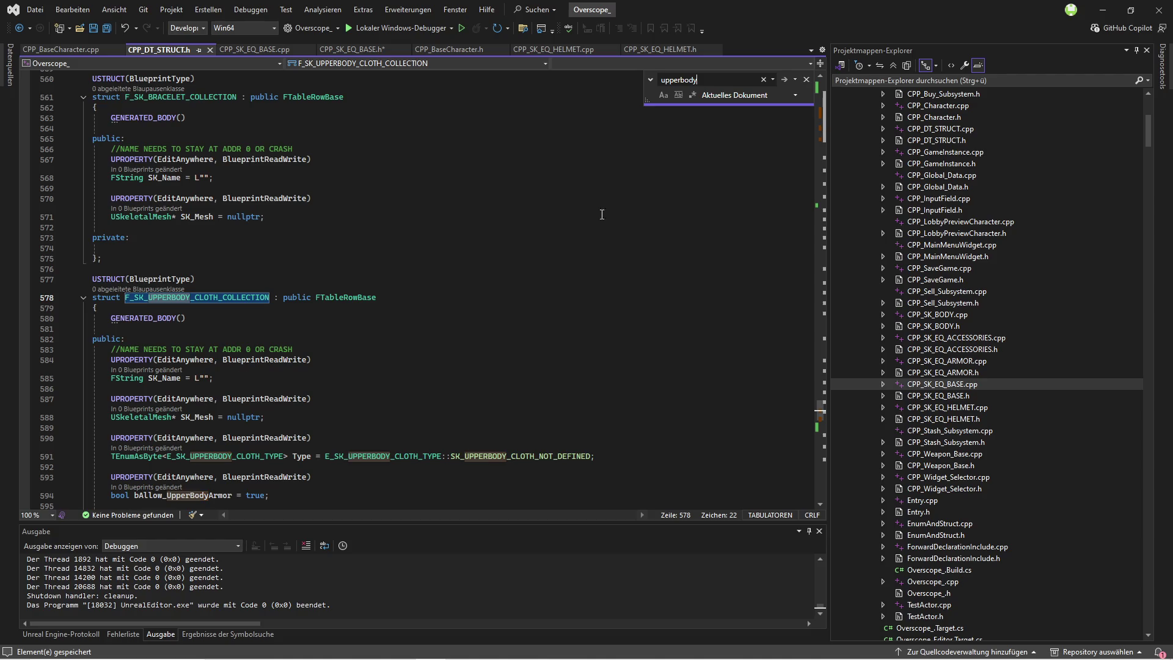
key("Escape")
key("ctrl+w")
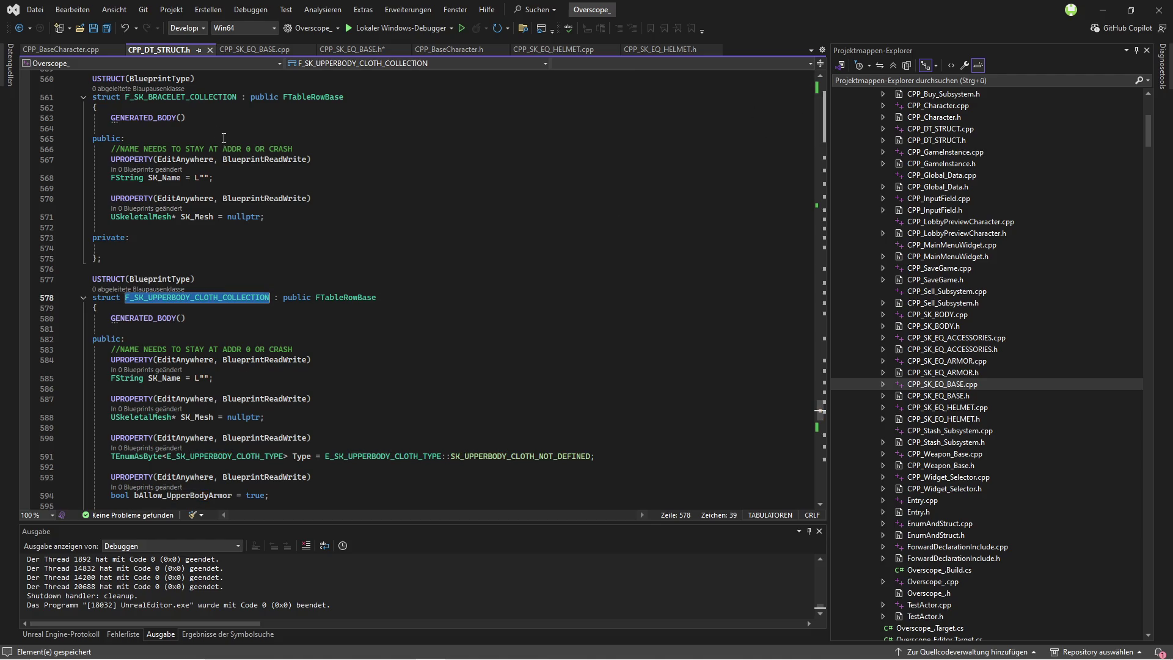
left_click(348, 49)
double_click(157, 412)
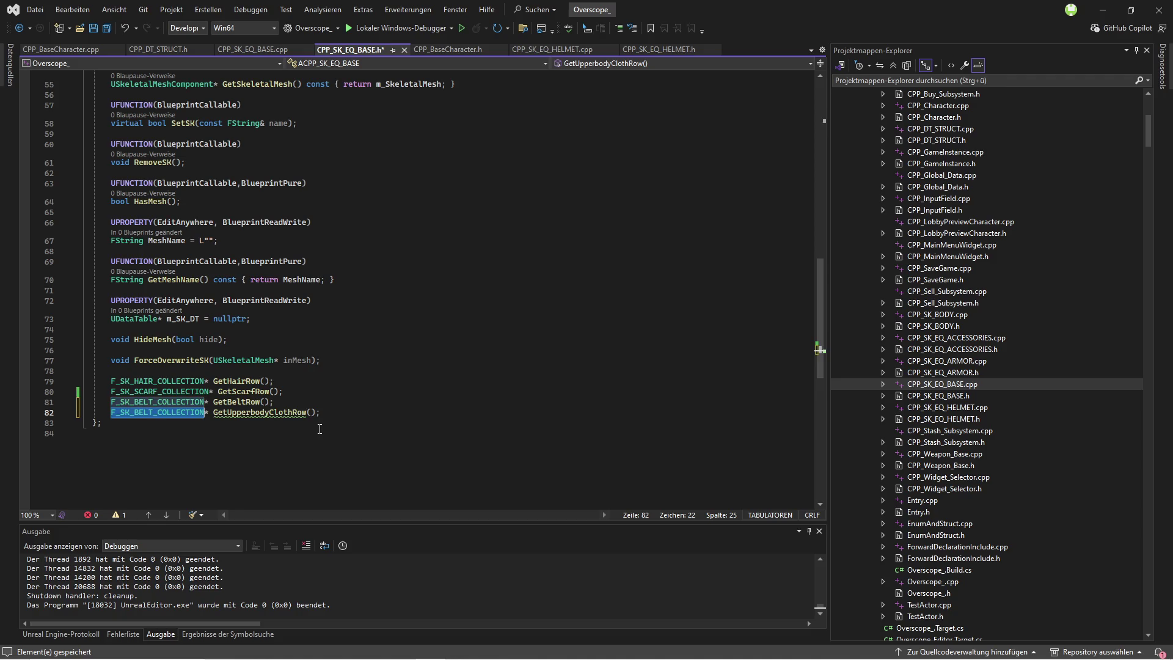
type("F_SK_UPPERBODY_CLOTH_COLLECTION")
Step: Paste the GetUpperbodyClothRow declaration below GetBeltRow in CPP_SK_EQ_BASE.cpp to begin its definition
left_click_drag(372, 412, 111, 412)
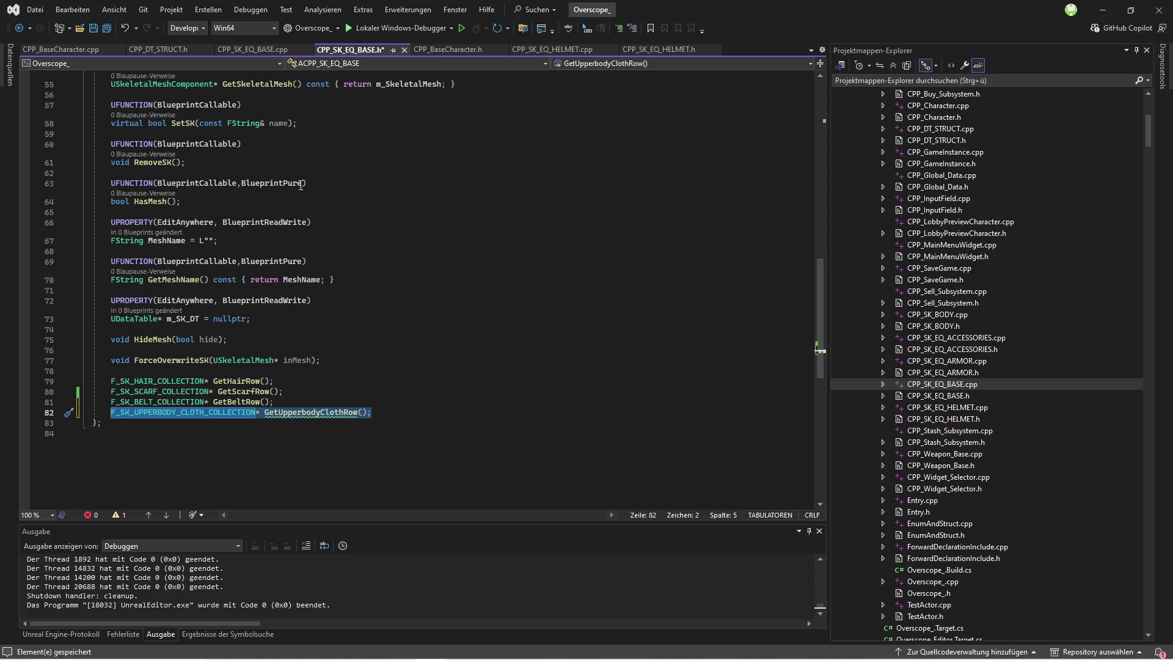
key("ctrl+c")
left_click(265, 53)
scroll(391, 275, "down", 3)
left_click(128, 380)
key("Return")
key("Return")
key("ctrl+v")
key("Return")
Step: Add an empty body to GetUpperbodyClothRow, give it GetBeltRow's class scope prefix, and save all
type("{")
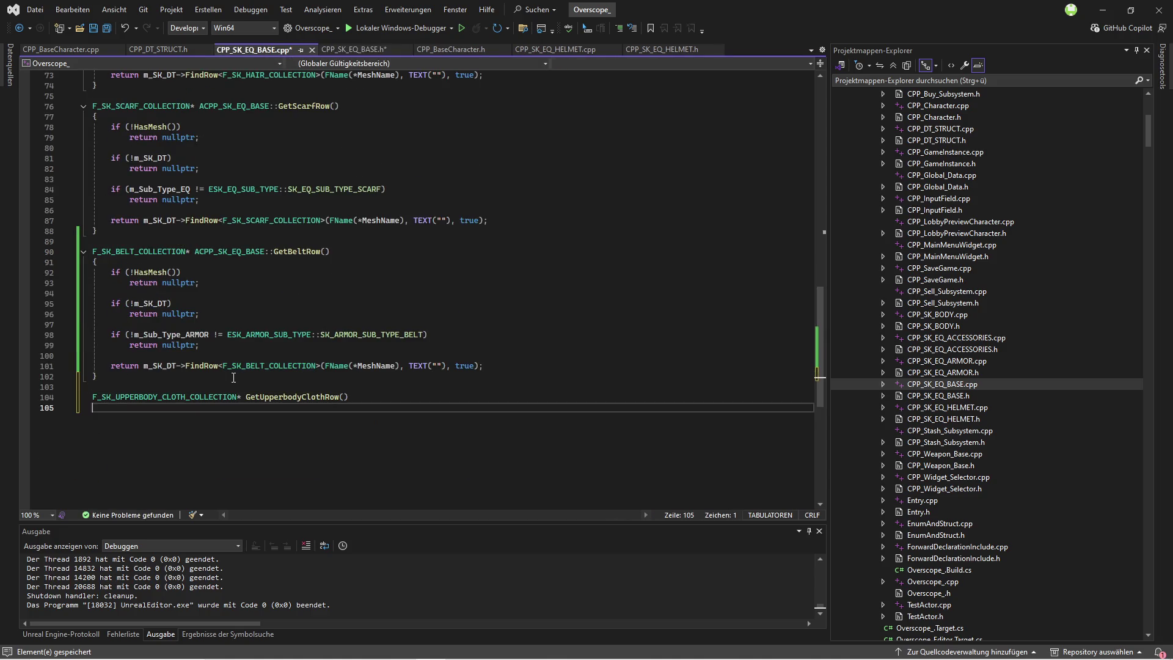
key("Return")
left_click_drag(194, 250, 274, 251)
key("ctrl+c")
left_click(245, 397)
key("ctrl+v")
key("ctrl+shift+s")
Step: Copy the GetBeltRow body into GetUpperbodyClothRow
left_click(259, 413)
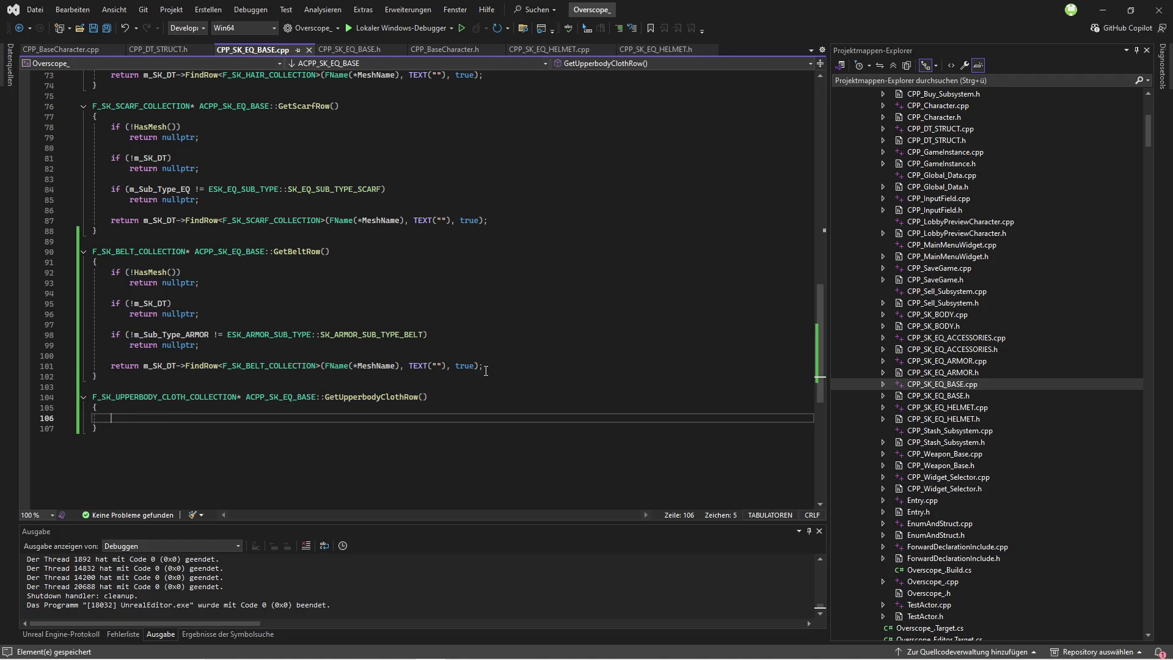
scroll(381, 332, "up", 1)
mouse_move(487, 252)
left_mouse_down()
mouse_move(202, 223)
mouse_move(152, 206)
left_mouse_up()
left_click(153, 209)
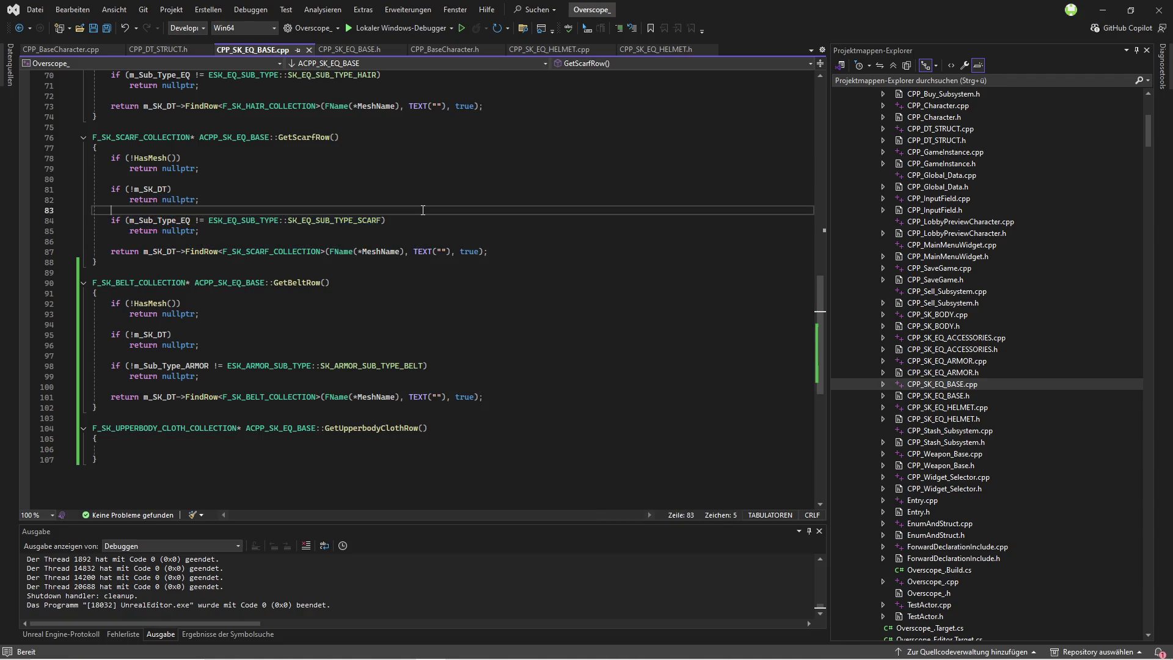
scroll(245, 275, "down", 1)
left_click_drag(483, 366, 111, 275)
key("ctrl+c")
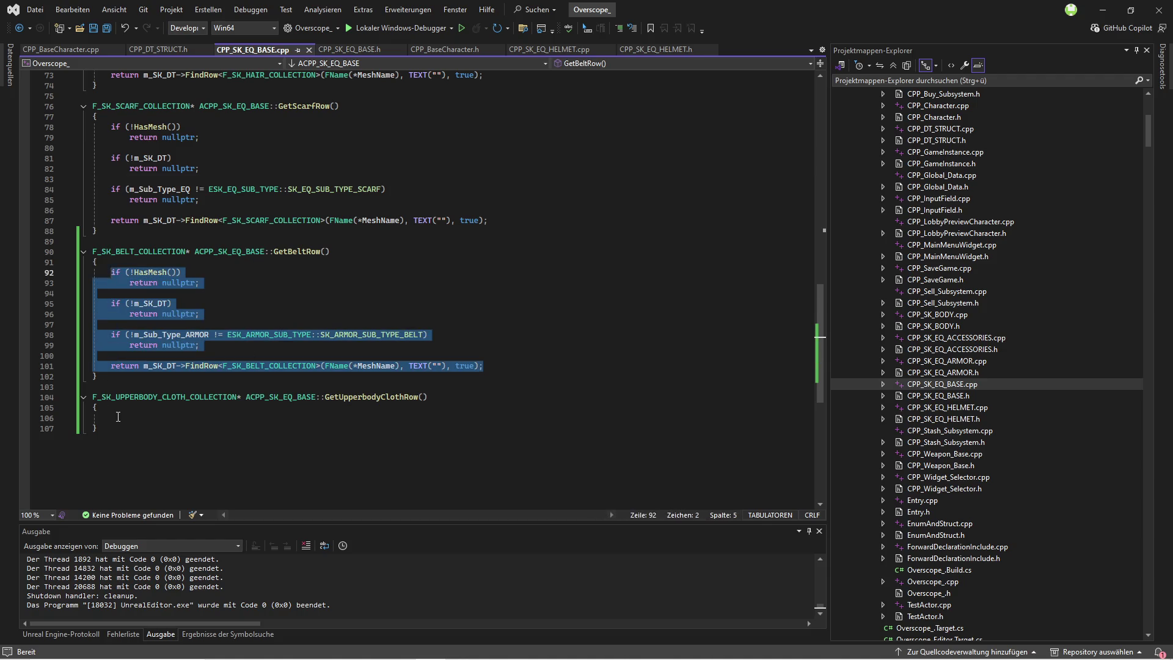
left_click(367, 418)
key("ctrl+v")
Step: Change the belt subtype check to the upper-body cloth armor subtype
left_click(419, 379)
key("BackSpace")
key("BackSpace")
key("BackSpace")
key("BackSpace")
key("BackSpace")
key("BackSpace")
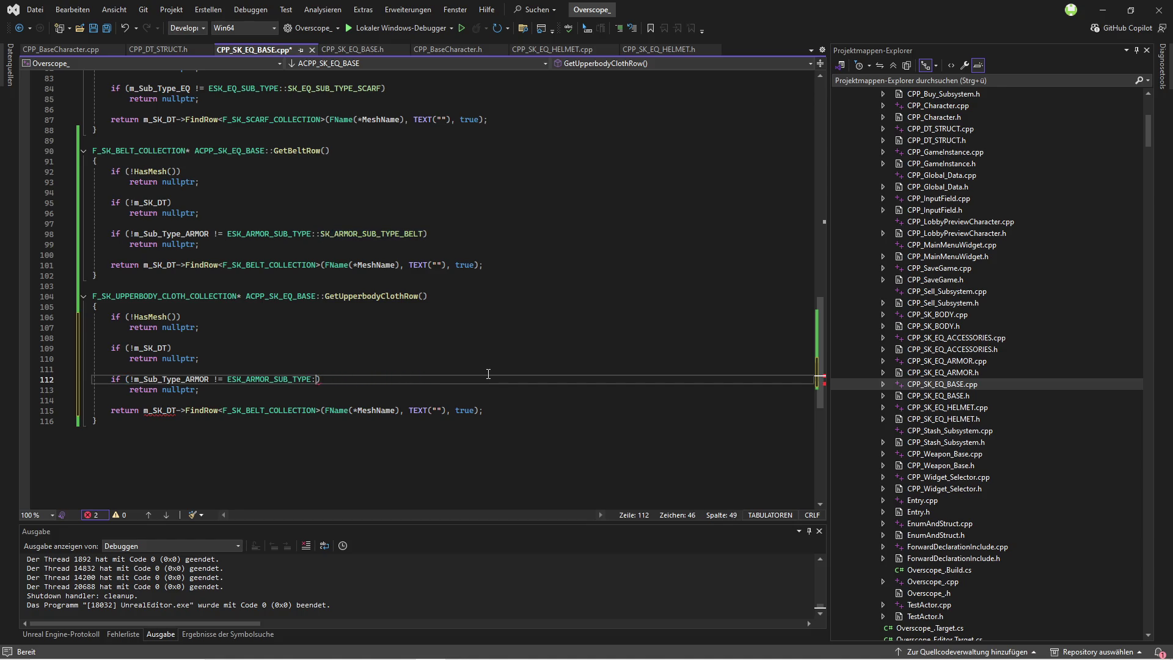
type(":")
type("clot")
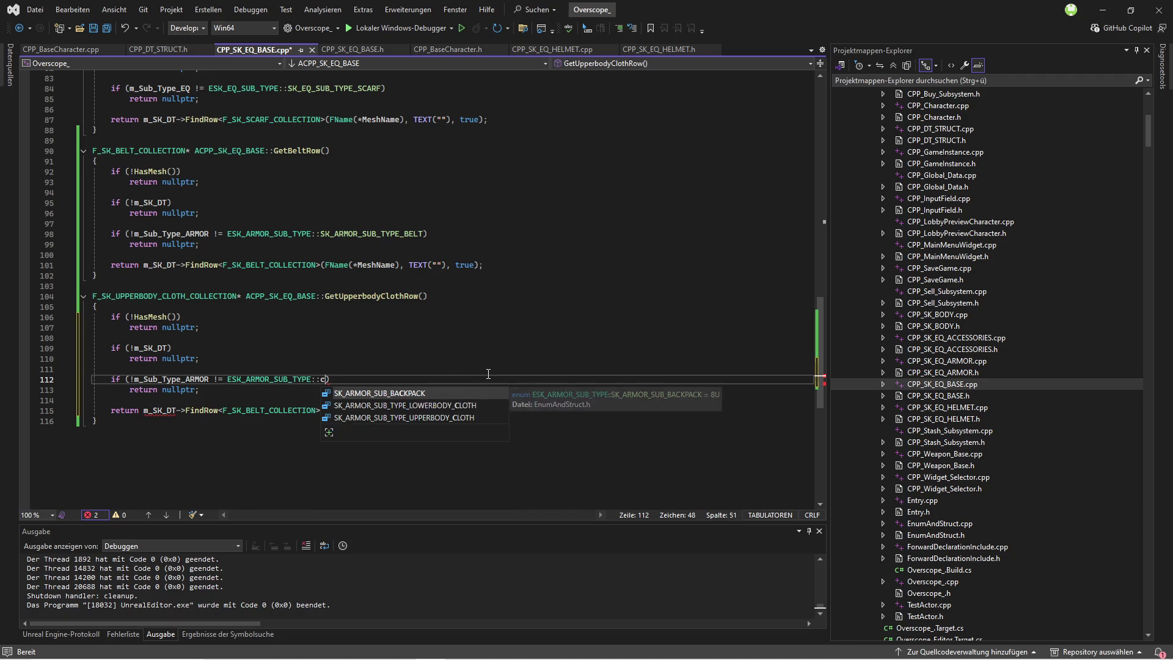
key("Down")
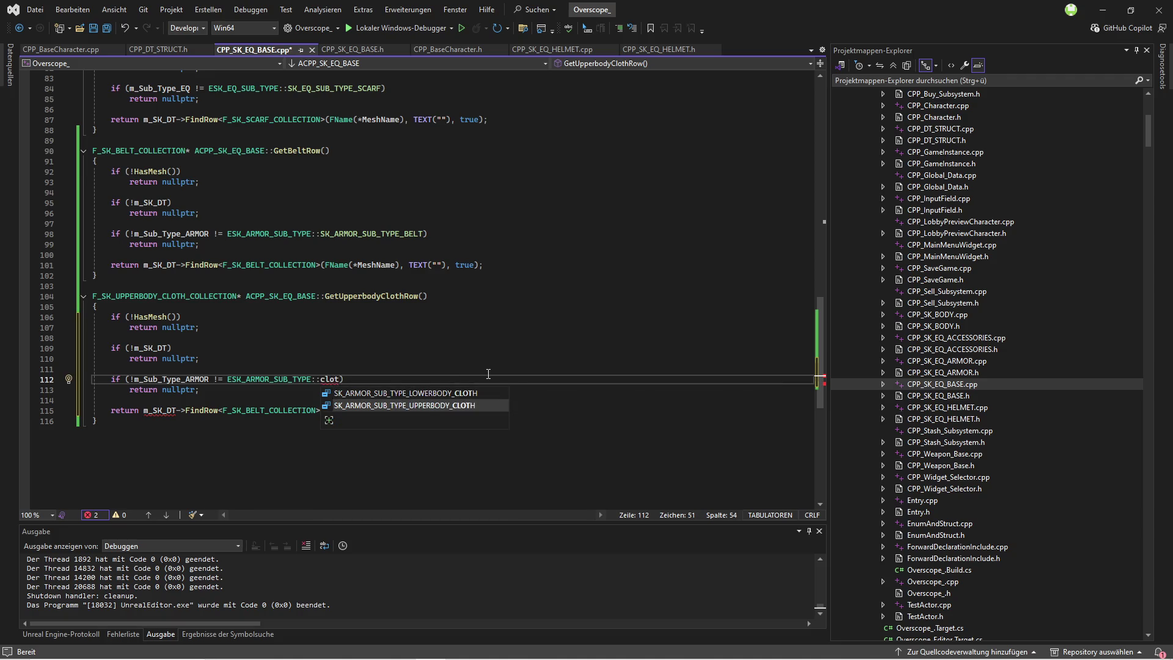
key("Tab")
key("Up")
key("Up")
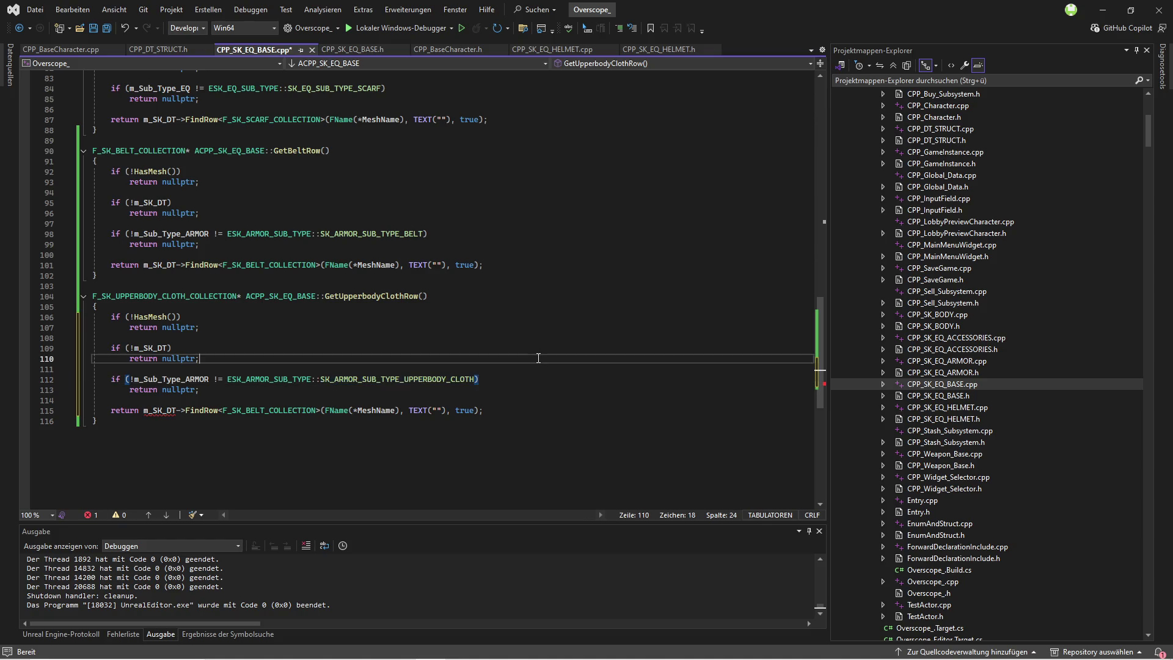
Step: Replace F_SK_BELT_COLLECTION with F_SK_UPPERBODY_CLOTH_COLLECTION in the return line and save CPP_SK_EQ_BASE.cpp
double_click(144, 297)
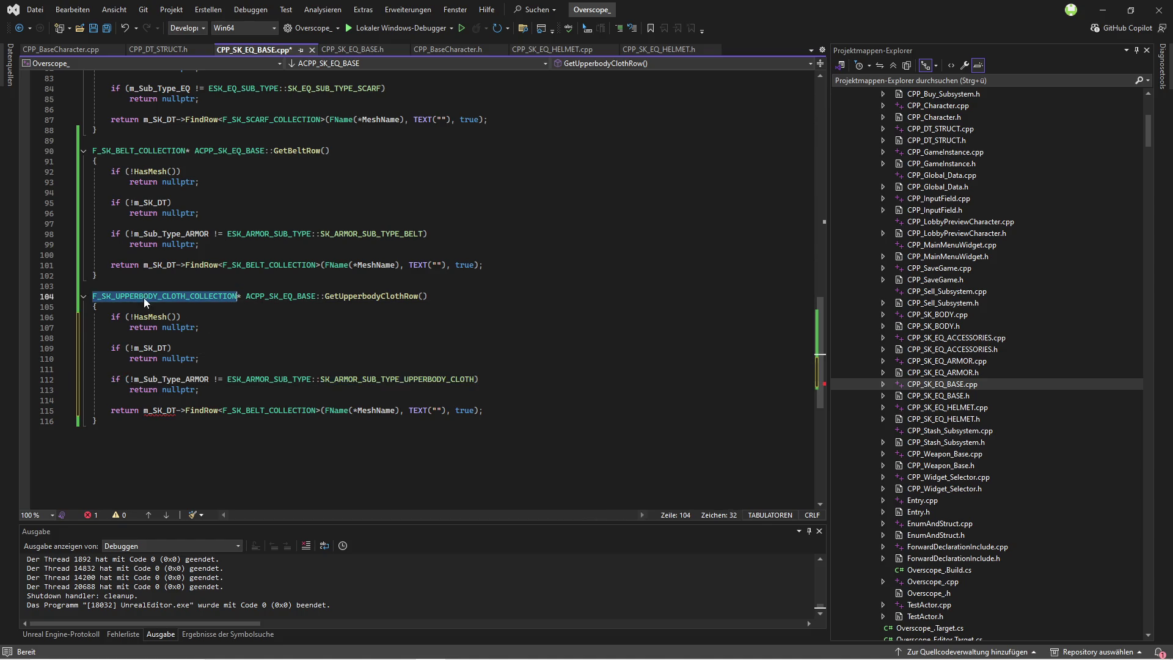
key("ctrl+c")
double_click(261, 411)
key("ctrl+v")
left_click(557, 342)
key("Down")
key("Down")
key("Down")
key("ctrl+s")
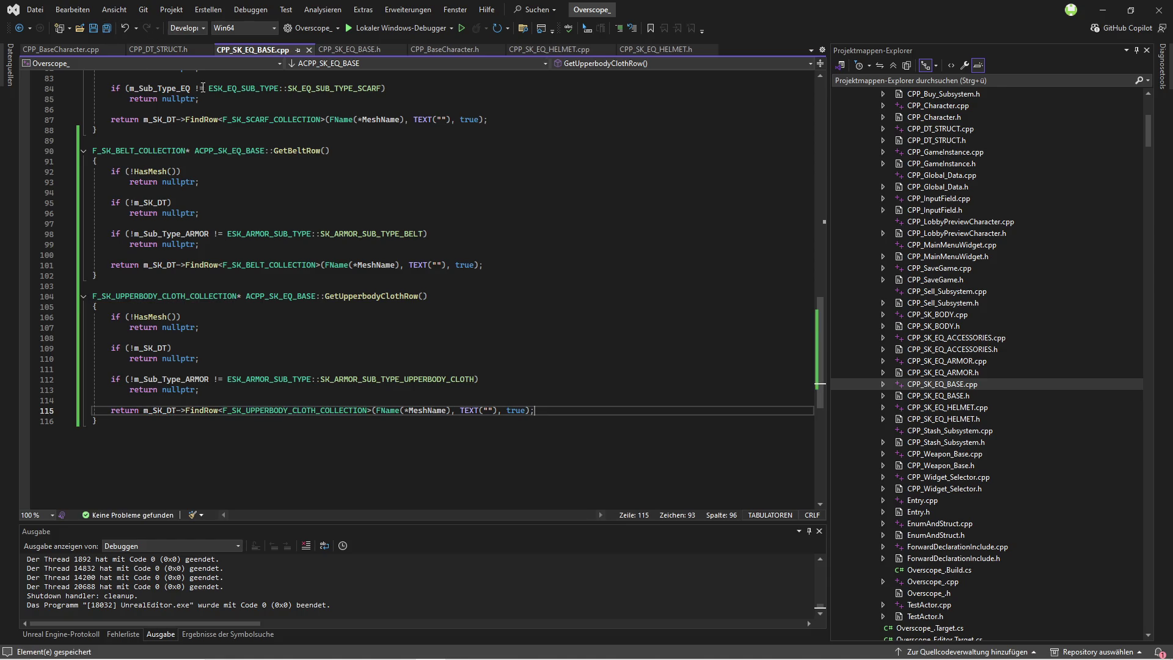
left_click_drag(253, 49, 203, 49)
left_click(61, 49)
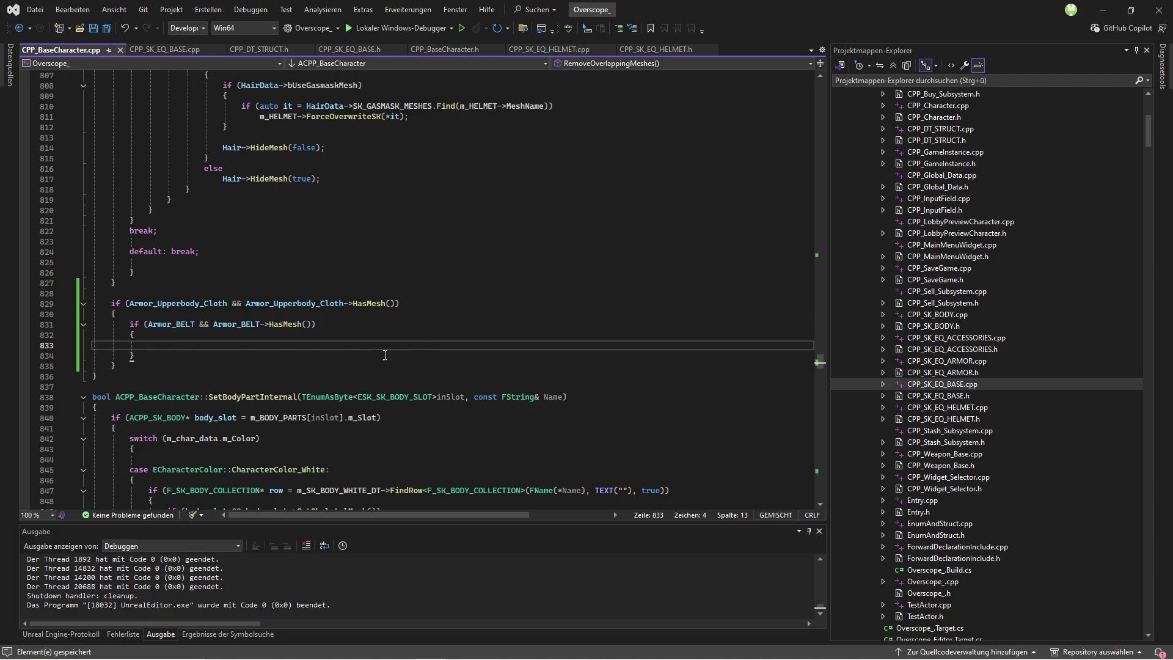
Step: Write Armor_Upperbody_Cloth->GetUpperbodyClothRow() on line 833 and start an if() line above it
double_click(178, 304)
key("ctrl+c")
left_click(264, 345)
key("ctrl+v")
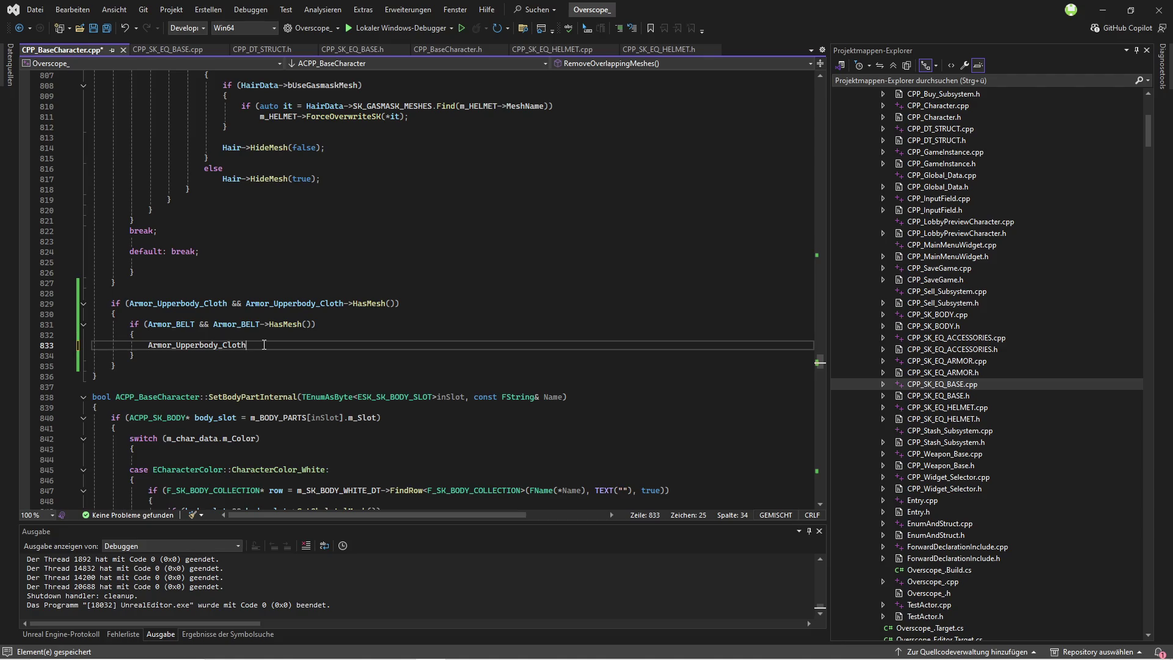
type("->get")
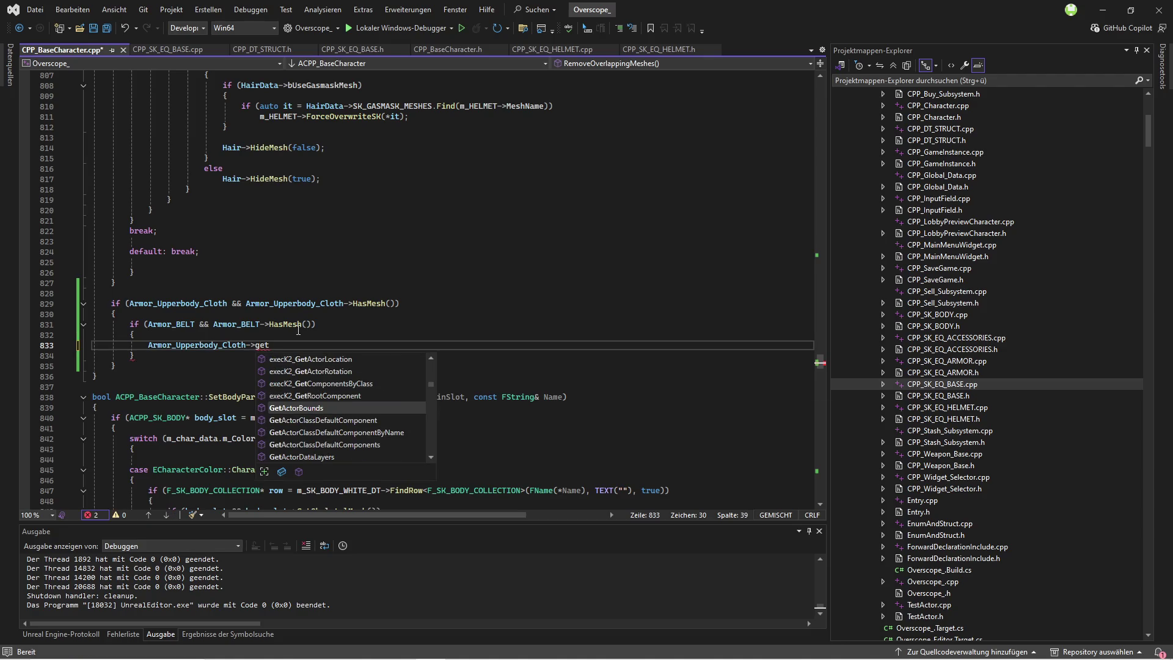
type("r")
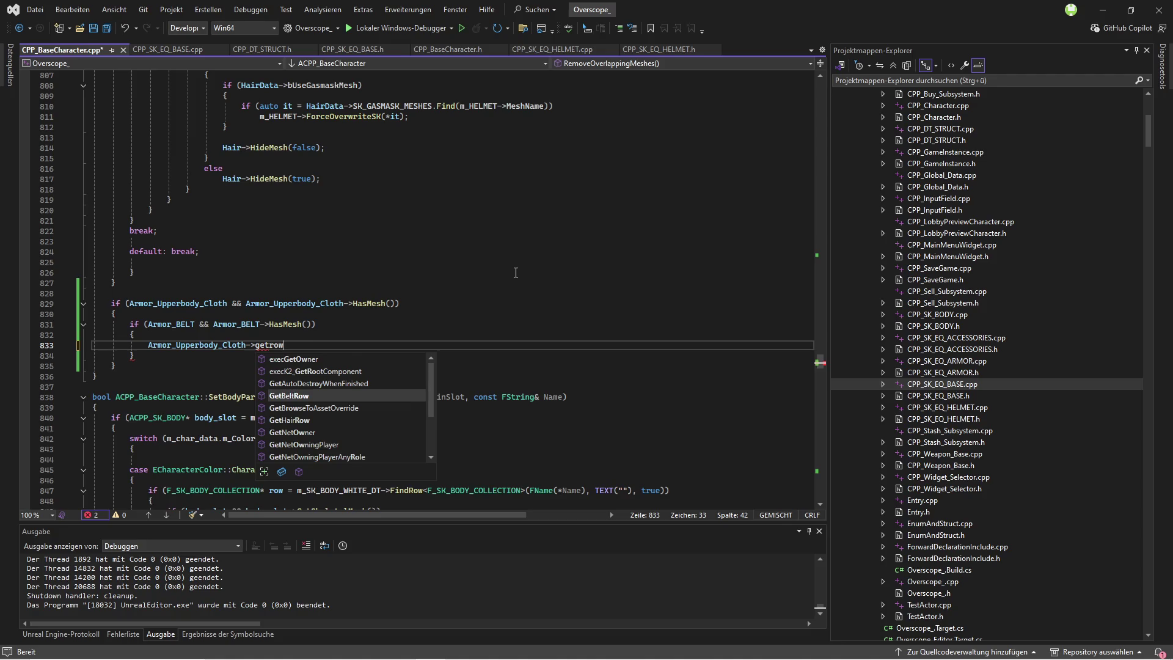
type("ow")
key("Tab")
type("()")
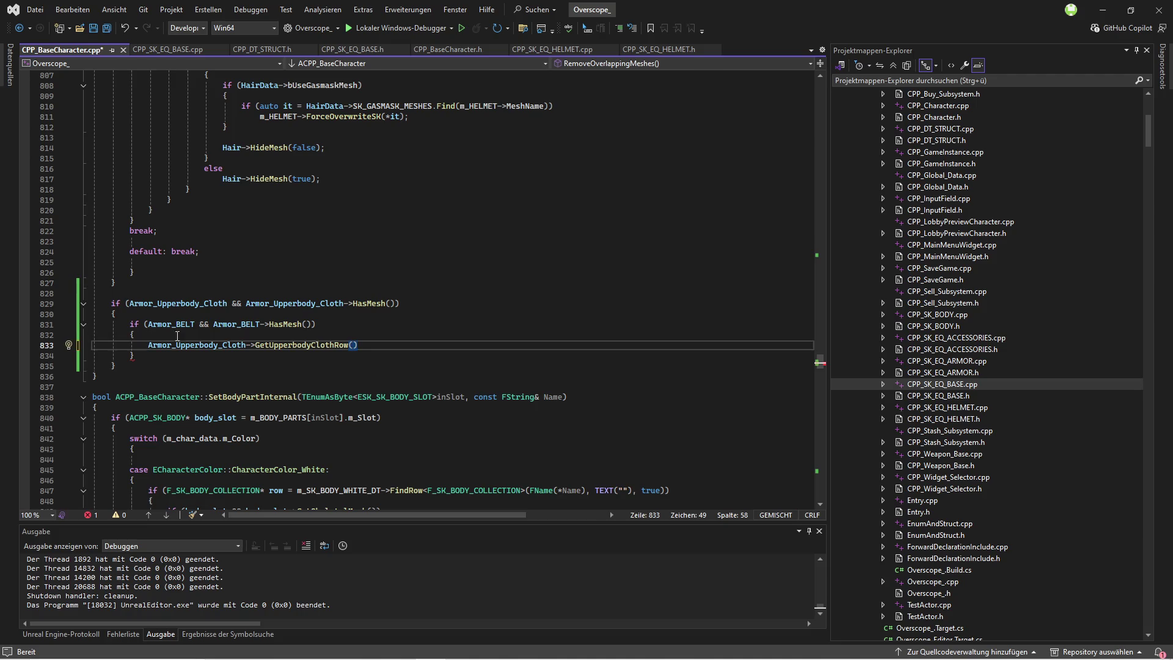
key("Home")
key("Return")
key("Up")
type("if()")
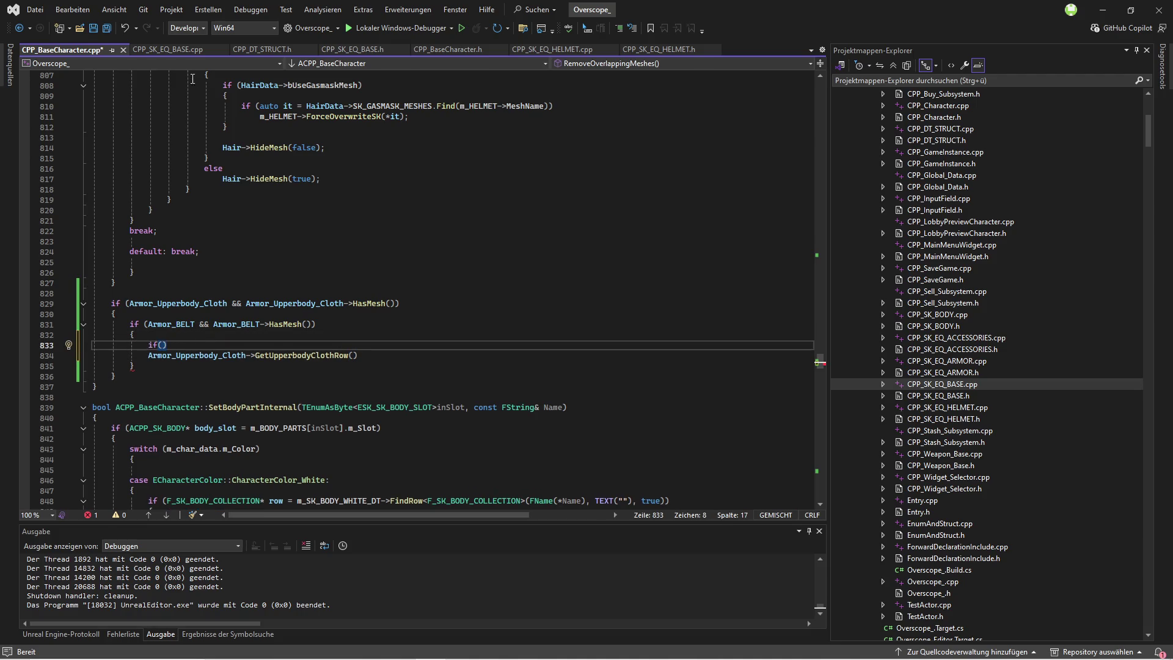
Step: Make the condition 'F_SK_UPPERBODY_CLOTH_COLLECTION* row = Armor_Upperbody_Cloth->GetUpperbodyClothRow()'
left_click(167, 49)
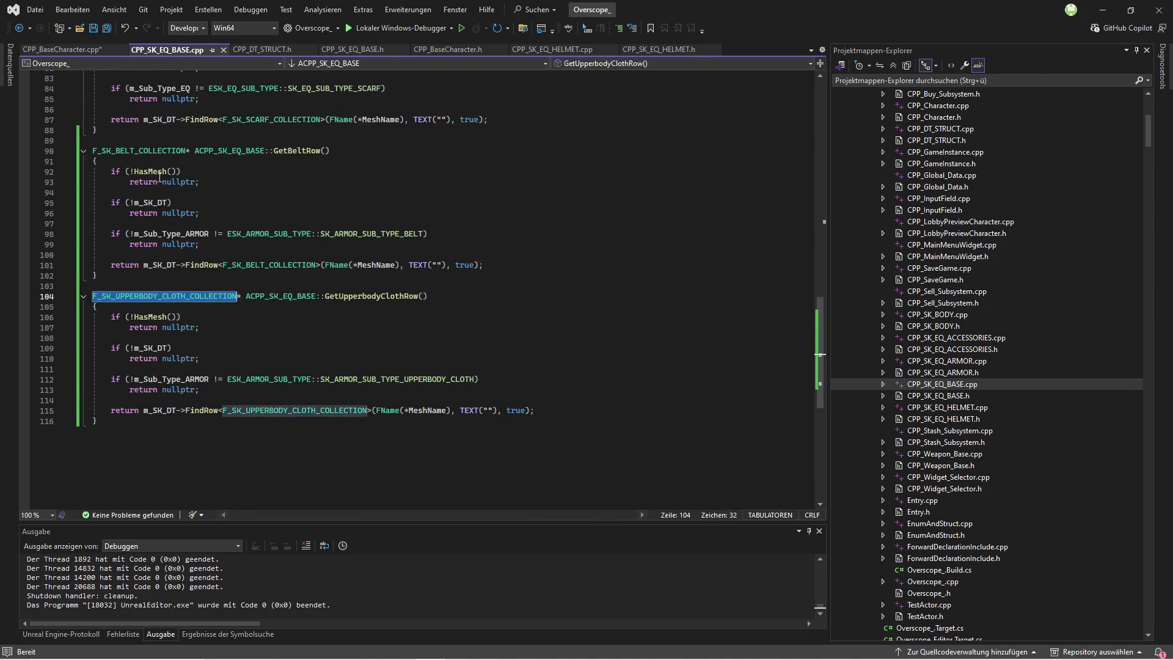
key("ctrl+c")
key("ctrl+Tab")
key("ctrl+v")
type("* row =")
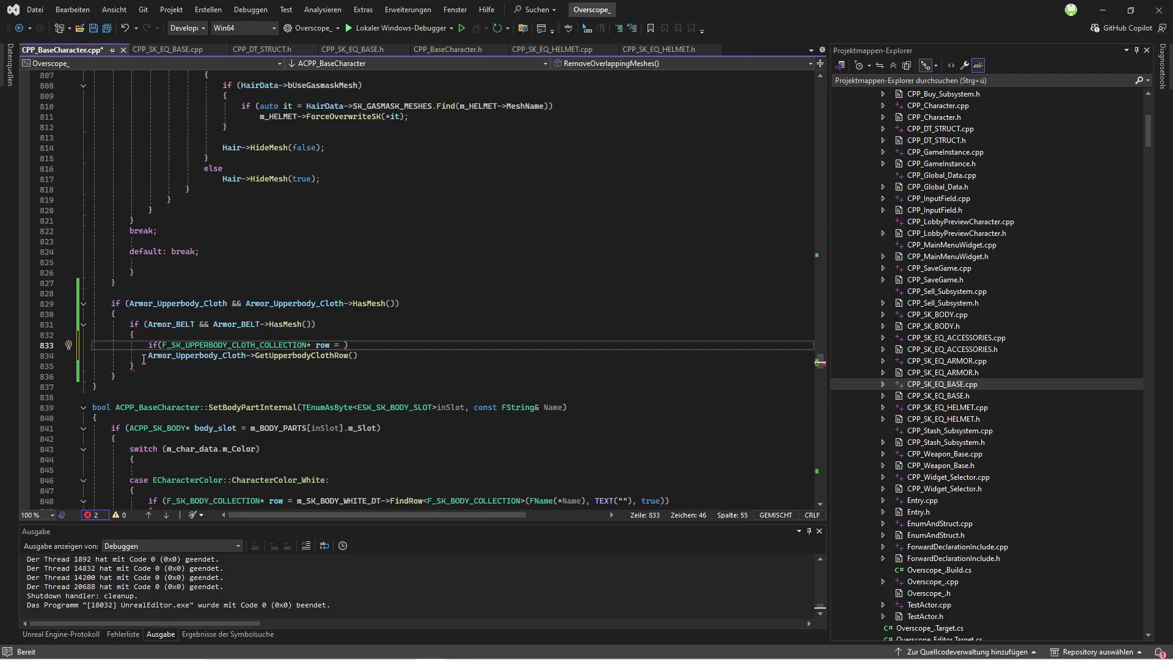
left_click_drag(147, 354, 358, 355)
key("ctrl+c")
left_click(344, 345)
key("ctrl+v")
Step: Give the row check a braced block, delete the leftover call line, and save
left_click(577, 345)
key("Return")
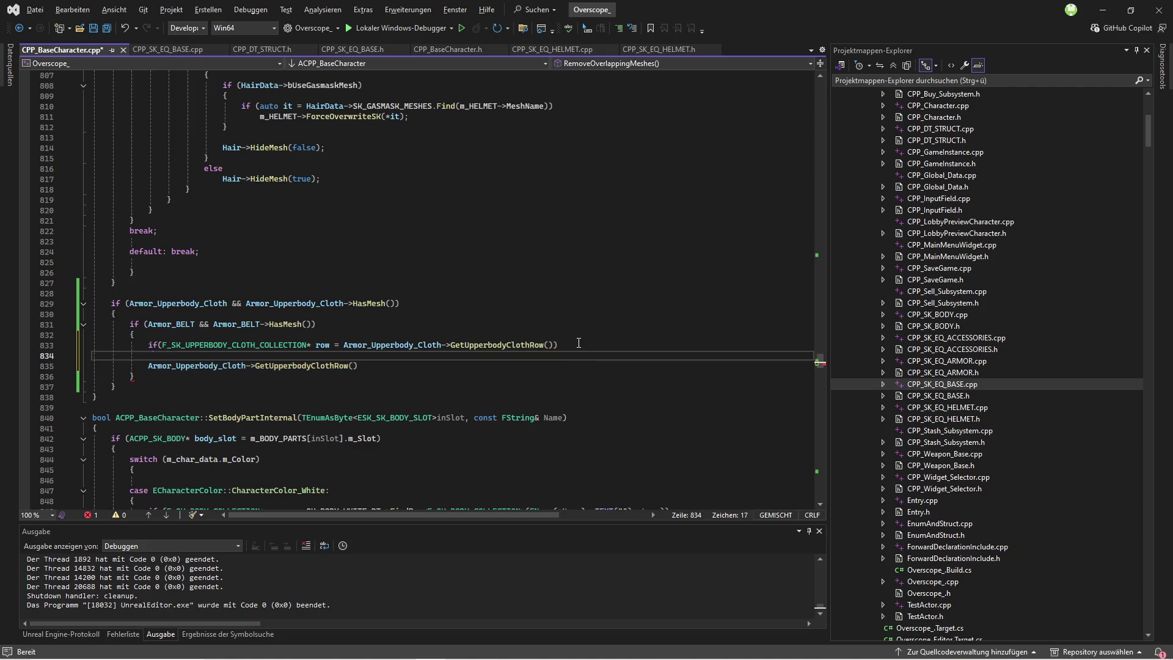
type("{")
key("Return")
left_click_drag(360, 386, 147, 386)
key("BackSpace")
key("BackSpace")
key("BackSpace")
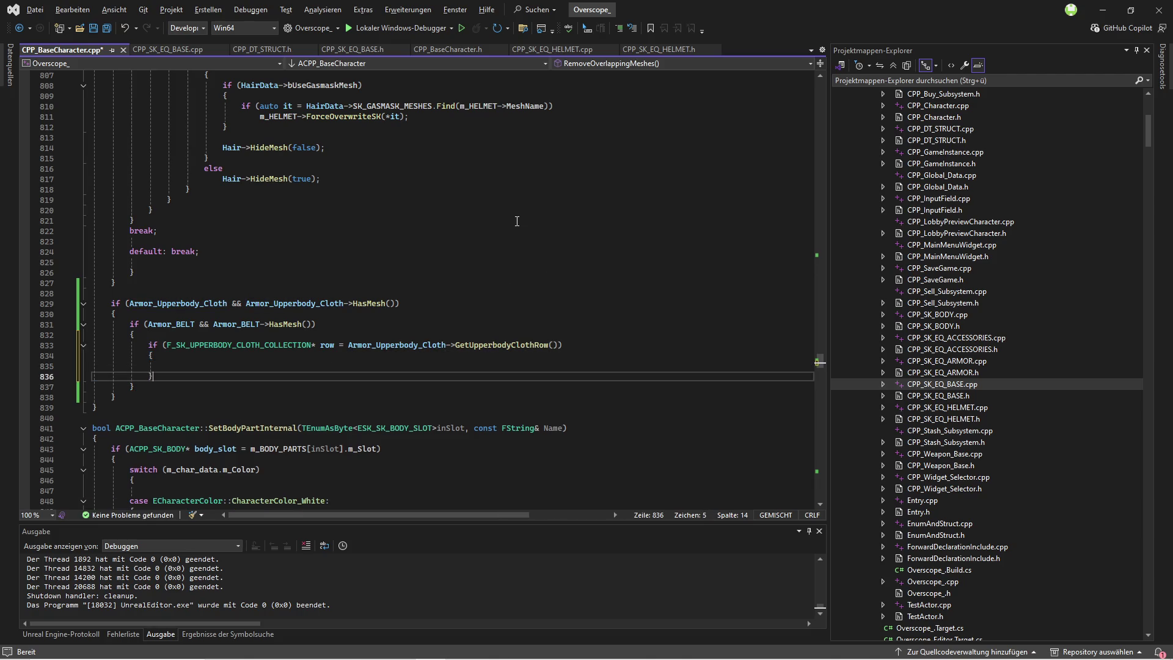
left_click(92, 28)
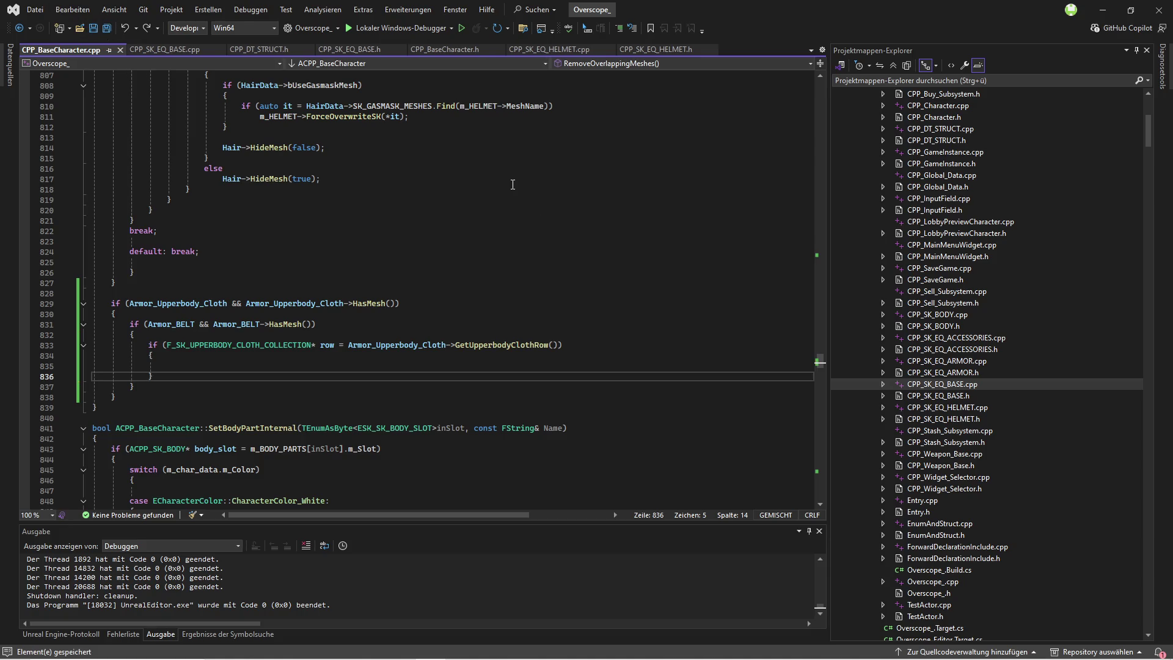
Step: Add an inner condition if (!row->bAllow_Belt) inside the block
left_click(324, 365)
type("row")
type("->b")
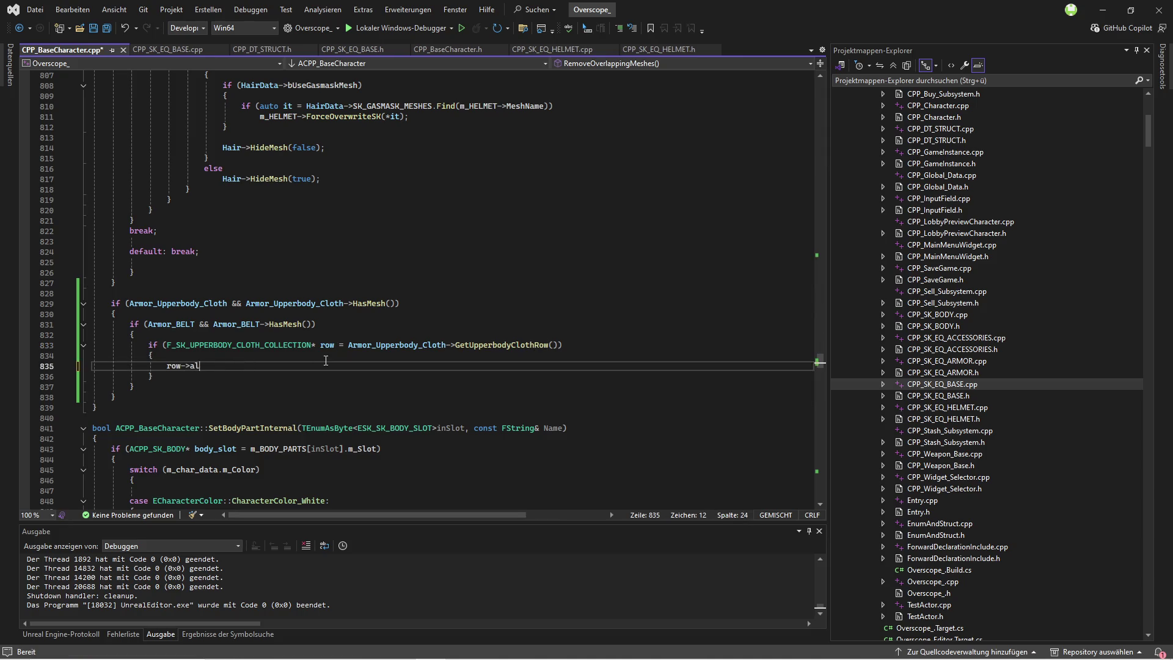
key("Tab")
key("Home")
key("Return")
key("Up")
type("if(")
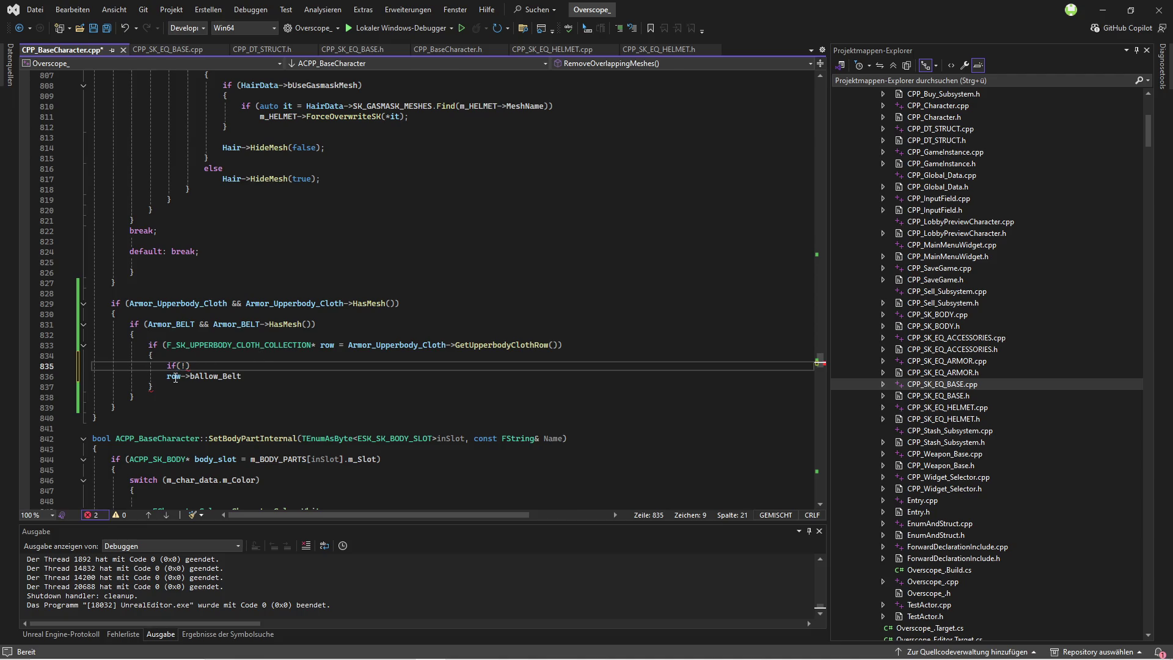
left_click_drag(167, 376, 242, 376)
left_click(186, 365)
key("ctrl+v")
Step: Open a braced block under the bAllow_Belt check and remove the leftover line
key("End")
key("Return")
type("{")
key("Return")
left_click_drag(254, 409, 166, 408)
key("BackSpace")
key("BackSpace")
key("BackSpace")
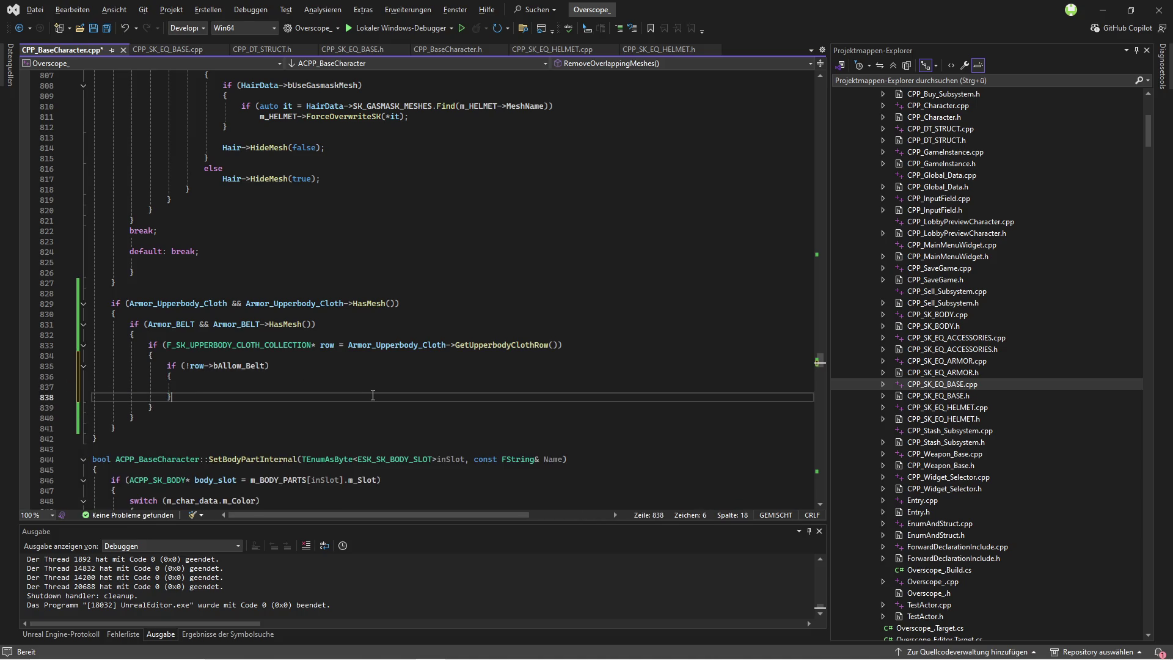
Step: Add Armor_BELT->HideMesh(true); inside the bAllow_Belt check
double_click(170, 324)
key("ctrl+c")
left_click(283, 387)
key("ctrl+v")
type("Hide")
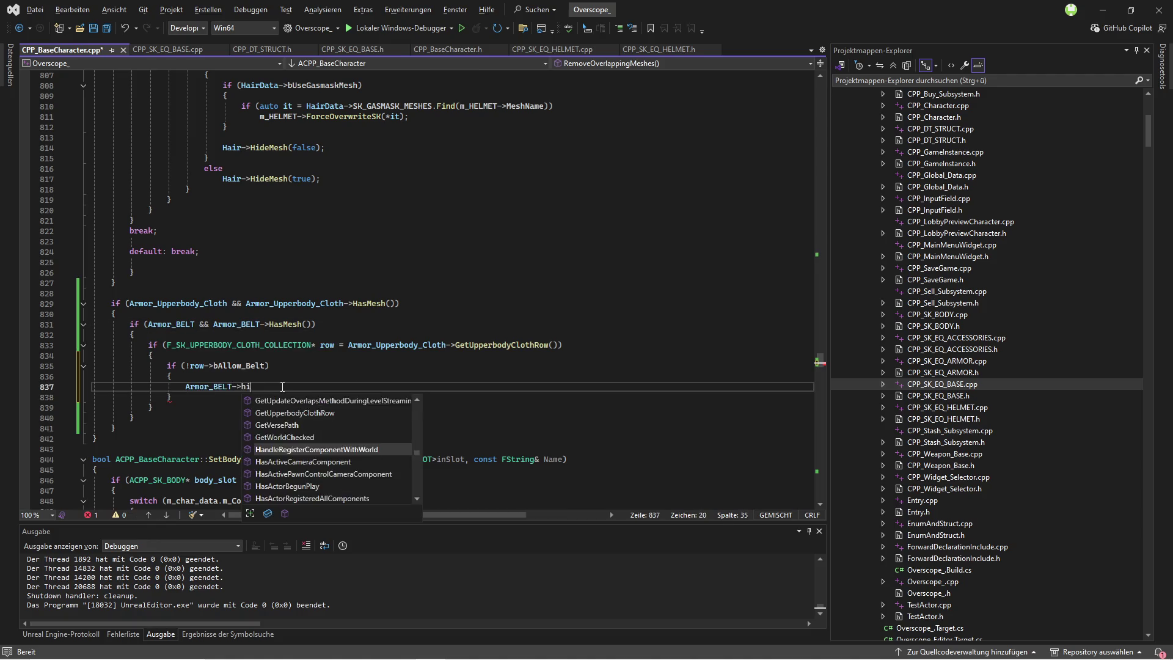
key("Tab")
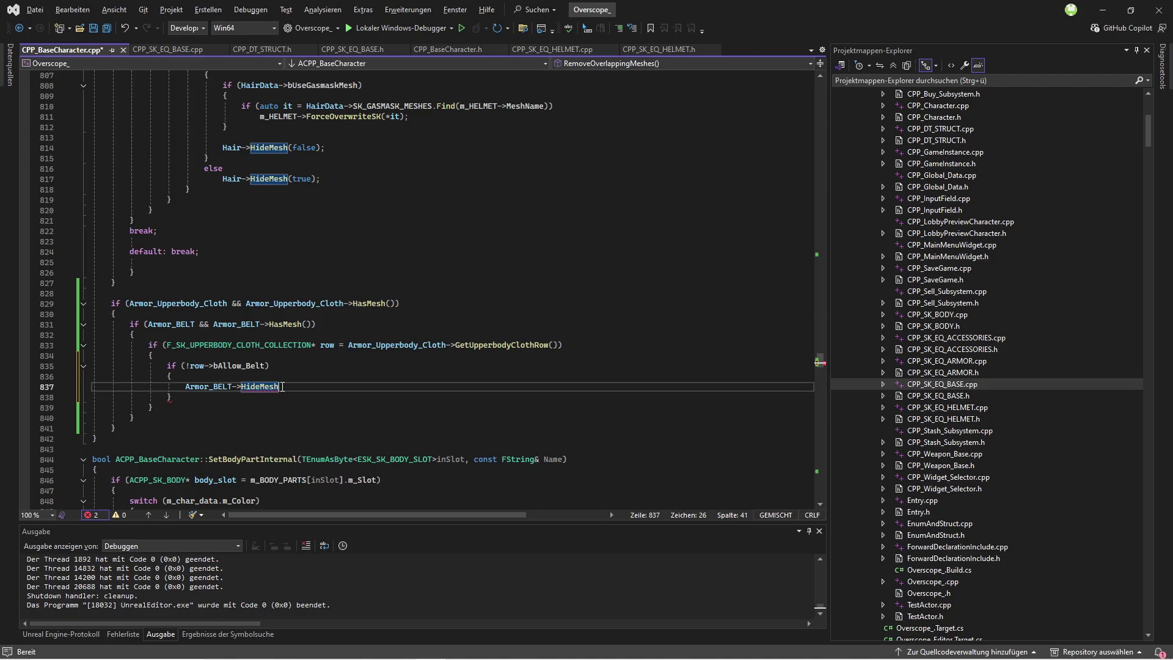
type("(true);")
Step: Remove the braces around the hide statement and save all files
key("Up")
key("Up")
key("Down")
key("Down")
key("Up")
key("Home")
key("Home")
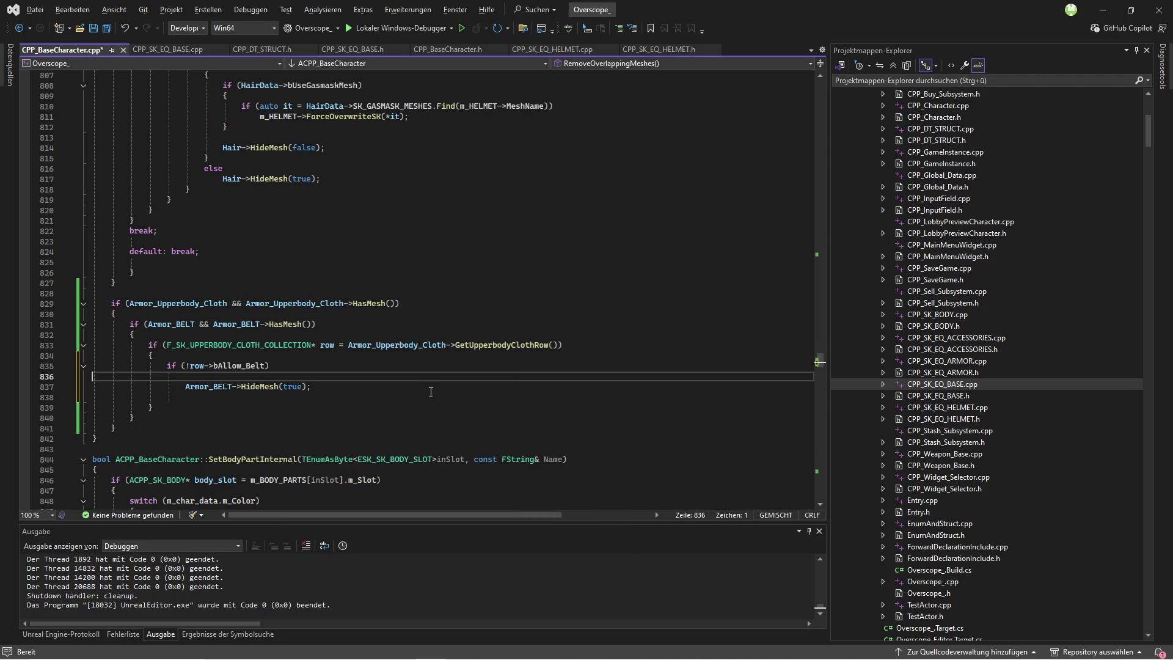
key("Delete")
key("Down")
key("Return")
left_click(111, 27)
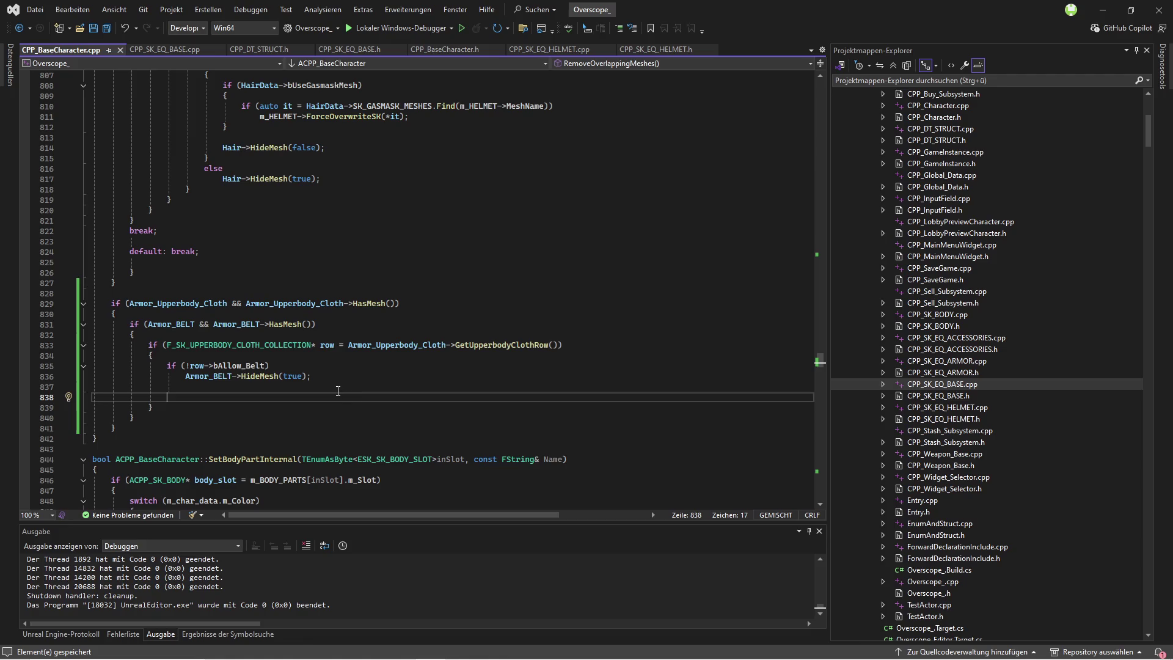
Step: Add an empty else { } branch after the hide statement and save CPP_BaseCharacter.cpp
left_click(182, 387)
type("else")
key("Return")
type("{")
key("Return")
left_click(190, 429)
key("BackSpace")
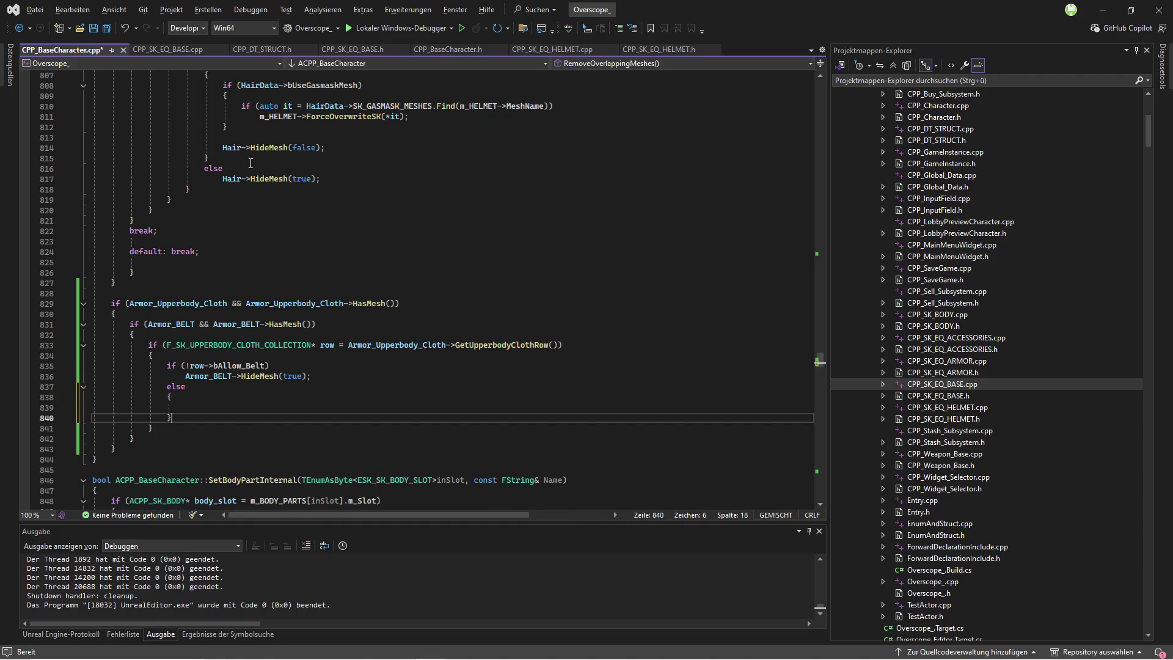
left_click(104, 33)
left_click(323, 411)
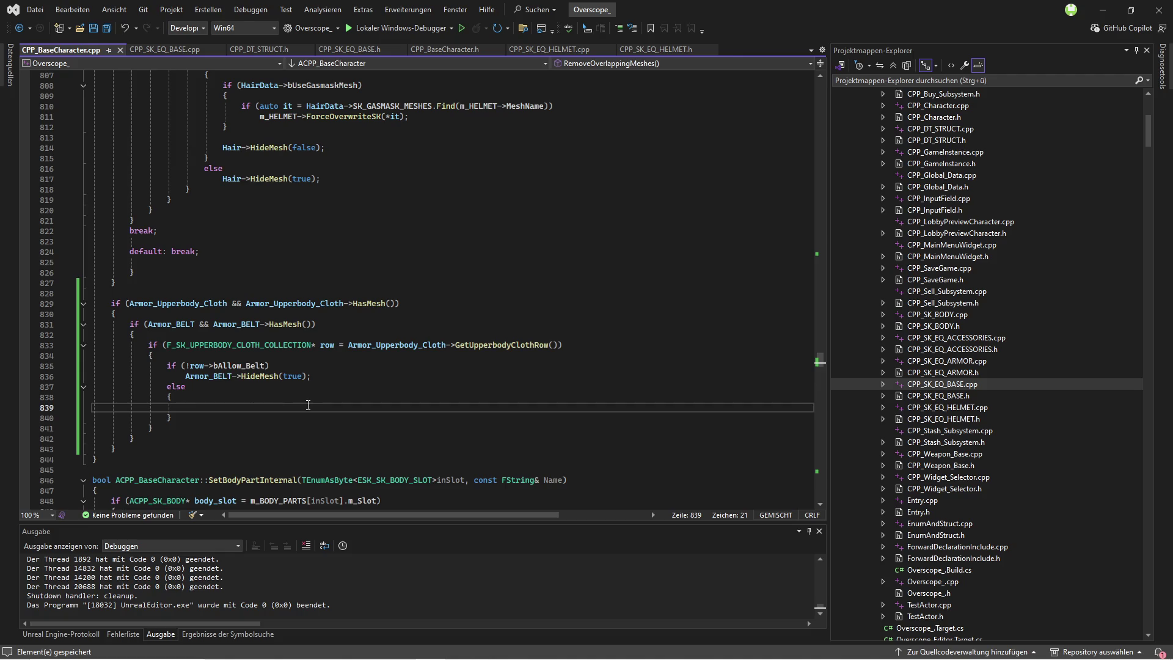
left_click_drag(264, 52, 160, 50)
Step: Review the upperbody cloth row fields in CPP_DT_STRUCT.h, then return to CPP_BaseCharacter.cpp
left_click(98, 268)
scroll(574, 305, "down", 5)
scroll(565, 262, "down", 2)
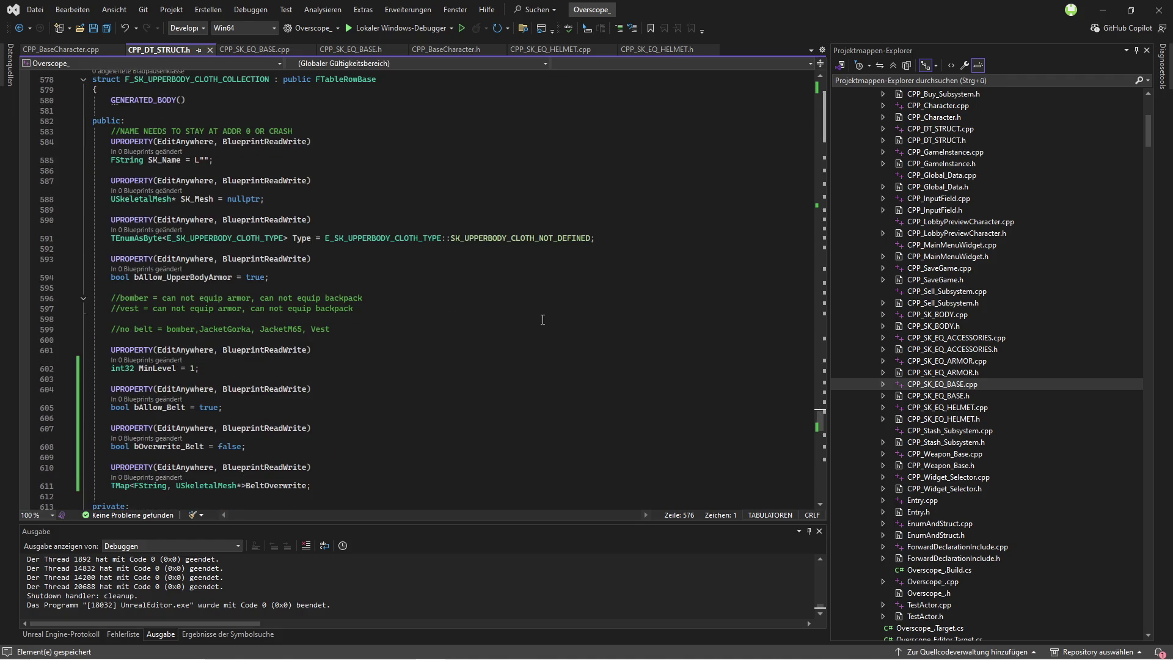
left_click(61, 49)
Step: Write an empty if (row->bOverwrite_Belt) { } block in the else branch and save
type("if")
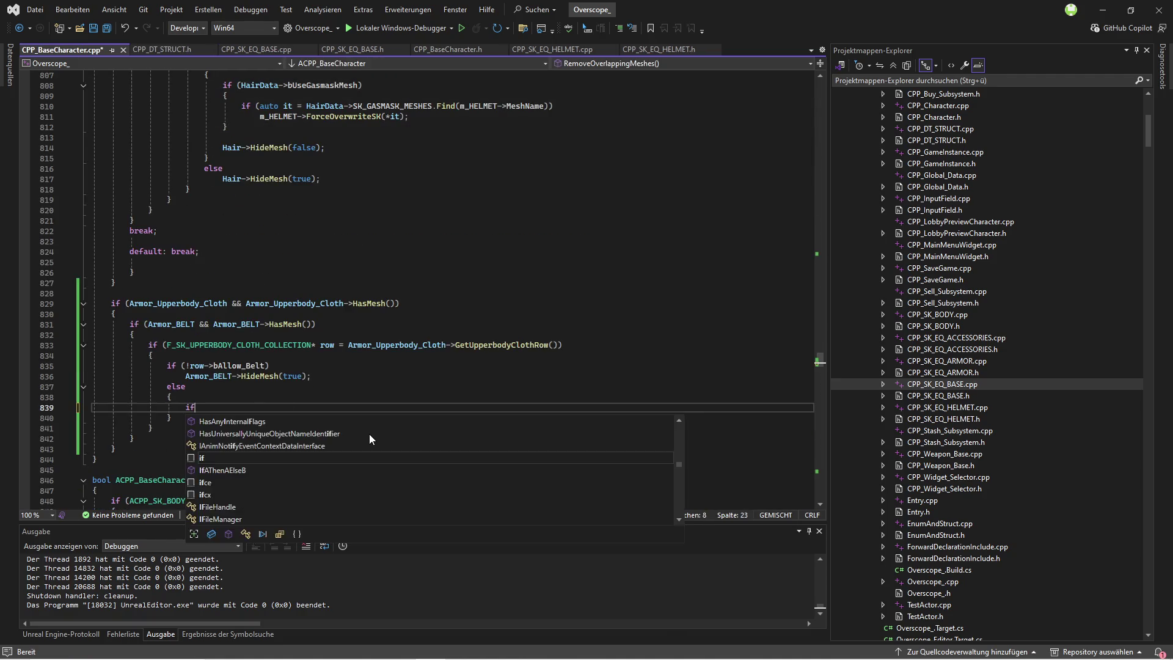
type("(row->over")
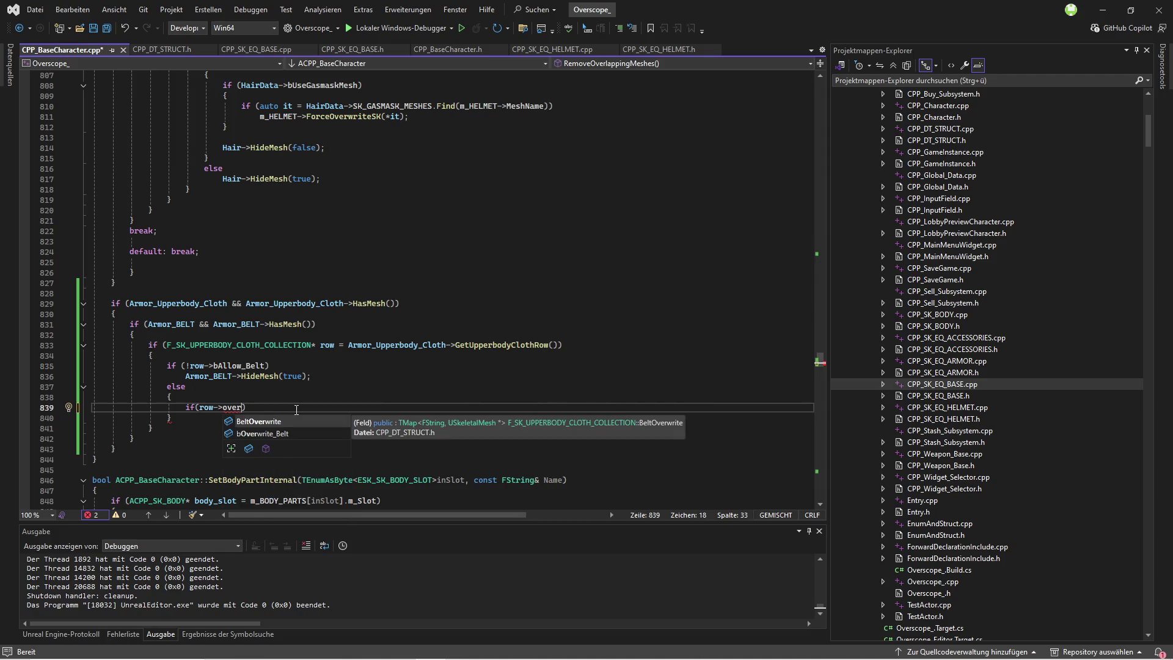
key("Down")
key("Tab")
key("Return")
type("{")
key("Return")
key("ctrl+s")
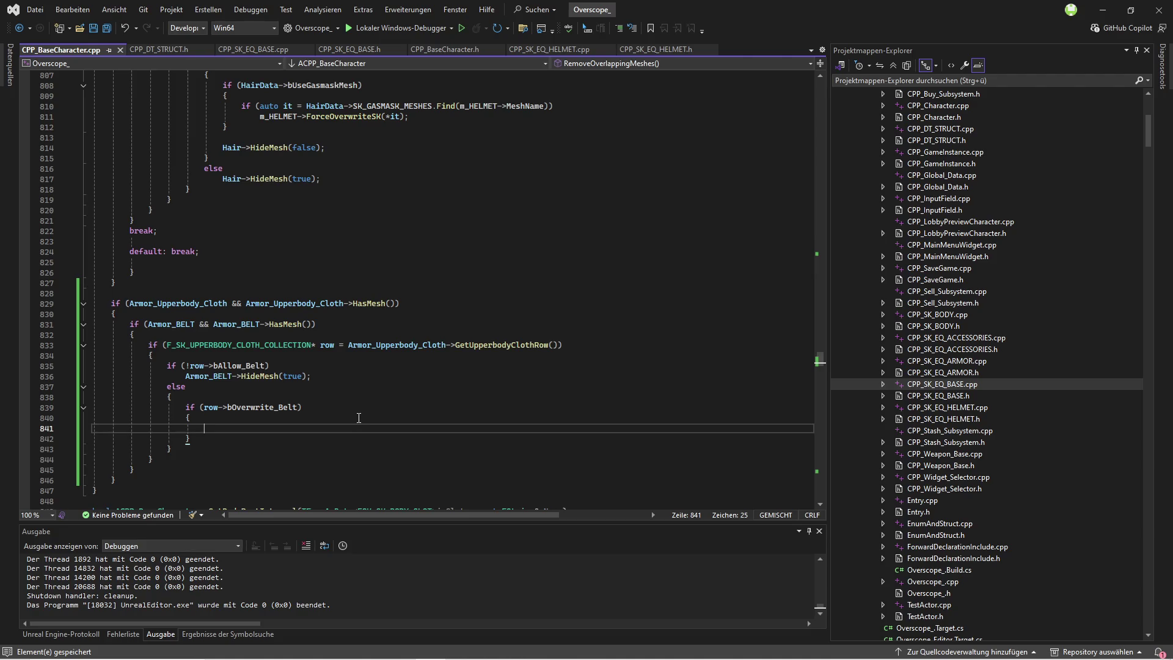
Step: Copy the helmet SetSK statement into the upperbody cloth block
scroll(359, 418, "up", 20)
scroll(128, 269, "up", 19)
scroll(401, 364, "down", 1)
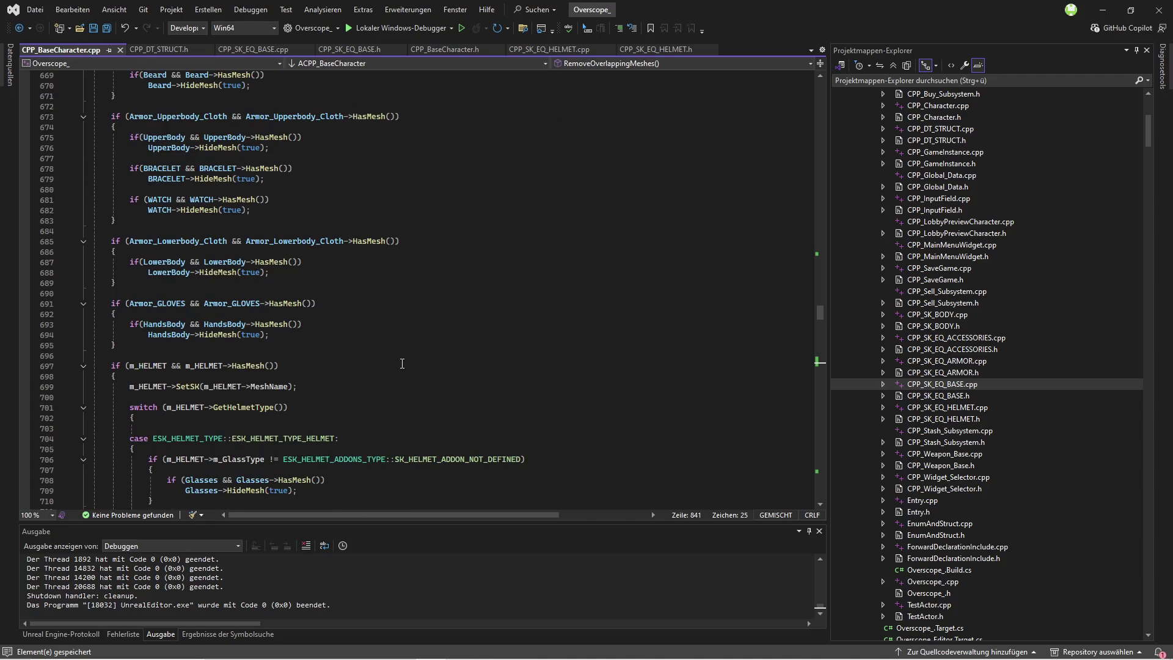
left_click_drag(120, 386, 311, 384)
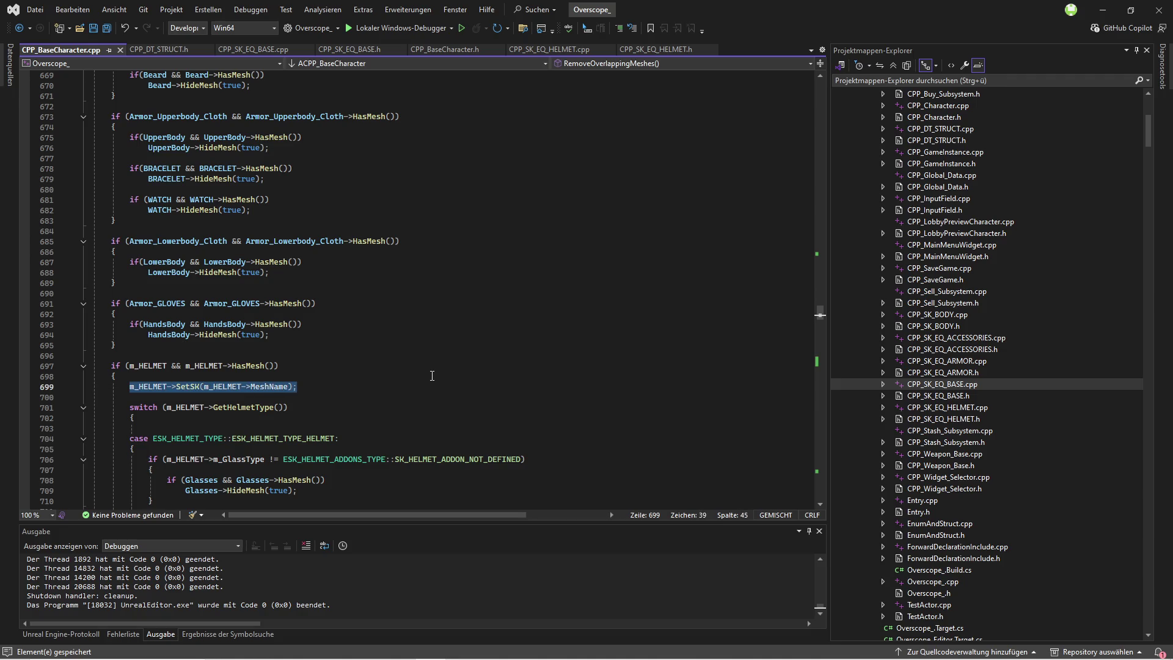
scroll(135, 407, "down", 20)
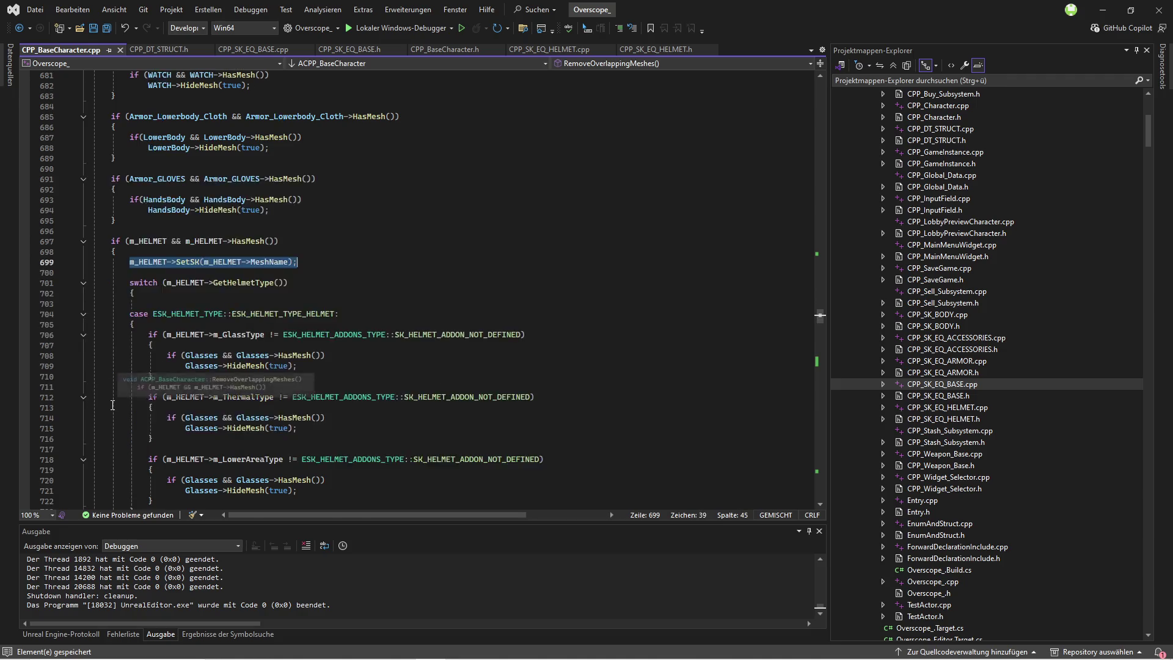
scroll(122, 402, "down", 20)
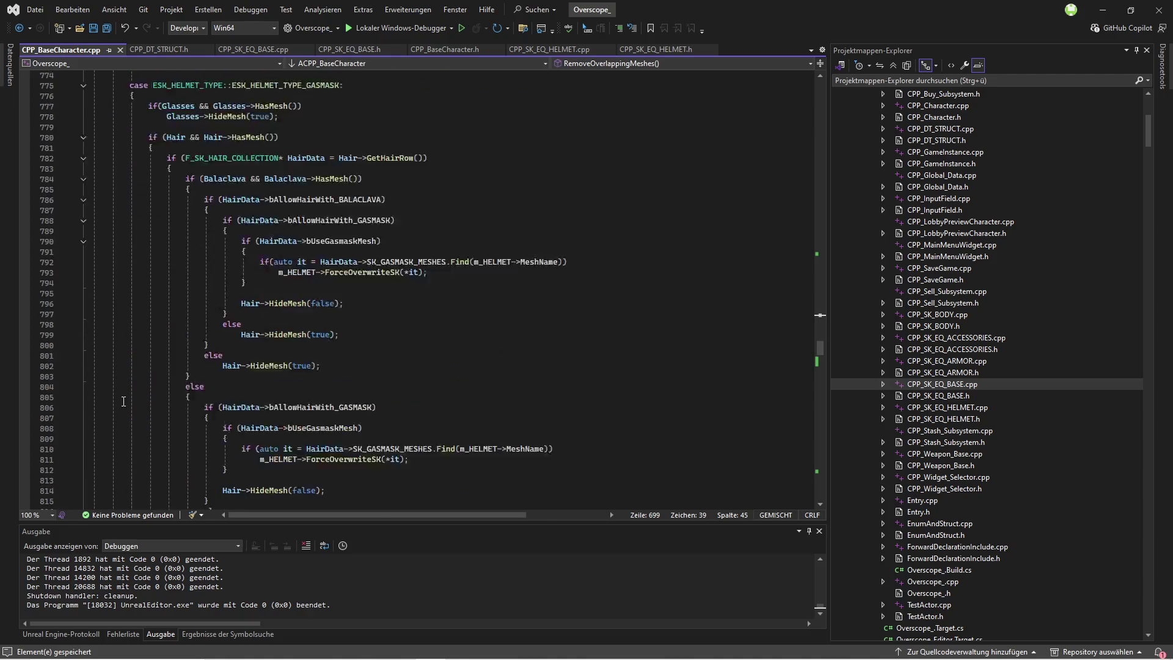
left_click(321, 280)
key("Return")
key("ctrl+v")
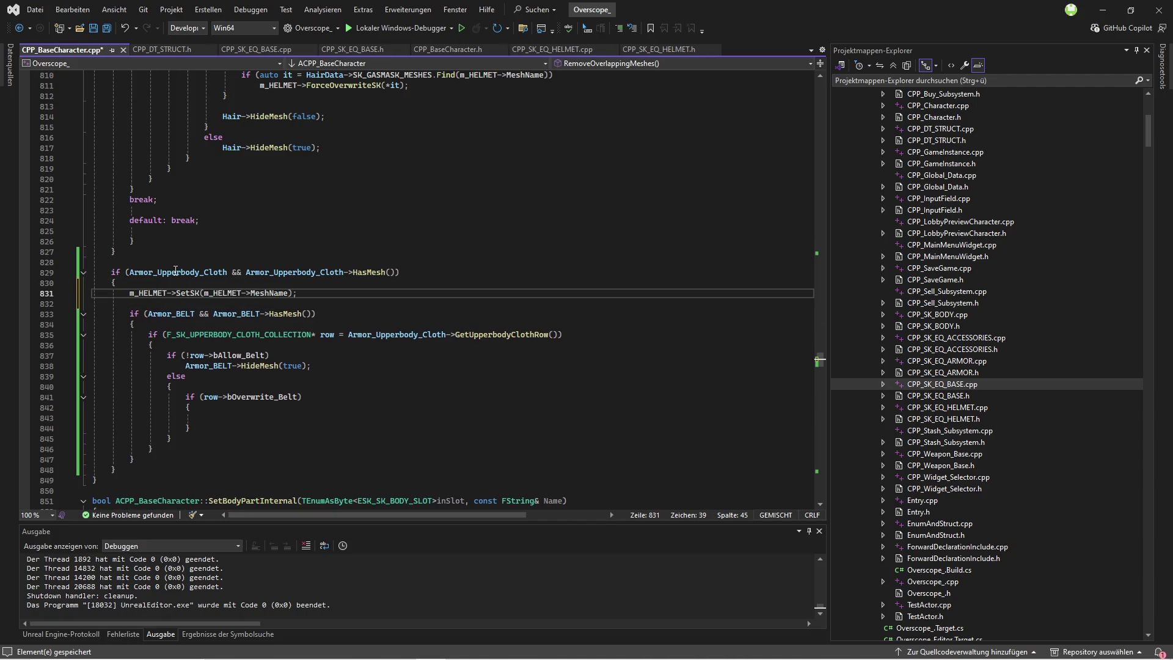
Step: Swap both m_HELMET references for Armor_Upperbody_Cloth, save, then begin a row-> statement under bOverwrite_Belt
double_click(175, 272)
key("ctrl+c")
double_click(149, 293)
key("ctrl+v")
double_click(283, 293)
key("ctrl+v")
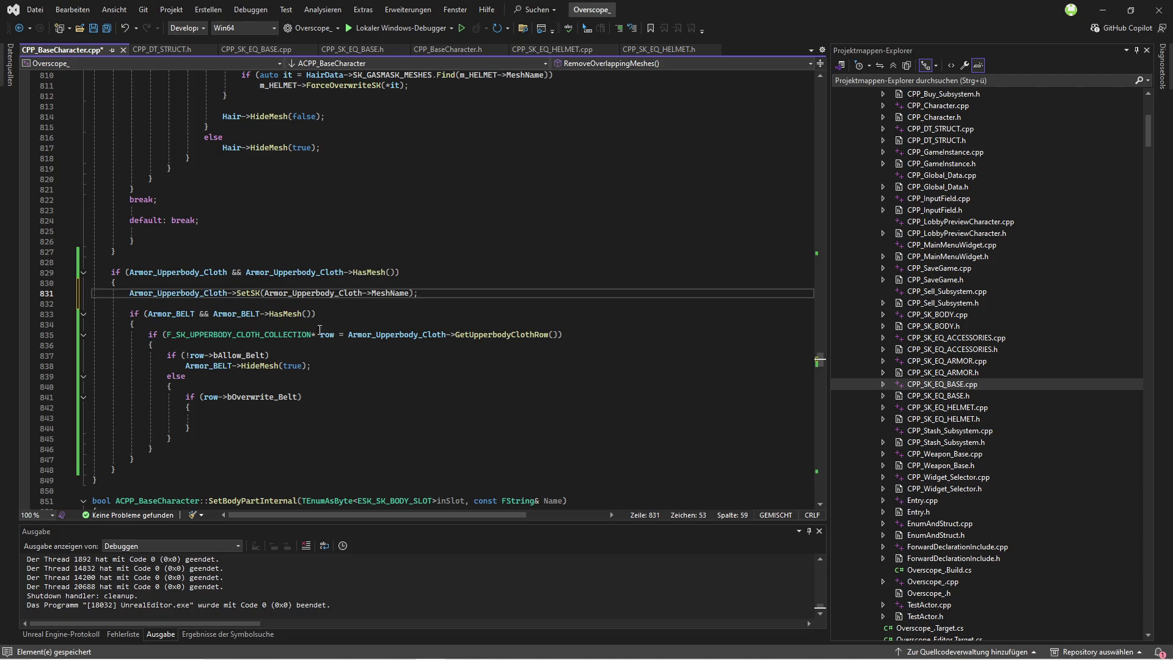
left_click(251, 304)
left_click(97, 28)
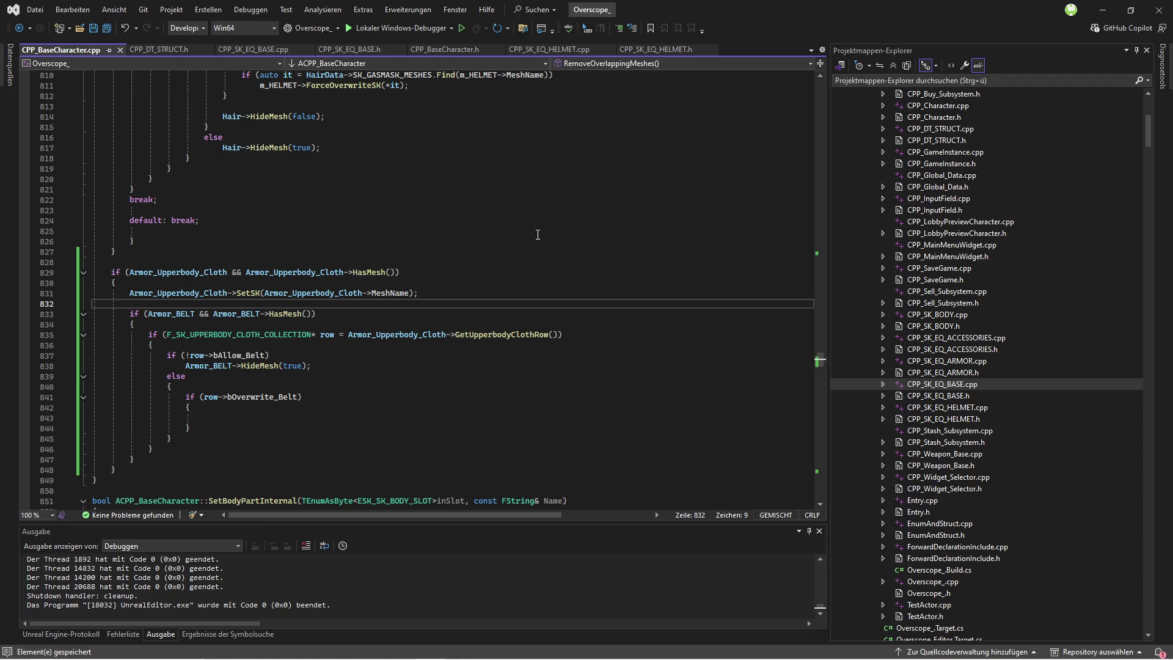
left_click(253, 419)
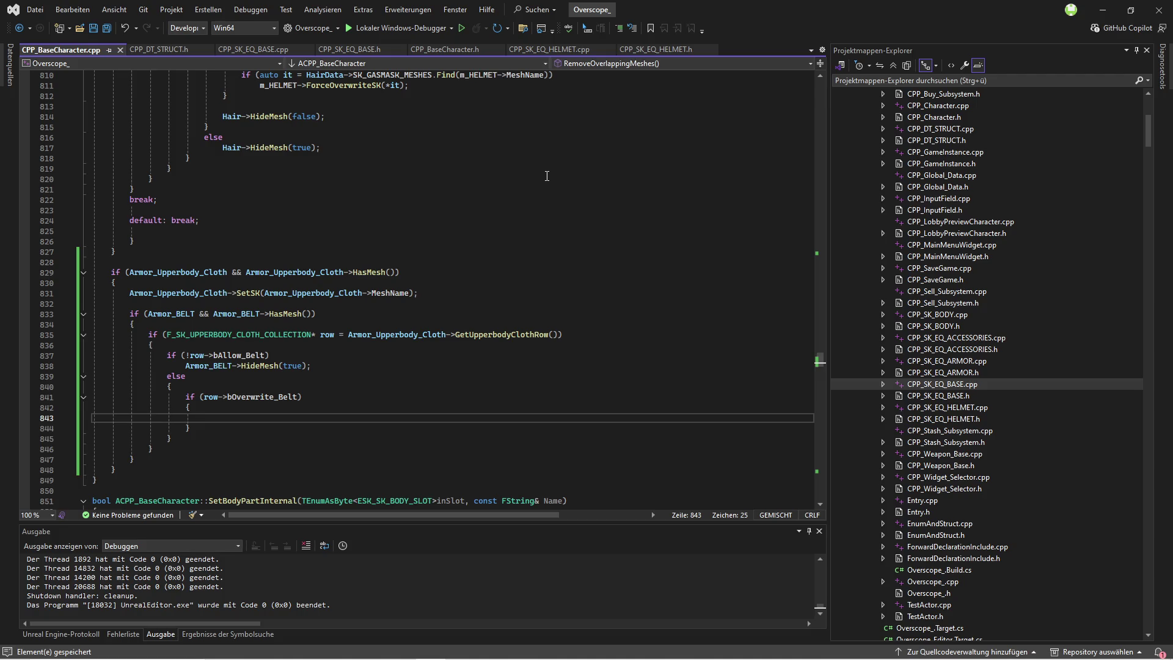
type("row->")
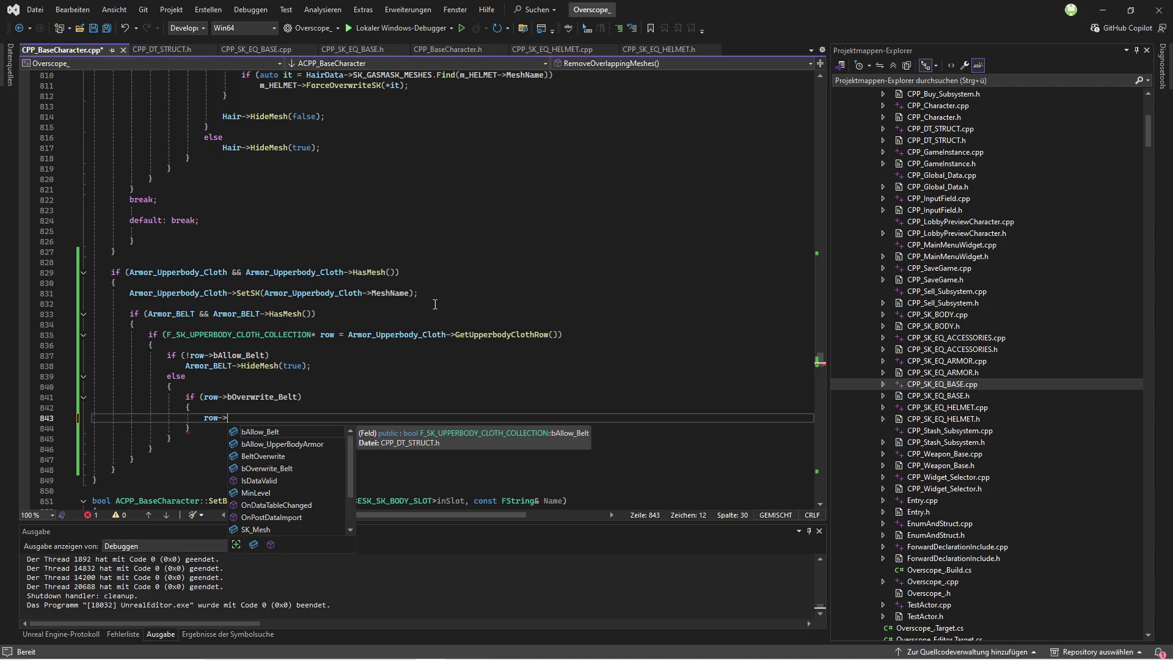
Step: Write the lookup row->BeltOverwrite.Find(Armor_BELT->MeshName), copying the field name from CPP_DT_STRUCT.h
left_click(178, 52)
double_click(279, 454)
key("ctrl+c")
key("ctrl+Tab")
key("ctrl+v")
type(".Find()")
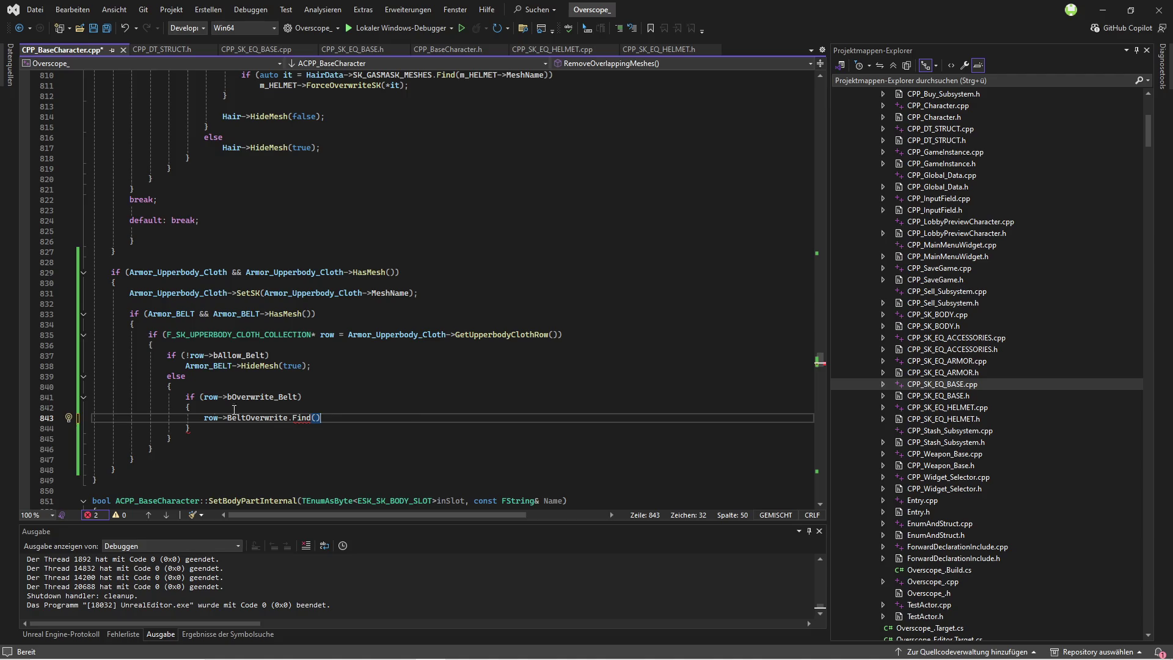
left_click(211, 365)
left_click(316, 417)
type("Armor_BELT->")
type("mesh")
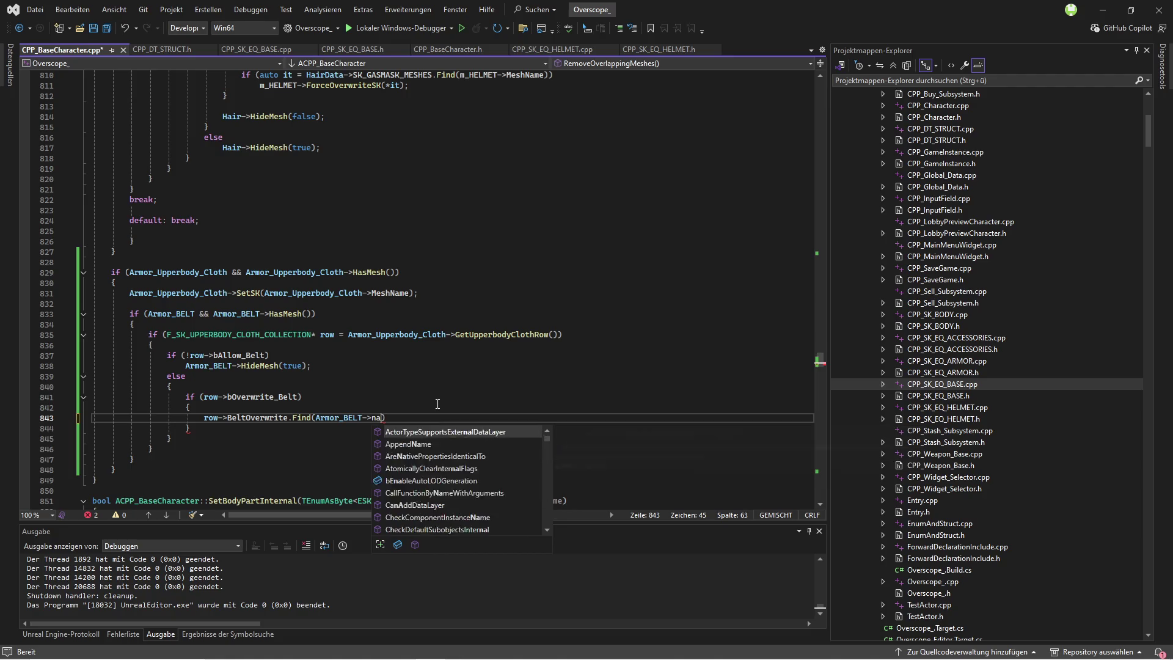
key("Tab")
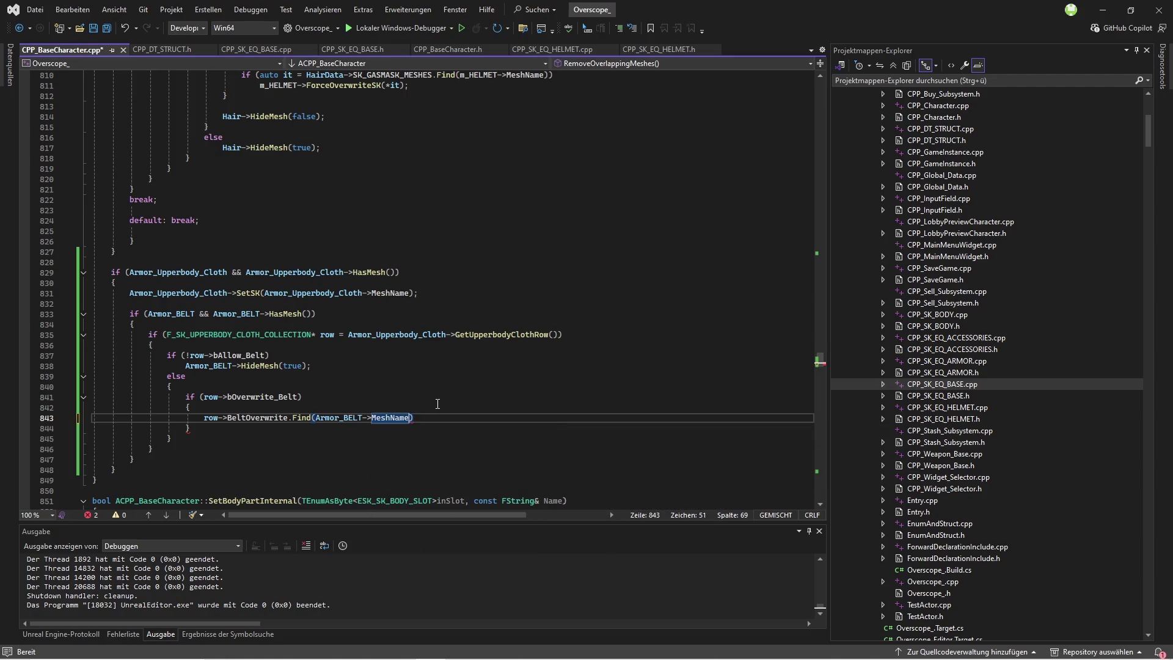
Step: Wrap the BeltOverwrite lookup in an if (auto it = ...) condition with an opening body brace
key("Home")
key("Return")
key("Up")
type("if(")
type("auto it =")
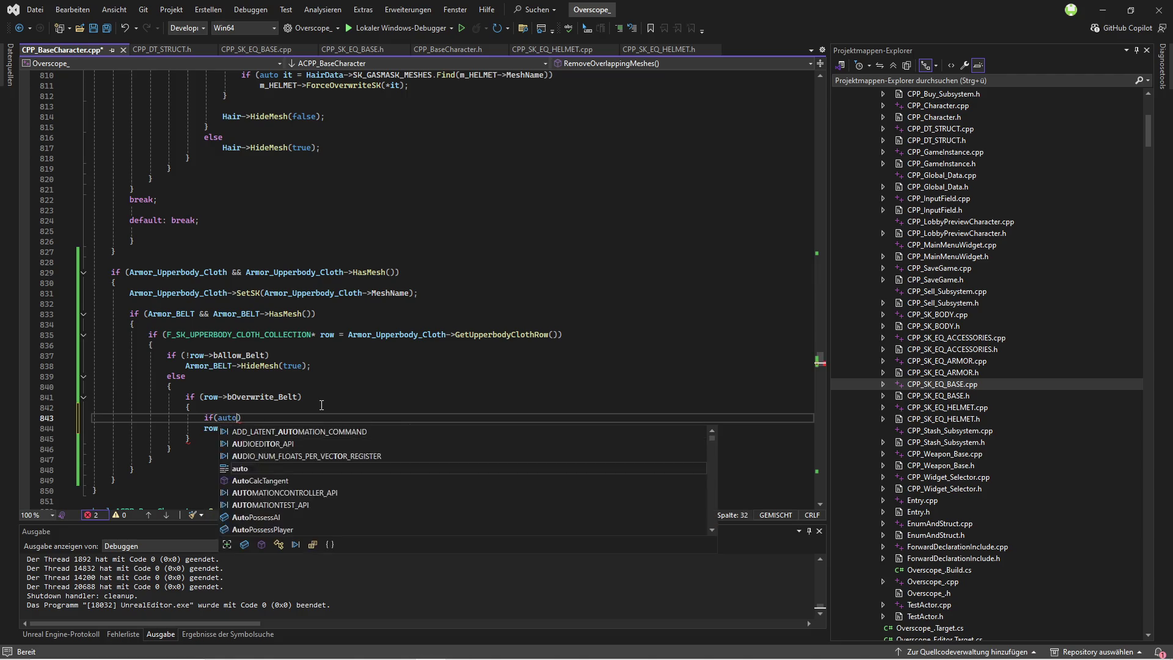
key("Down")
key("Home")
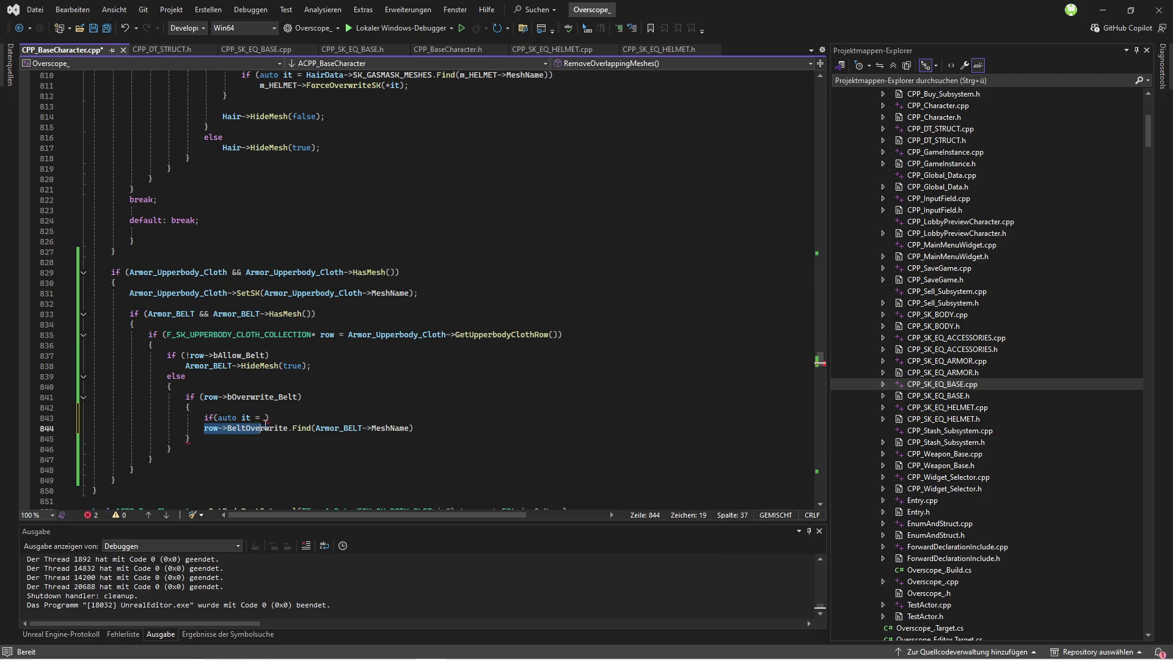
key("shift+End")
key("ctrl+c")
left_click(265, 418)
key("ctrl+v")
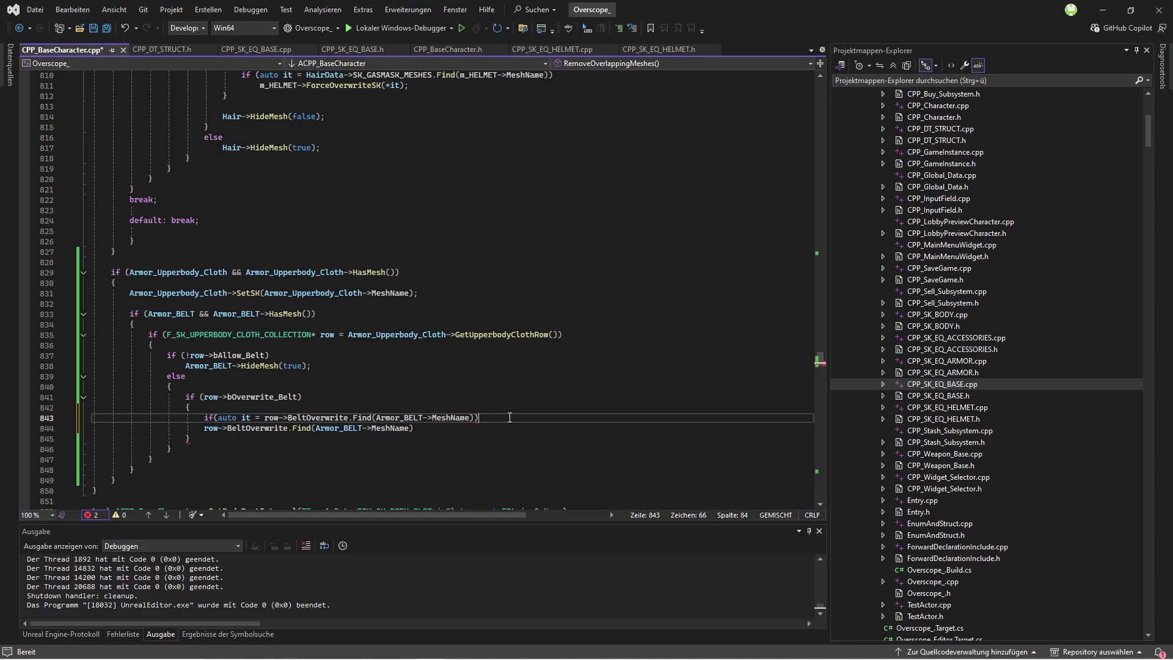
key("End")
key("Return")
type("{")
key("Return")
Step: Delete the leftover standalone Find line and save CPP_BaseCharacter.cpp
left_click(414, 459)
key("ctrl+shift+Left")
key("ctrl+shift+Left")
key("ctrl+shift+Left")
key("BackSpace")
key("BackSpace")
key("BackSpace")
key("BackSpace")
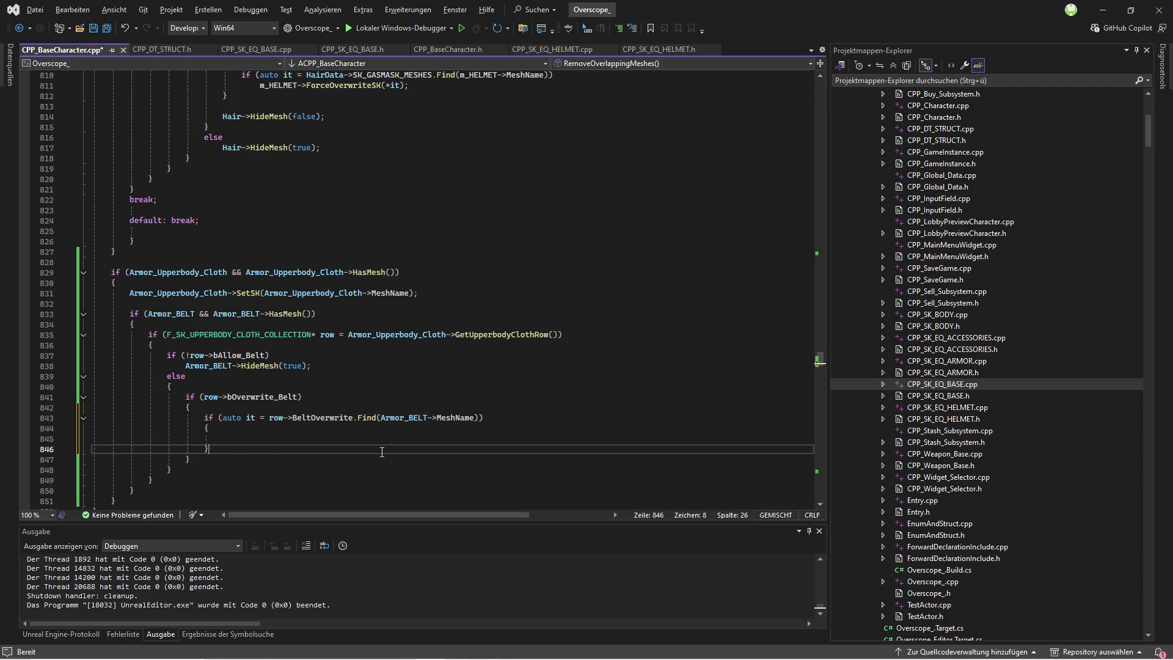
left_click(106, 28)
Step: Add Armor_BELT->ForceOverwriteSK(*it); as the if body and save
double_click(171, 313)
key("ctrl+c")
left_click(449, 439)
key("ctrl+v")
type("->force")
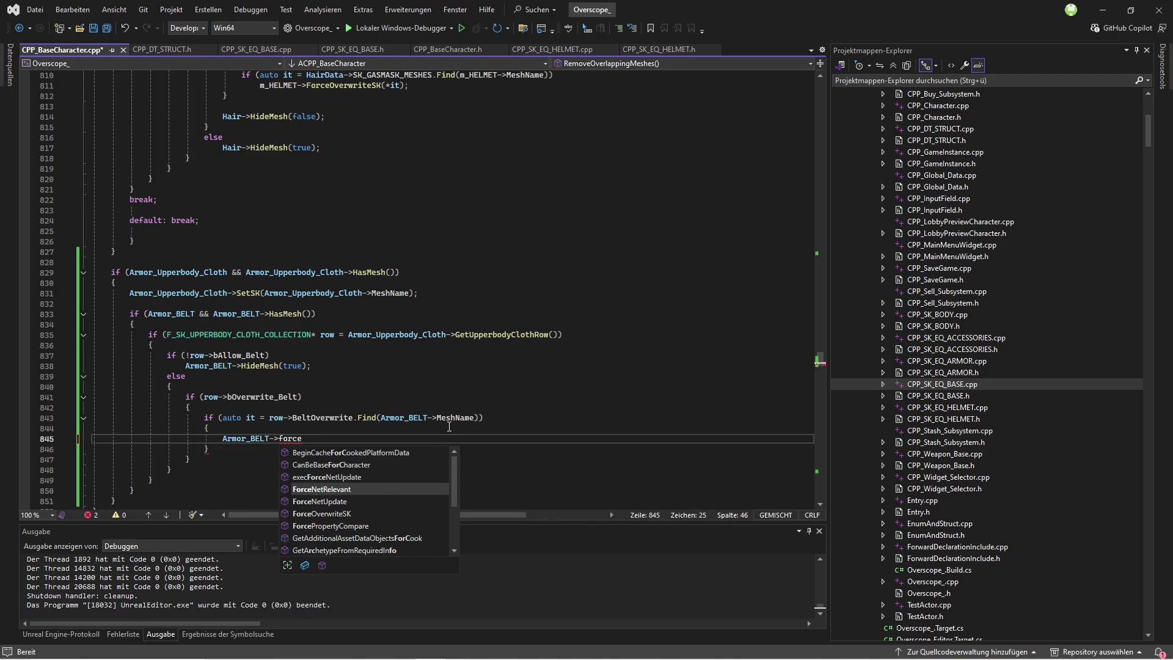
key("Down")
key("Down")
key("Tab")
type("()")
type("*it")
type(";")
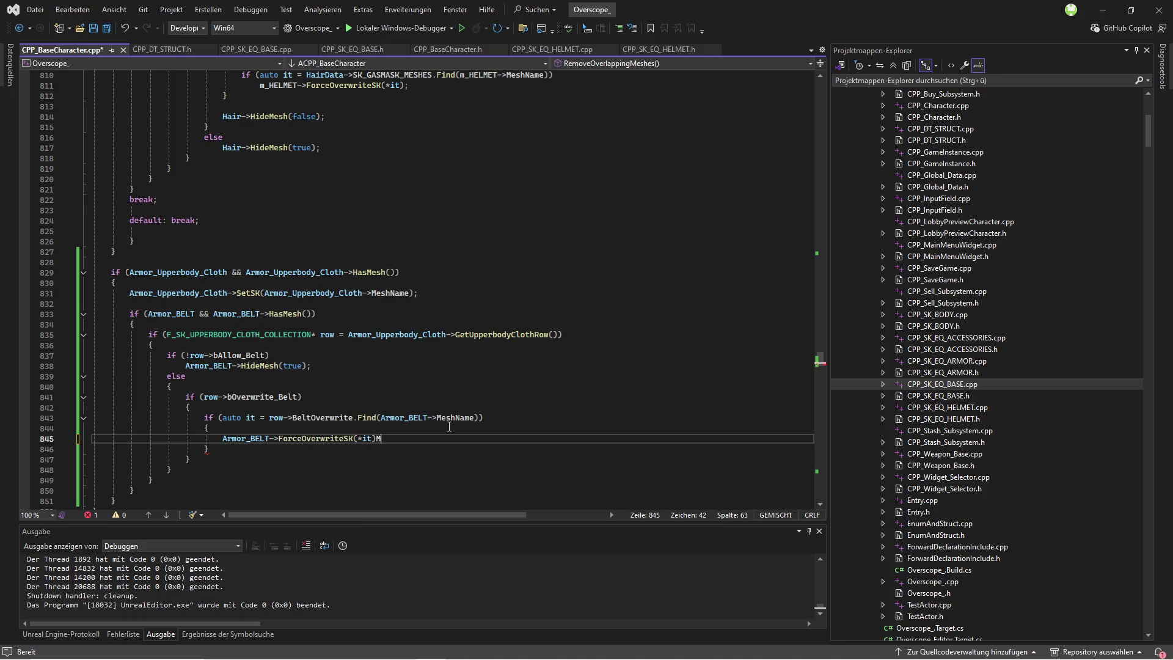
key("ctrl+s")
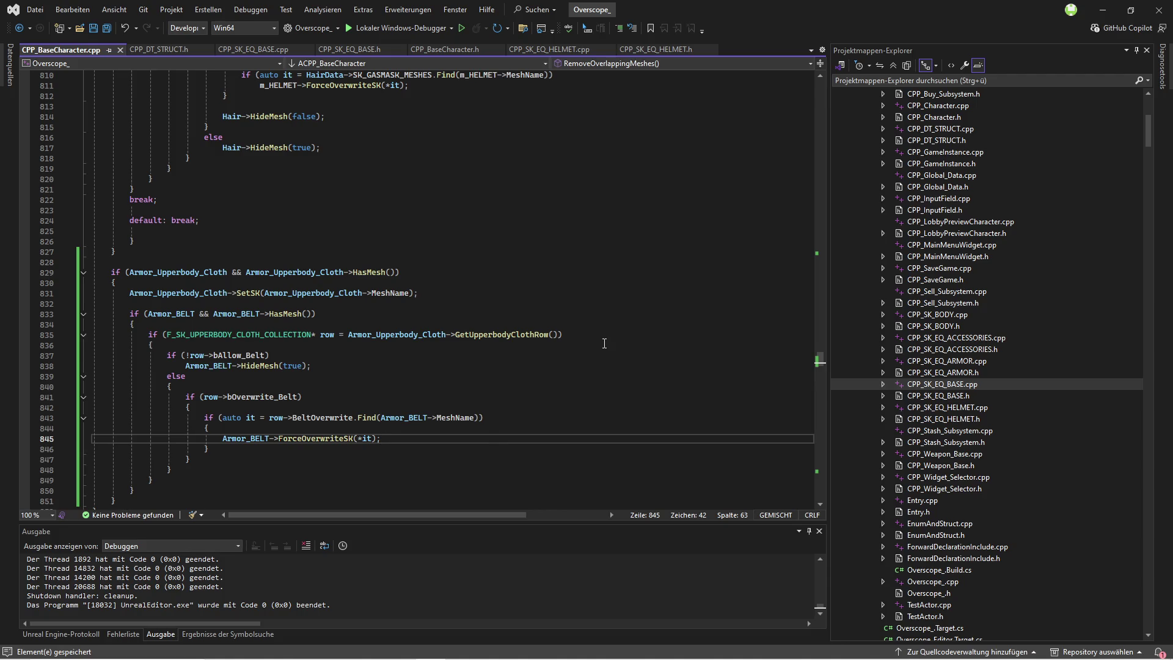
Step: Strip the braces and blank lines around the ForceOverwriteSK call in the bOverwrite_Belt block
scroll(604, 343, "down", 3)
scroll(605, 340, "up", 8)
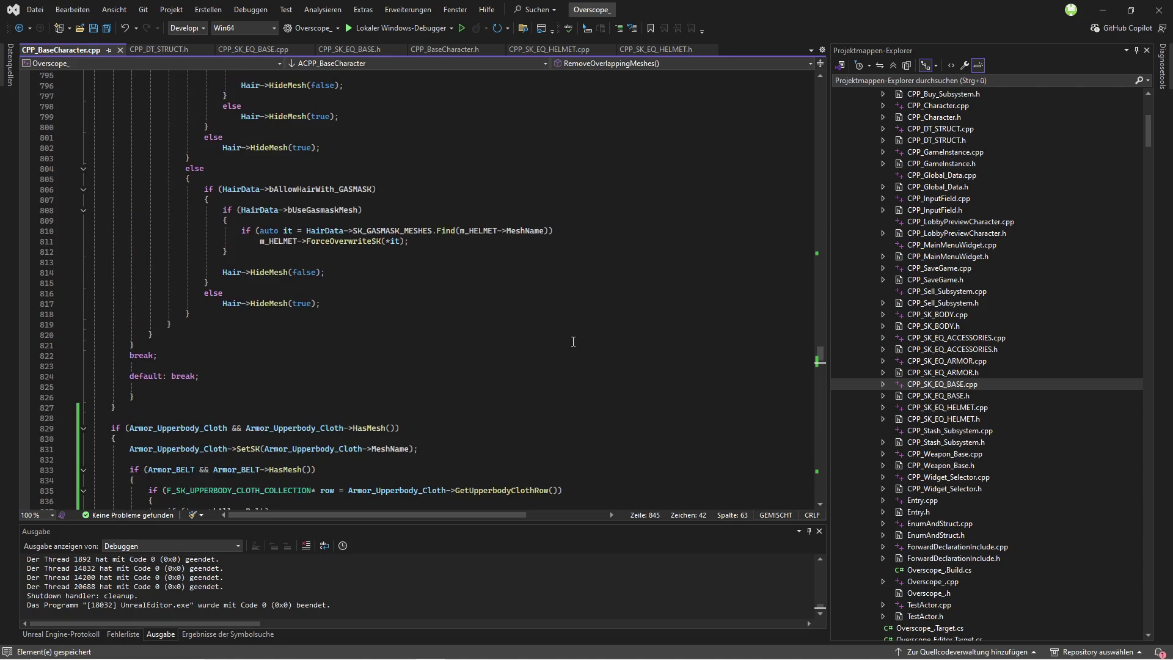
scroll(435, 367, "down", 6)
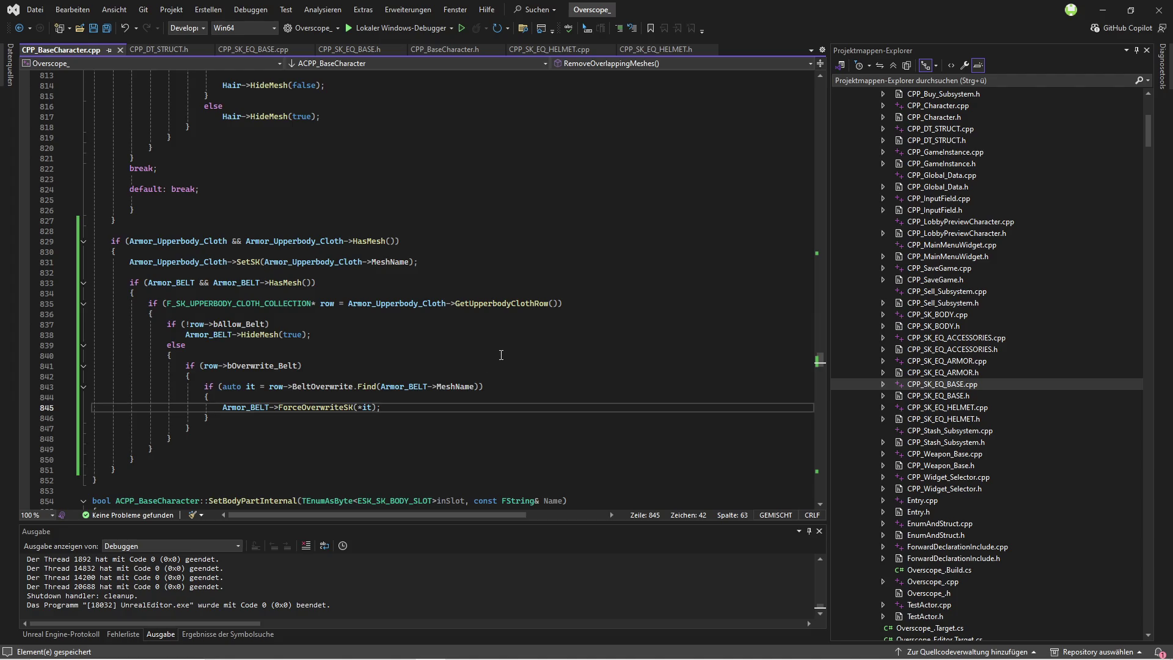
key("ctrl+z")
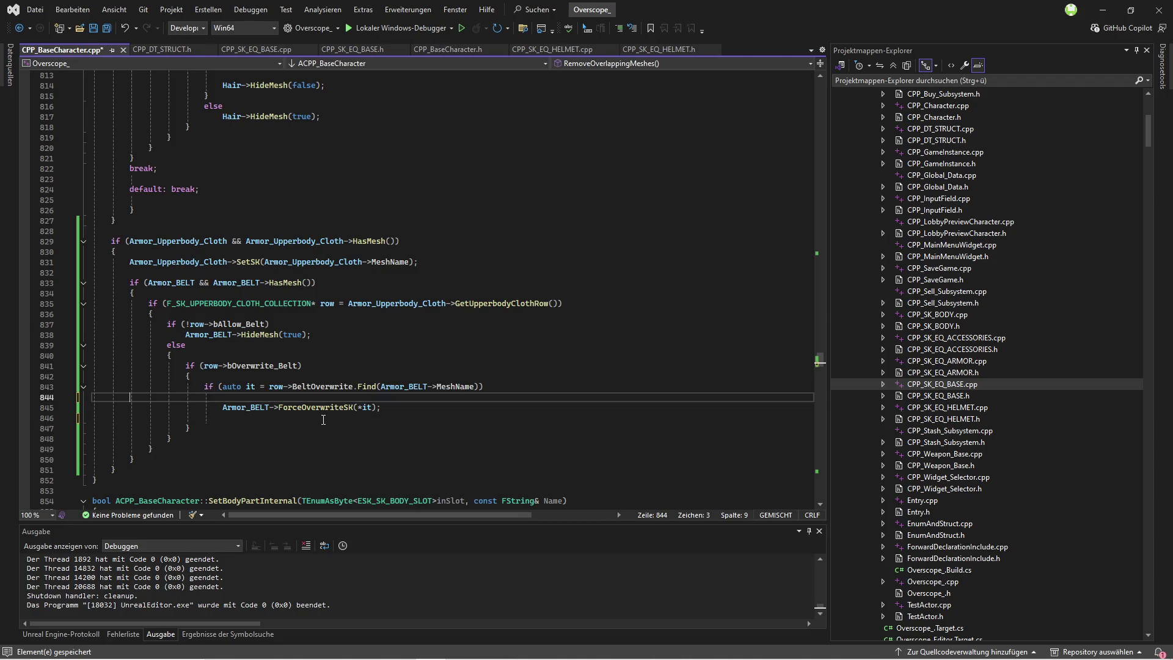
key("BackSpace")
left_click(200, 418)
key("BackSpace")
key("Up")
key("Up")
key("Up")
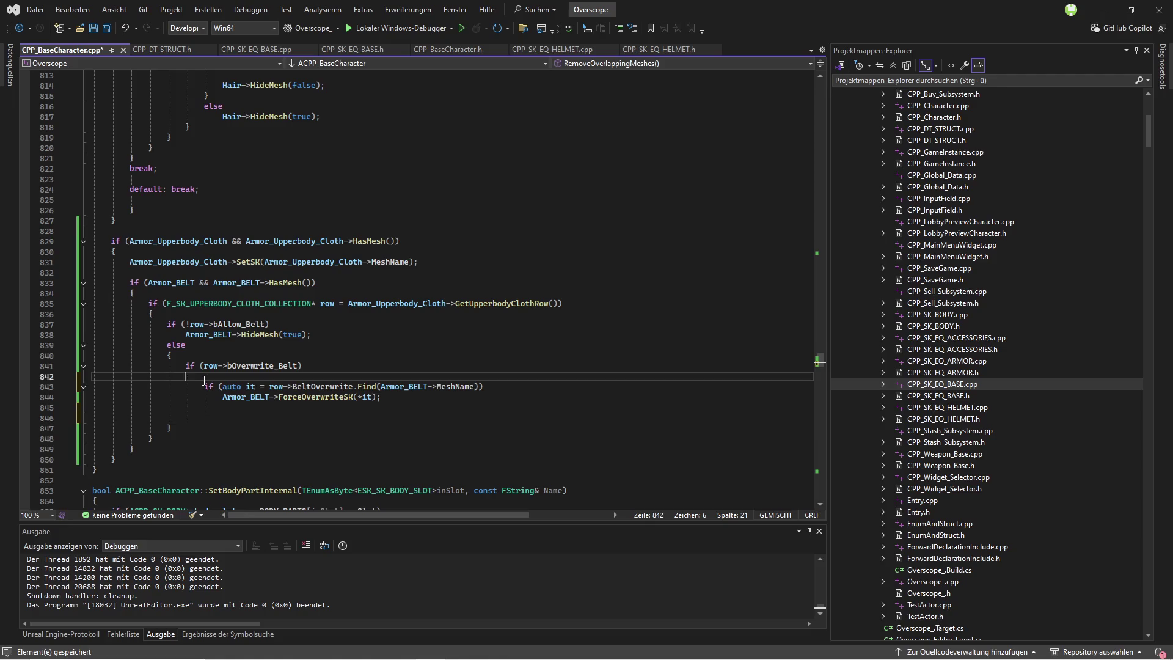
key("BackSpace")
left_click(201, 408)
key("BackSpace")
key("BackSpace")
key("BackSpace")
key("BackSpace")
key("BackSpace")
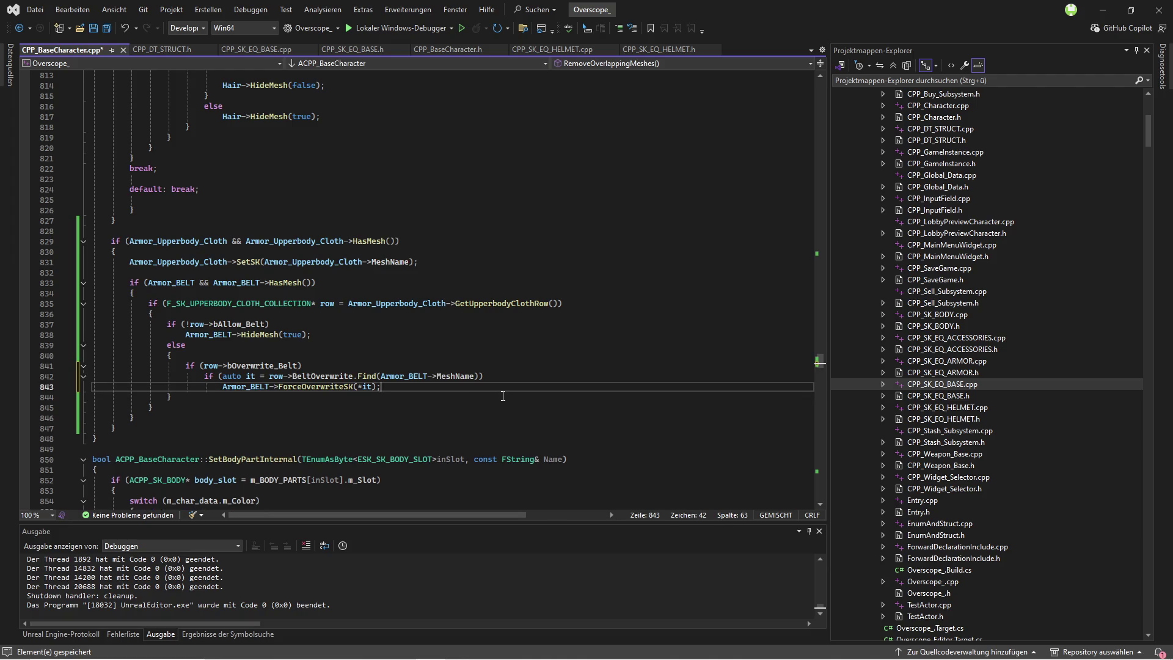
Step: Remove the outer belt block's braces, undo the wrong brace deletion, save, and build
left_click(132, 293)
key("BackSpace")
left_click(132, 418)
key("BackSpace")
left_click(414, 293)
key("BackSpace")
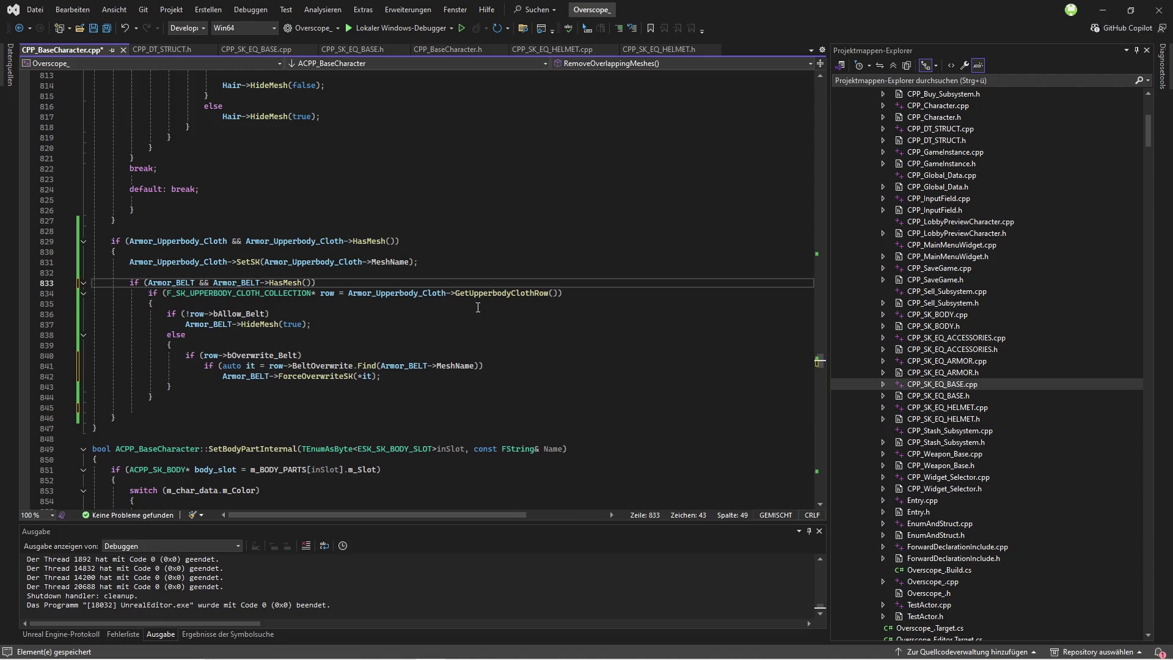
left_click(268, 418)
key("BackSpace")
left_click(126, 32)
left_click(126, 31)
key("ctrl+s")
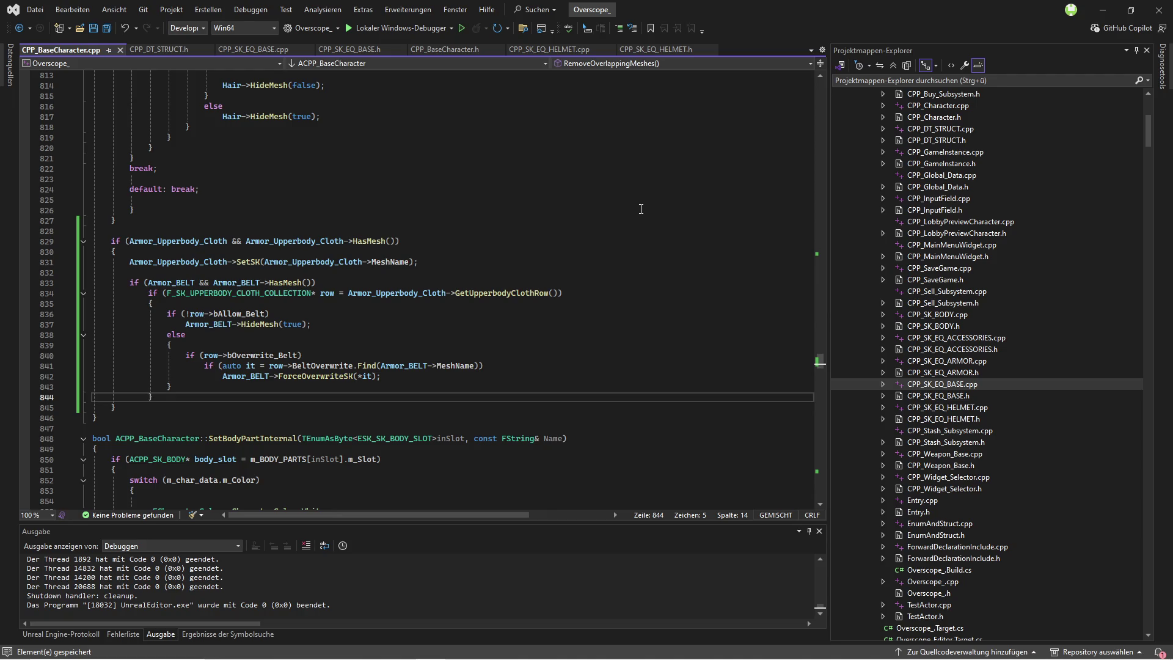
key("F5")
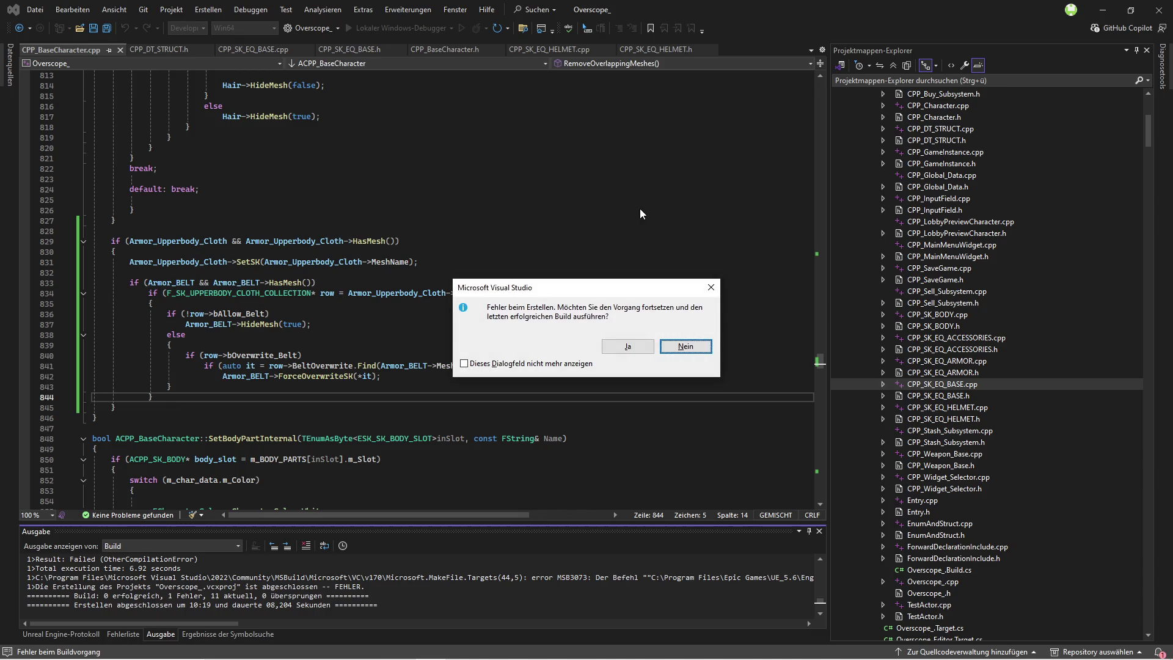
Step: Rebuild with an enlarged output pane and decline running the last successful build
left_click(686, 347)
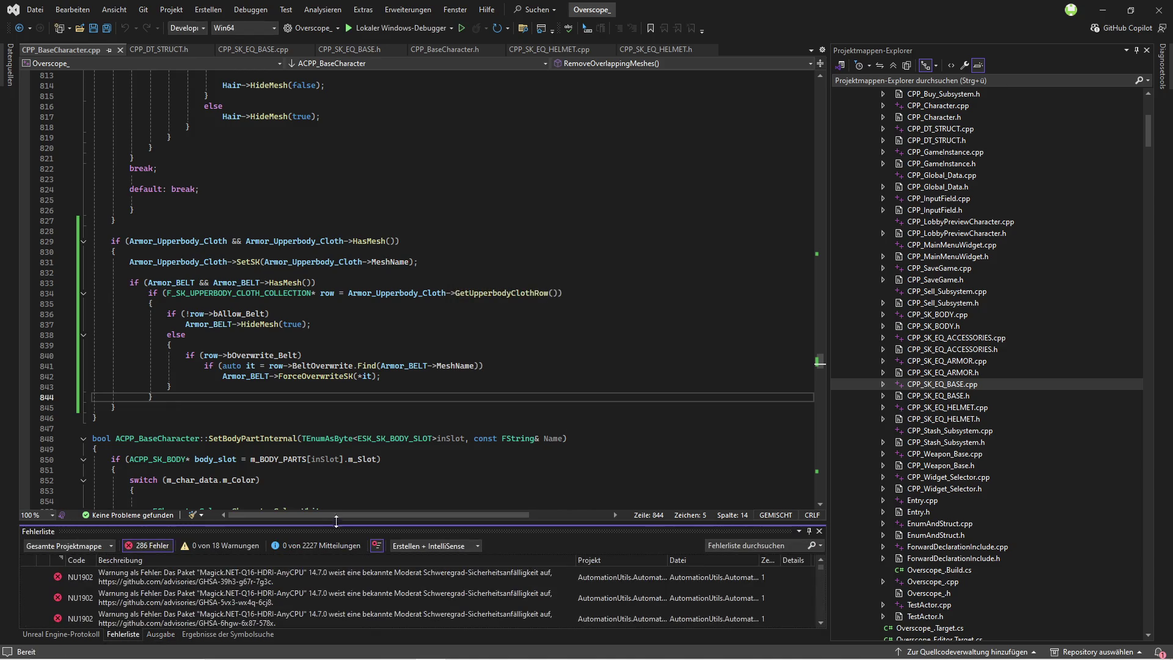
left_click_drag(342, 527, 397, 139)
key("F5")
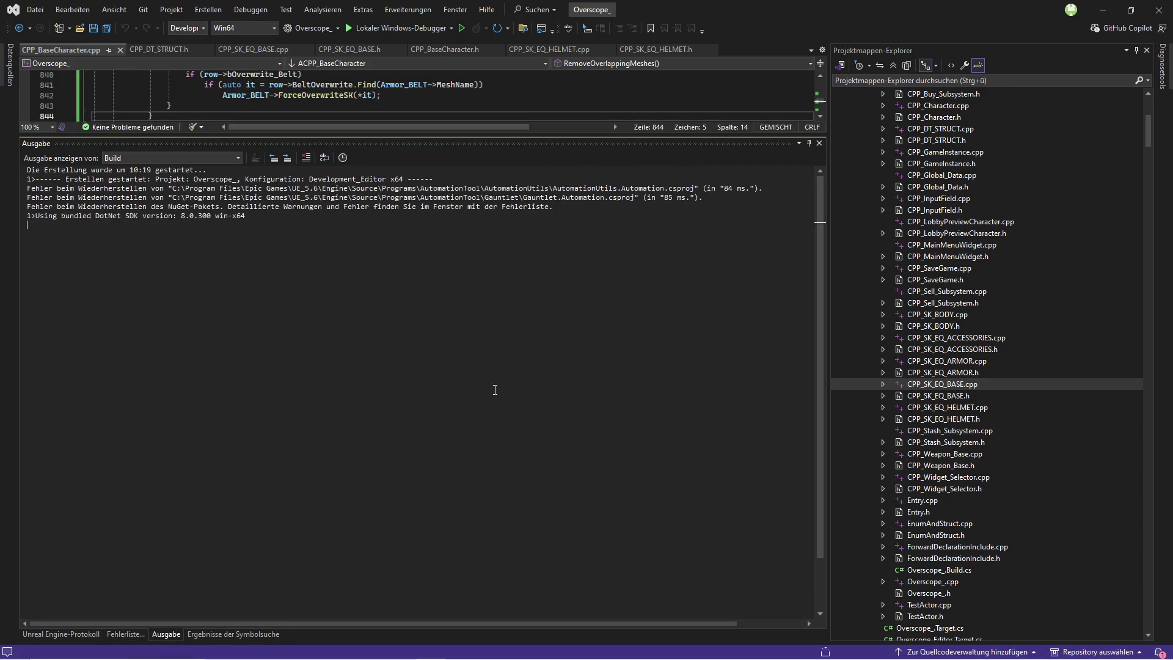
mouse_move(514, 290)
left_mouse_down()
mouse_move(284, 528)
mouse_move(330, 559)
left_mouse_up()
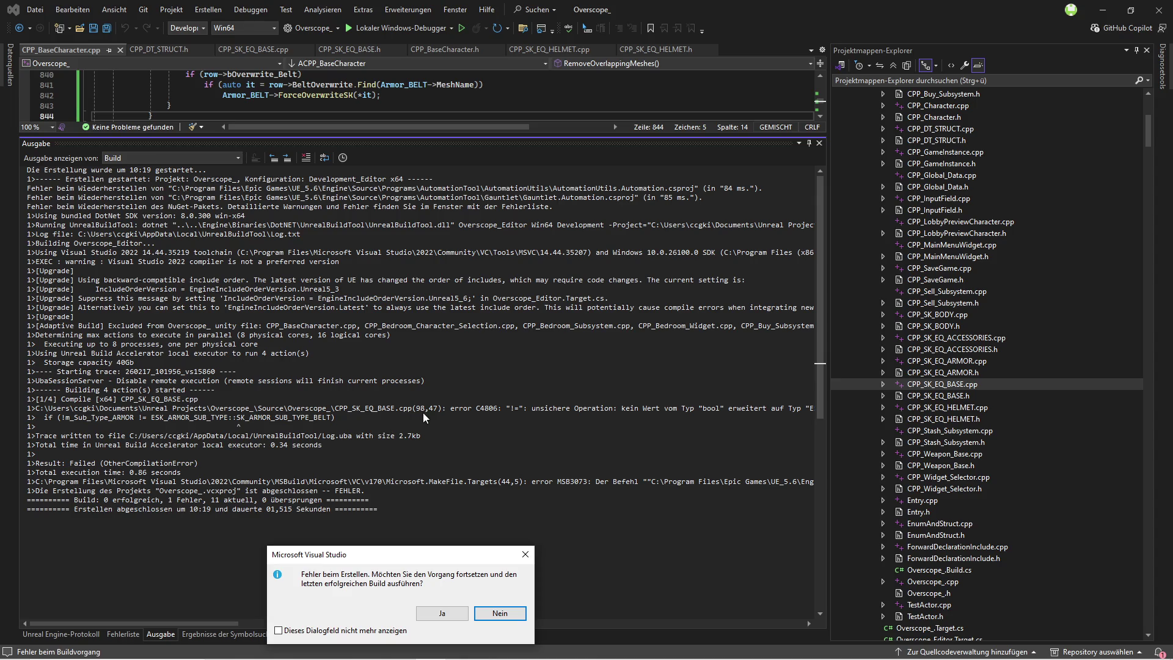
left_click(502, 612)
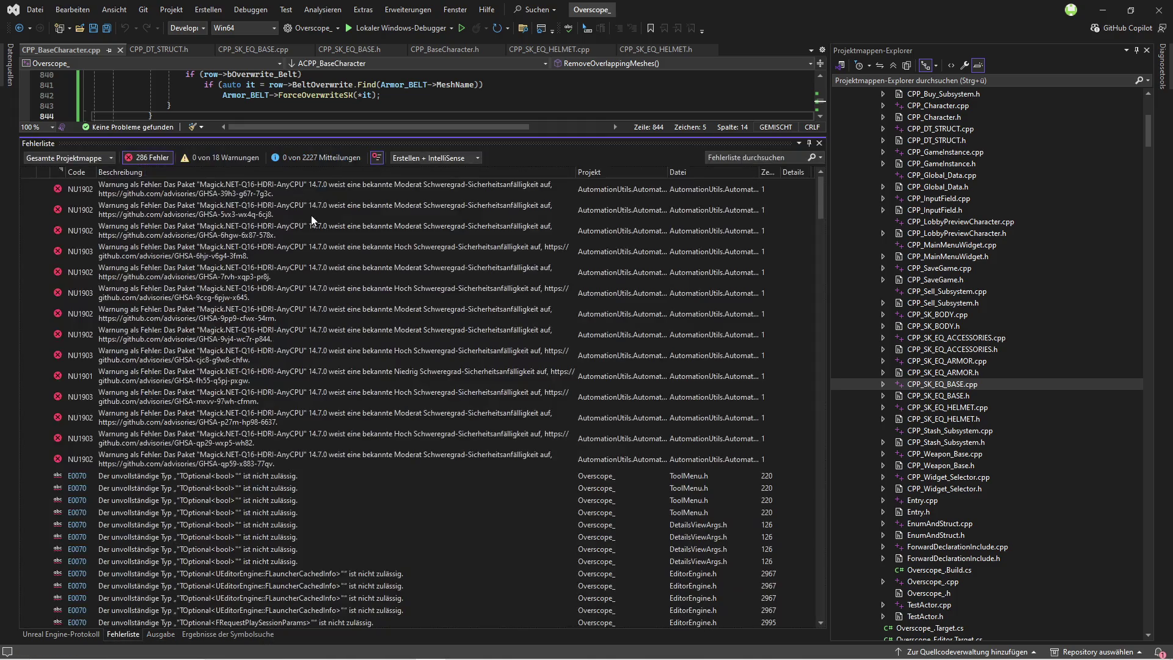
Step: Open CPP_SK_EQ_BASE.cpp and shrink the error list to show the faulty code
left_click(268, 51)
mouse_move(261, 139)
left_mouse_down()
mouse_move(287, 203)
mouse_move(309, 487)
left_mouse_up()
scroll(297, 272, "up", 1)
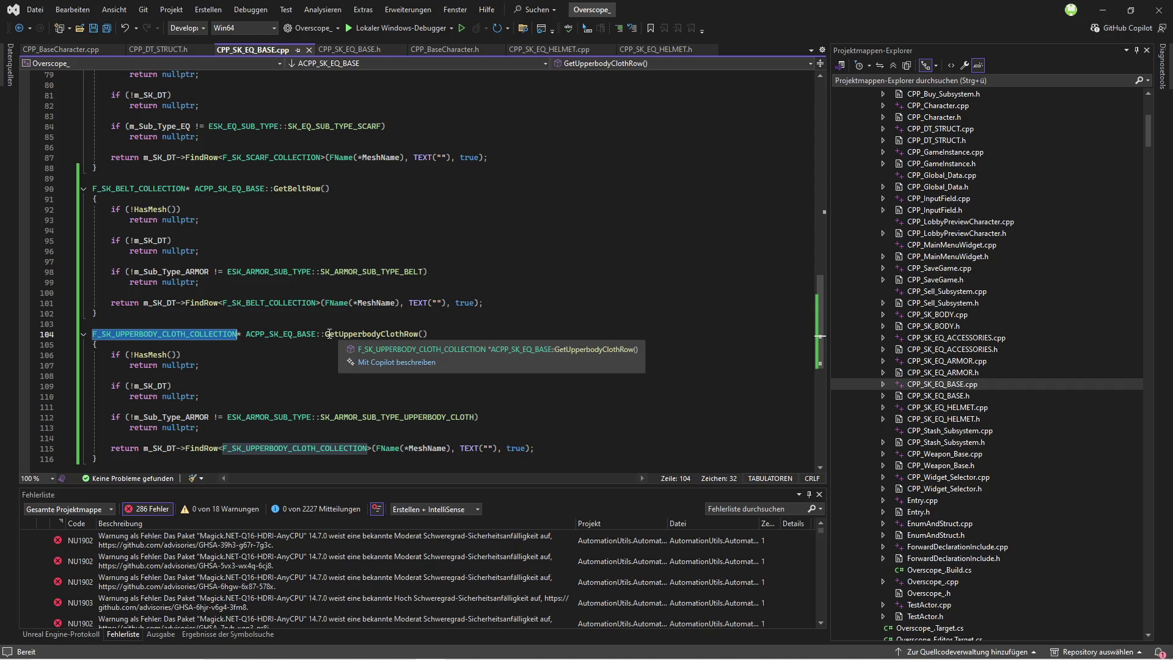
Step: Delete the ! before m_Sub_Type_ARMOR in GetBeltRow's belt check, then rebuild with Ctrl+Shift+B
left_click(218, 281)
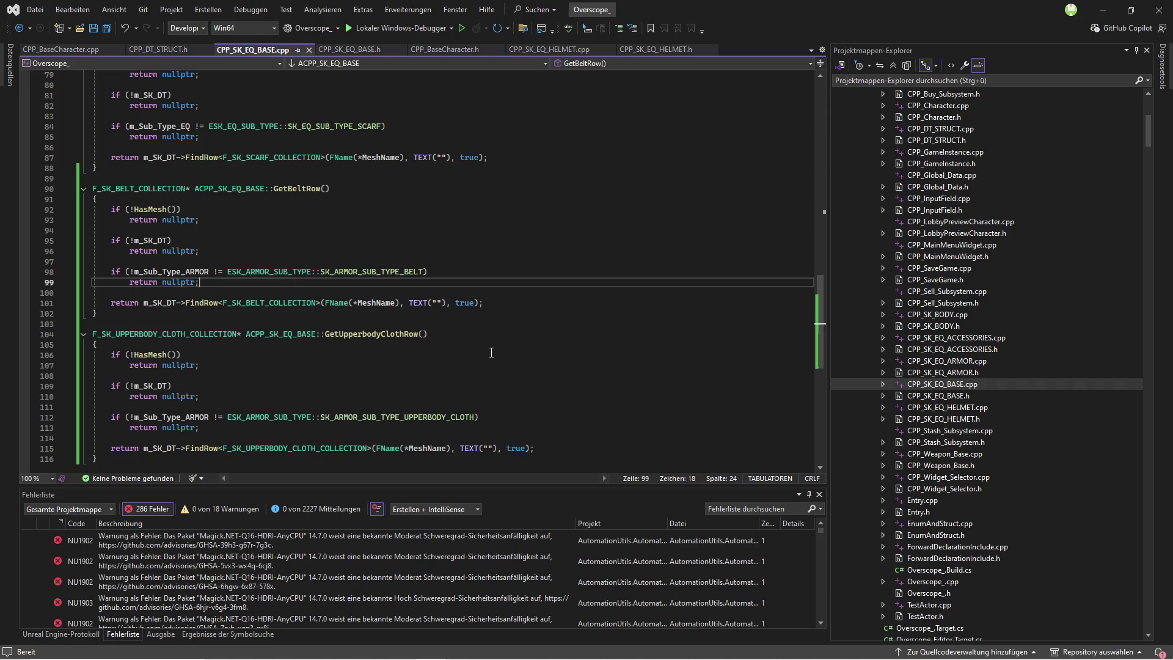
scroll(570, 340, "up", 2)
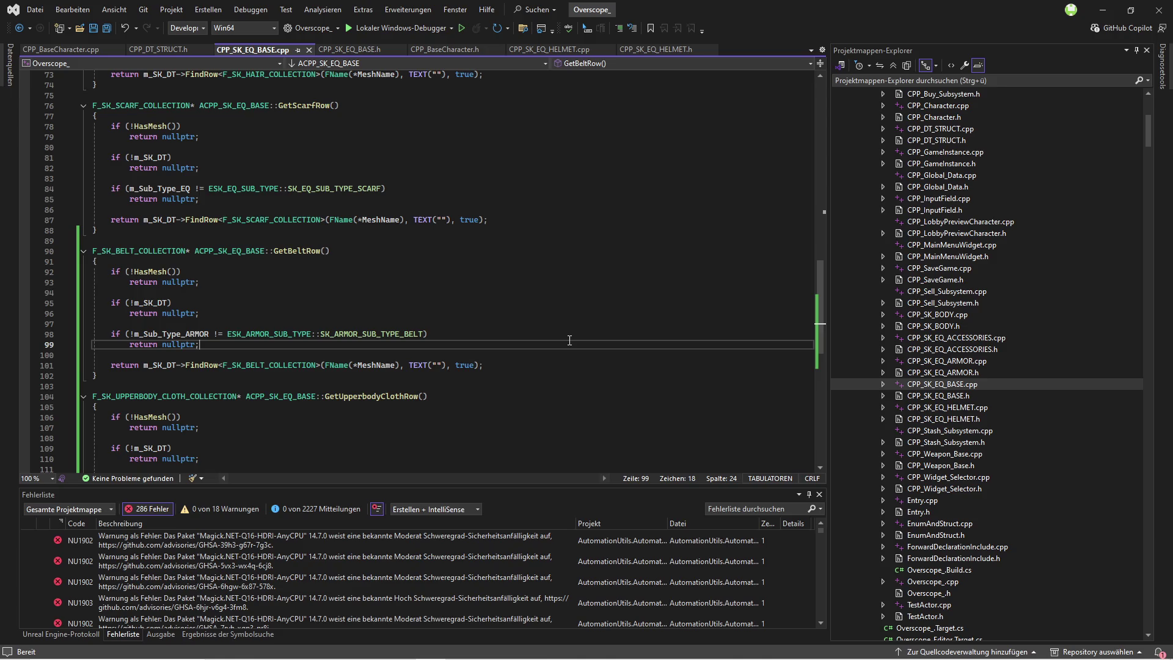
left_click(130, 334)
key("BackSpace")
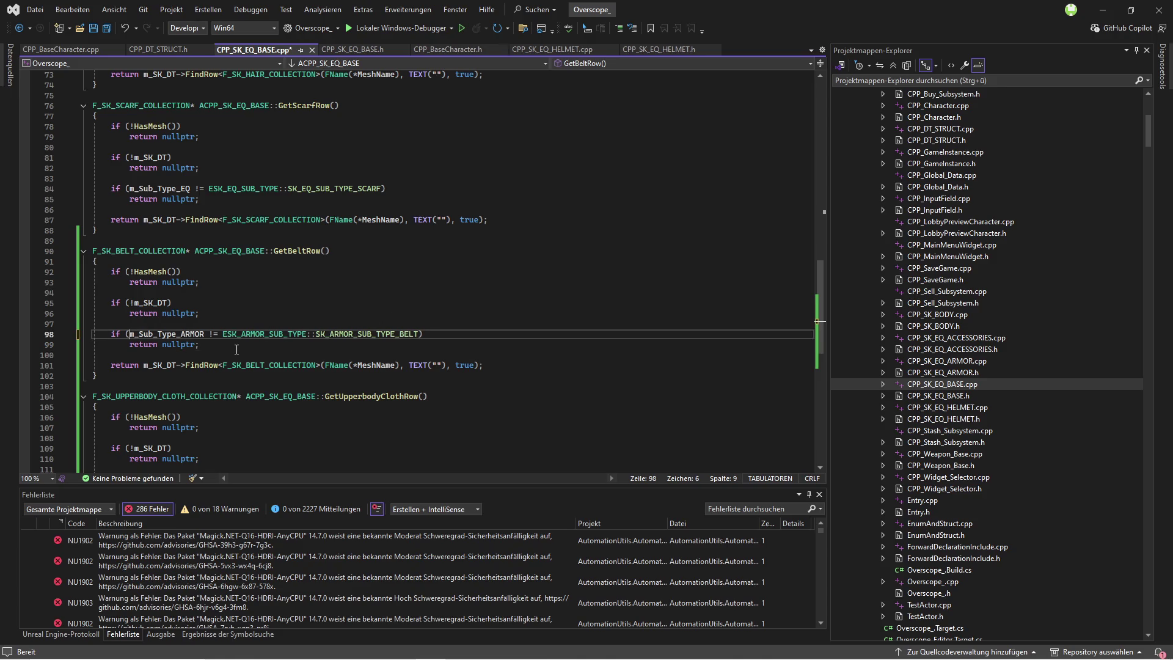
key("Down")
key("End")
key("ctrl+shift+b")
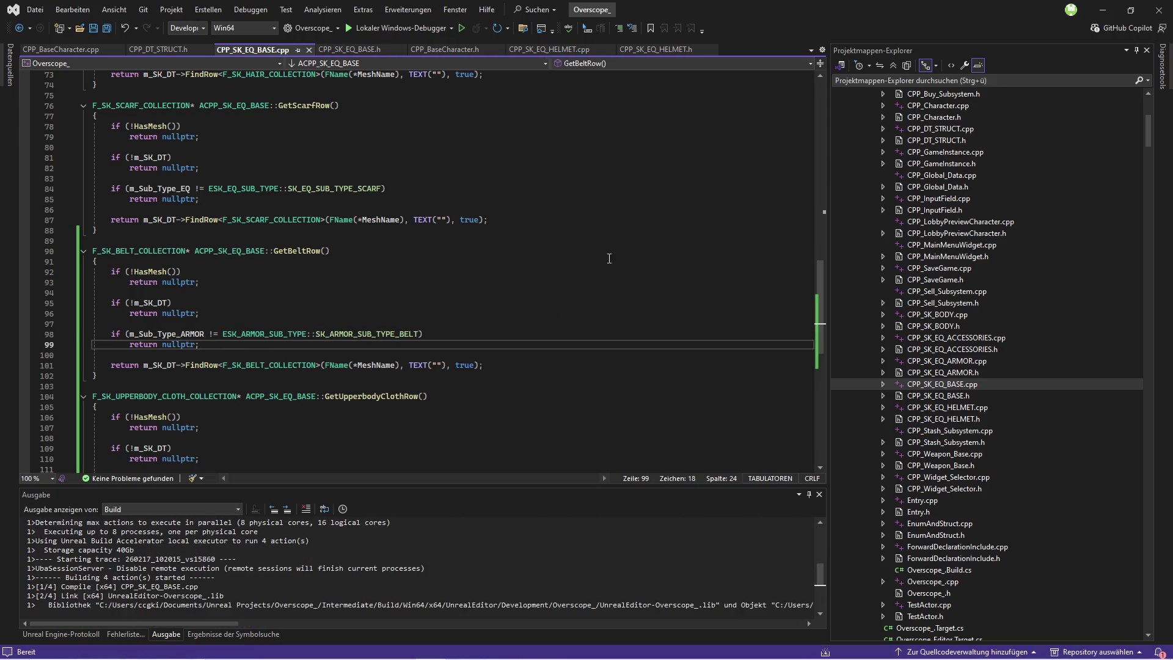
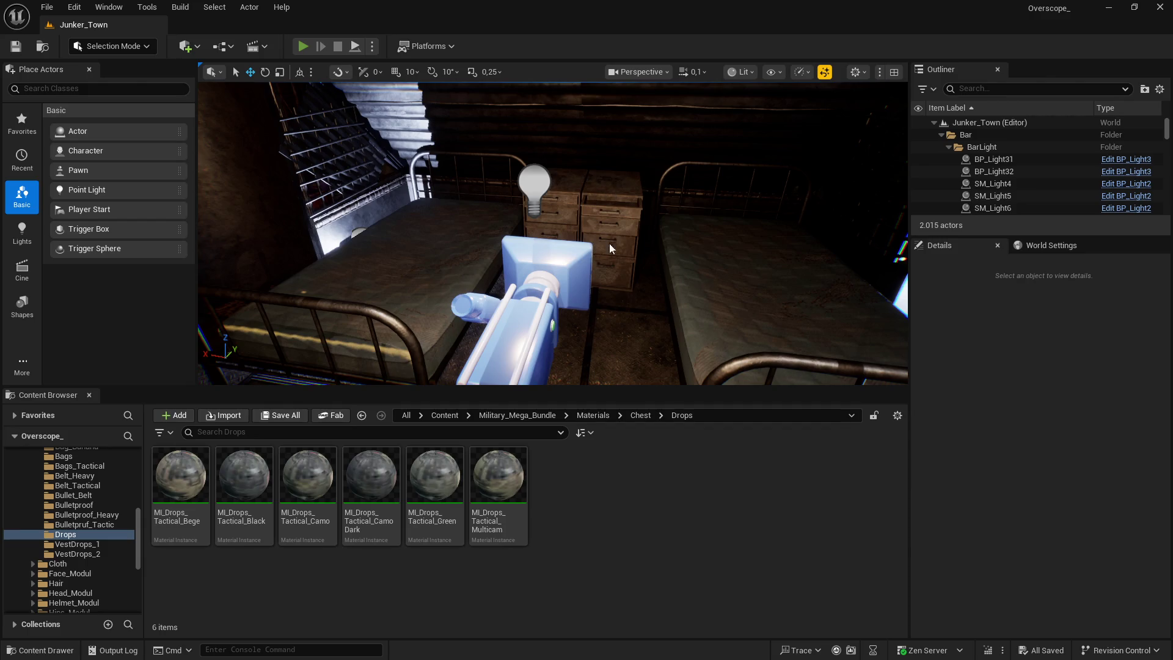
Step: Play the level full-screen, travel to the Bed Room and start a new character
key("alt+p")
key("F11")
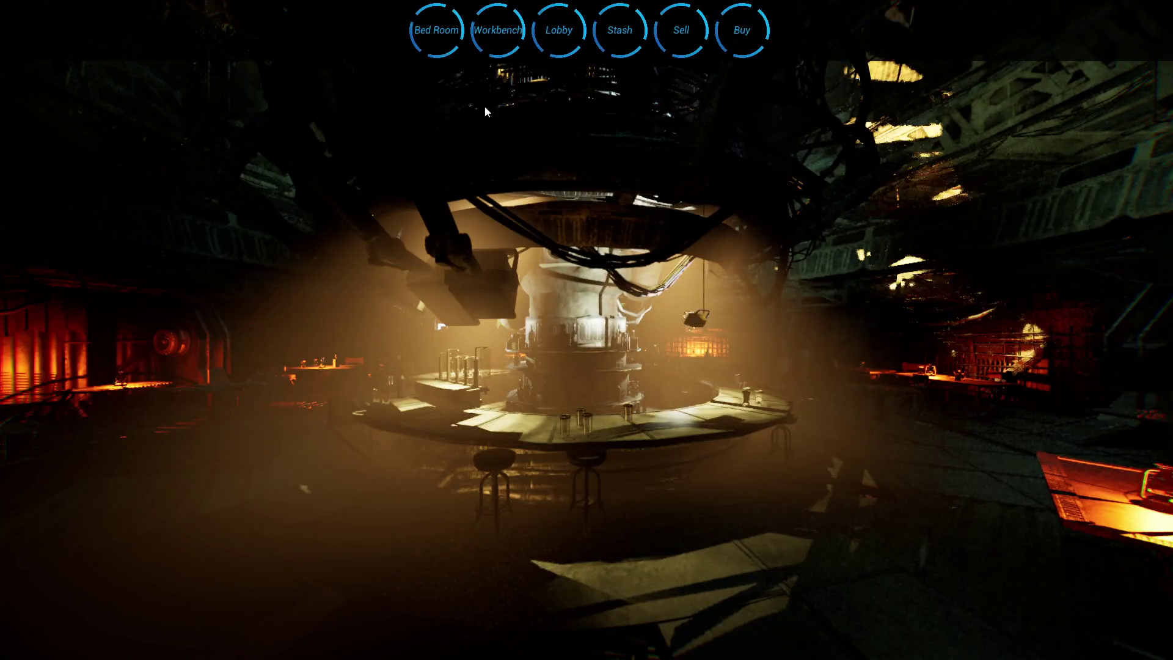
left_click(436, 30)
left_click(214, 557)
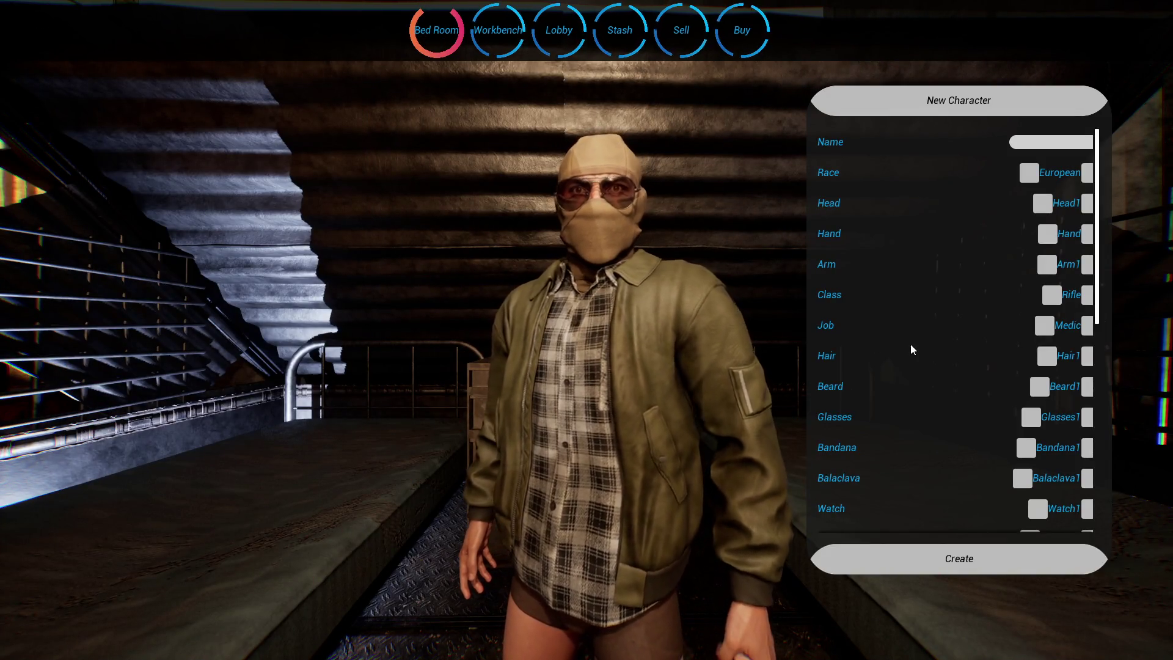
Step: Dress the new character in Hoodie2 with the TacticalBelt2 belt
scroll(952, 385, "down", 1)
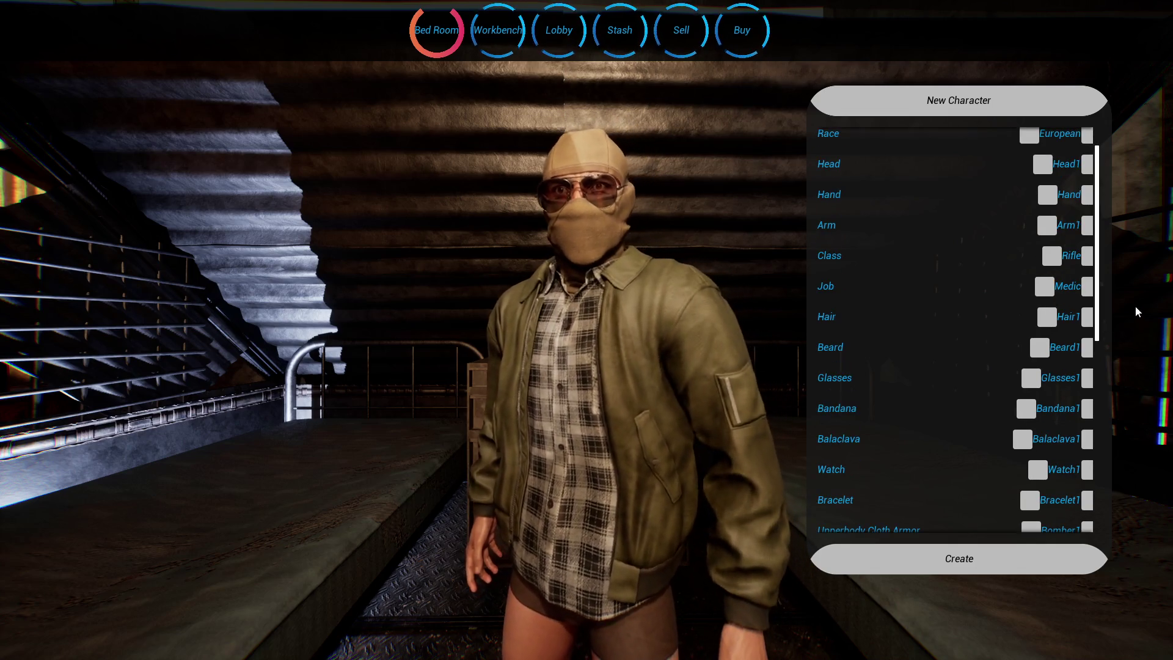
scroll(1099, 318, "down", 1)
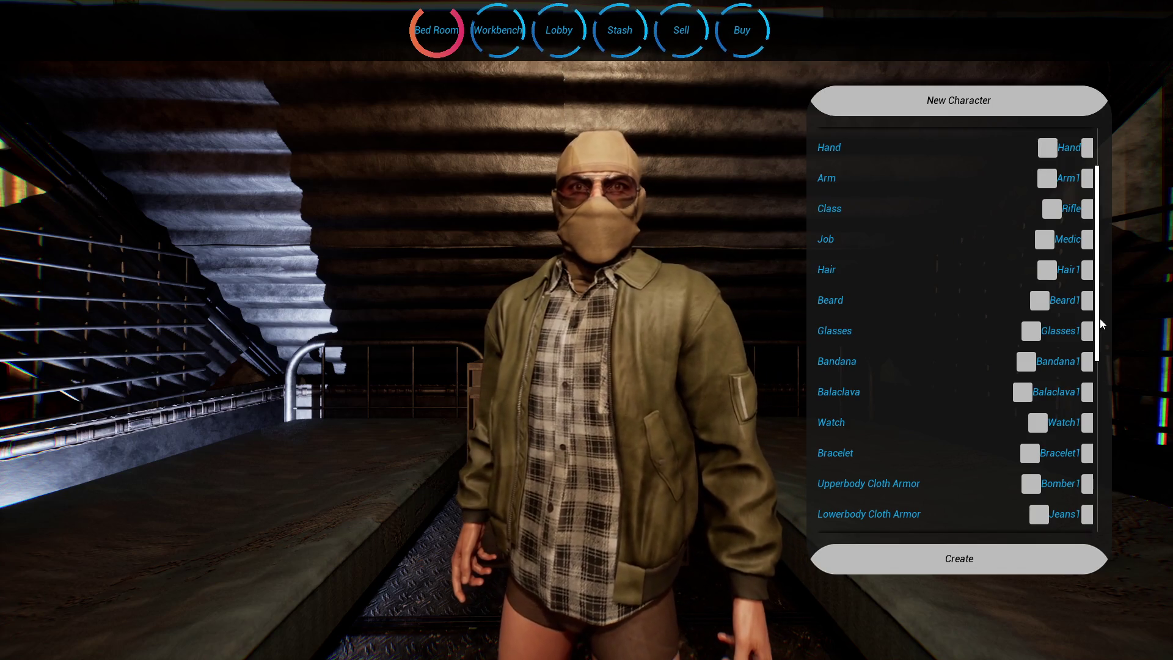
scroll(1100, 318, "up", 2)
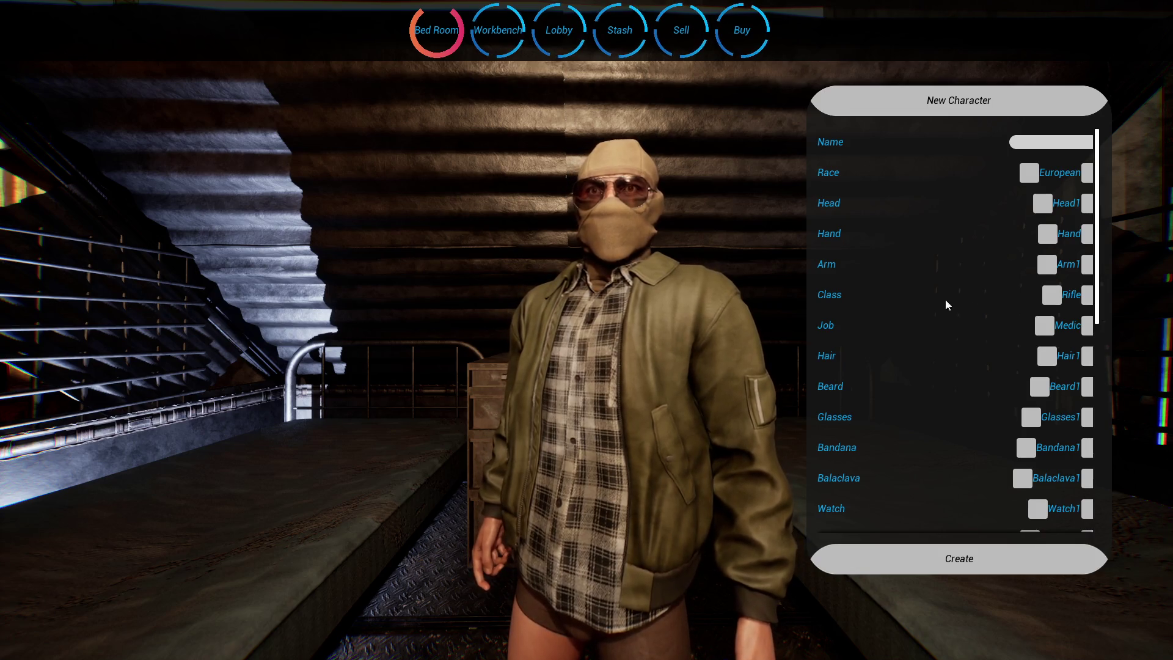
left_click_drag(1100, 244, 1104, 286)
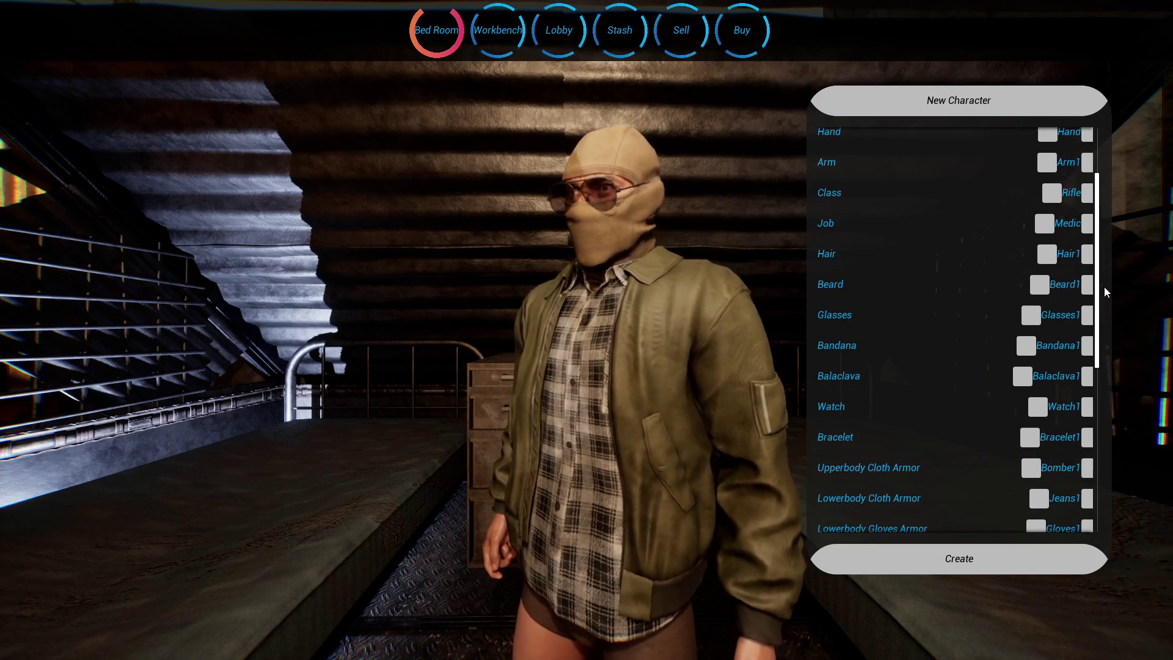
left_click(1087, 469)
left_click(1087, 470)
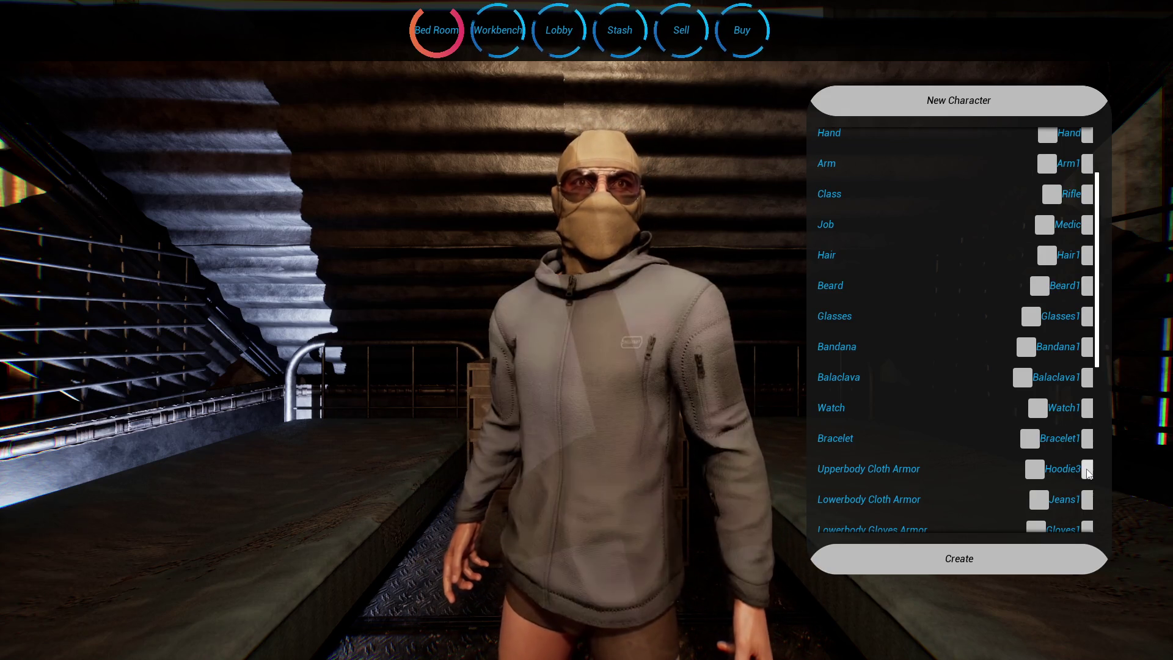
left_click(1034, 469)
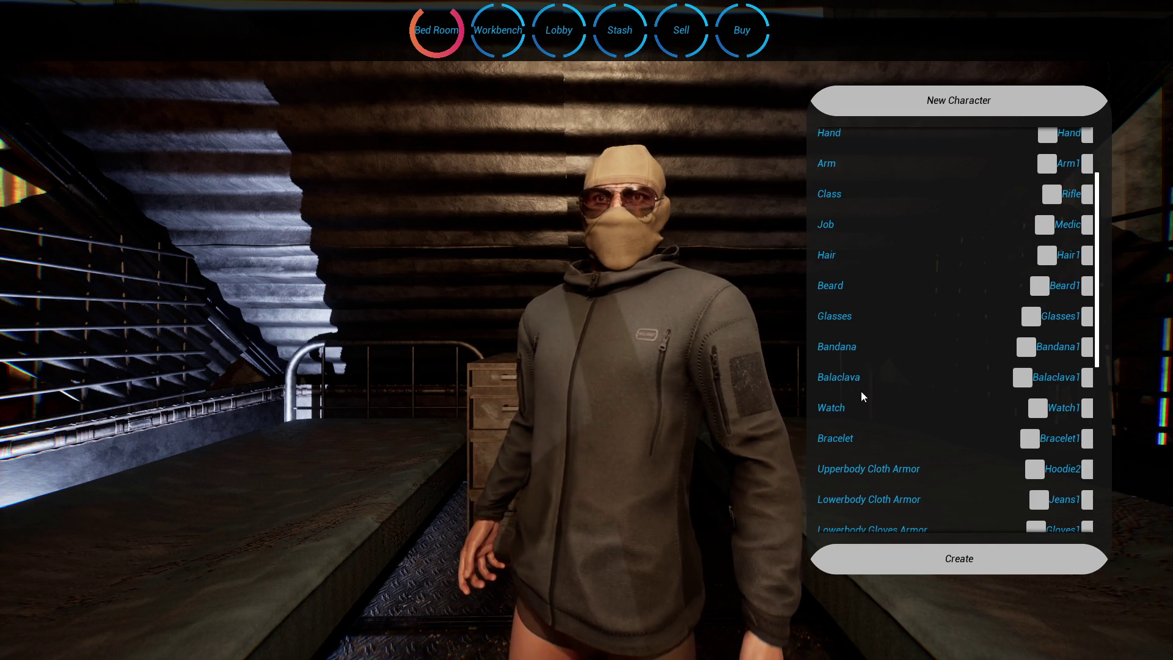
scroll(886, 428, "down", 3)
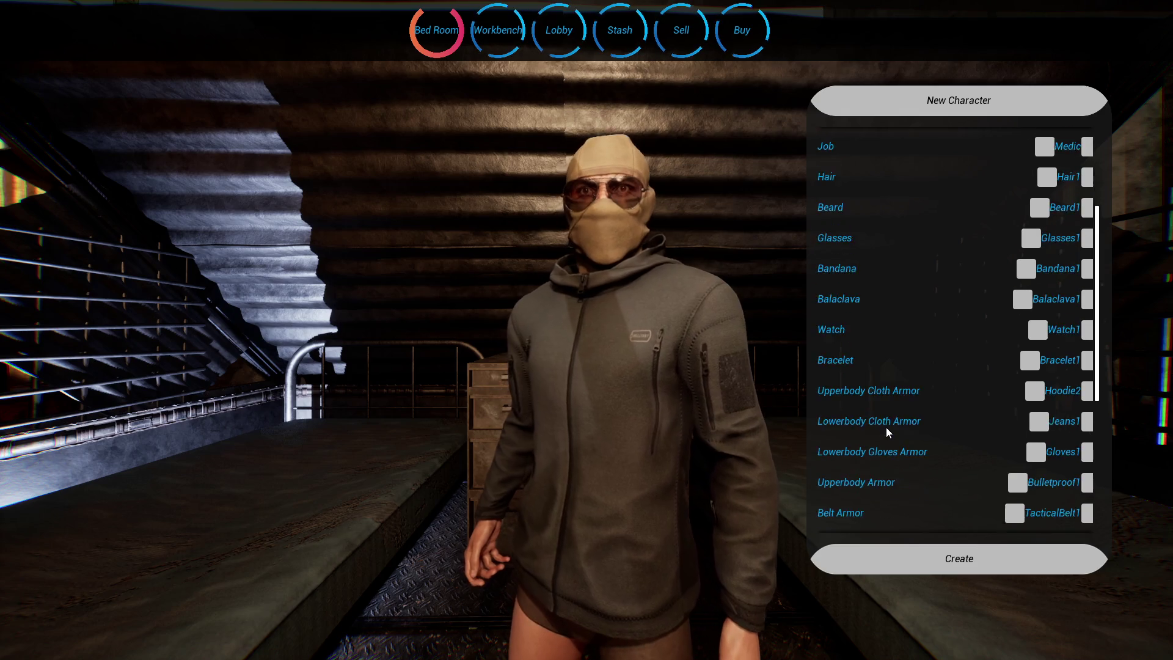
left_click(1087, 475)
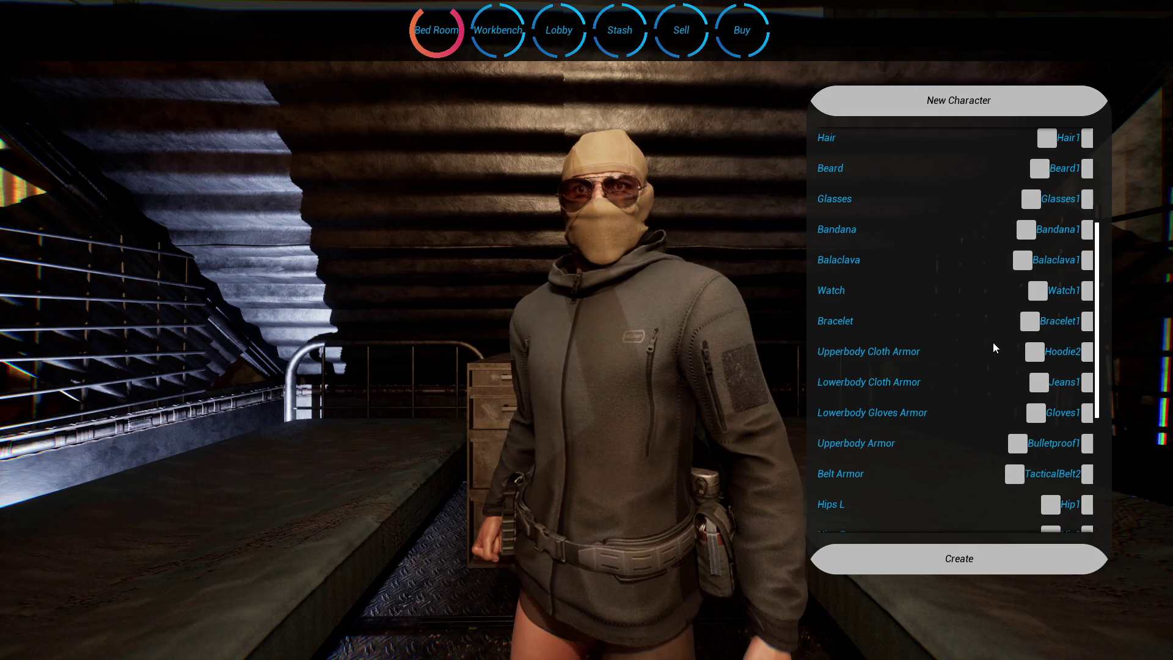
Step: Cycle the upper-body clothing through Bomber1 to the grey Bomber2 jacket
left_click(1035, 353)
left_click(1035, 353)
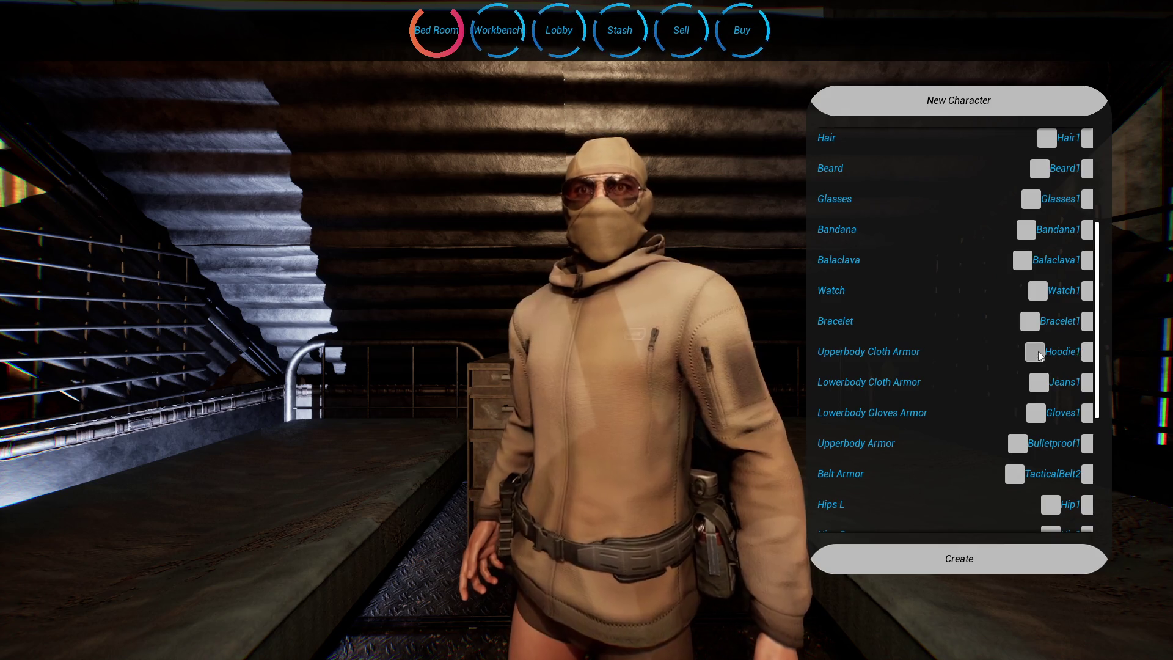
left_click(1035, 353)
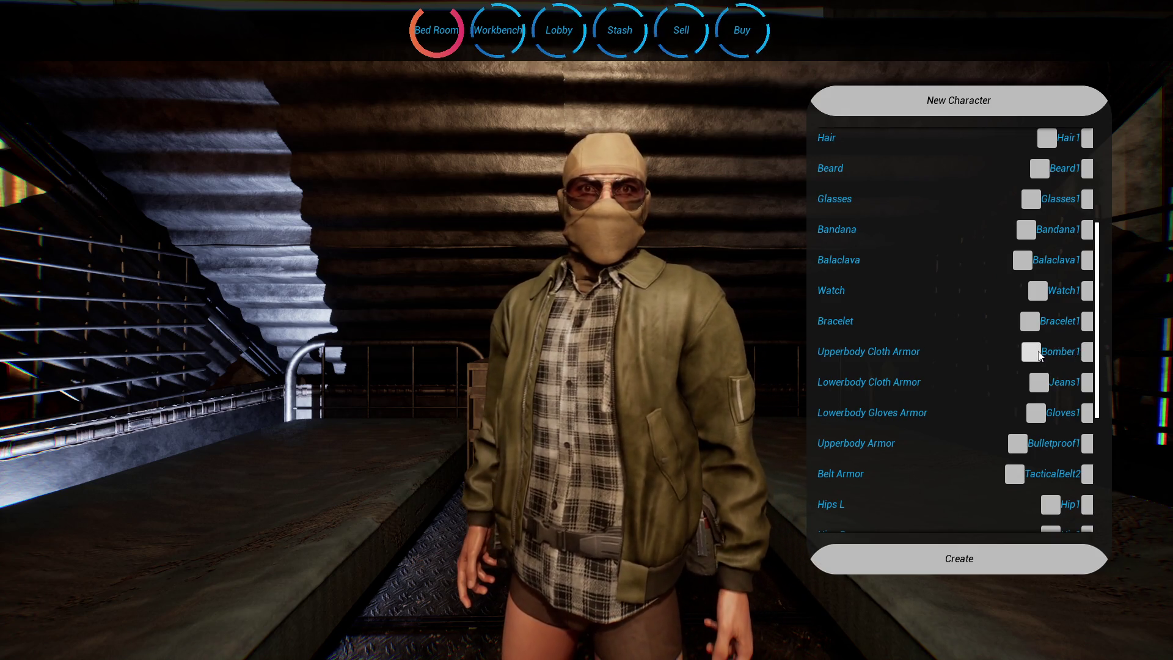
left_click(1087, 353)
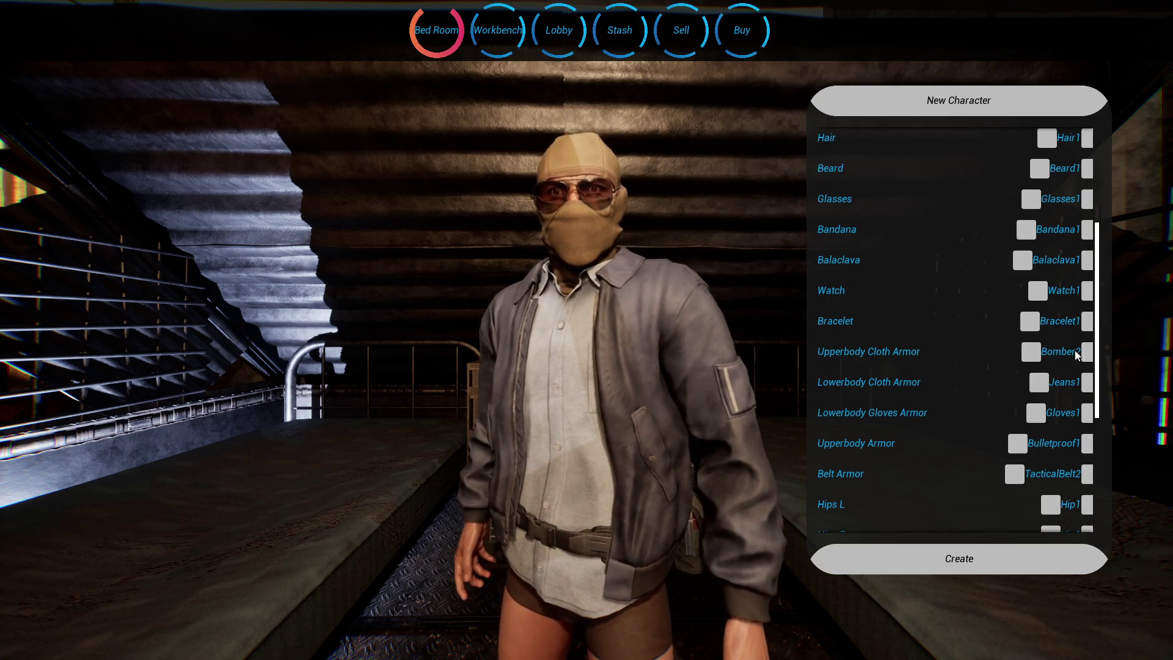
key("super")
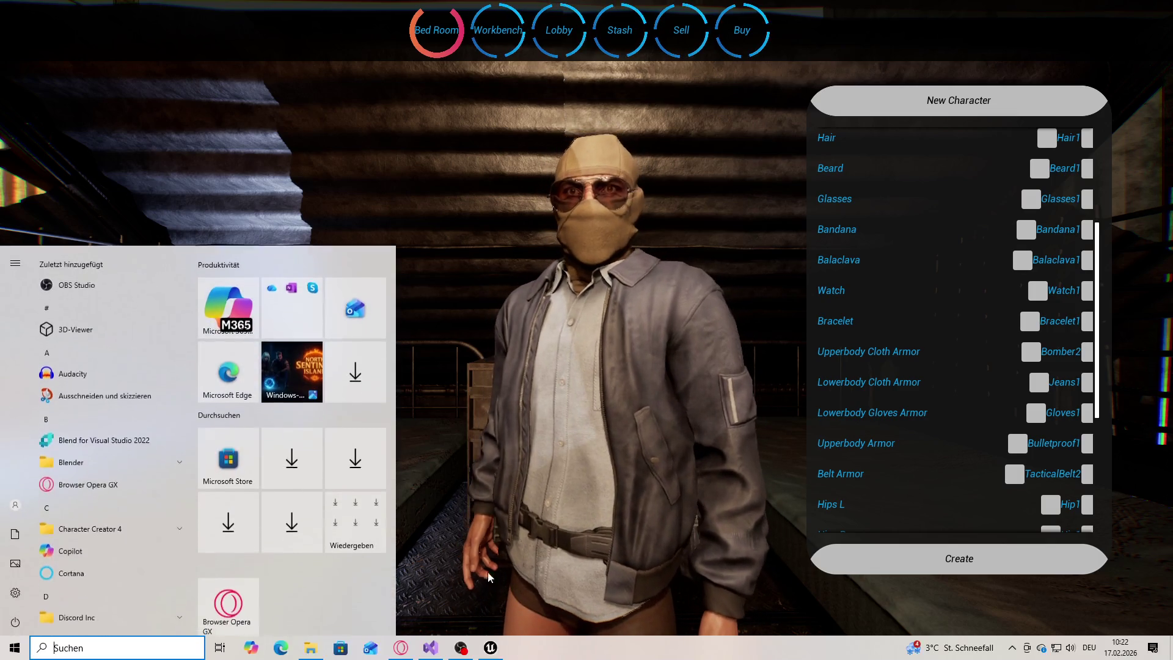
Step: Add a breakpoint at line 829 of CPP_BaseCharacter.cpp and return to the game
key("alt+Tab")
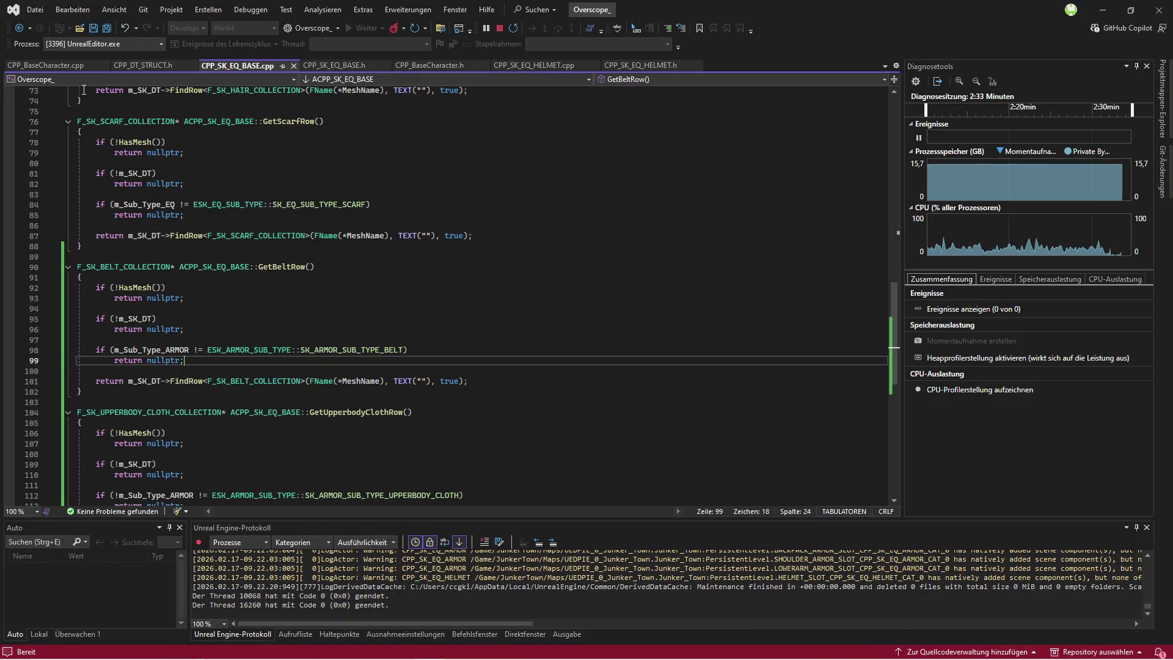
left_click(46, 65)
scroll(185, 315, "up", 8)
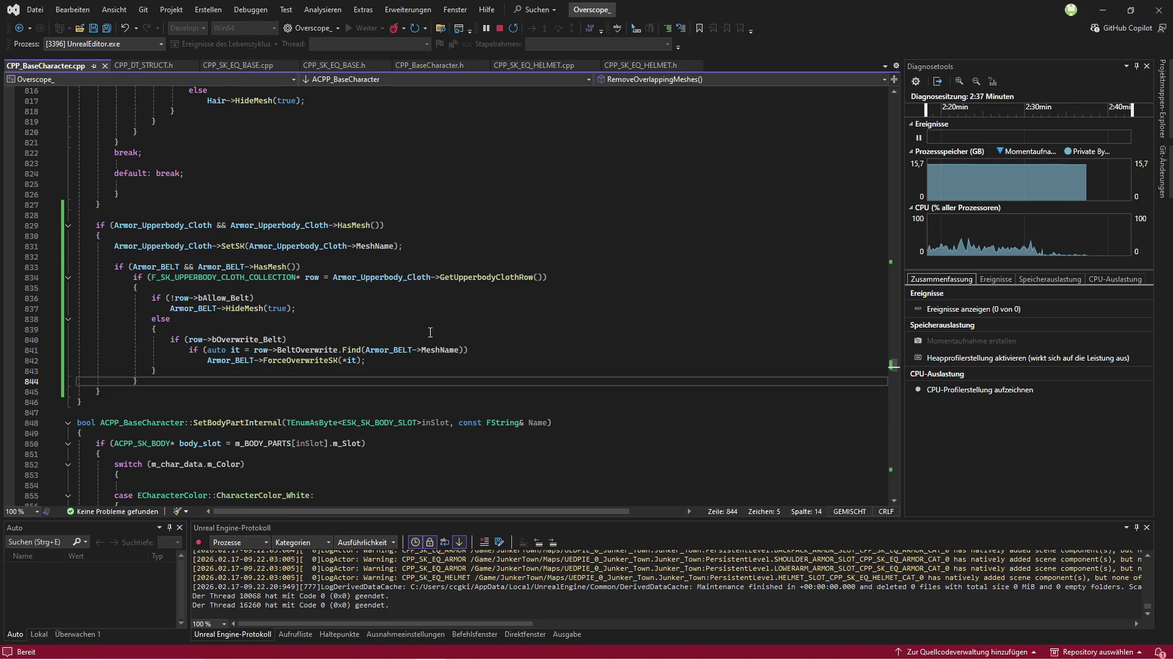
scroll(410, 334, "up", 2)
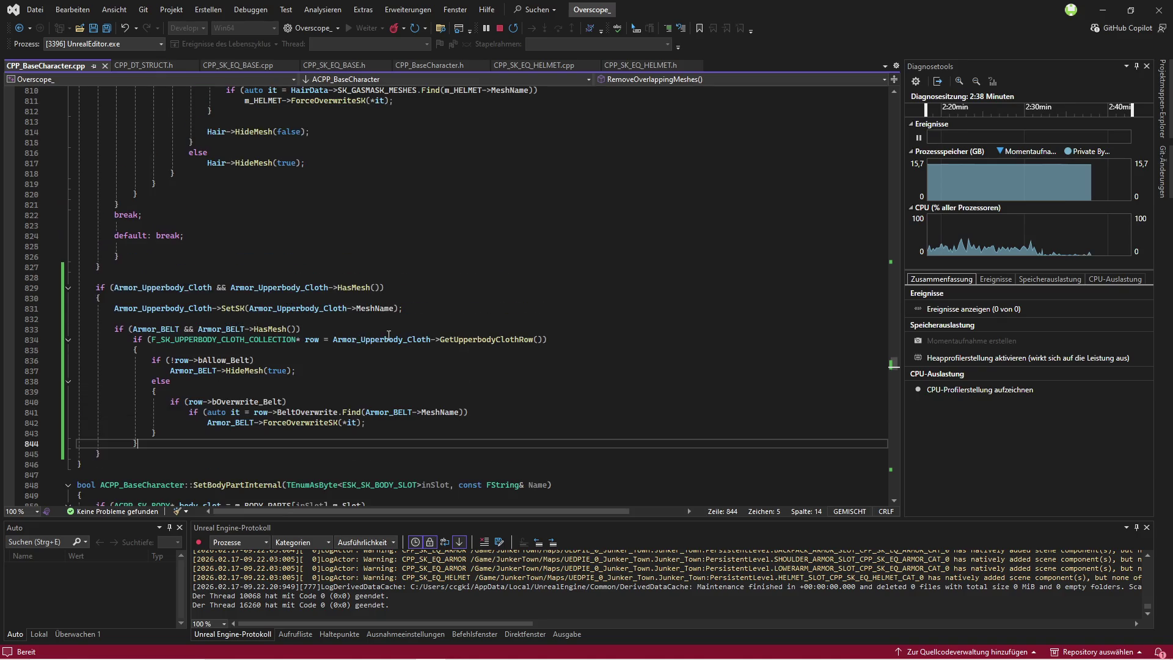
left_click(10, 279)
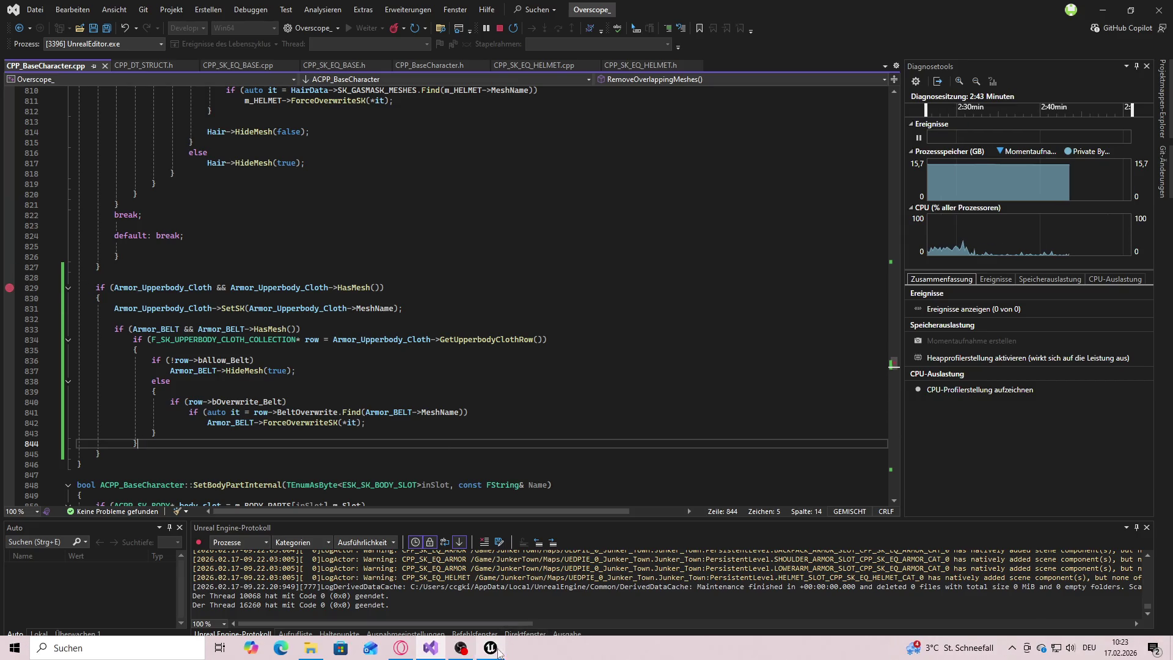
key("alt+Tab")
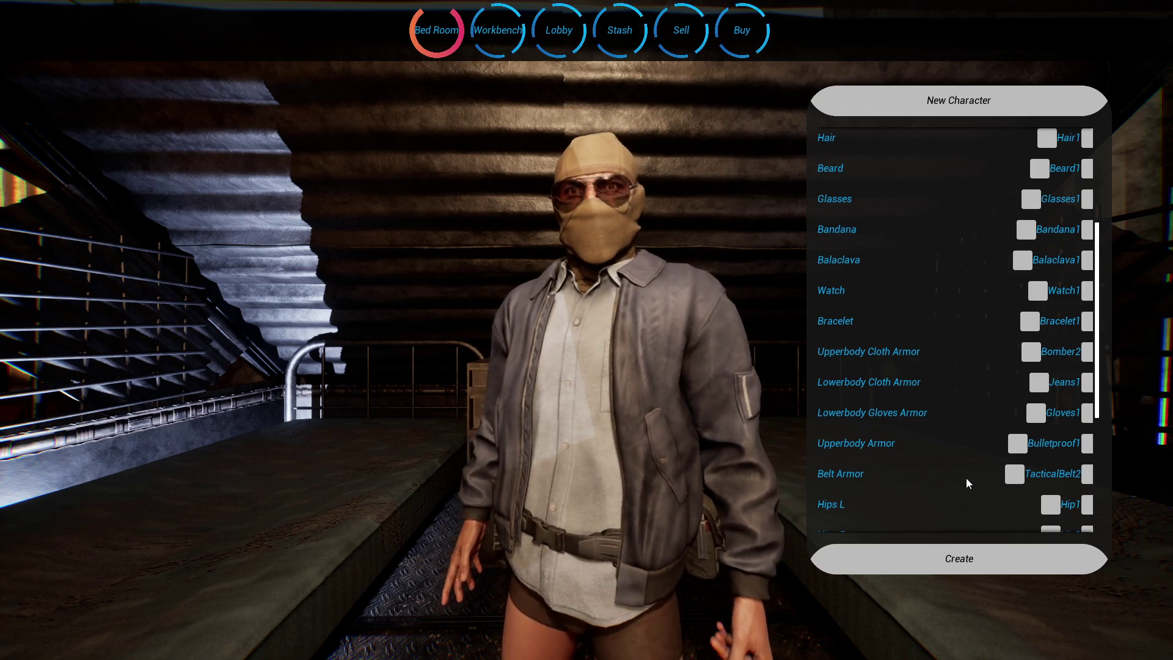
Step: Try the TacticalBelt1 belt, switch back to TacticalBelt2, then return to Visual Studio
left_click(1013, 475)
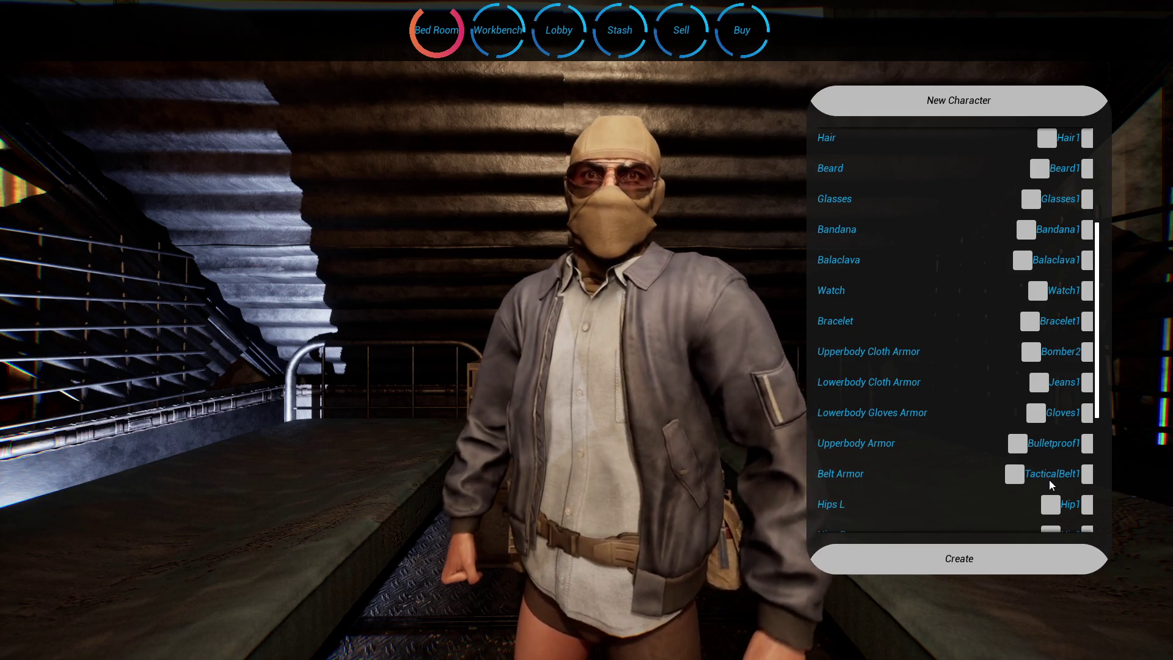
left_click(1013, 474)
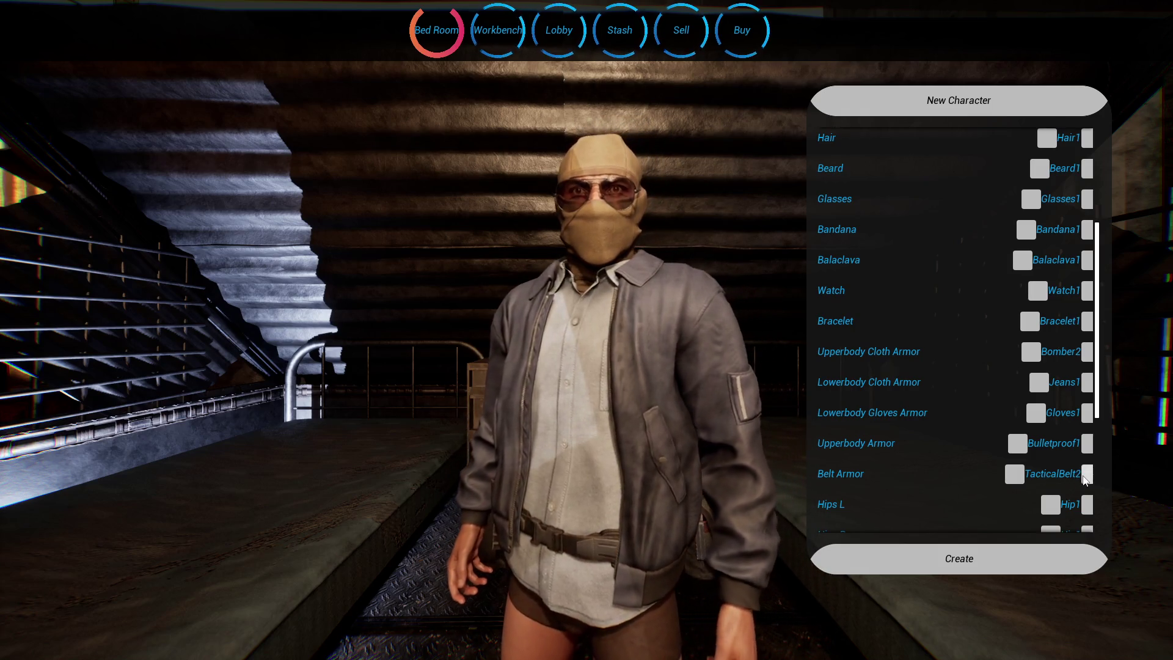
key("super")
key("alt+Tab")
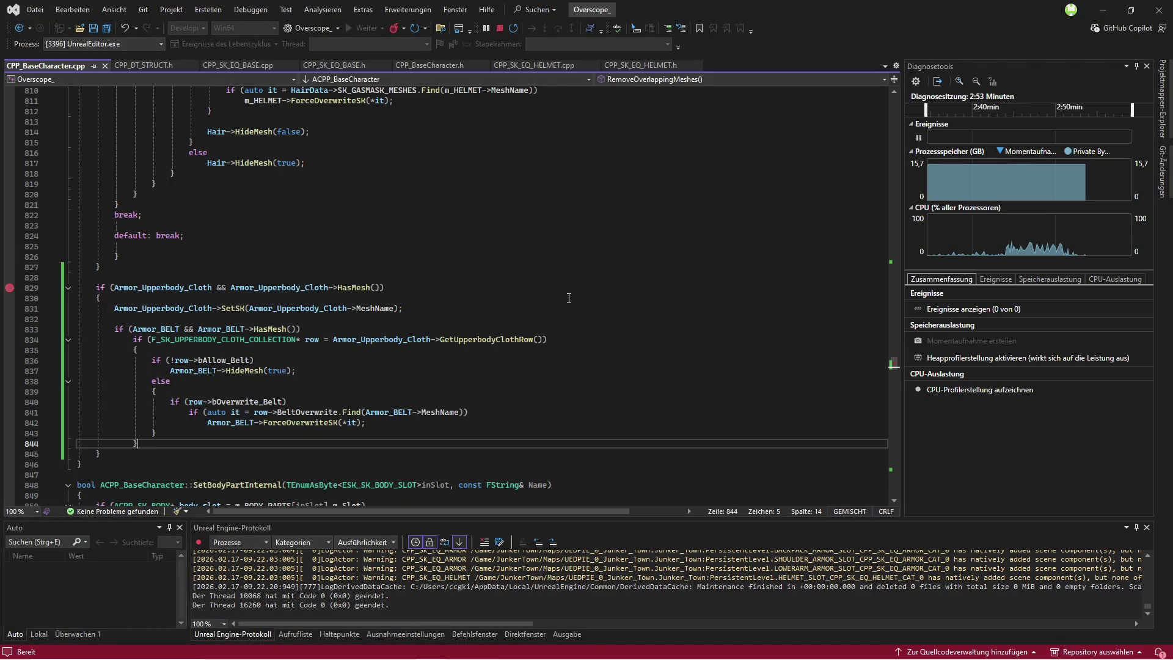
Step: Find the upper-body cloth check in RemoveOverlappingMeshes and place the caret above it
scroll(402, 304, "up", 20)
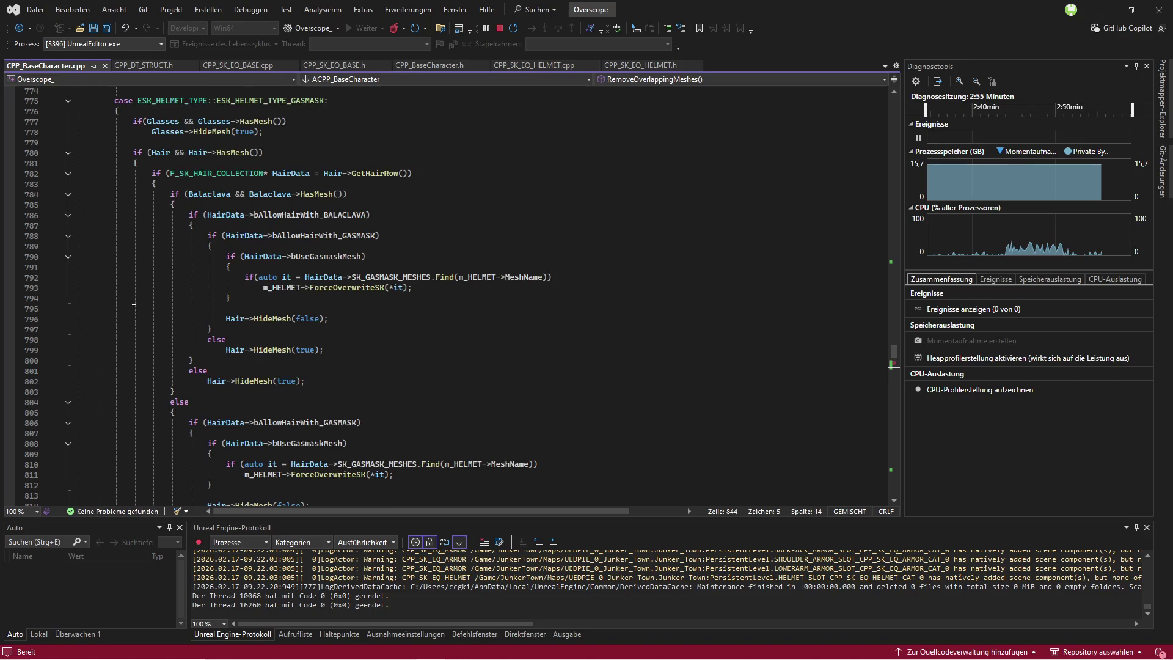
scroll(458, 321, "up", 12)
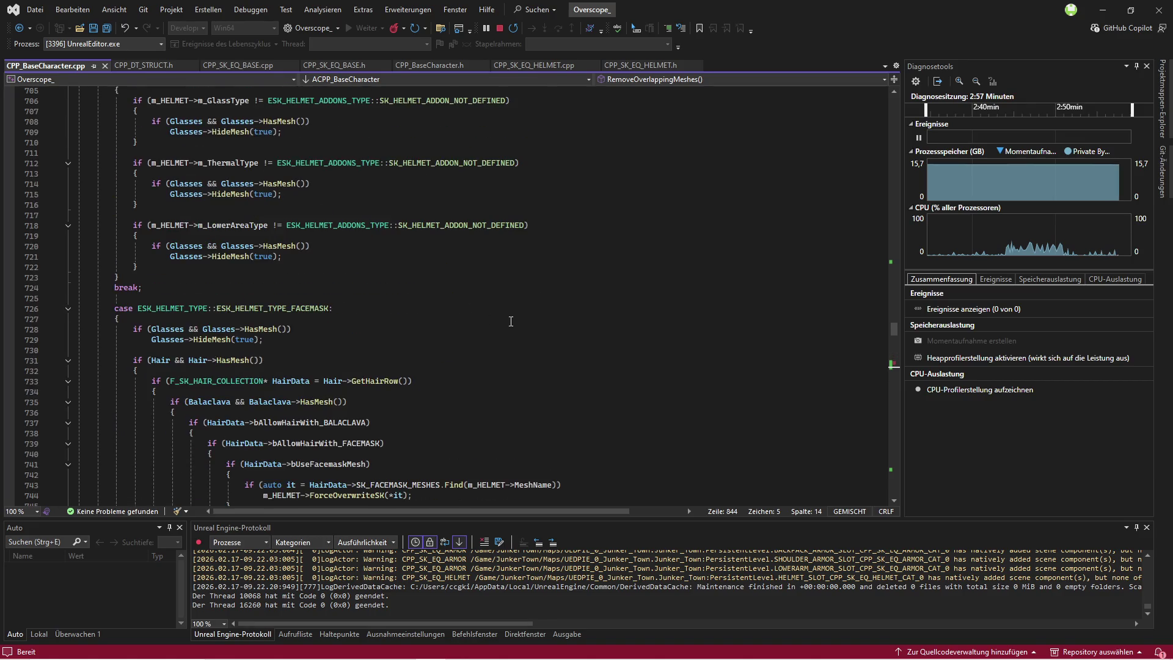
scroll(427, 311, "up", 8)
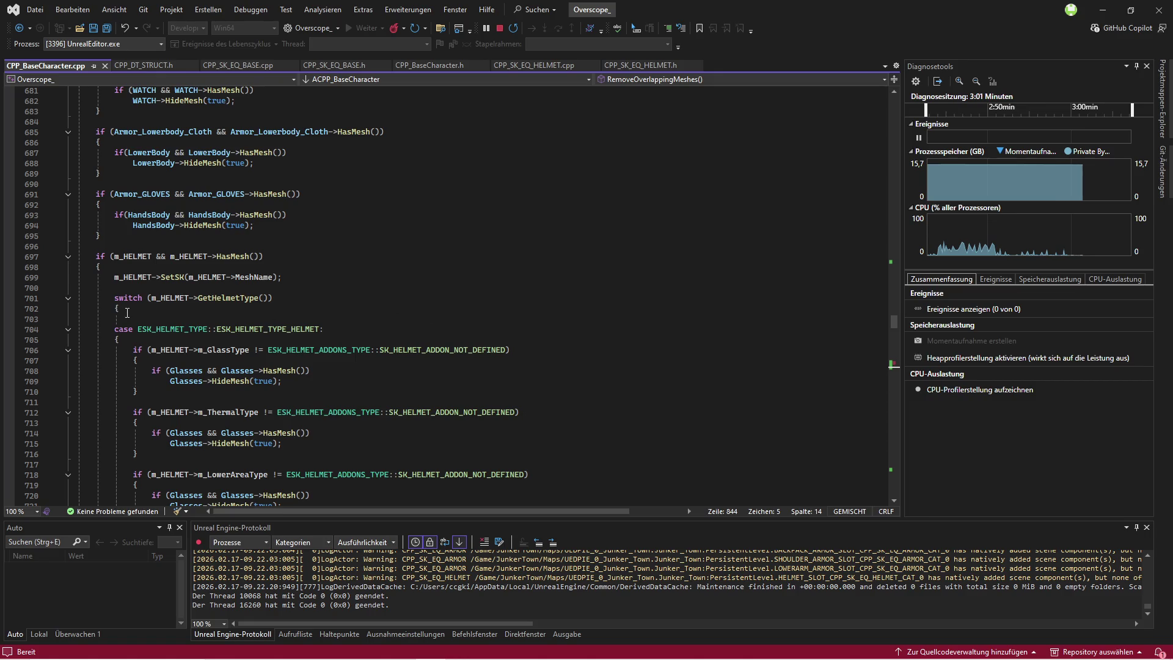
scroll(125, 313, "up", 20)
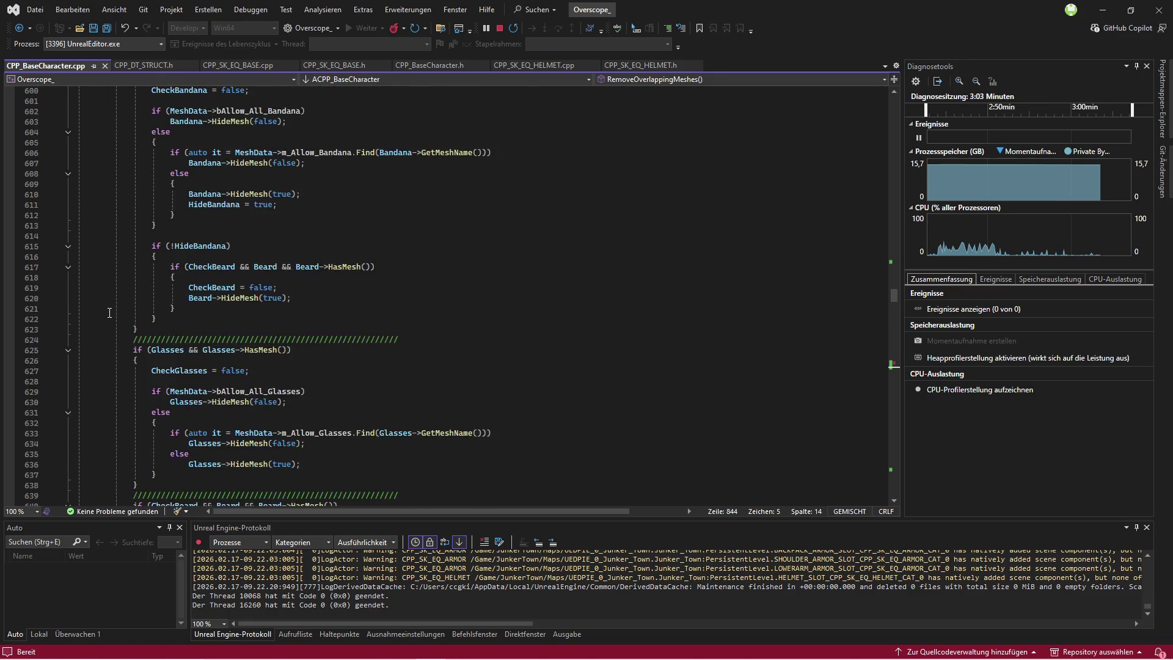
scroll(109, 313, "up", 20)
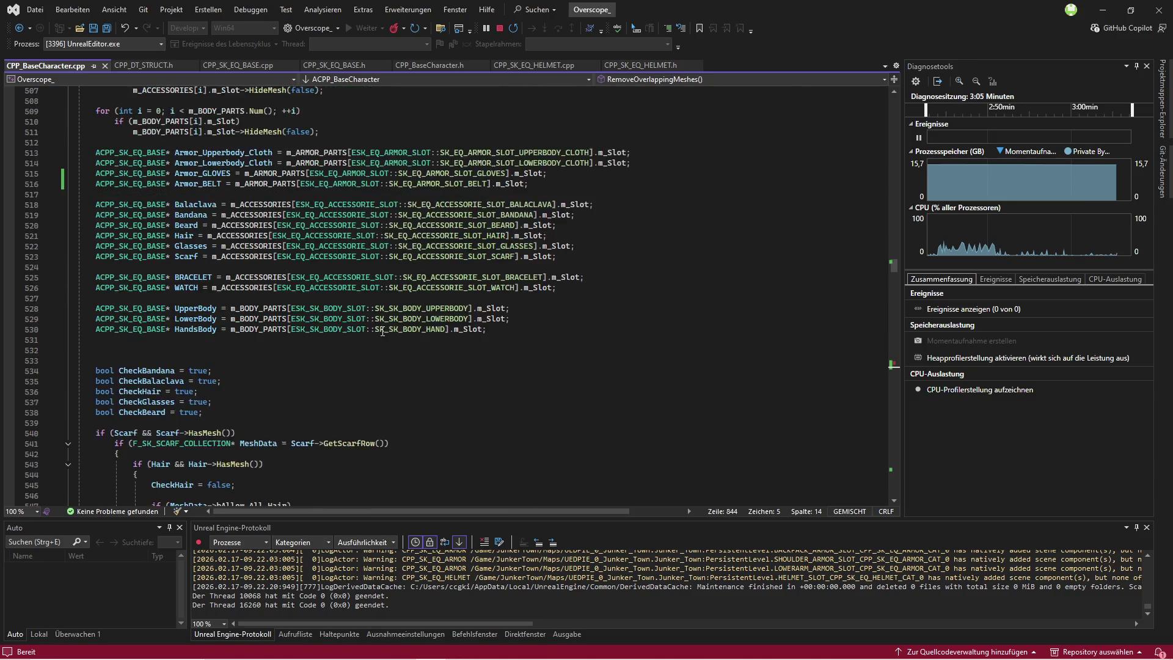
scroll(382, 332, "up", 8)
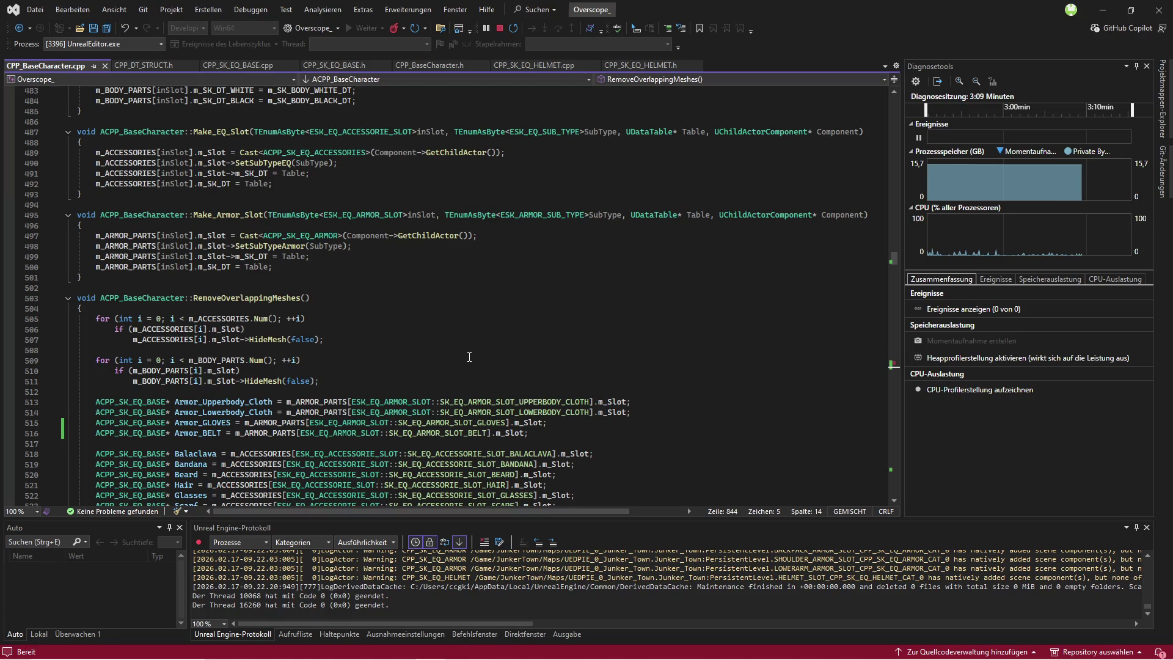
scroll(469, 356, "down", 20)
scroll(431, 402, "down", 20)
scroll(355, 397, "down", 20)
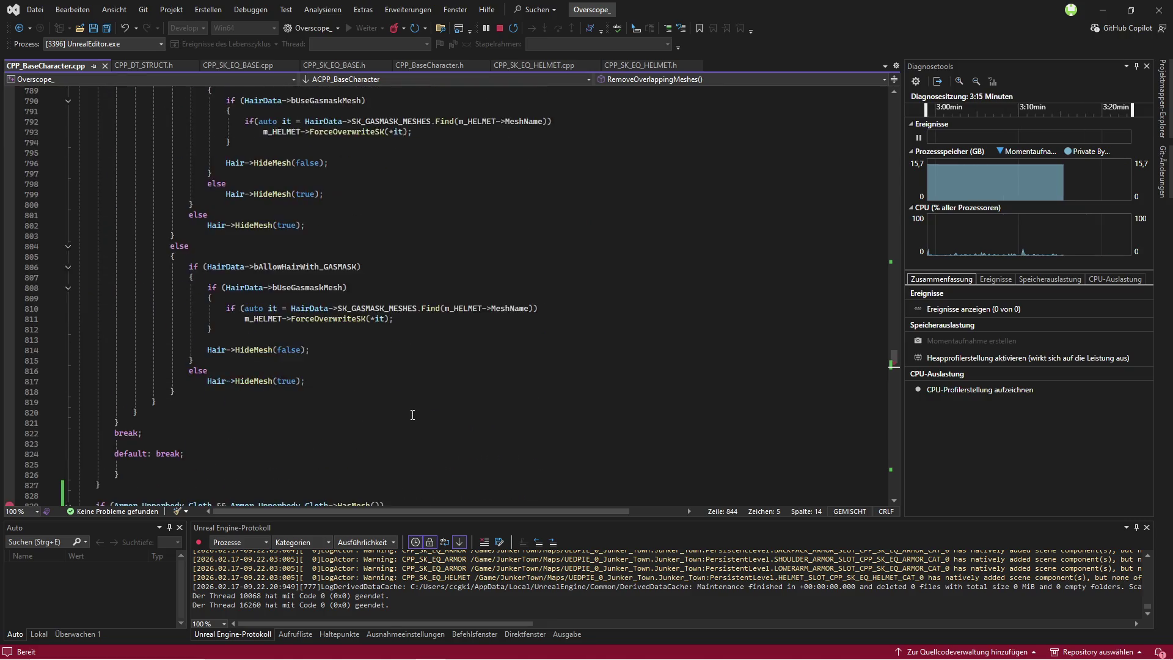
scroll(412, 414, "down", 5)
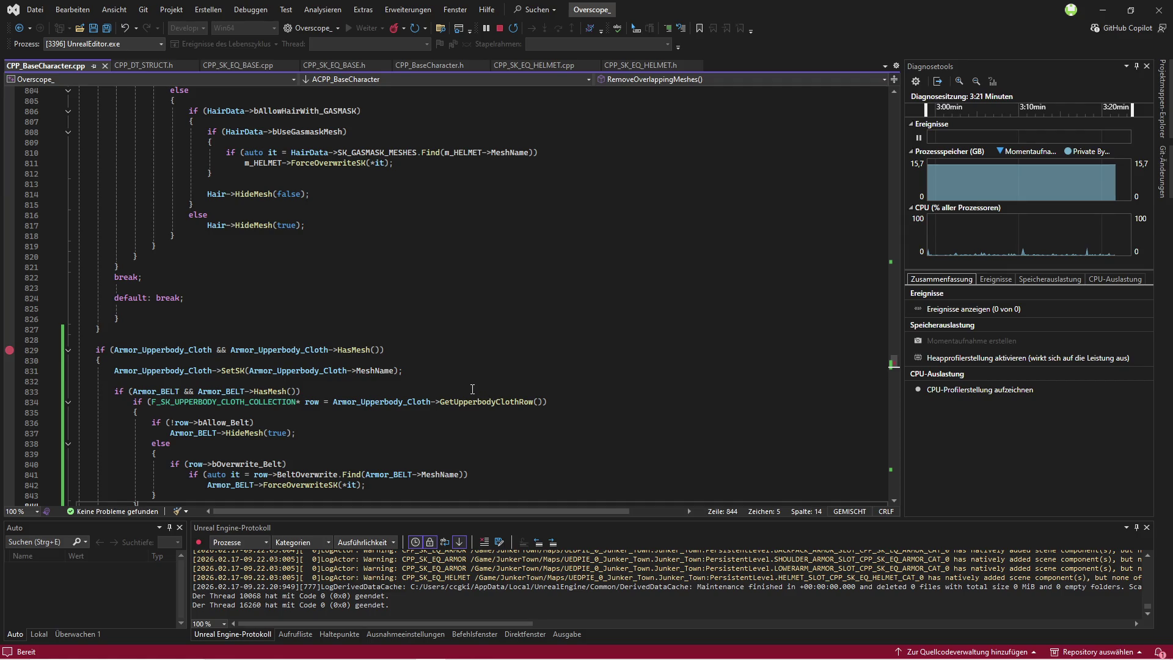
left_click(96, 340)
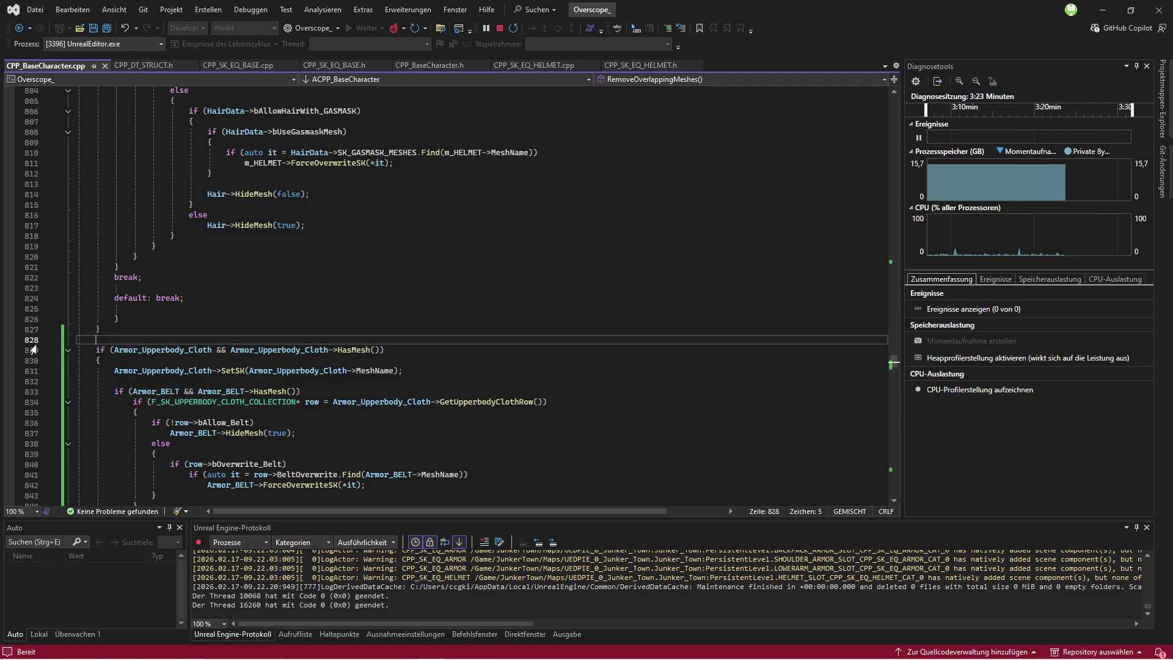
Step: Set a breakpoint on the Armor_Upperbody_Cloth lookup at line 513, then switch to the game
scroll(209, 347, "up", 20)
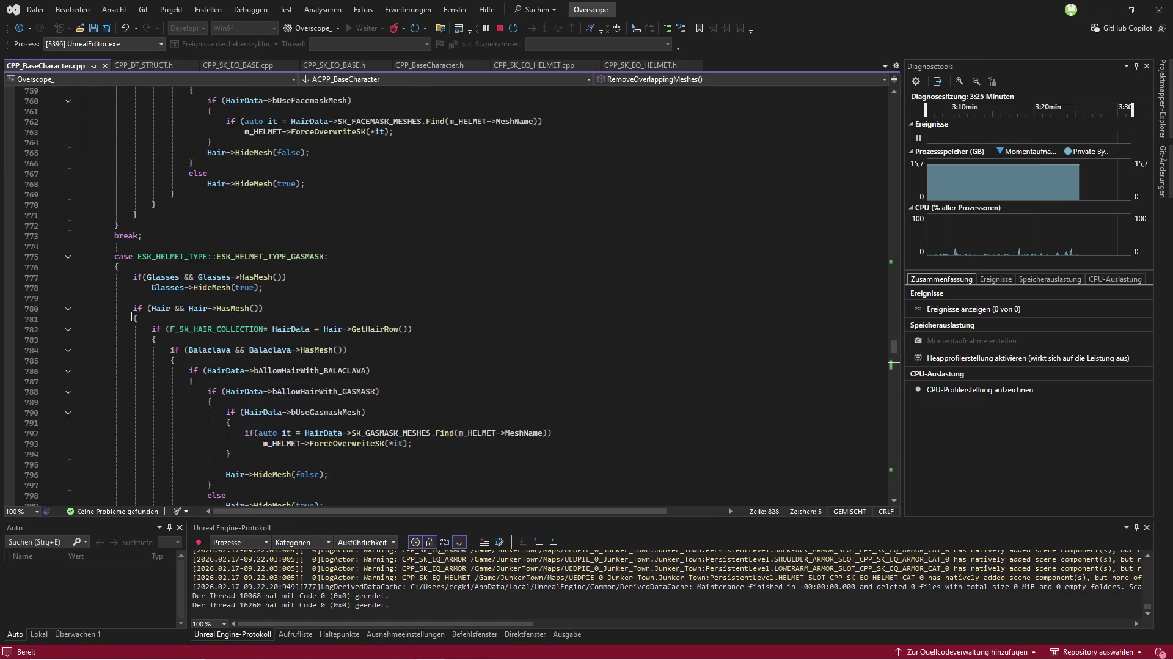
scroll(103, 312, "up", 20)
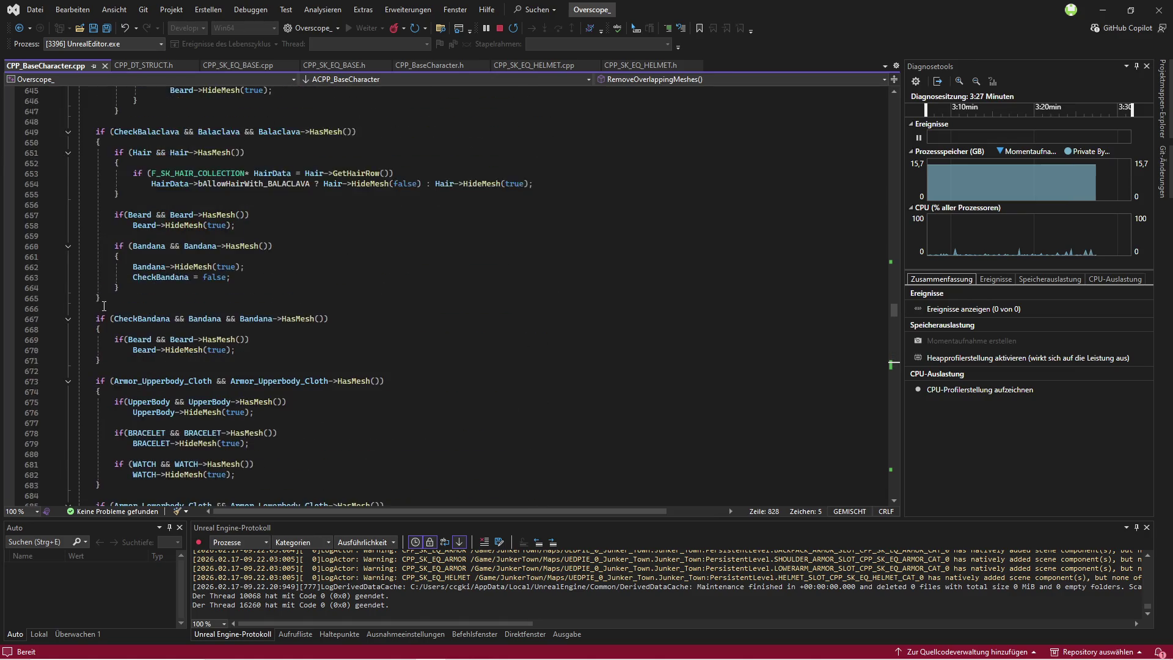
scroll(105, 305, "up", 20)
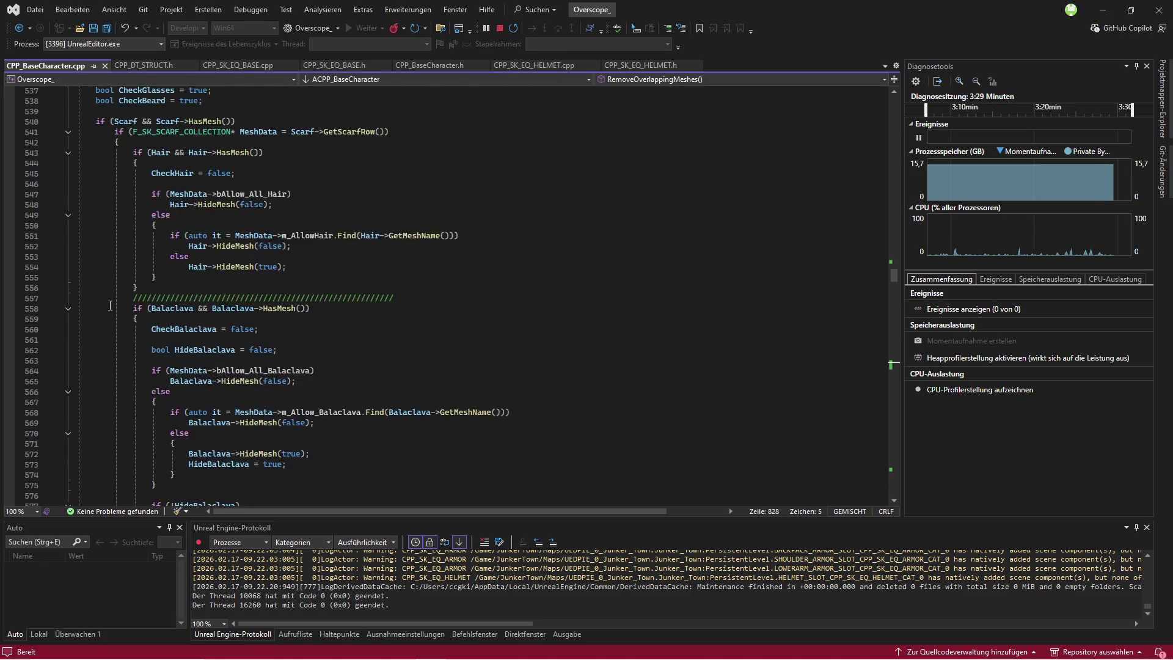
left_click(9, 308)
left_click(492, 643)
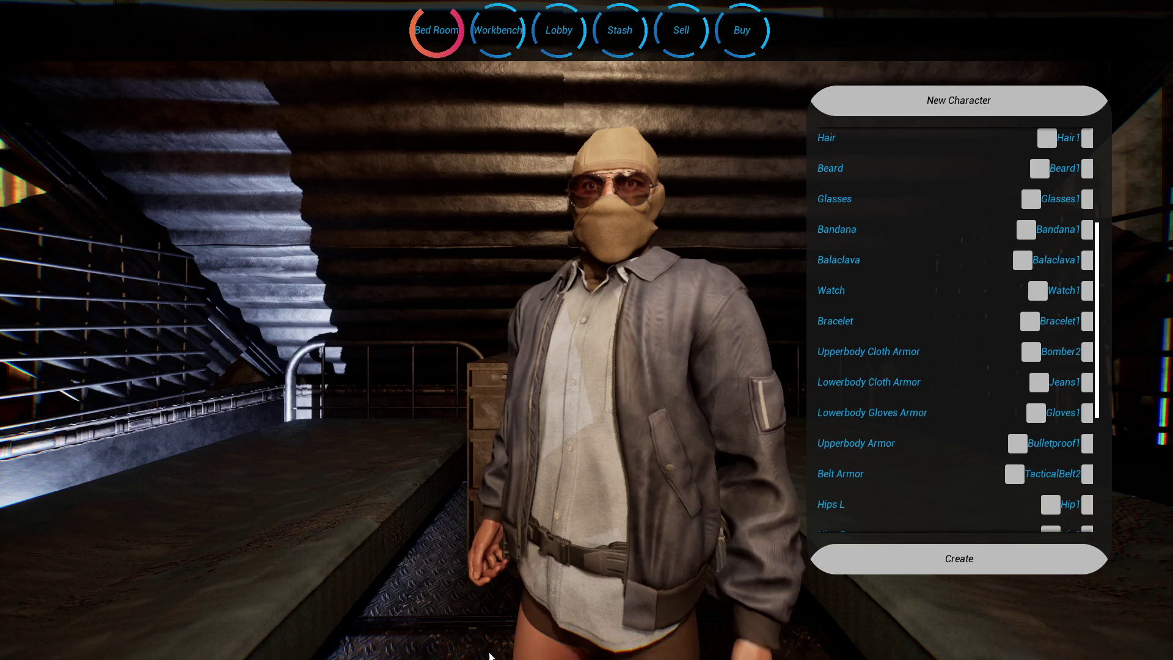
Step: Change equipment to hit the breakpoint, then step over the armor slot lookups to the hiding flags
left_click(1089, 475)
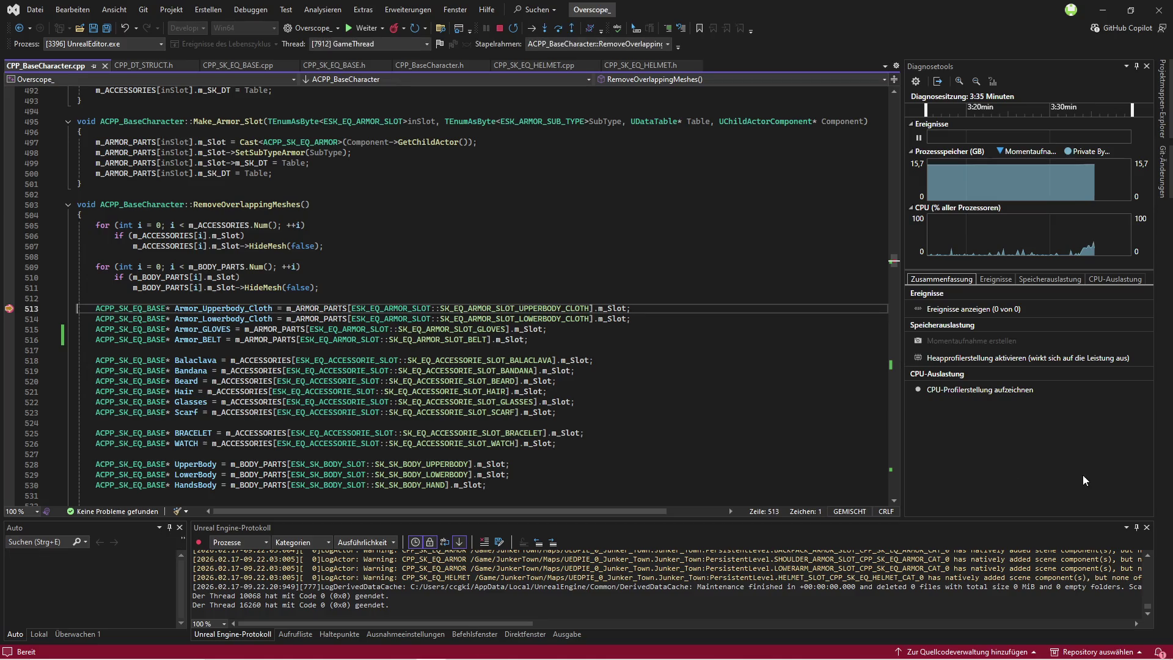
left_click(558, 29)
left_click(559, 29)
left_click(558, 29)
left_click(558, 29)
left_click(558, 29)
left_click(558, 28)
left_click(559, 29)
left_click(558, 29)
left_click(559, 29)
left_click(558, 29)
left_click(558, 28)
left_click(558, 28)
left_click(558, 28)
Step: Step through the scarf, hair, balaclava, beard and bandana checks
left_click(558, 28)
left_click(558, 28)
left_click(558, 28)
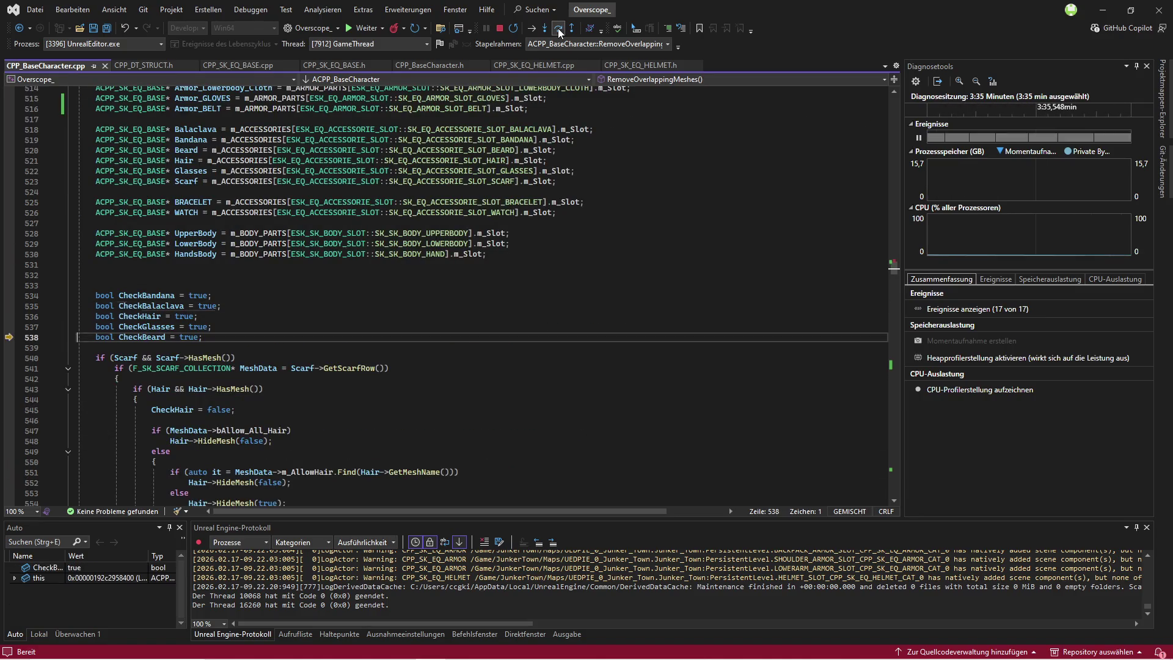
left_click(558, 29)
left_click(558, 29)
left_click(559, 28)
left_click(558, 28)
left_click(559, 28)
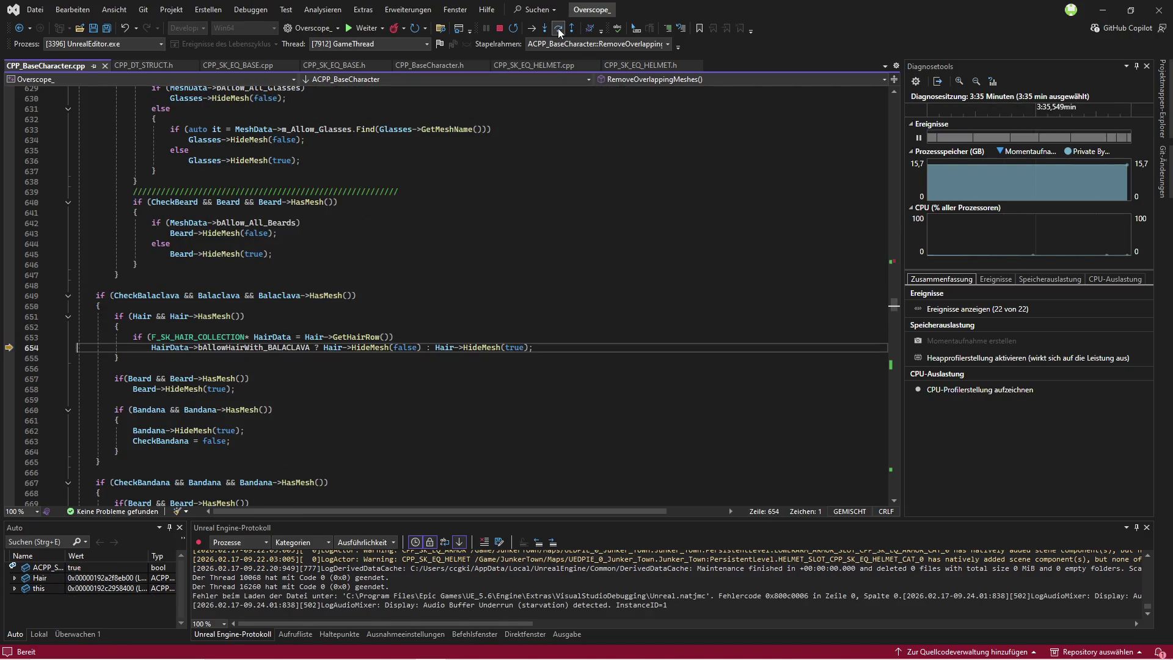
left_click(558, 28)
left_click(558, 28)
left_click(558, 28)
left_click(558, 28)
Step: Step through the upper-body hiding rules and belt check to line 846
left_click(558, 28)
left_click(558, 28)
left_click(558, 29)
left_click(558, 29)
left_click(558, 28)
left_click(558, 28)
left_click(559, 28)
left_click(558, 28)
left_click(558, 28)
left_click(558, 28)
left_click(558, 28)
left_click(558, 28)
left_click(558, 28)
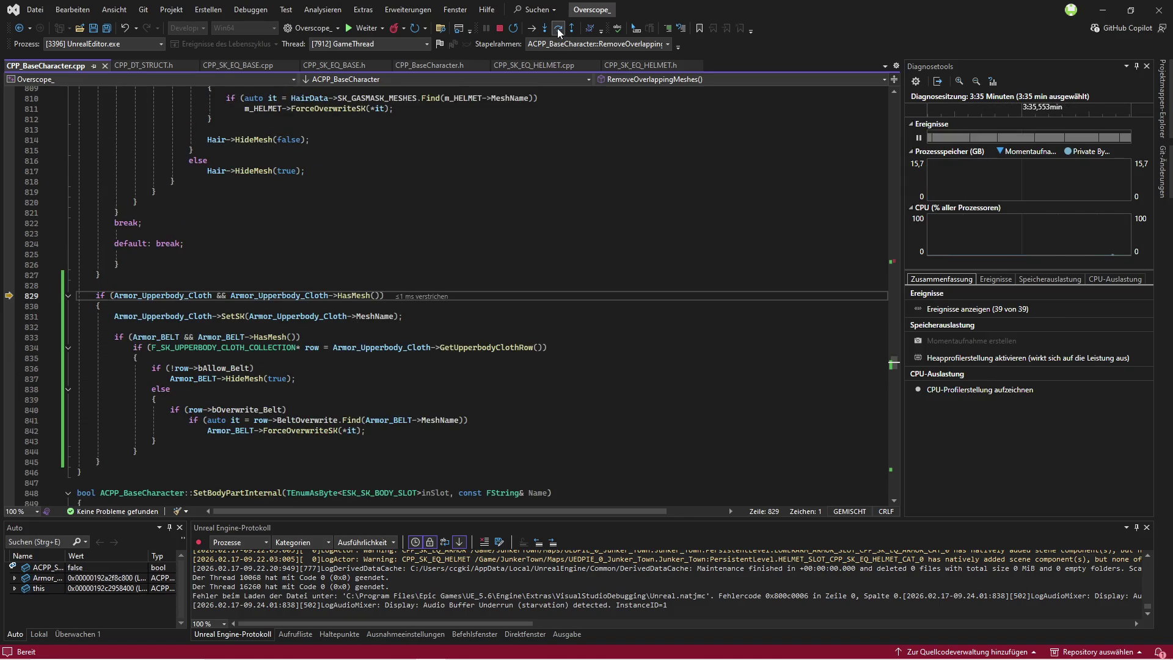
left_click(558, 28)
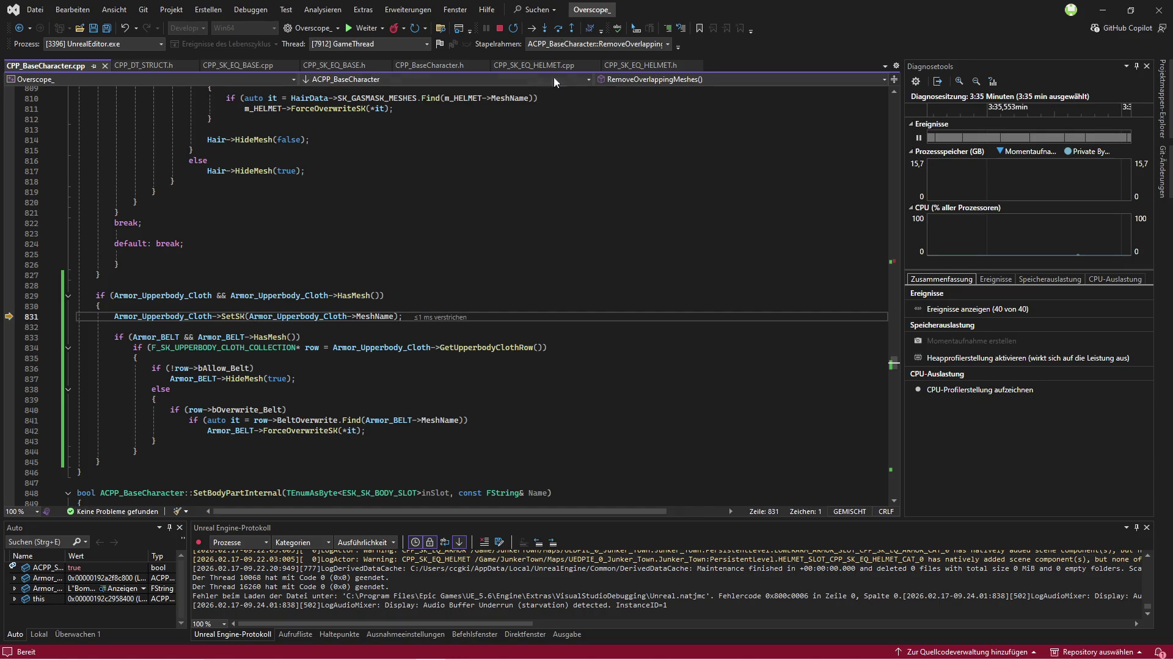
left_click(559, 28)
left_click(558, 28)
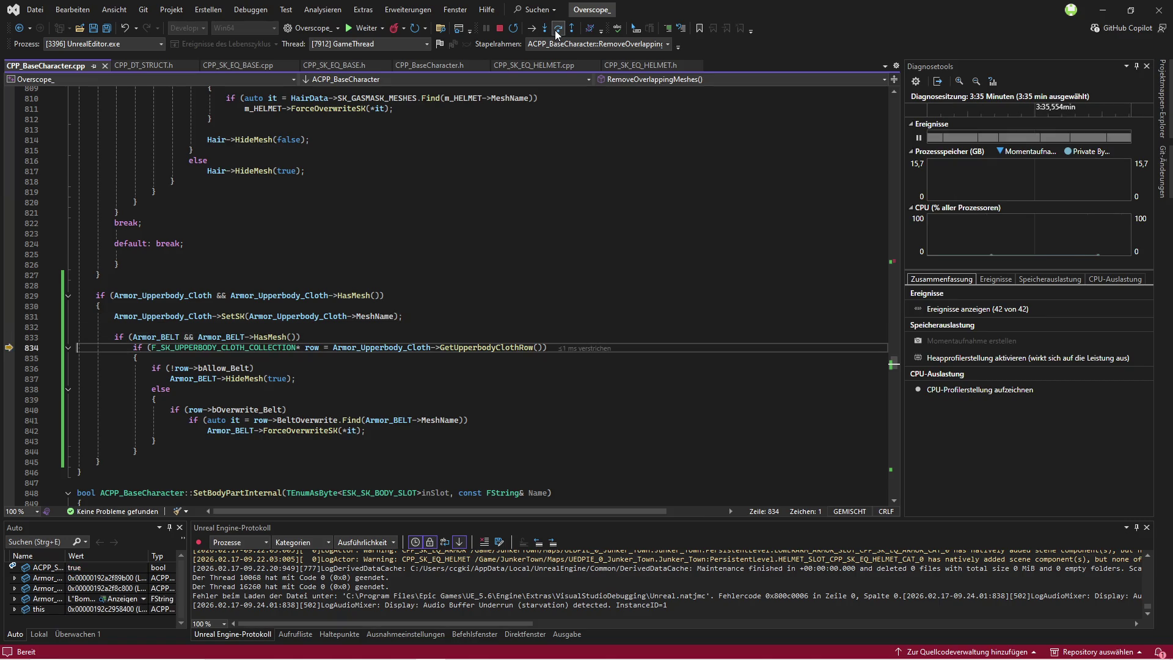
left_click(557, 30)
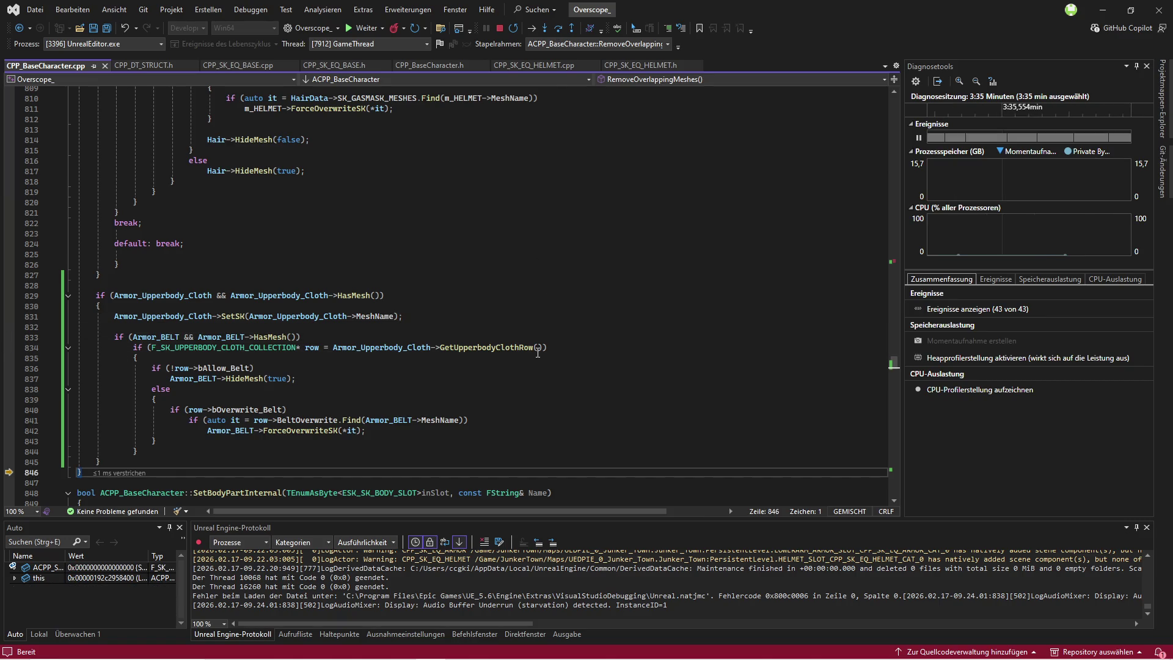
mouse_move(160, 337)
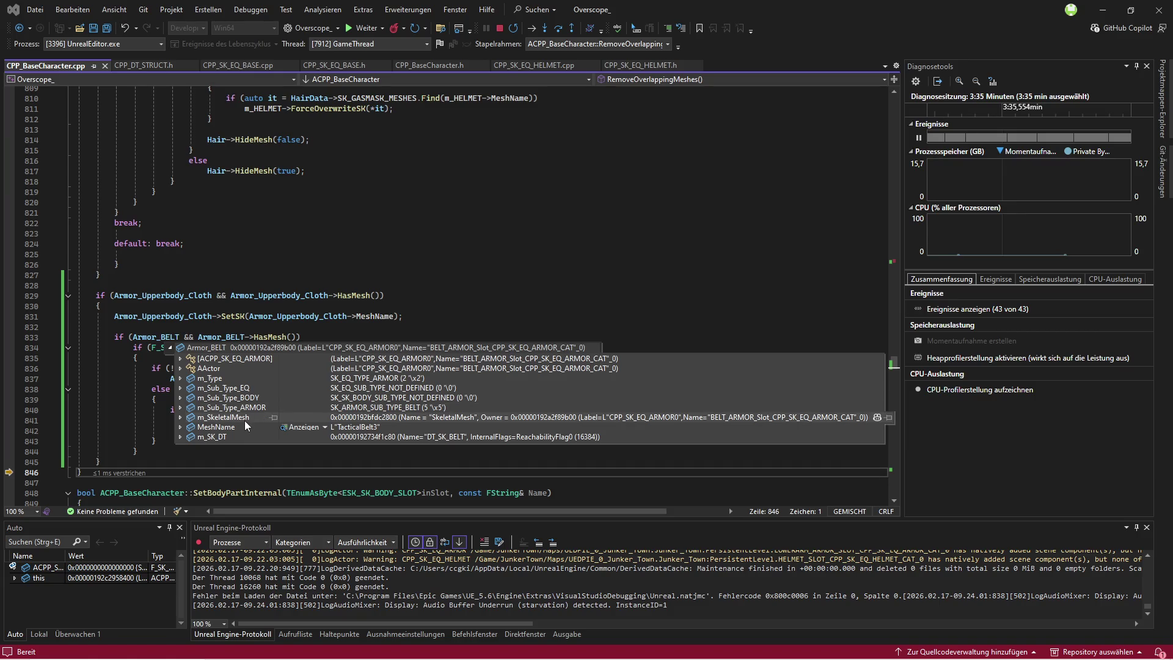
Step: Inspect Armor_BELT and the cloth row on lines 833–834, finding the row is NULL
left_click(261, 326)
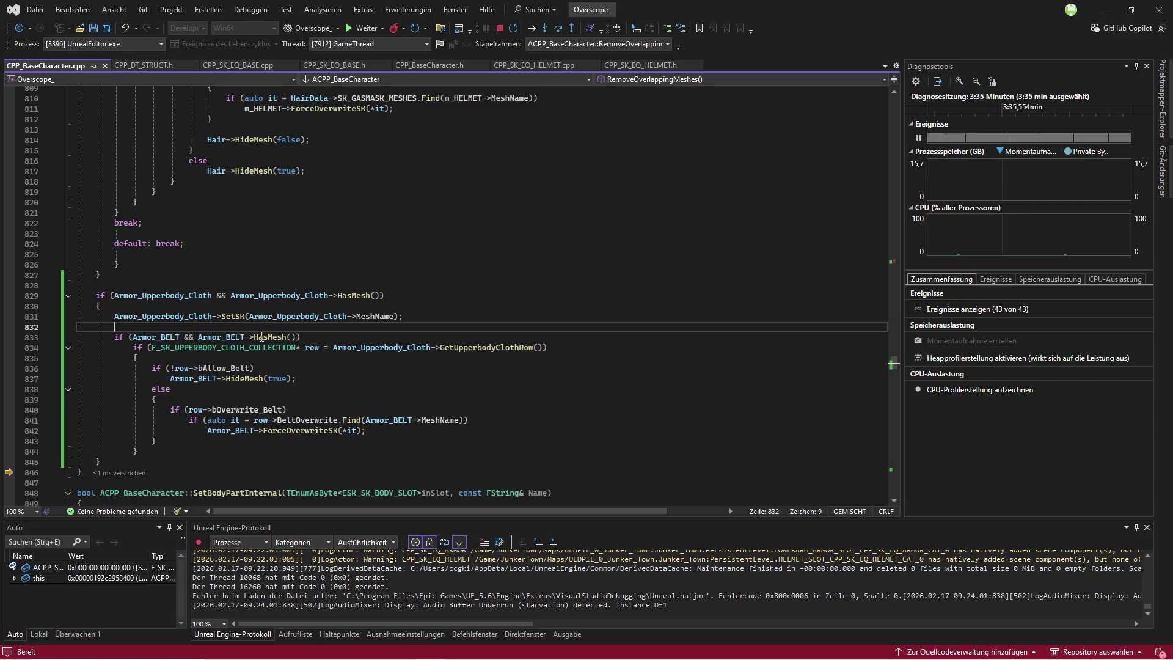
left_click(224, 336)
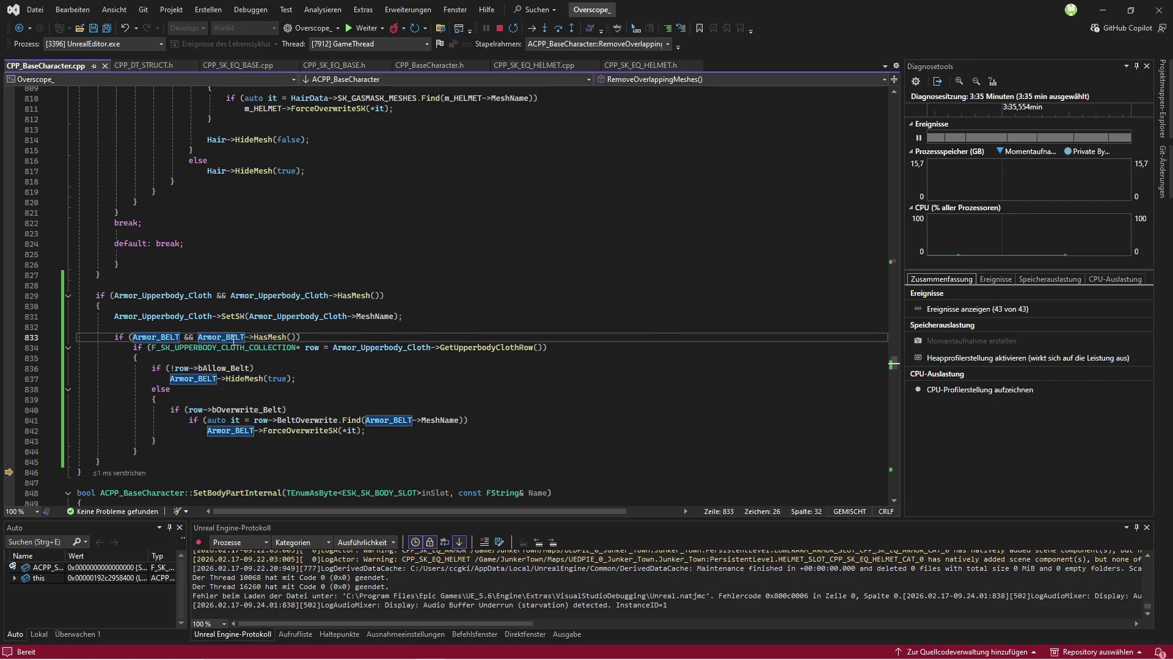
mouse_move(233, 340)
left_click(221, 347)
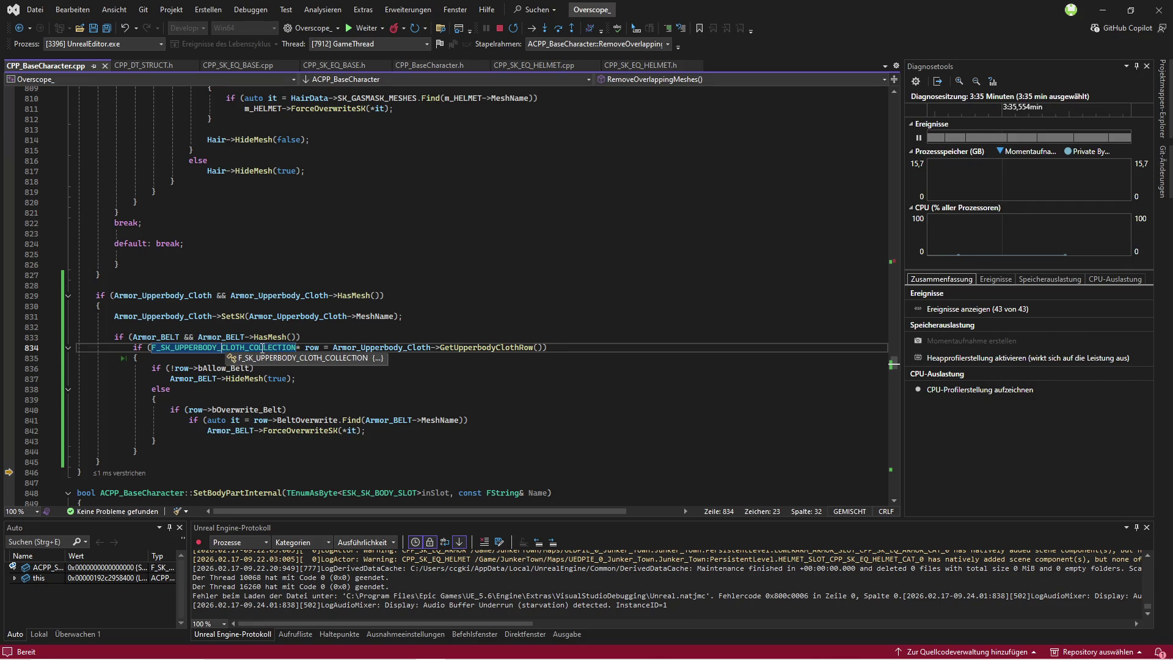
left_click(328, 337)
mouse_move(312, 350)
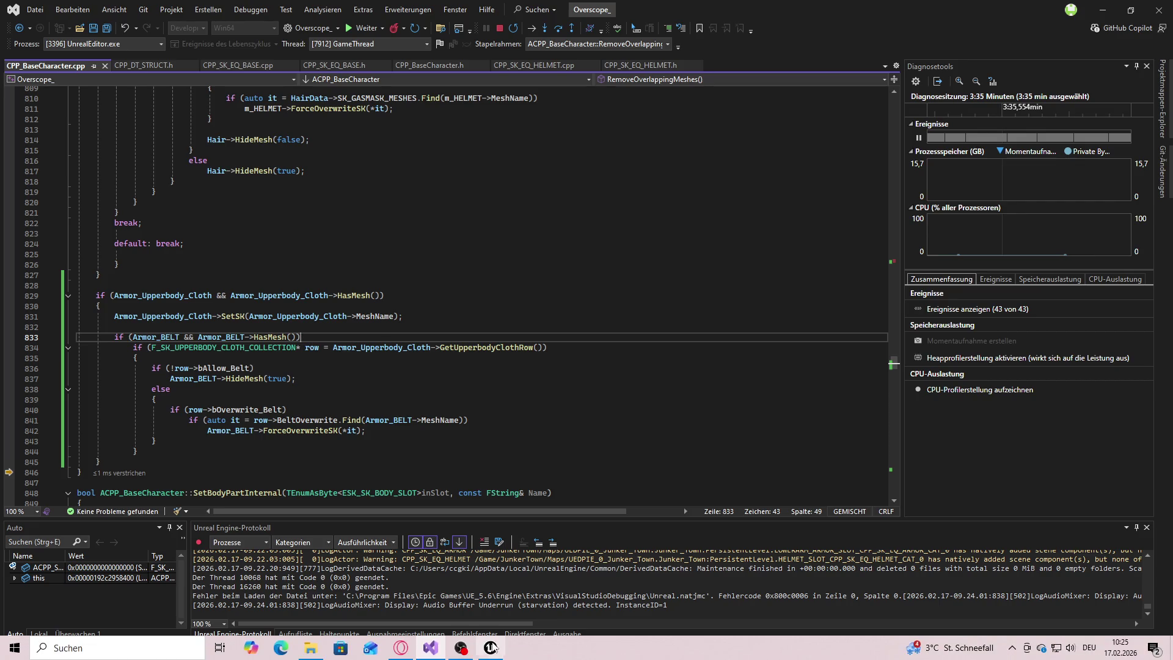
Step: Stop debugging and go to the definition of GetUpperbodyClothRow
left_click(499, 28)
left_click(501, 331)
right_click(502, 332)
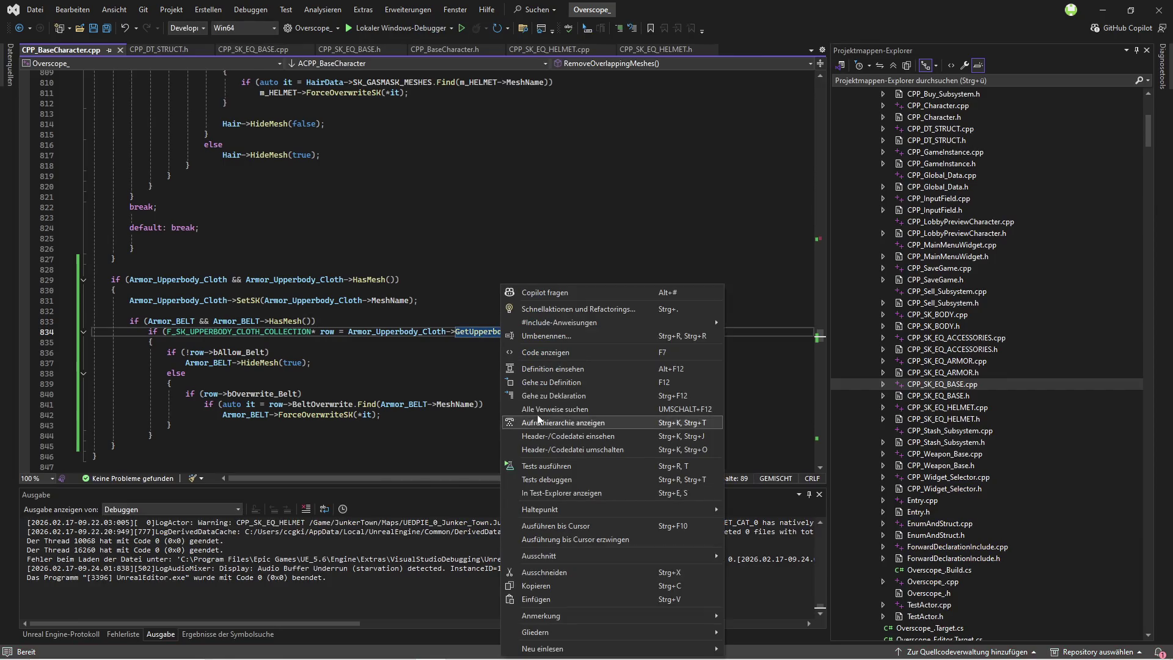
left_click(554, 386)
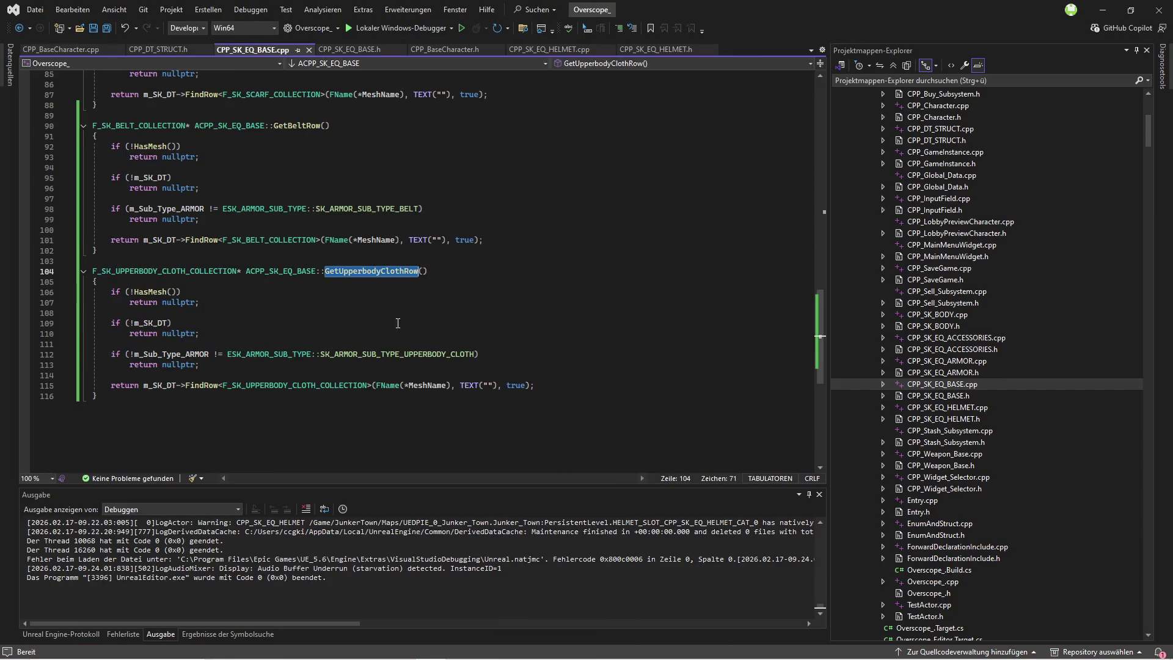
left_click(539, 323)
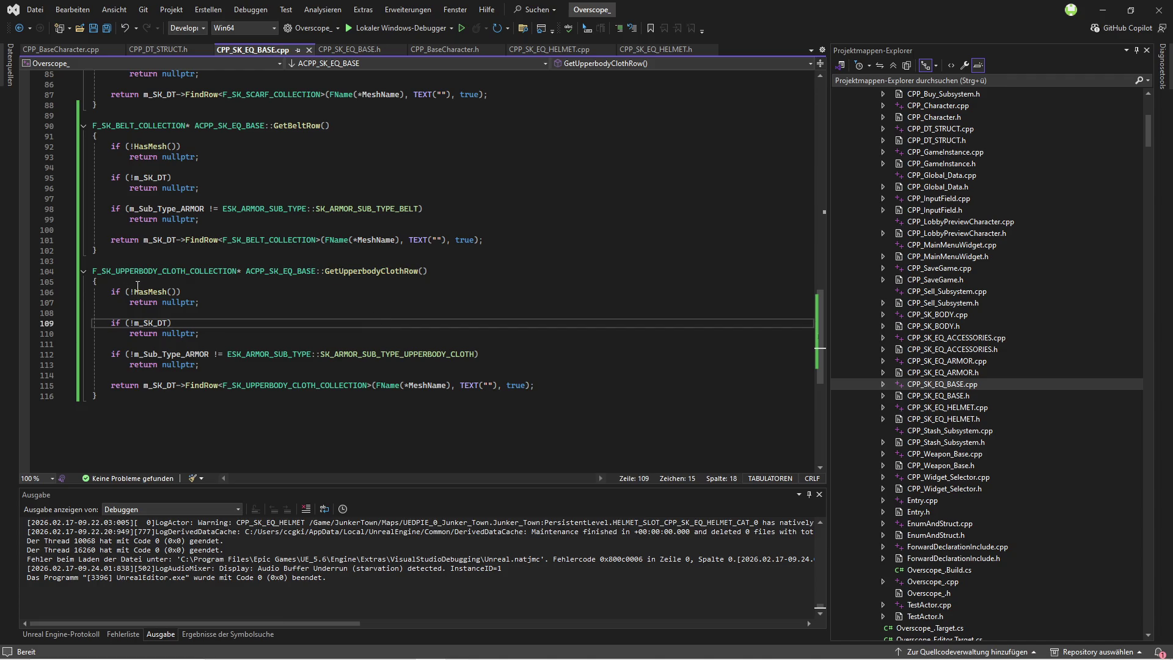
Step: Highlight F_SK_UPPERBODY_CLOTH_COLLECTION uses and set a breakpoint at line 105
double_click(341, 385)
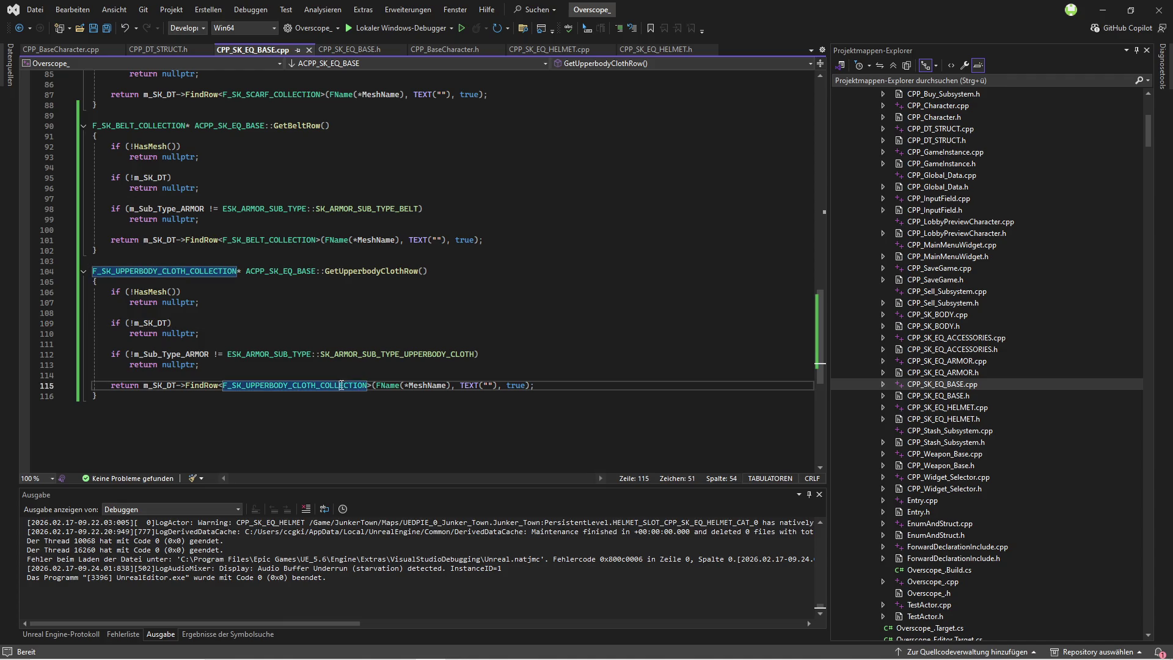
left_click(286, 312)
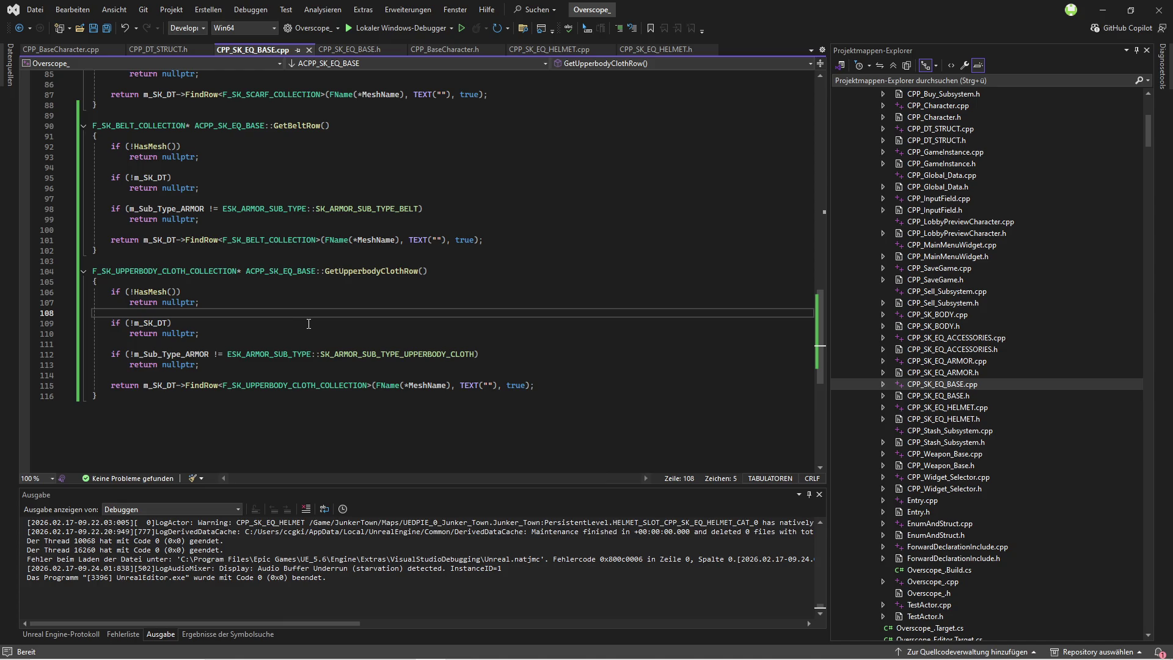
left_click(25, 282)
Step: Wait for Junker_Town to load under the debugger, then return to CPP_BaseCharacter.cpp
key("ctrl+Tab")
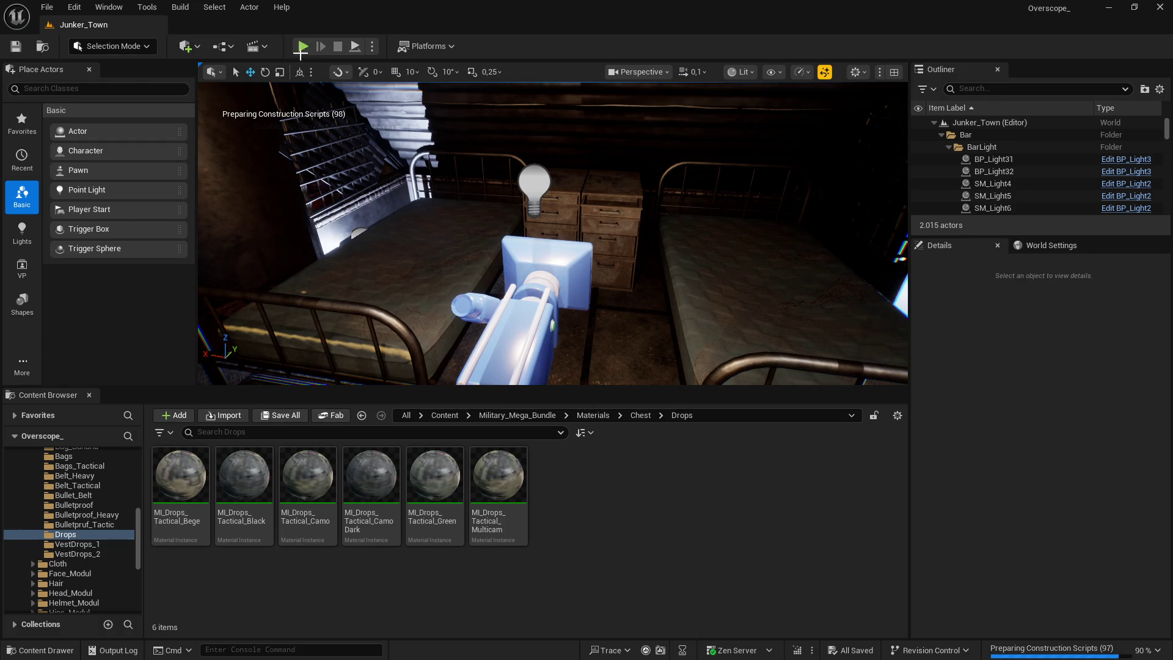
left_click_drag(509, 305, 509, 292)
left_click_drag(422, 204, 431, 209)
key("super")
key("alt+Tab")
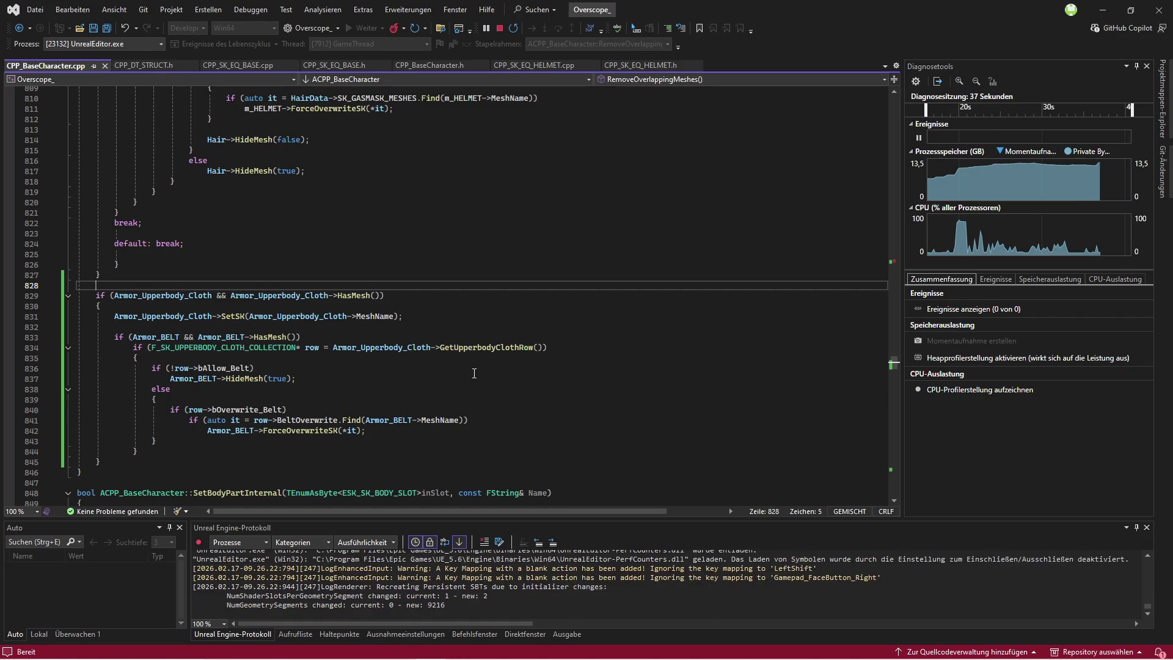
Step: Review the data-table check in CPP_SK_EQ_BASE.cpp
left_click_drag(237, 65, 172, 68)
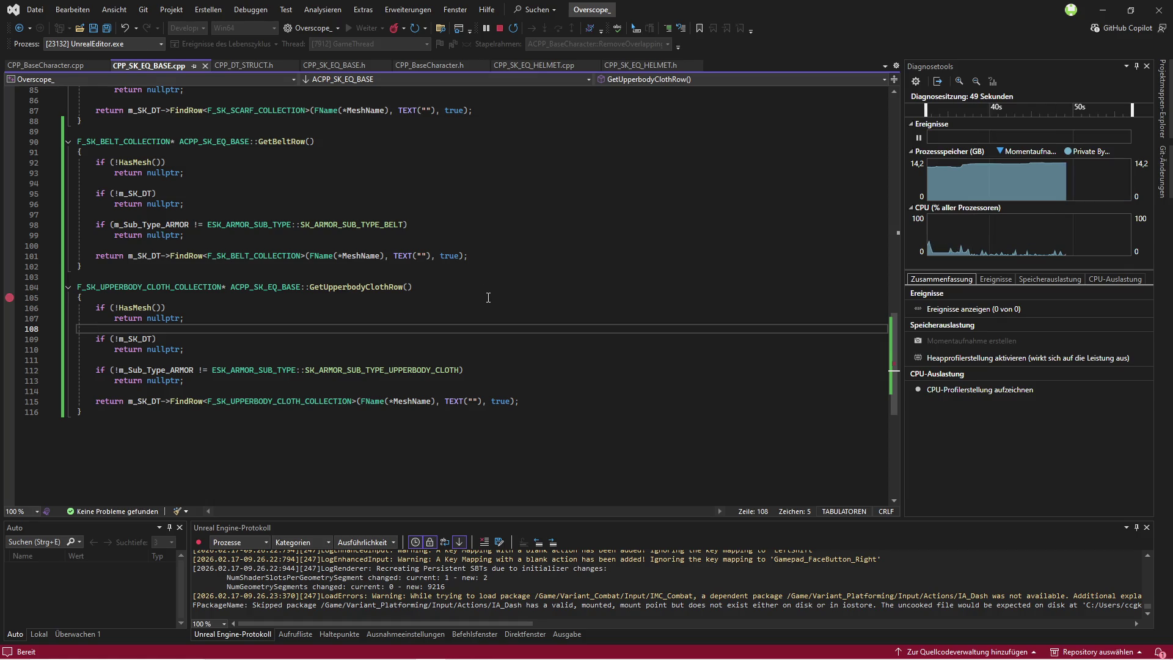
left_click(488, 349)
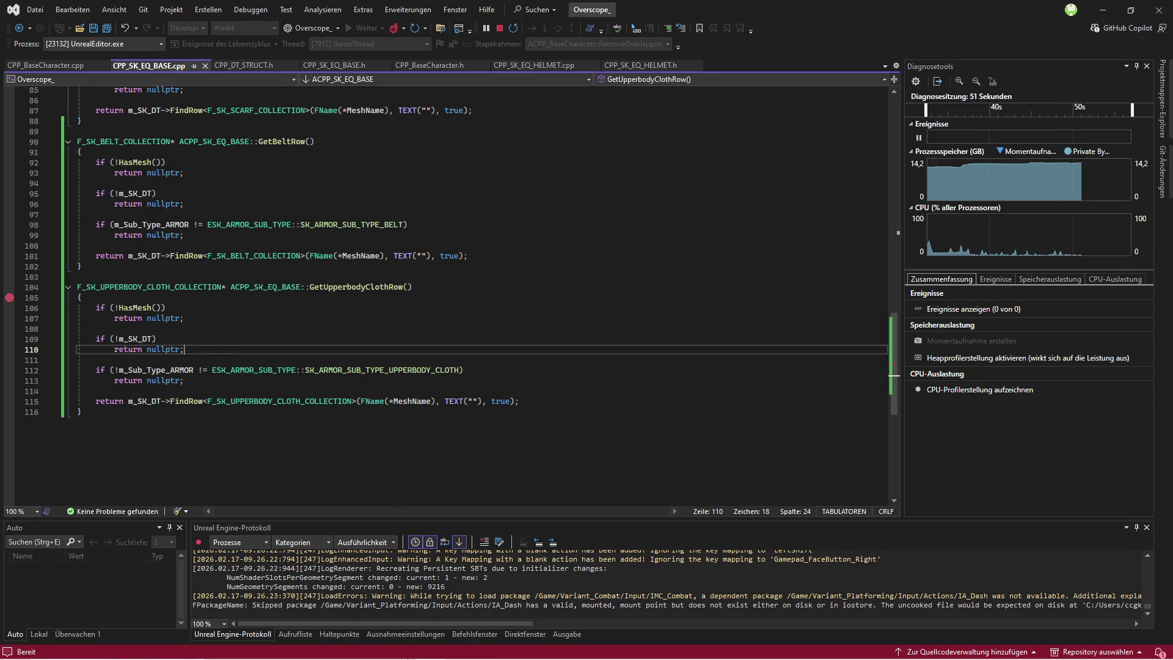
mouse_move(501, 650)
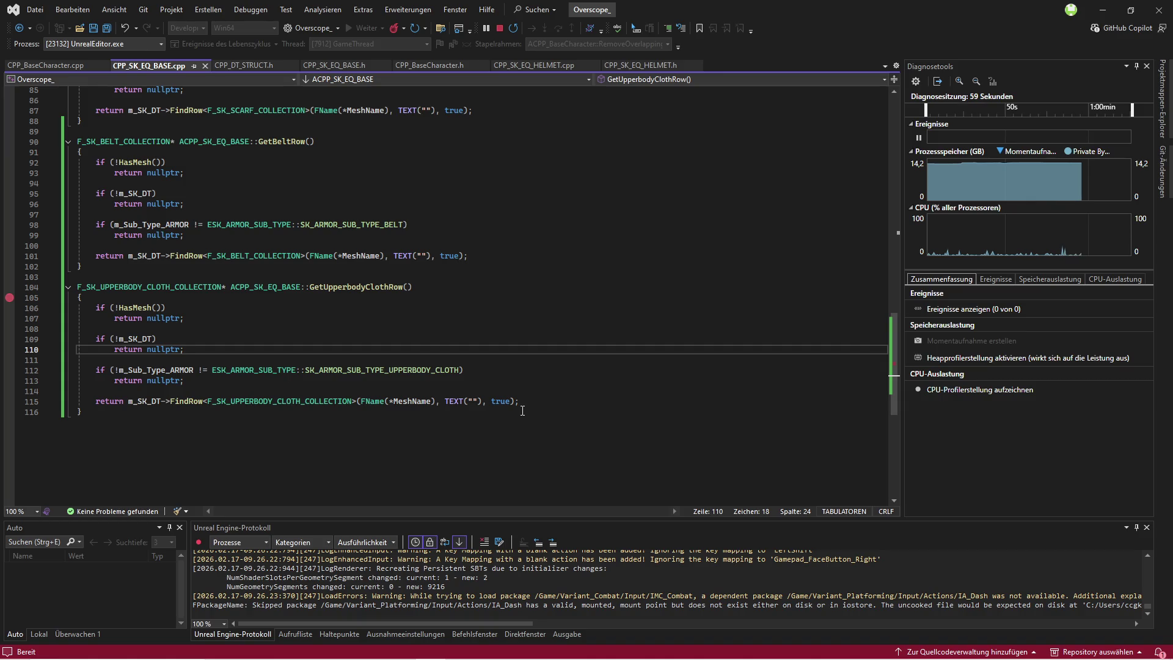
Step: Review the Armor_Upperbody_Cloth references in CPP_BaseCharacter.cpp, then return to the running game
key("ctrl+Tab")
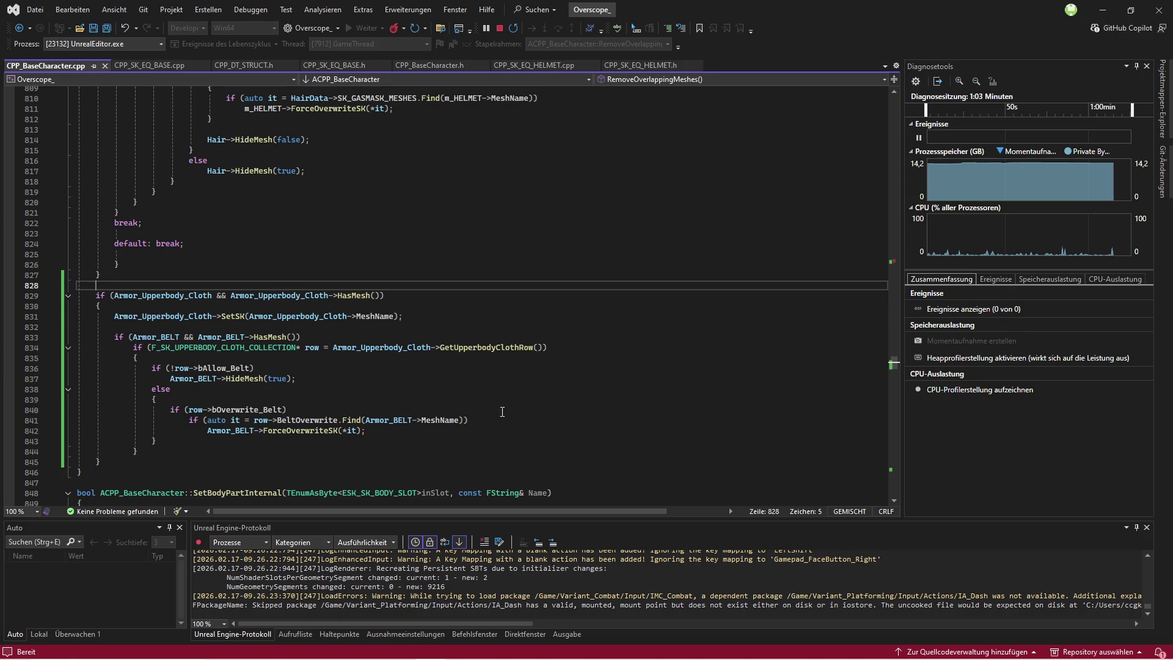
left_click(400, 347)
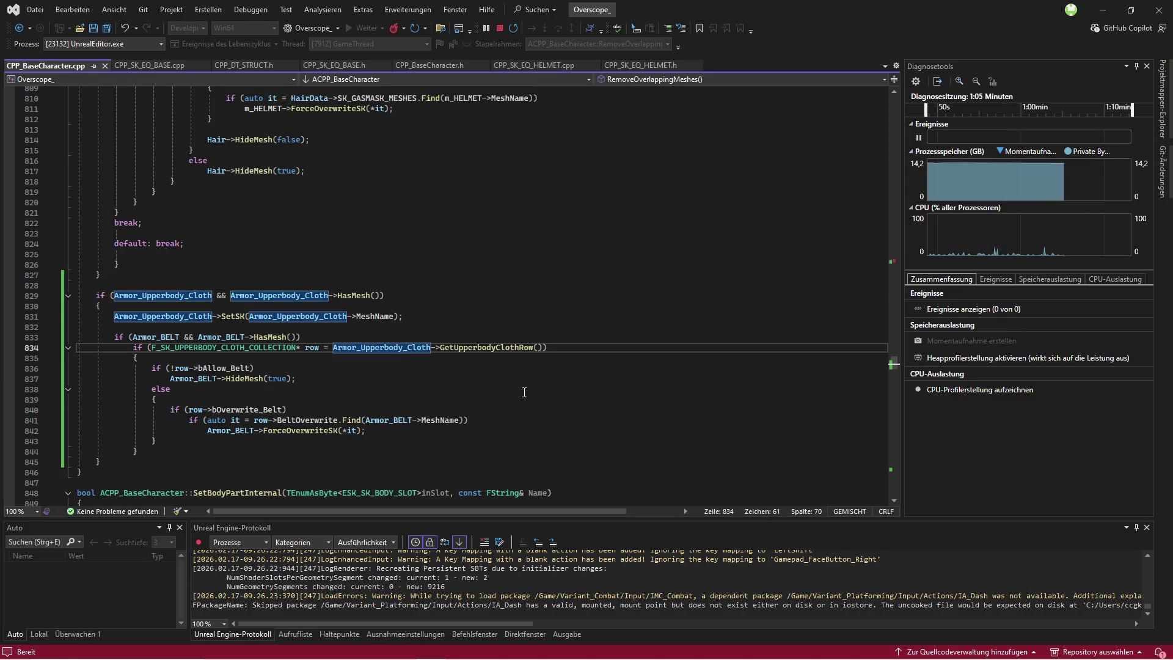
scroll(456, 348, "up", 4)
scroll(456, 348, "down", 2)
scroll(455, 342, "up", 20)
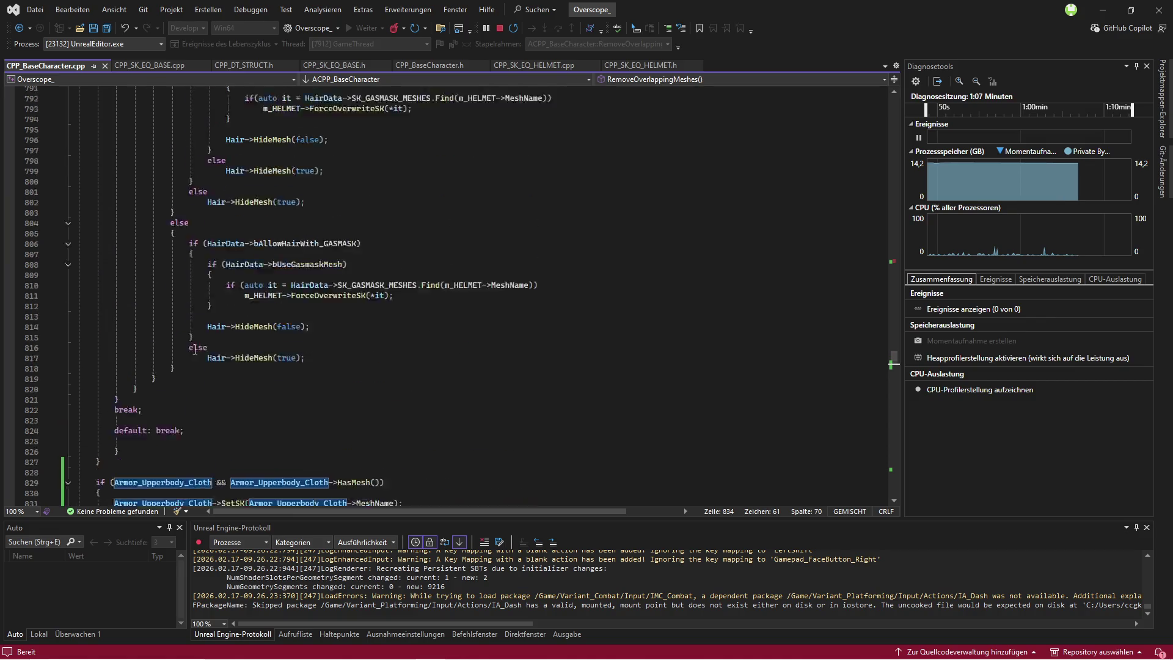
scroll(142, 327, "up", 17)
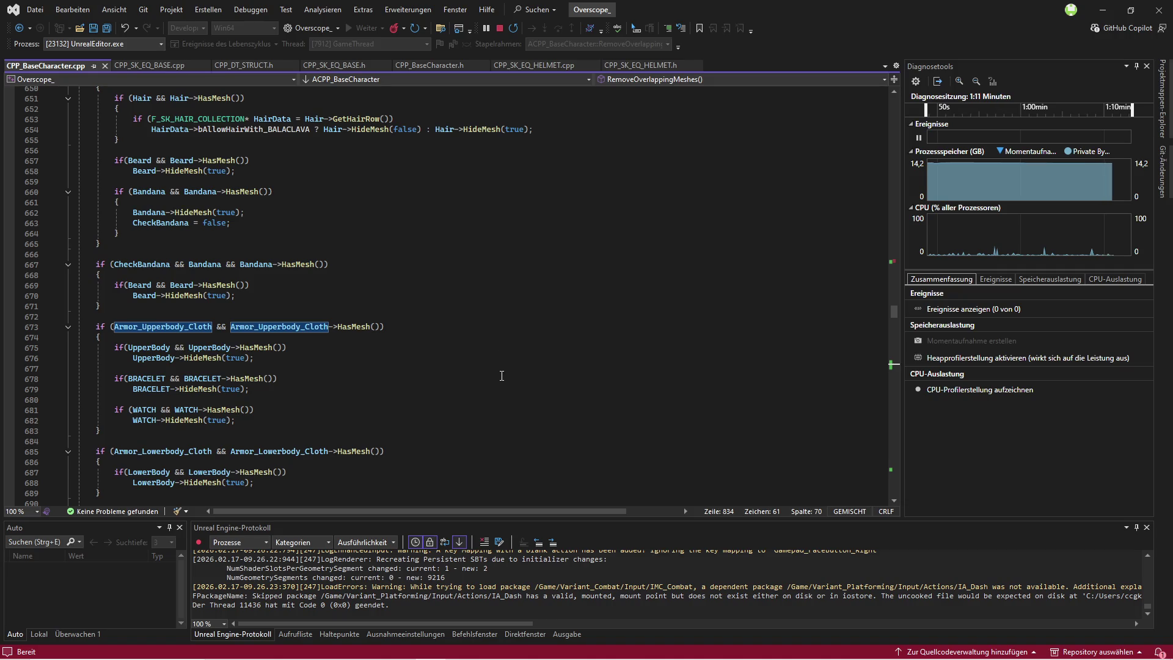
scroll(501, 375, "down", 20)
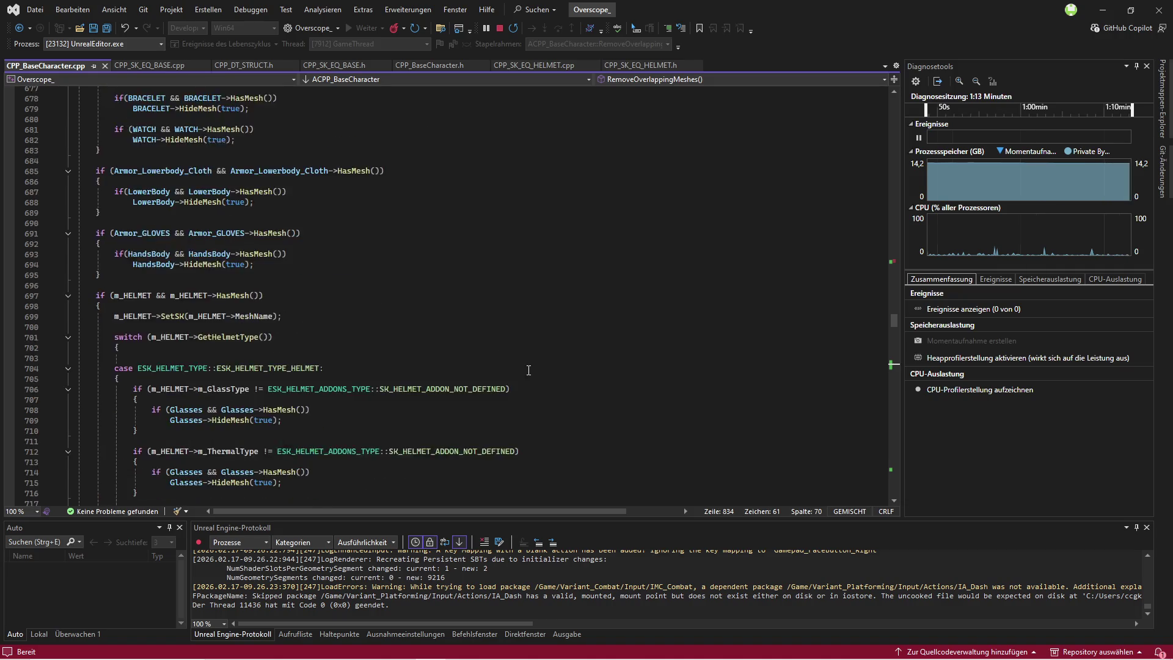
scroll(543, 367, "down", 10)
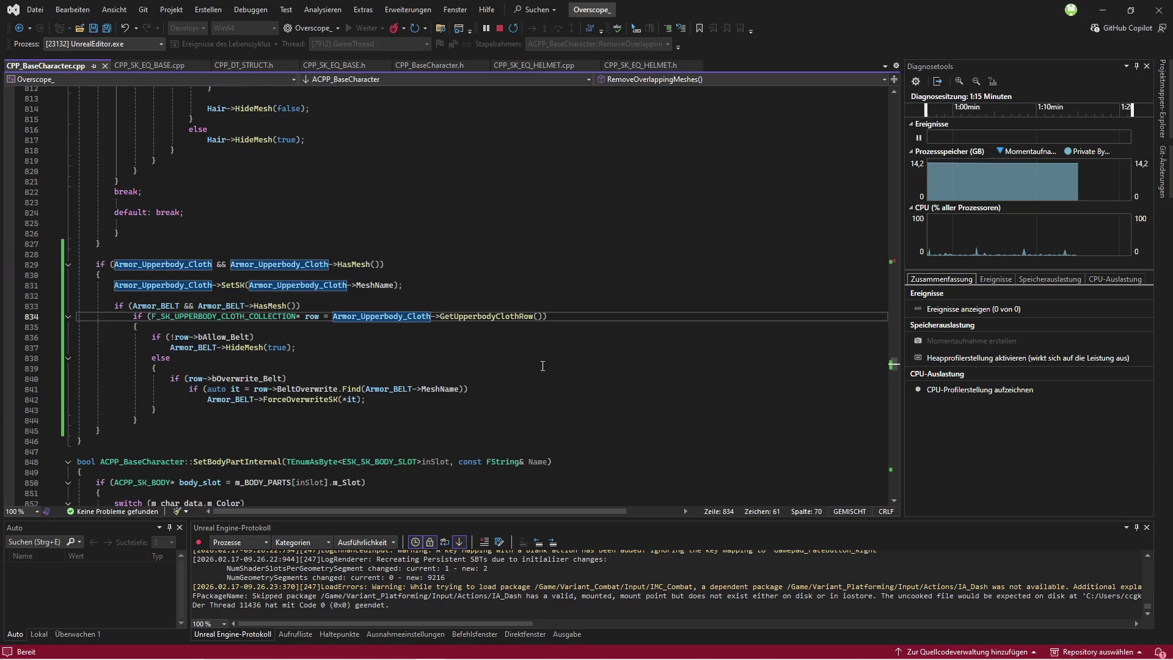
left_click(586, 650)
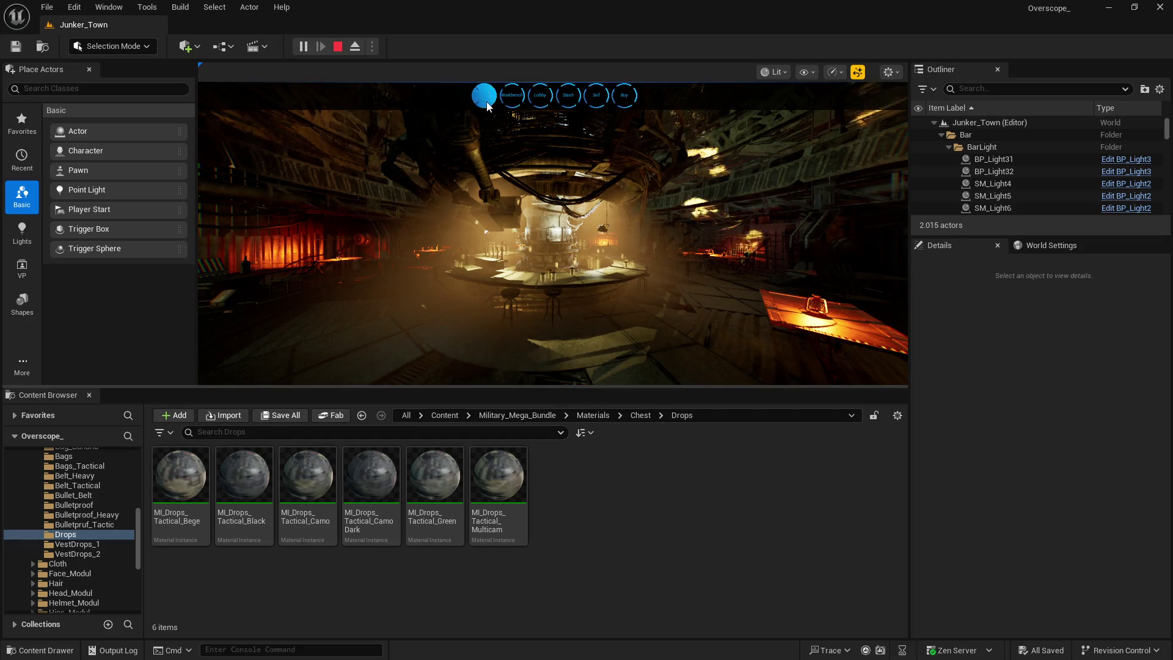
Step: Travel to the Bed Room, jump to GetUpperbodyClothRow in Visual Studio, and resume the game
left_click(483, 95)
key("super")
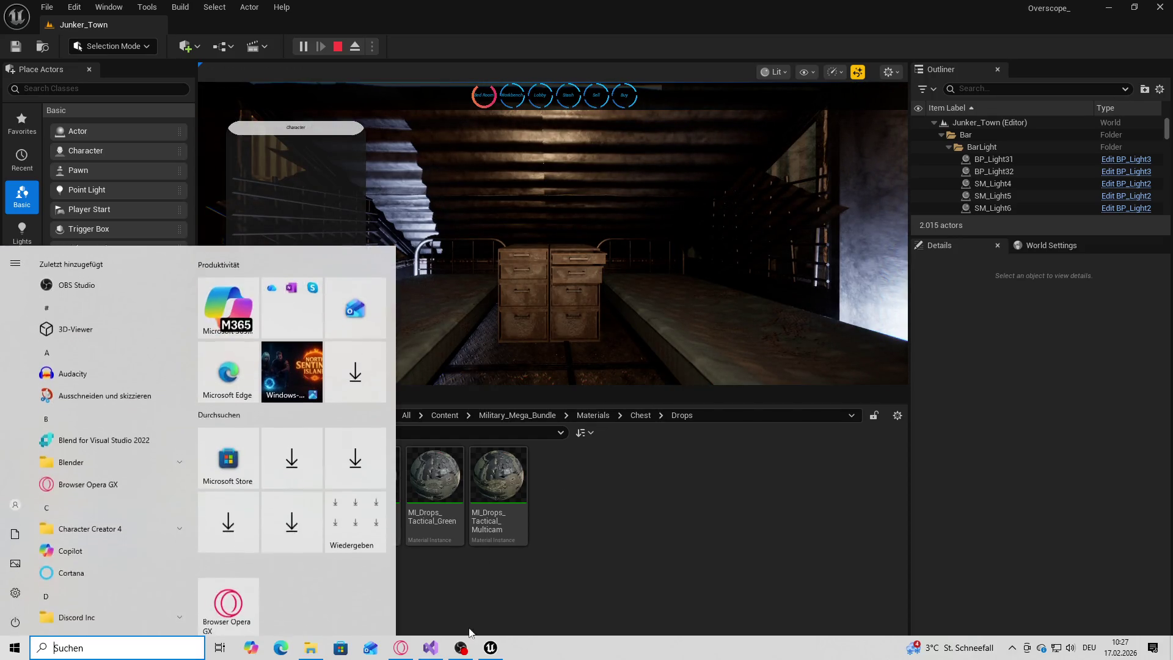
left_click(498, 650)
key("F12")
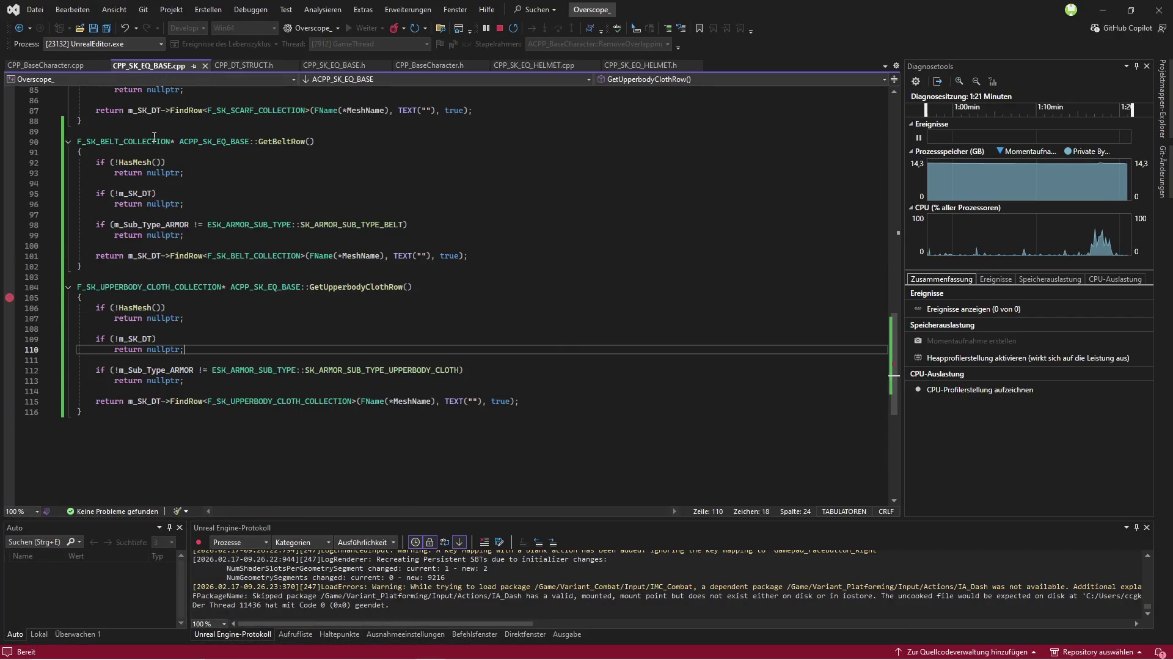
key("super")
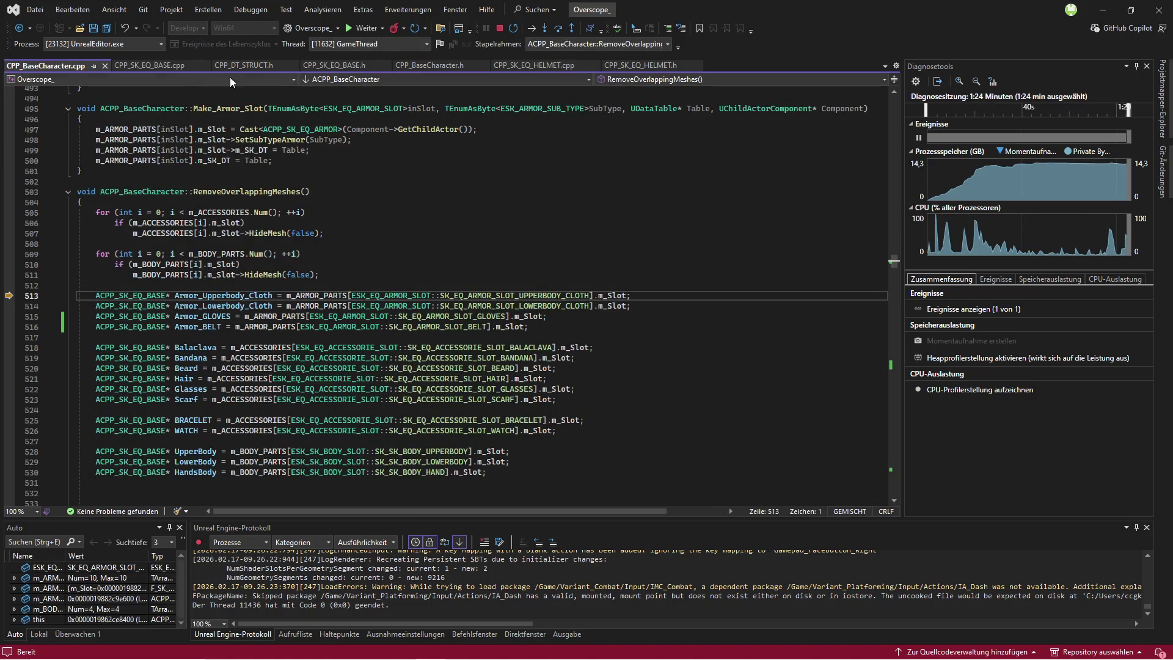
left_click(357, 29)
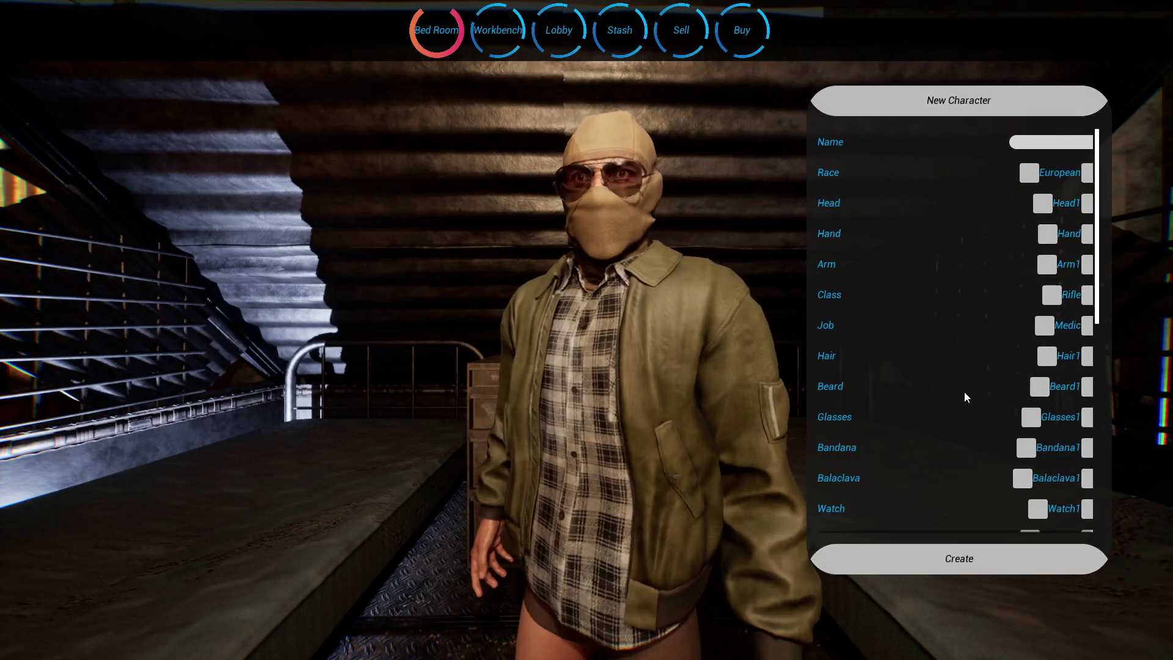
Step: Dress the character in Hoodie1 and cycle the belt to TacticalBelt3
scroll(965, 393, "down", 5)
scroll(965, 401, "down", 1)
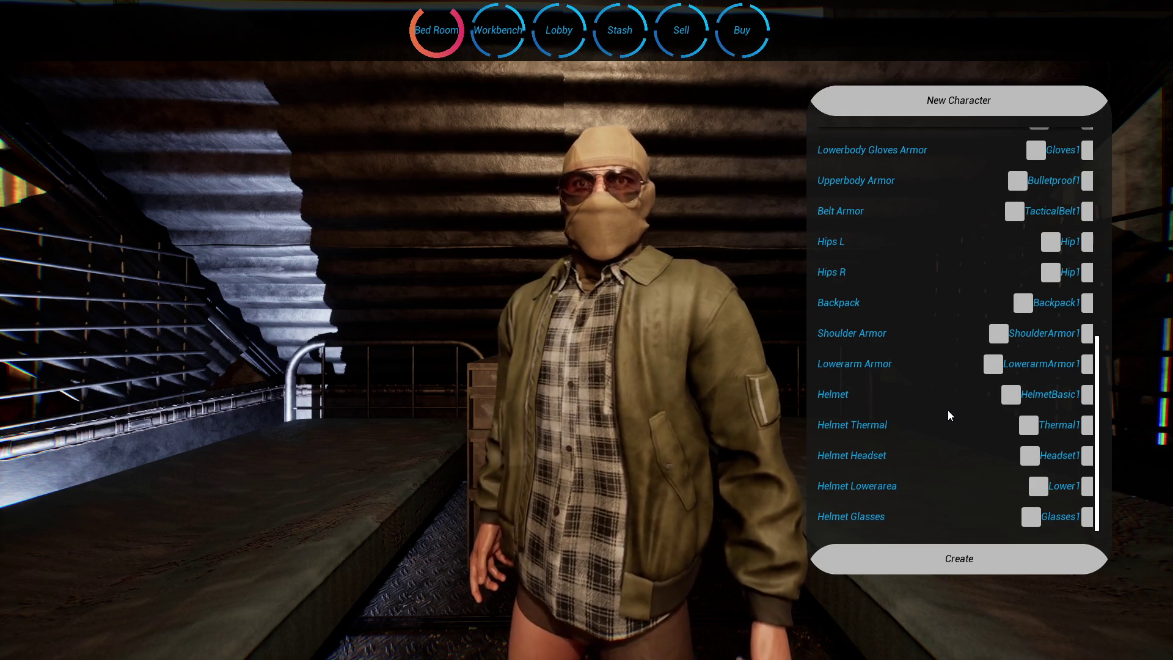
scroll(940, 401, "up", 3)
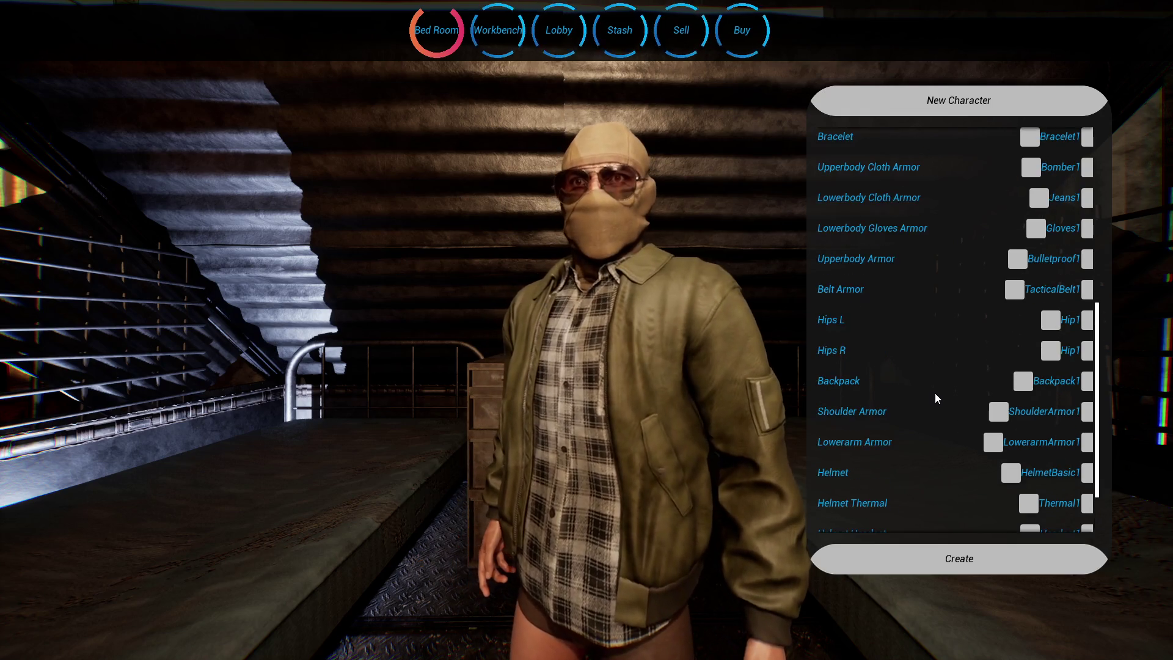
scroll(933, 387, "up", 1)
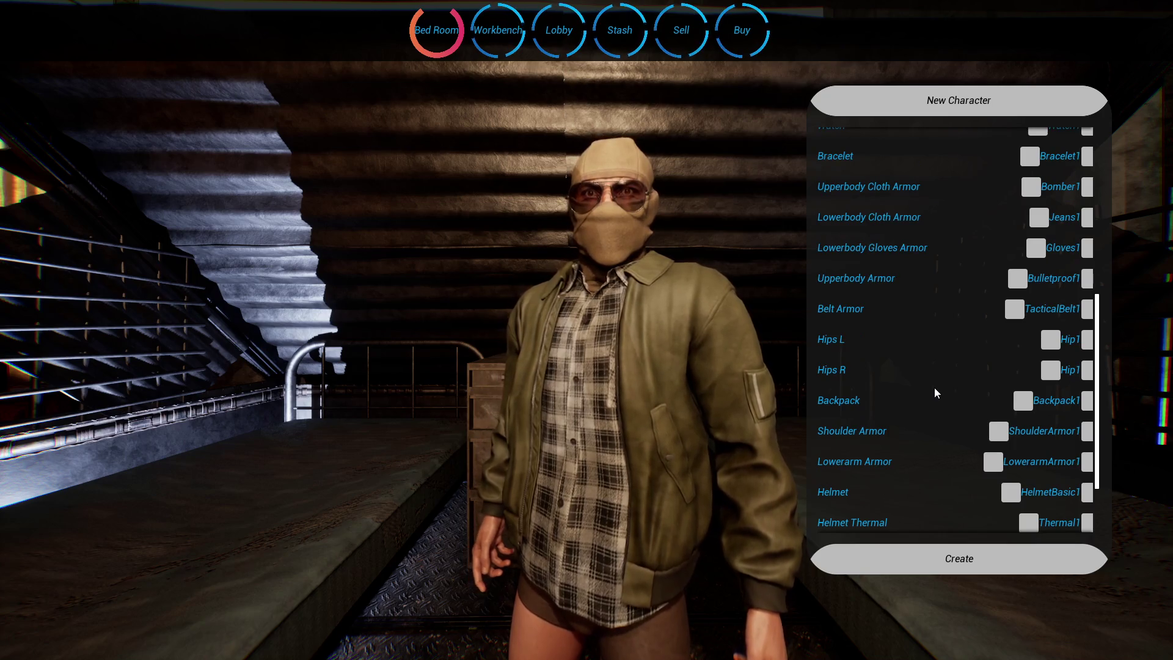
scroll(935, 385, "up", 1)
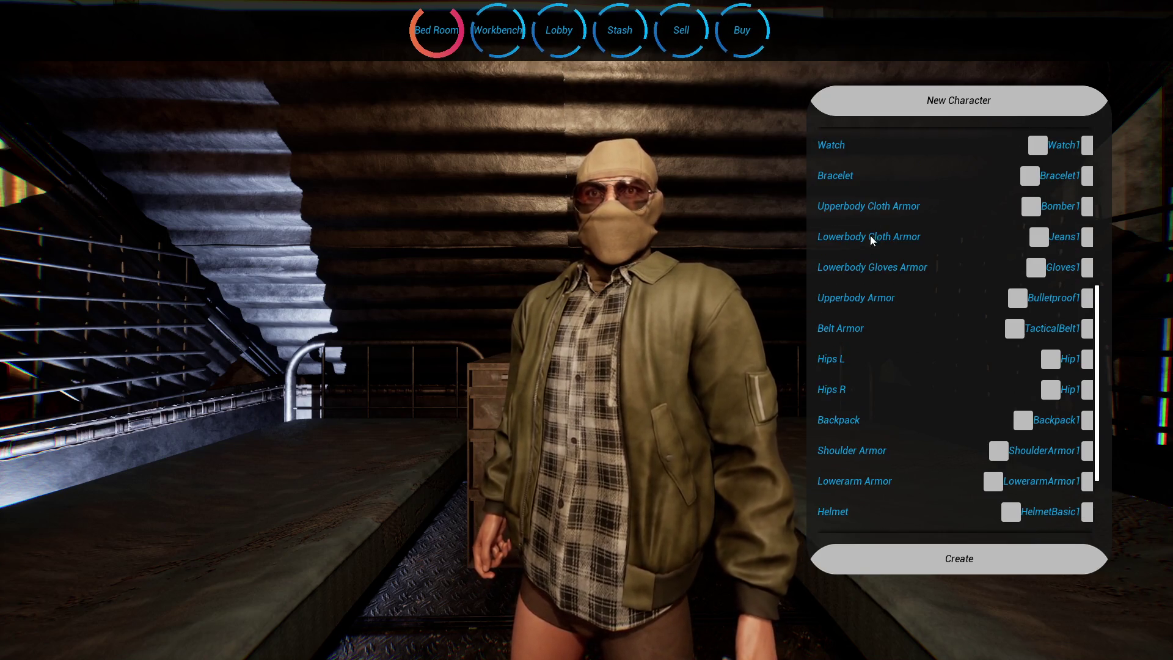
scroll(1002, 245, "up", 3)
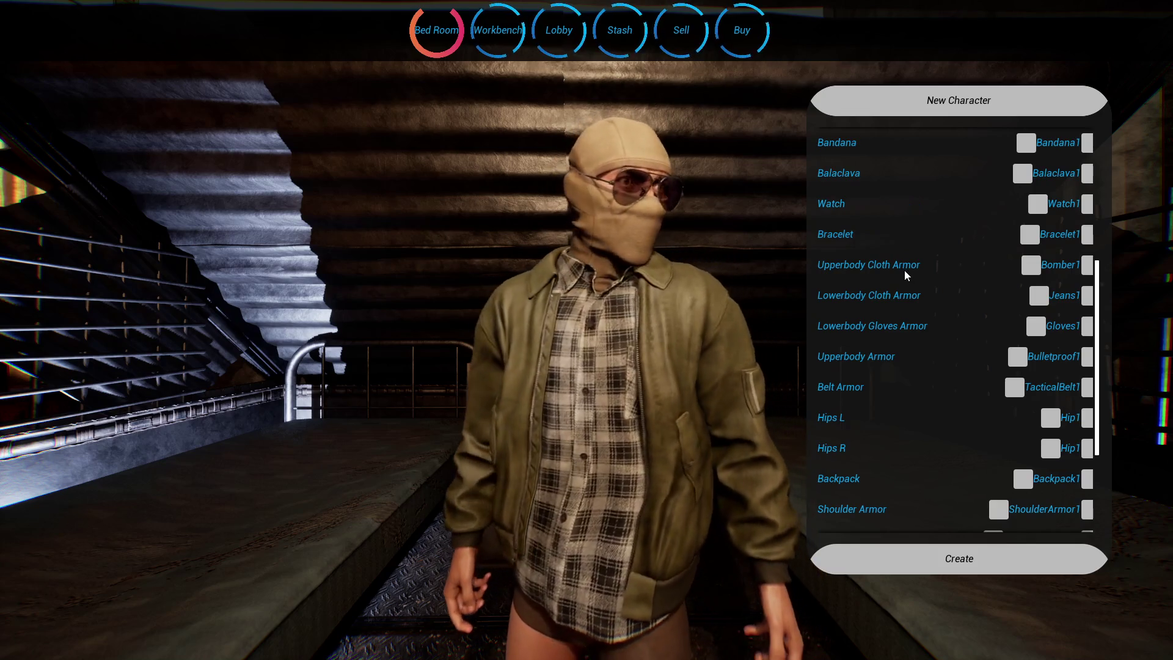
left_click(1088, 267)
left_click(1087, 267)
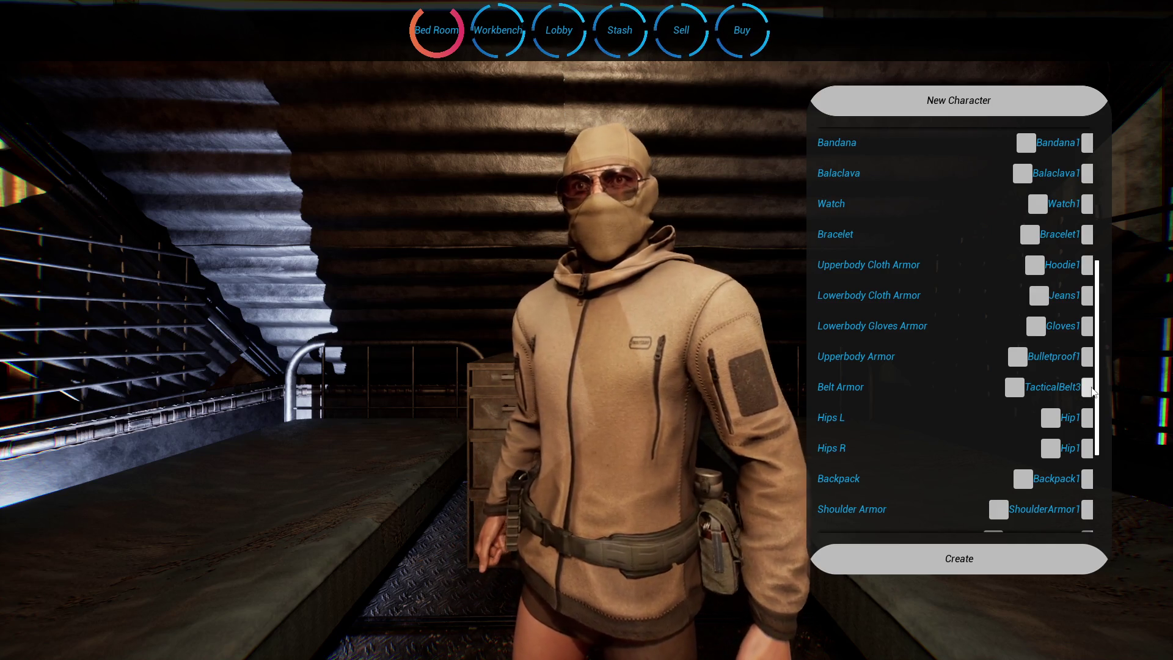
left_click(1015, 387)
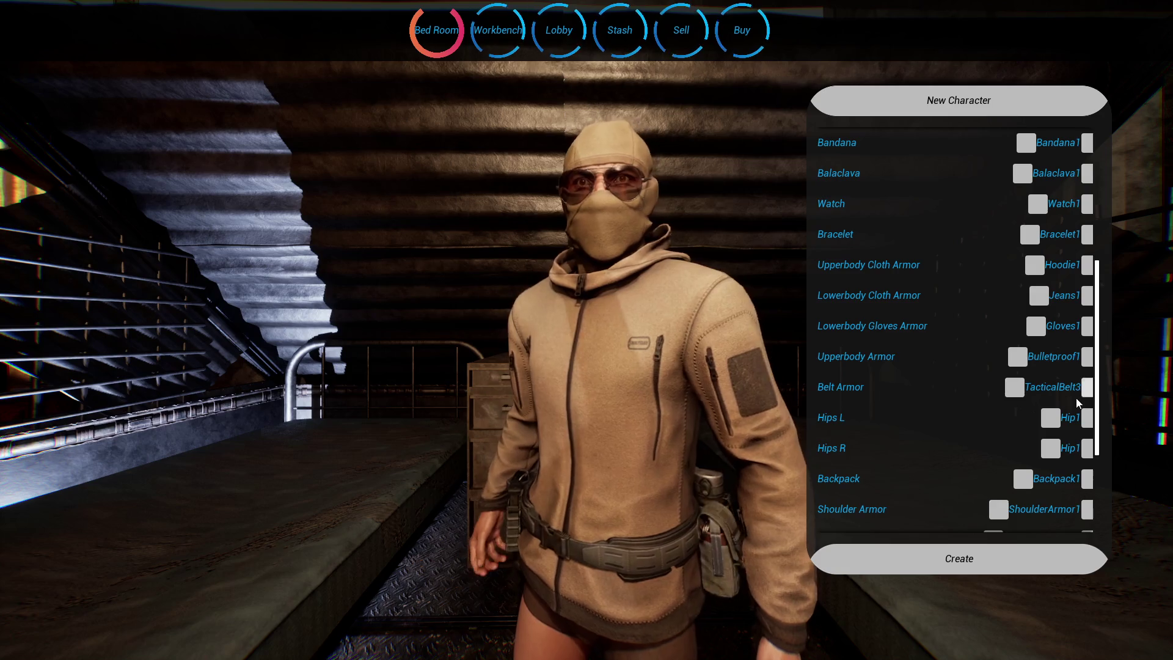
key("super")
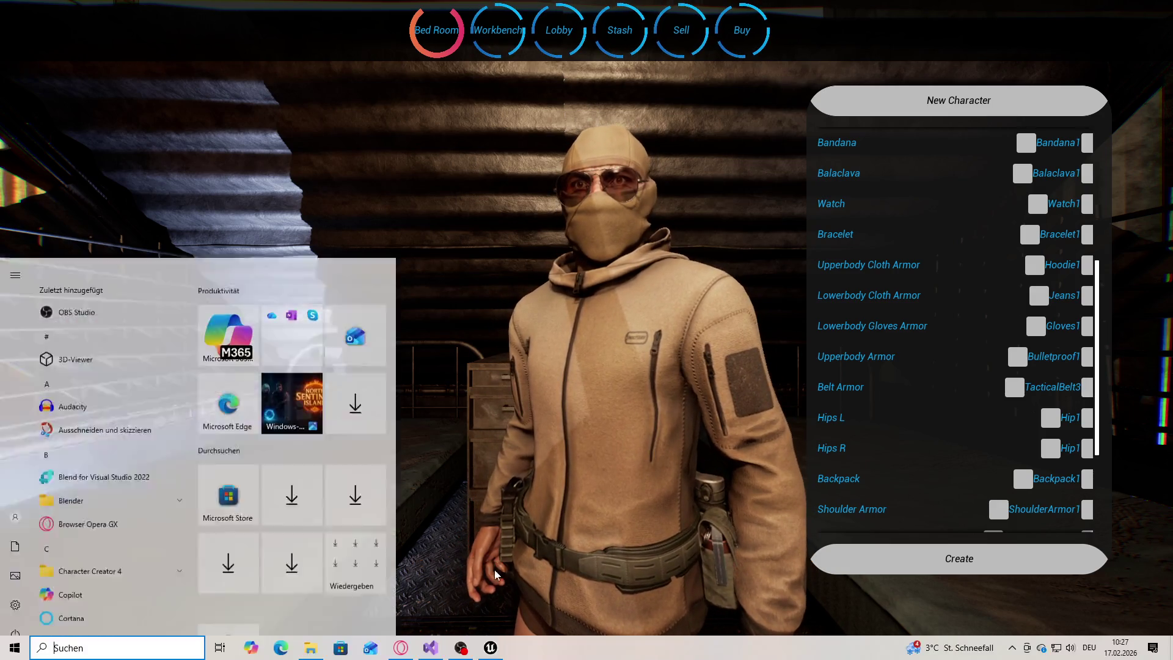
Step: Show CPP_SK_EQ_BASE.cpp, then pick Hoodie1 in-game to hit the GetUpperbodyClothRow breakpoint
key("alt+Tab")
left_click(177, 65)
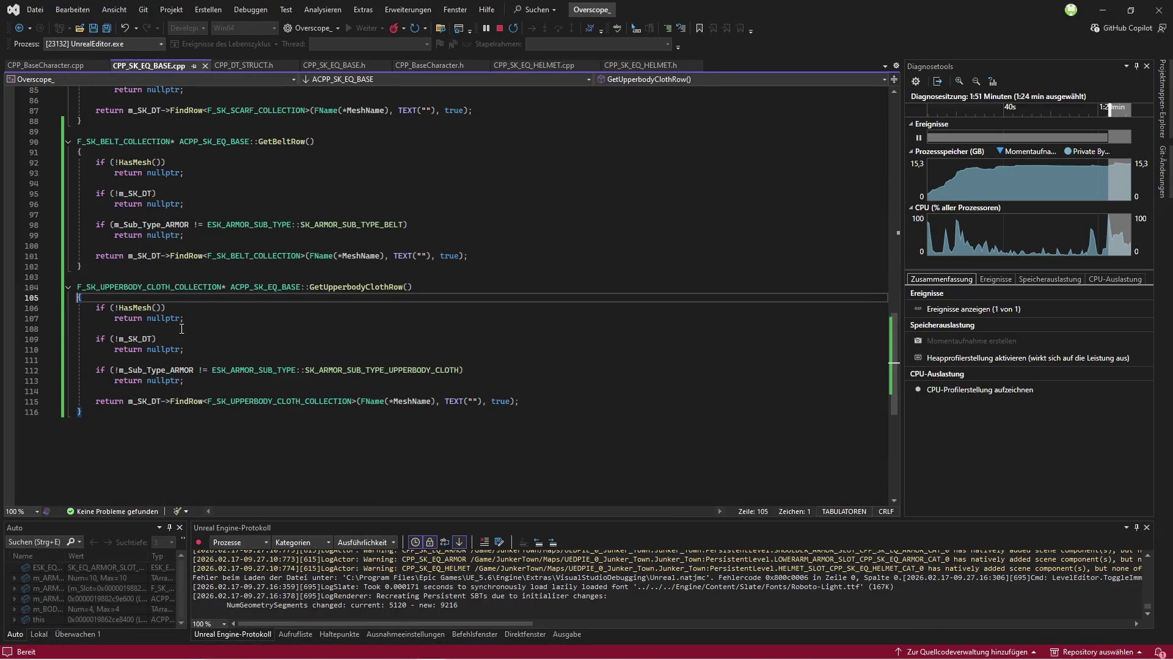
key("super")
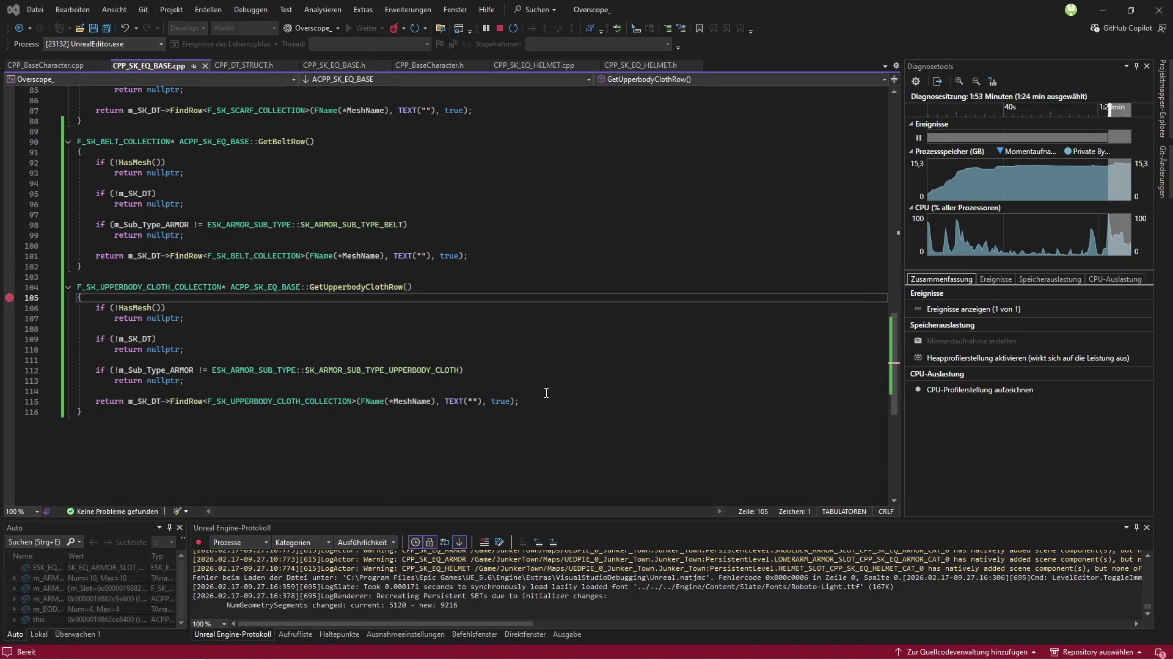
key("alt+Tab")
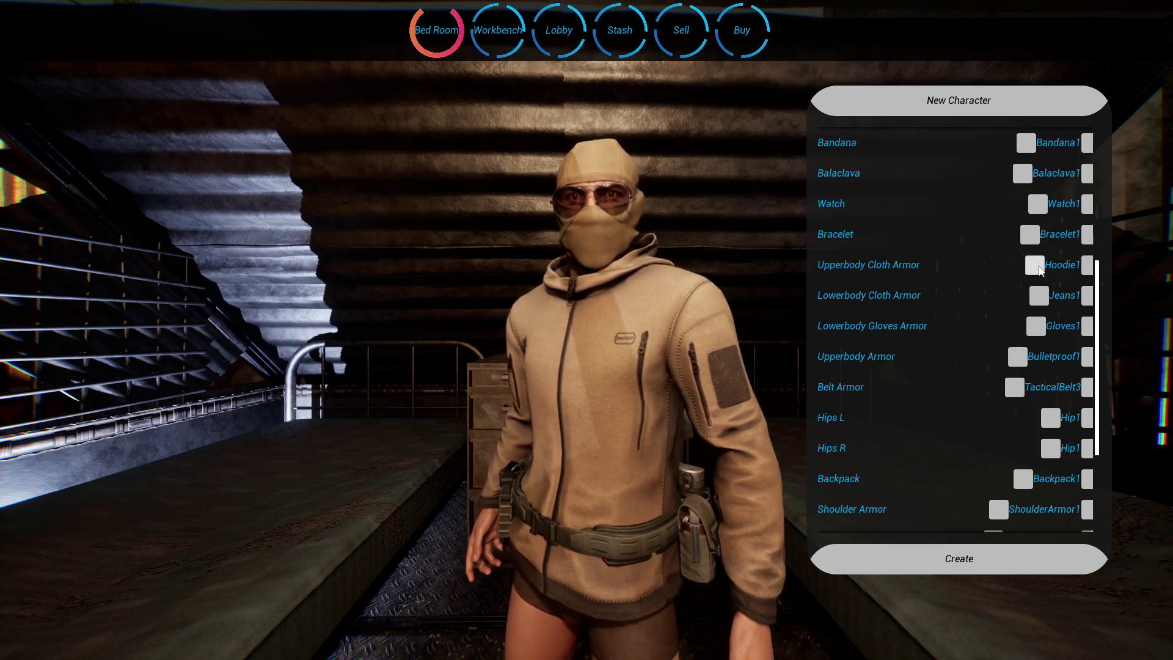
left_click(1035, 264)
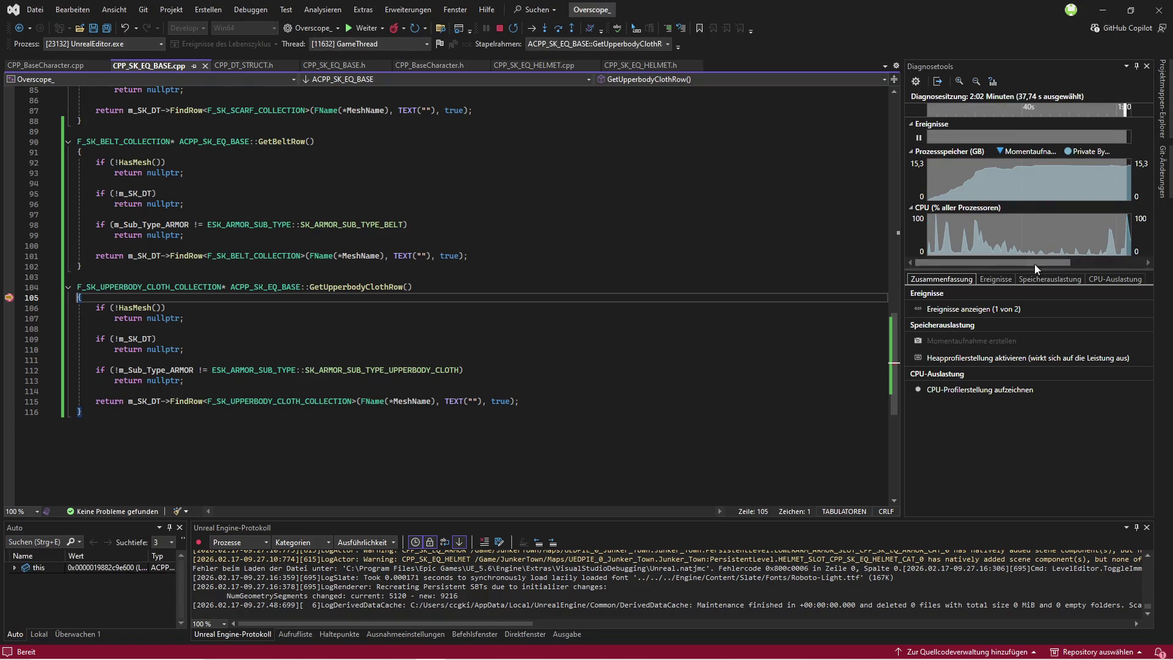
Step: Step over four lines past the mesh and sub-type checks to the function's end, then stop debugging
left_click(557, 32)
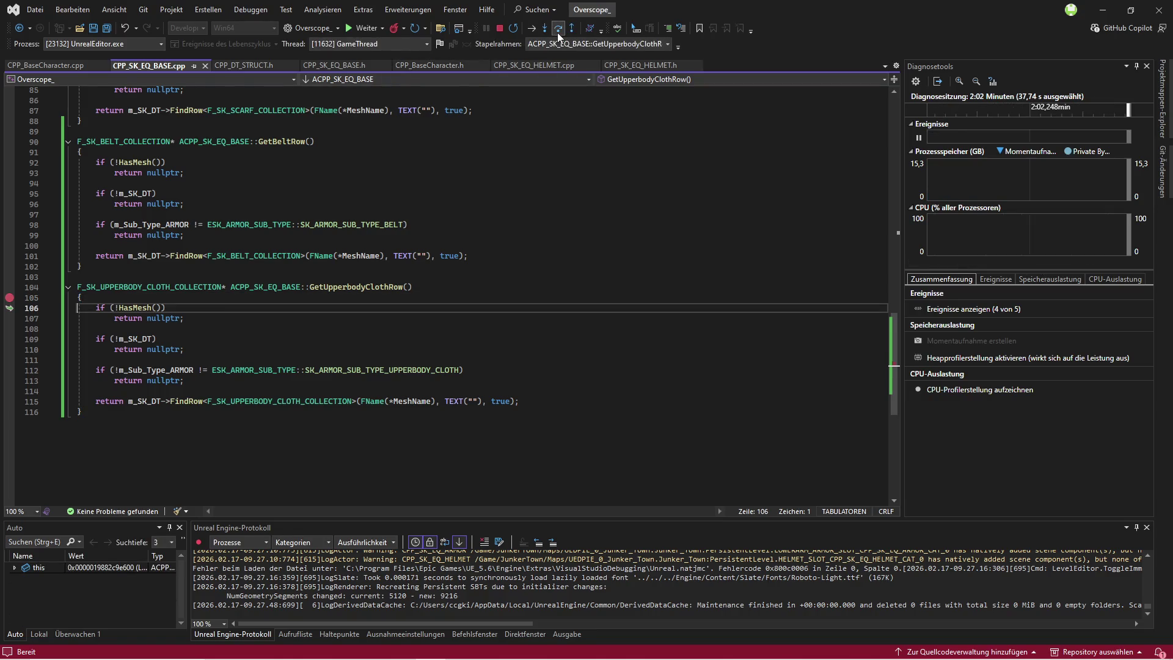
left_click(556, 32)
left_click(556, 31)
left_click(556, 32)
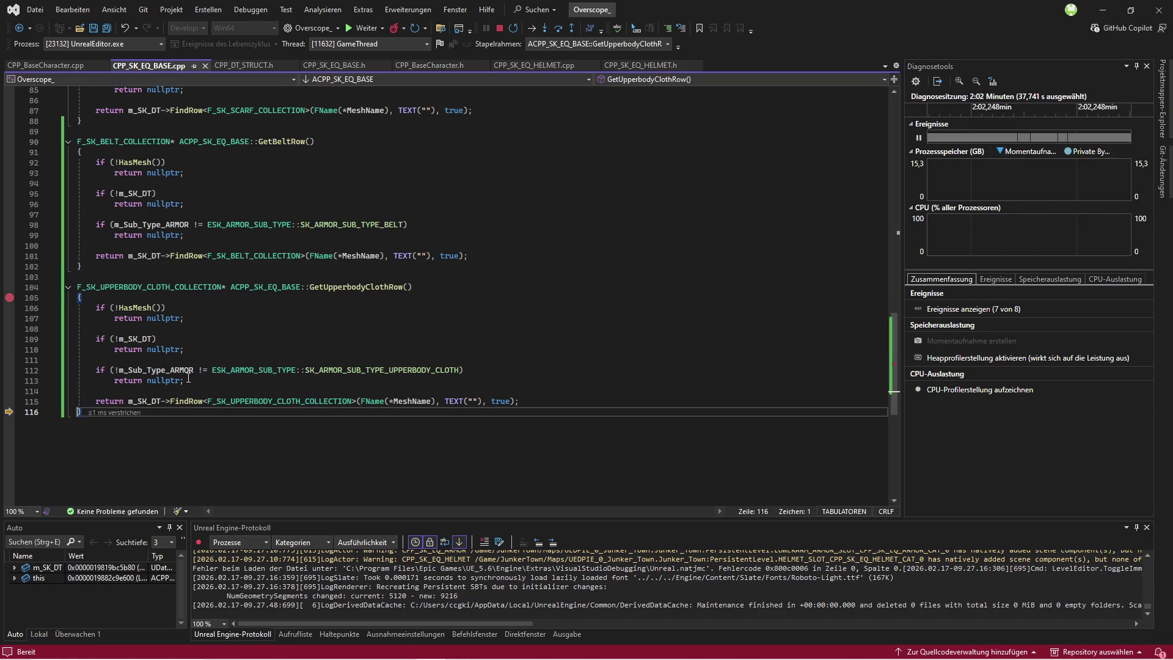
mouse_move(177, 370)
left_click(498, 28)
Step: Remove the stray '!' from the line 112 sub-type check and save all files
left_click(129, 355)
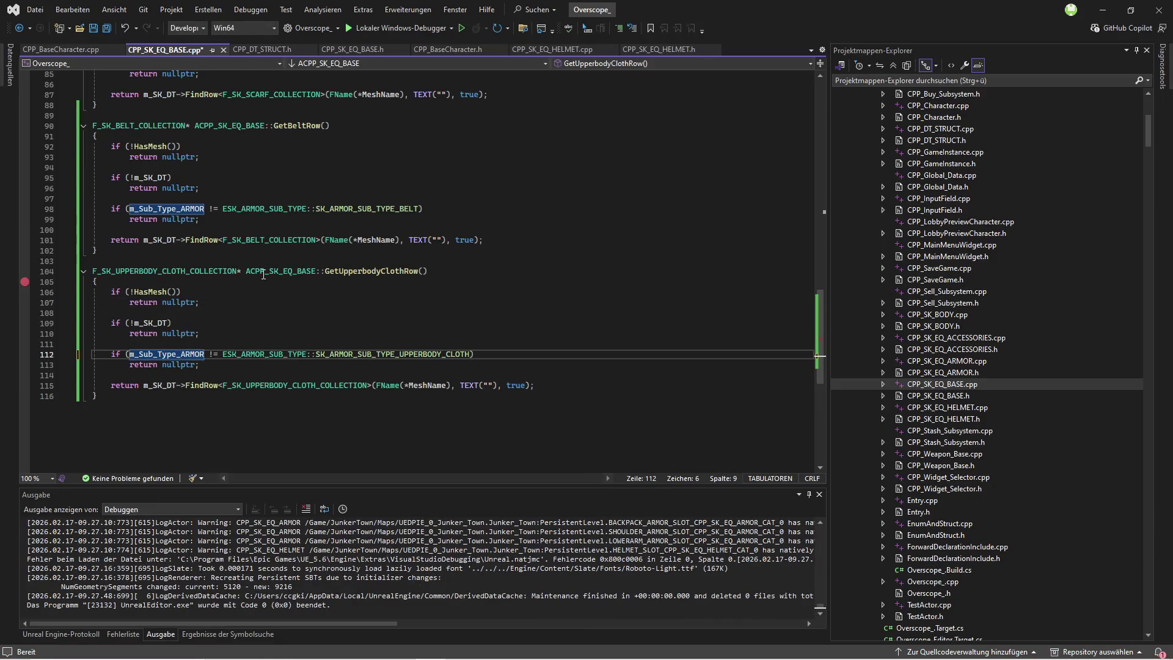
left_click(93, 282)
left_click(108, 29)
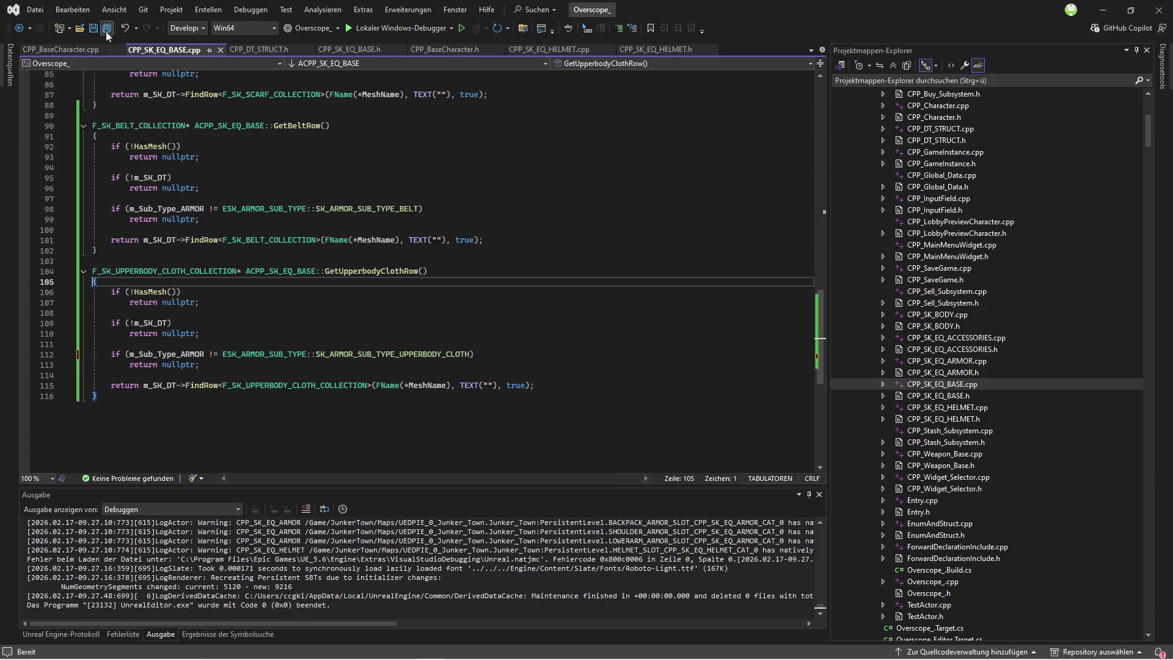
Step: Rebuild the project with the fix and relaunch the Unreal editor
left_click(181, 374)
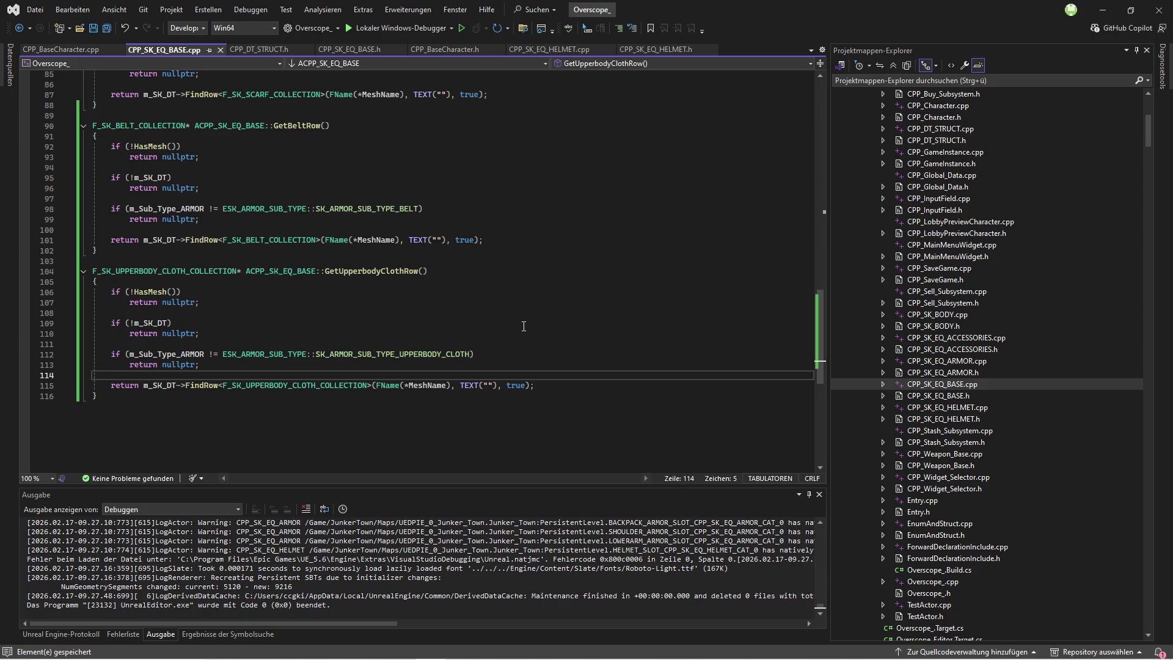
key("ctrl+shift+b")
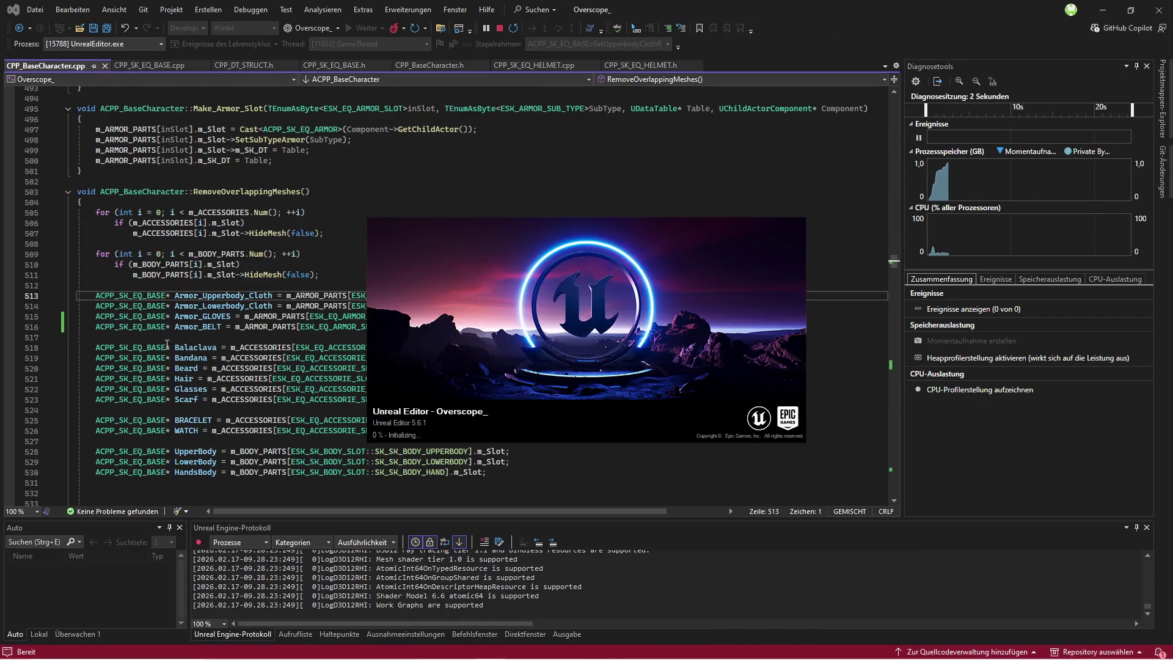
scroll(166, 342, "down", 20)
scroll(272, 344, "down", 20)
scroll(290, 330, "down", 20)
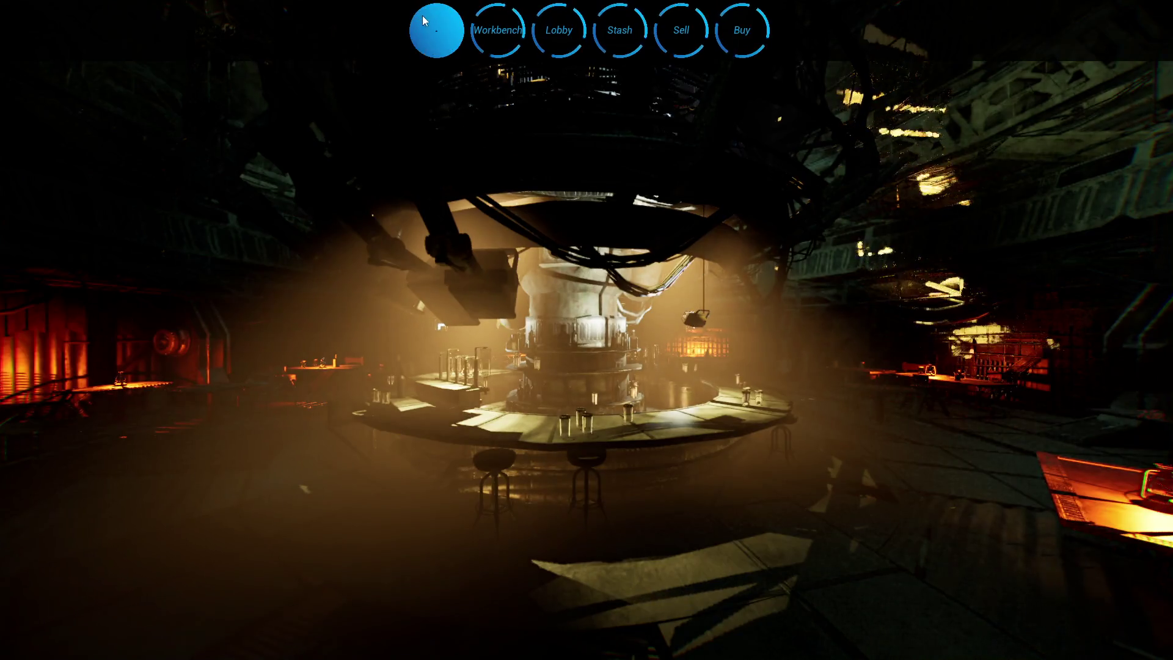
Step: Open the new character creator in the Bed Room and cycle upper-body clothing through Hoodie2 and Hoodie3
left_click(423, 21)
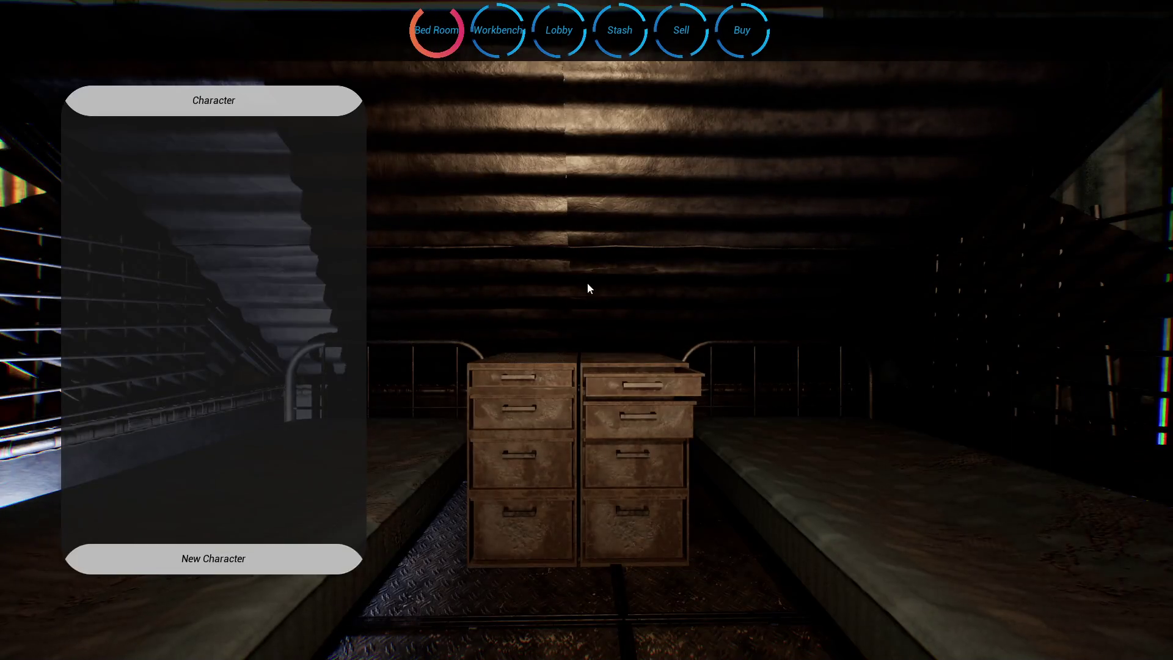
left_click(255, 558)
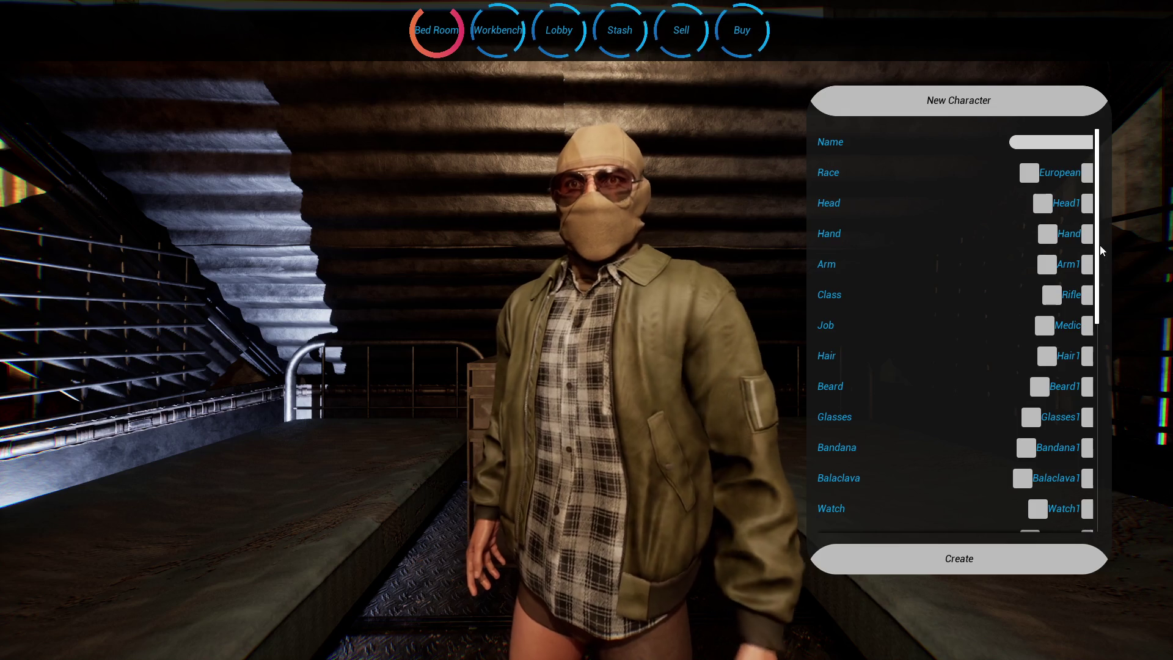
left_click_drag(1100, 245, 1099, 256)
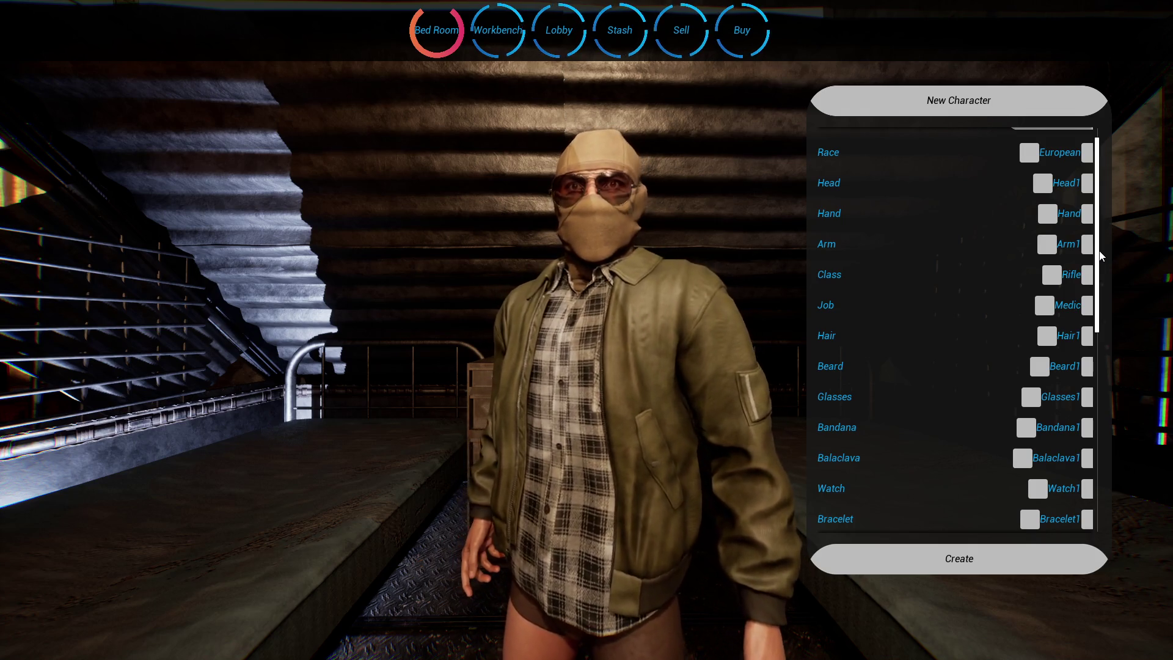
scroll(1101, 255, "down", 1)
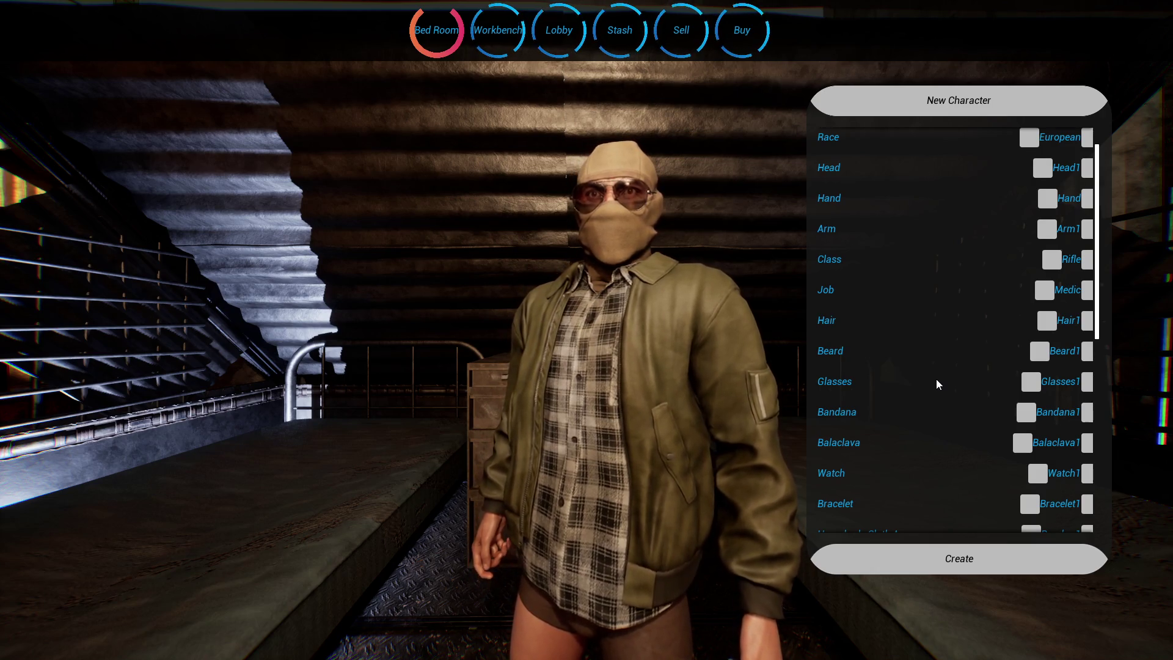
scroll(936, 379, "down", 9)
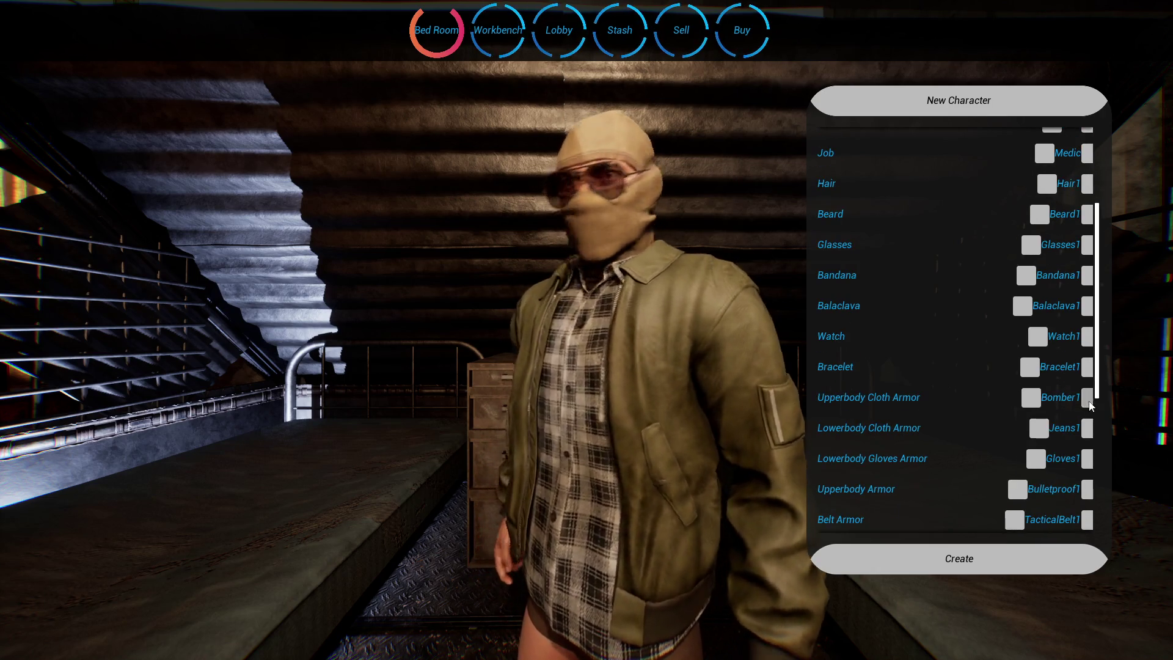
left_click(1088, 399)
left_click(1088, 399)
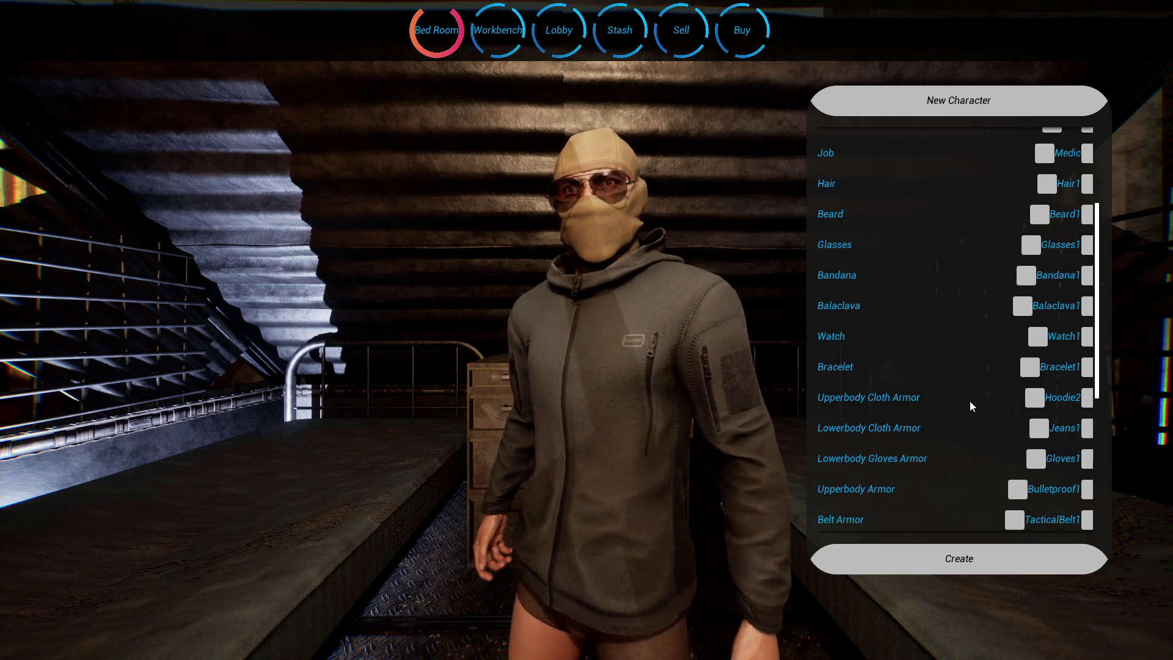
left_click(1086, 400)
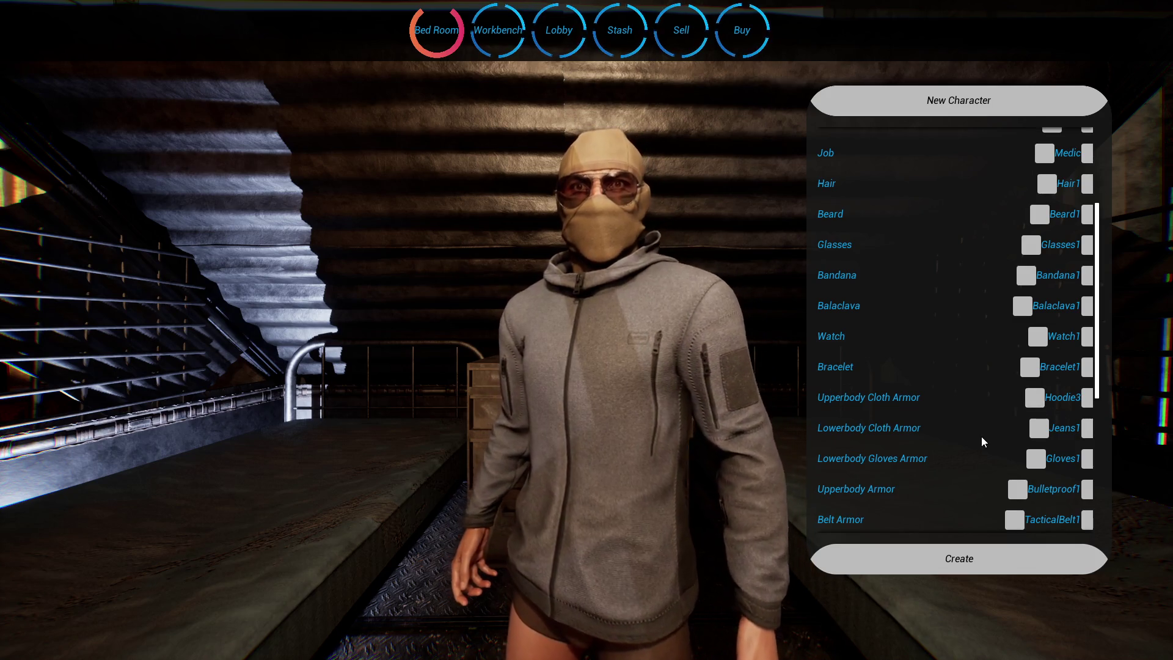
Step: Try Bomber2, Hoodie1, then Bomber2 again on the character, and return to Visual Studio
scroll(1002, 421, "down", 2)
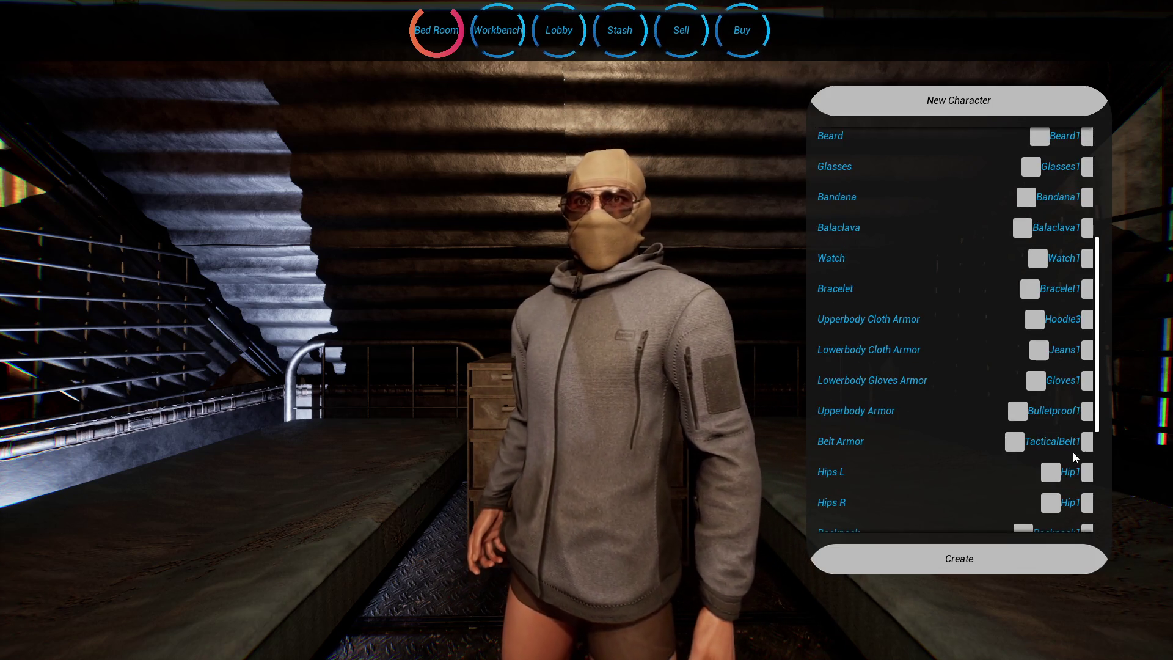
scroll(977, 423, "up", 1)
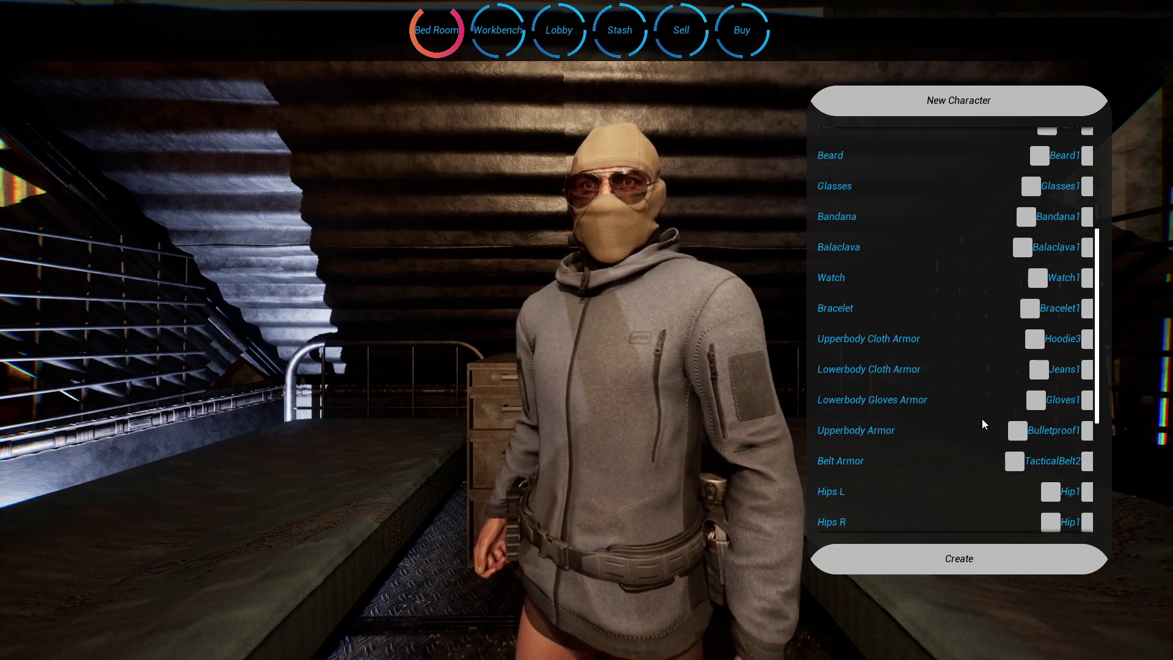
left_click(1036, 341)
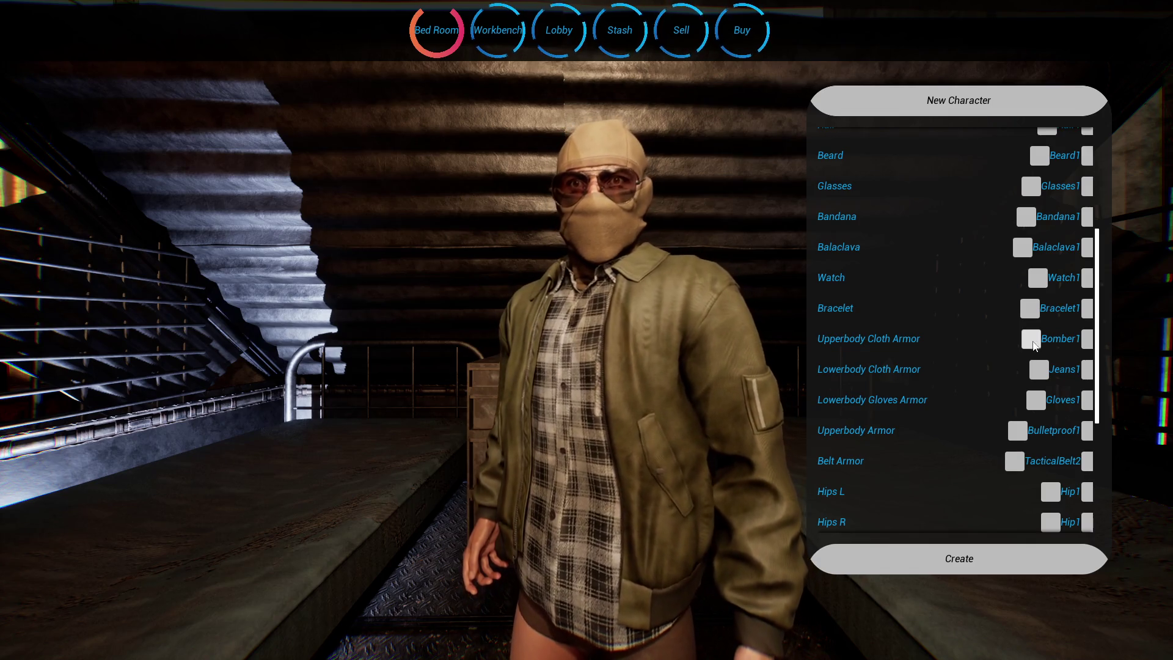
left_click(1089, 344)
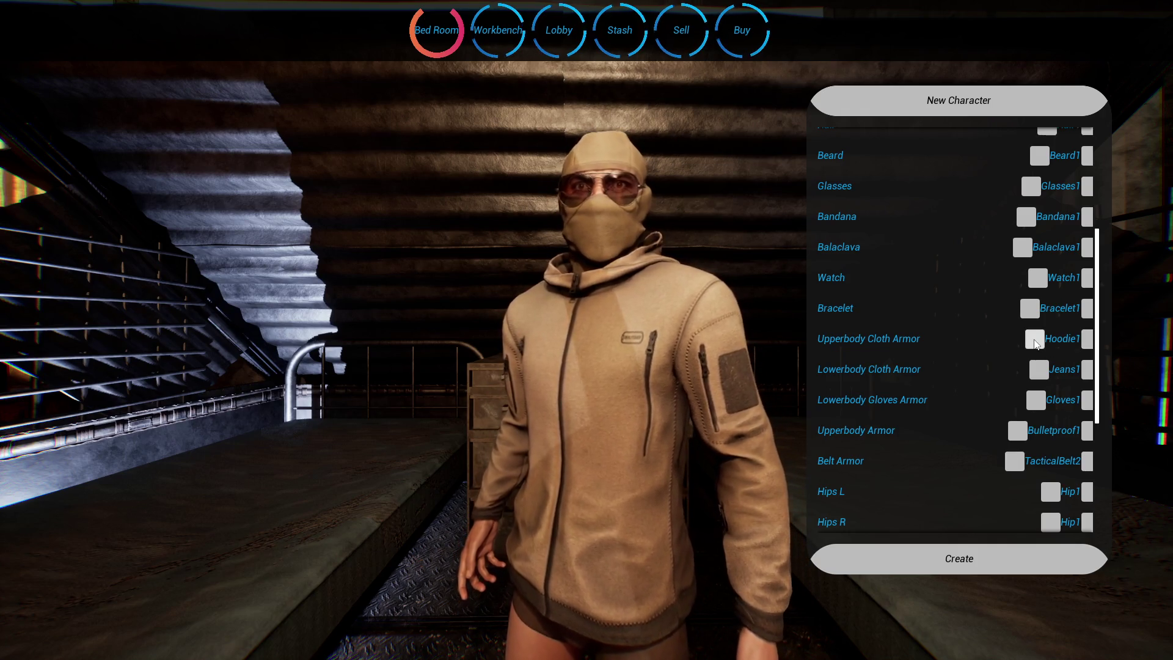
left_click(1035, 341)
key("super")
key("alt+Tab")
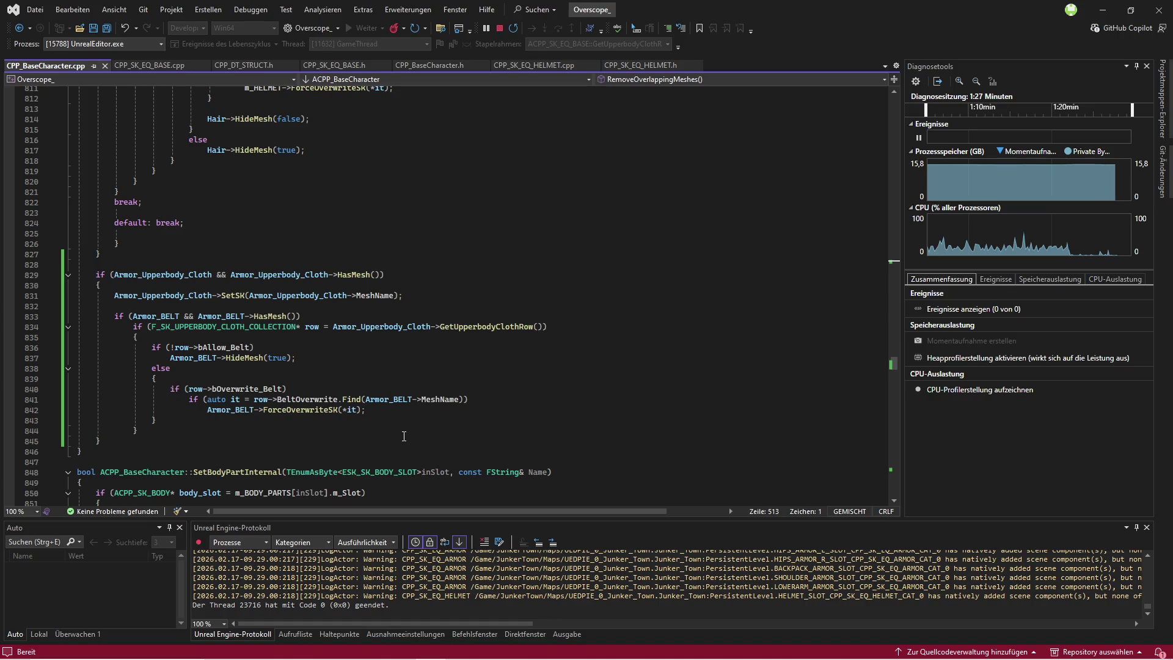
Step: Change line 831 to call Armor_BELT->SetSK(Armor_BELT->MeshName) instead of using Armor_Upperbody_Cloth
left_click(365, 295)
left_click(398, 379)
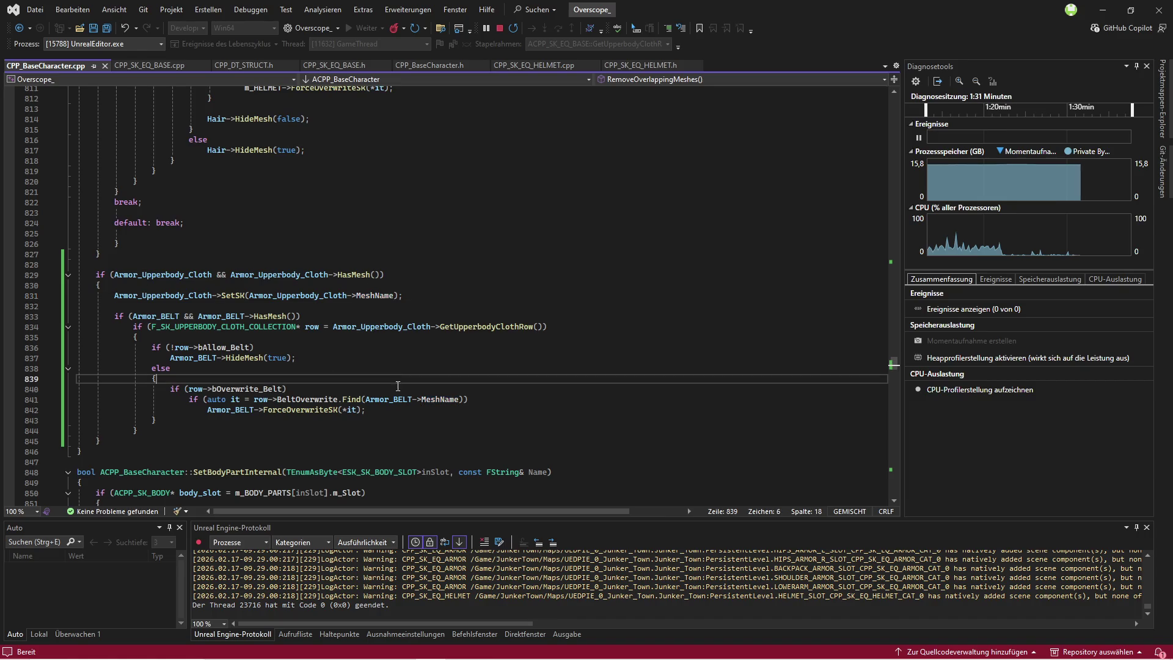
left_click(394, 400)
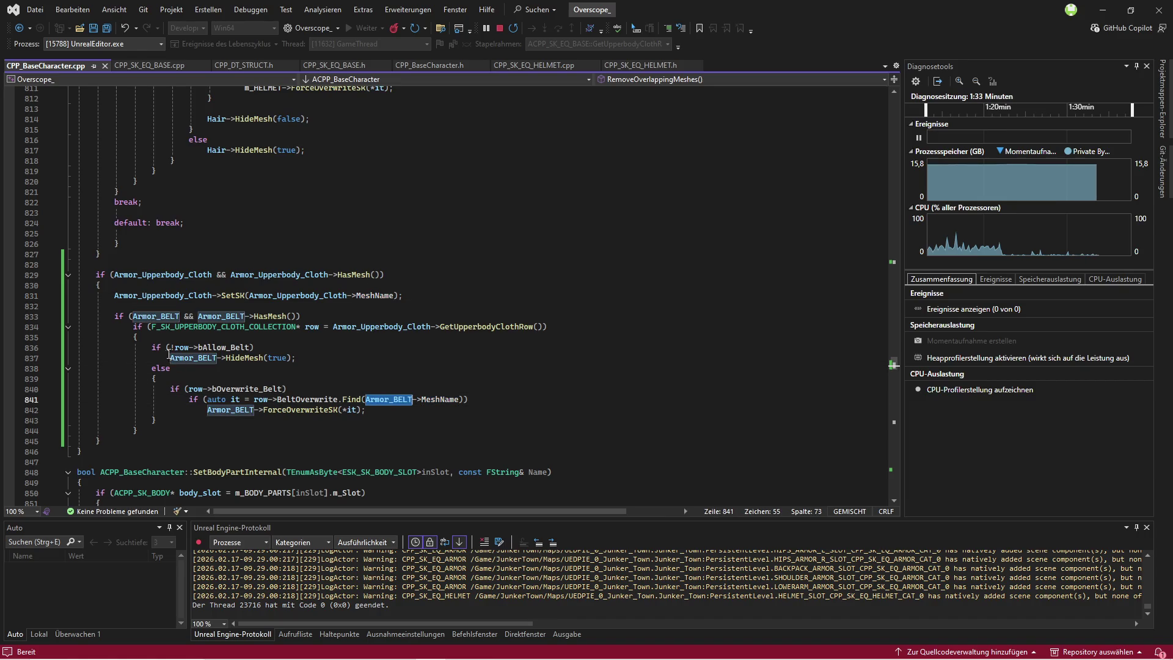
double_click(185, 296)
type("Armor_BELT")
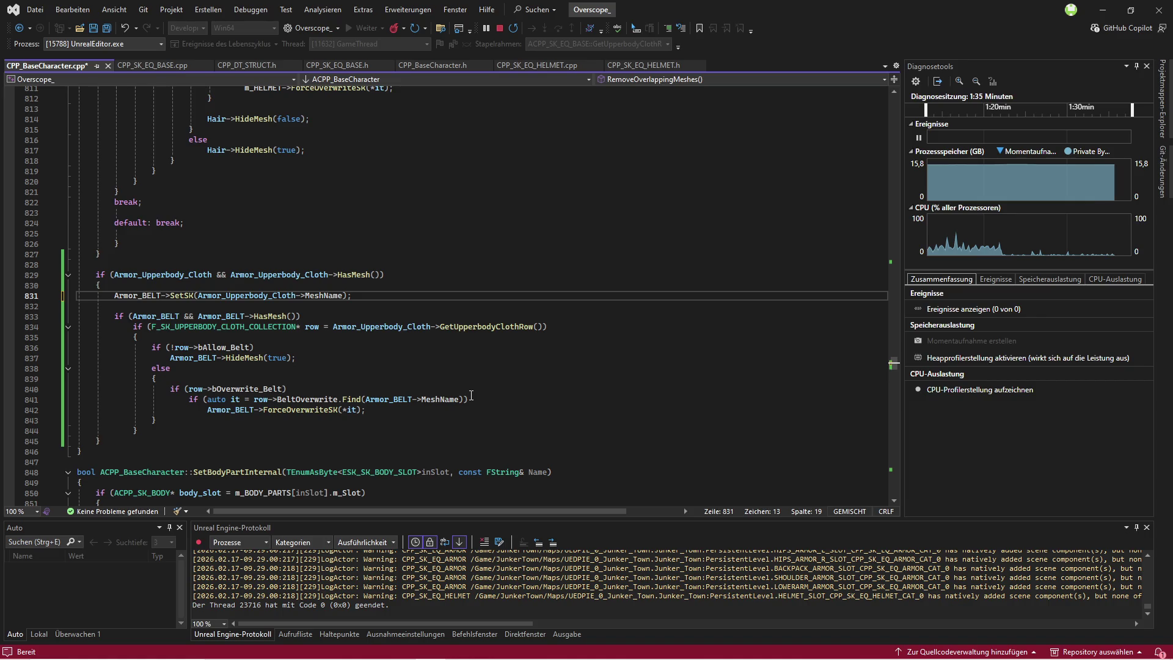
left_click_drag(365, 399, 458, 399)
key("ctrl+c")
left_click_drag(199, 295, 332, 296)
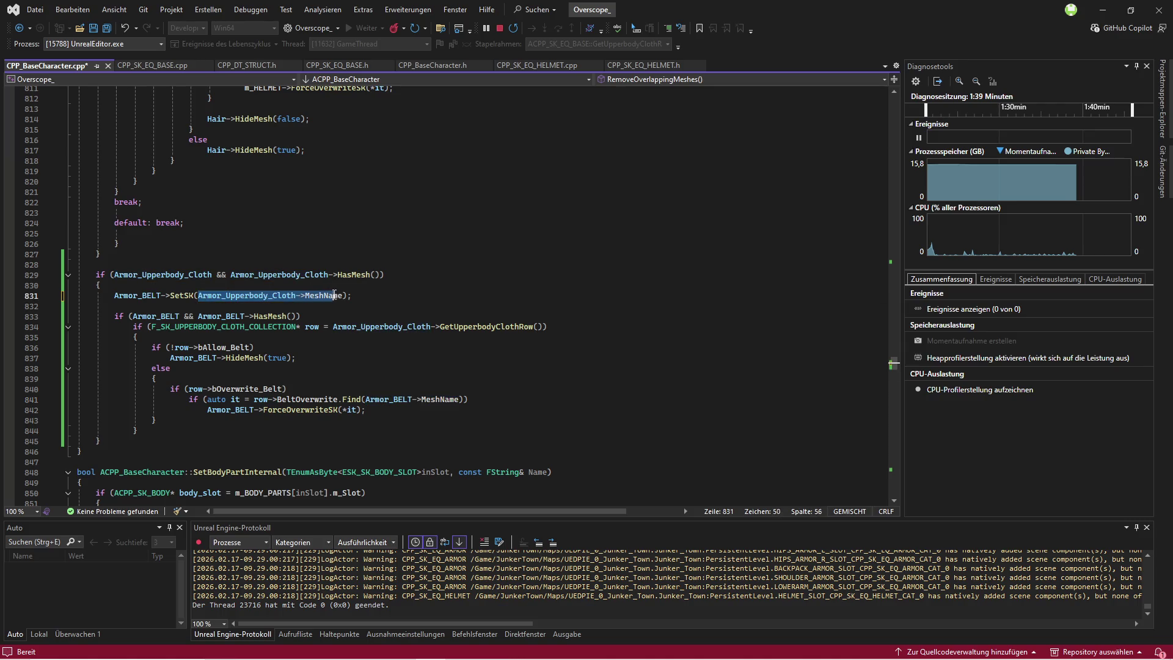
key("ctrl+v")
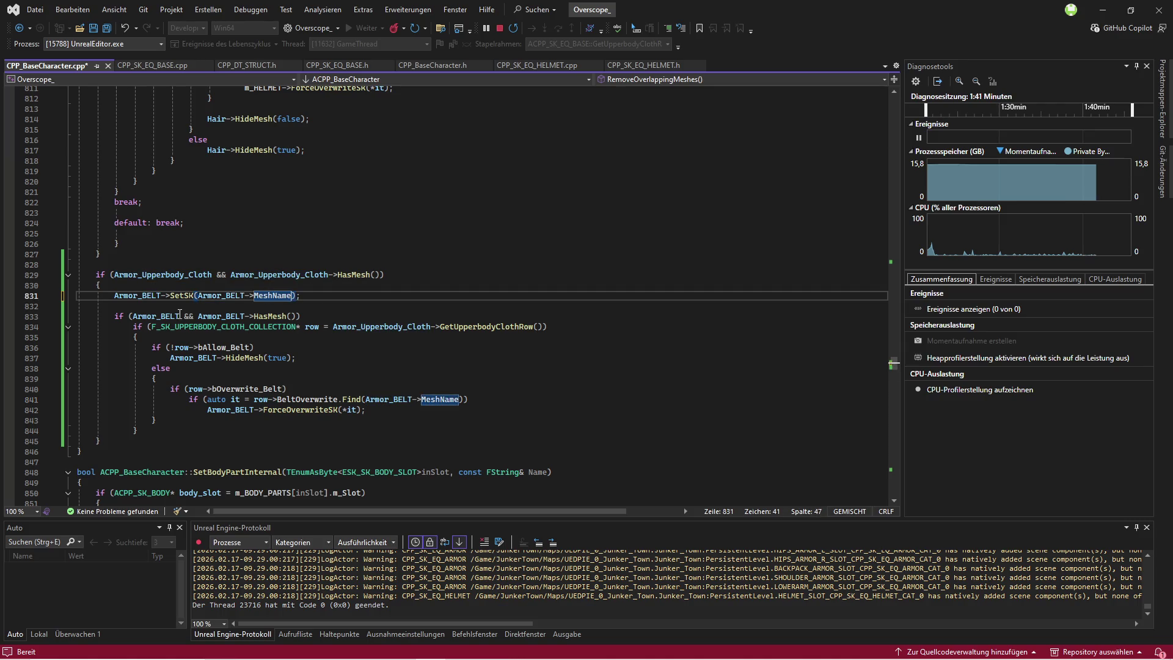
Step: Stop the Play-In-Editor session and close the Unreal editor
key("alt+Tab")
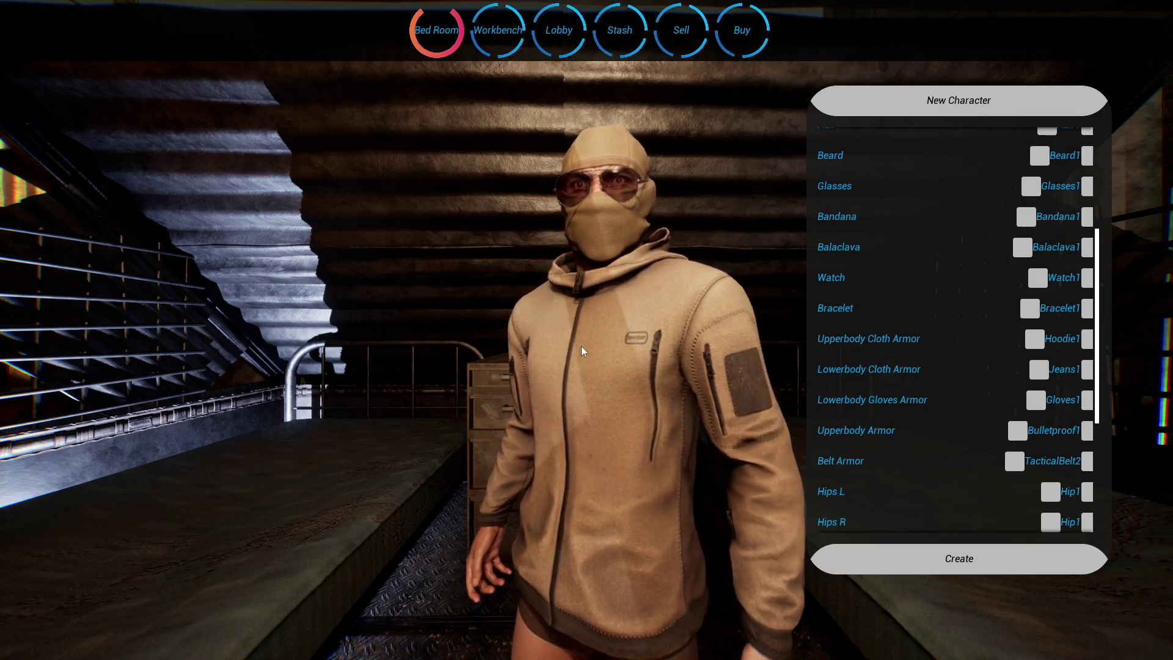
key("F11")
key("Escape")
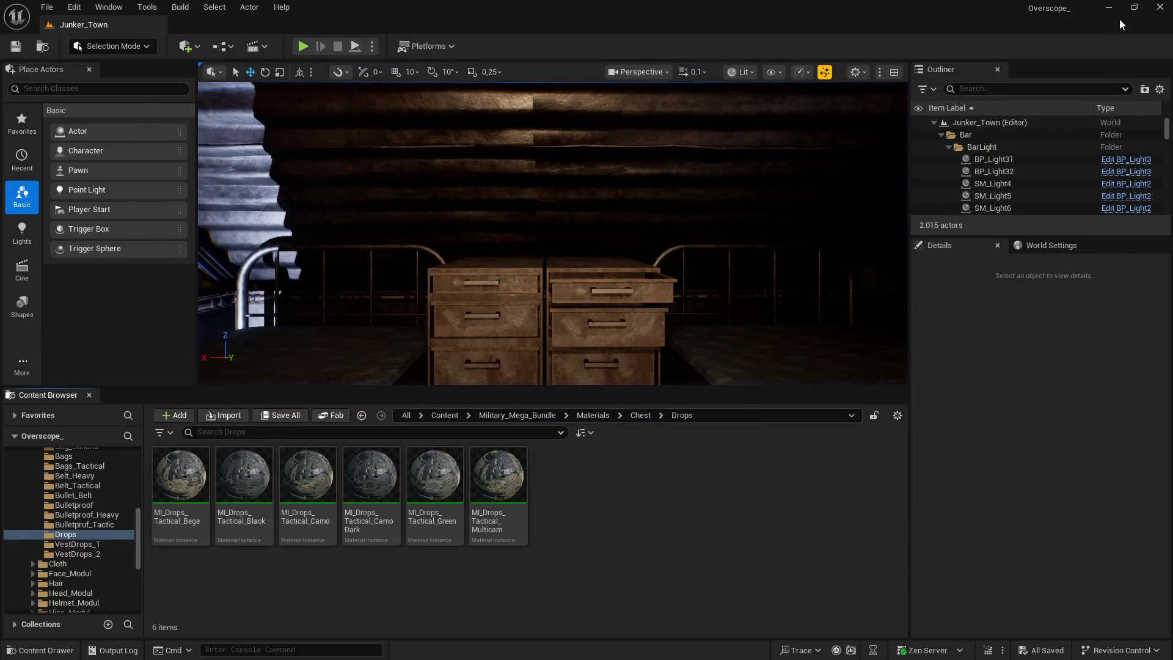
left_click(1159, 7)
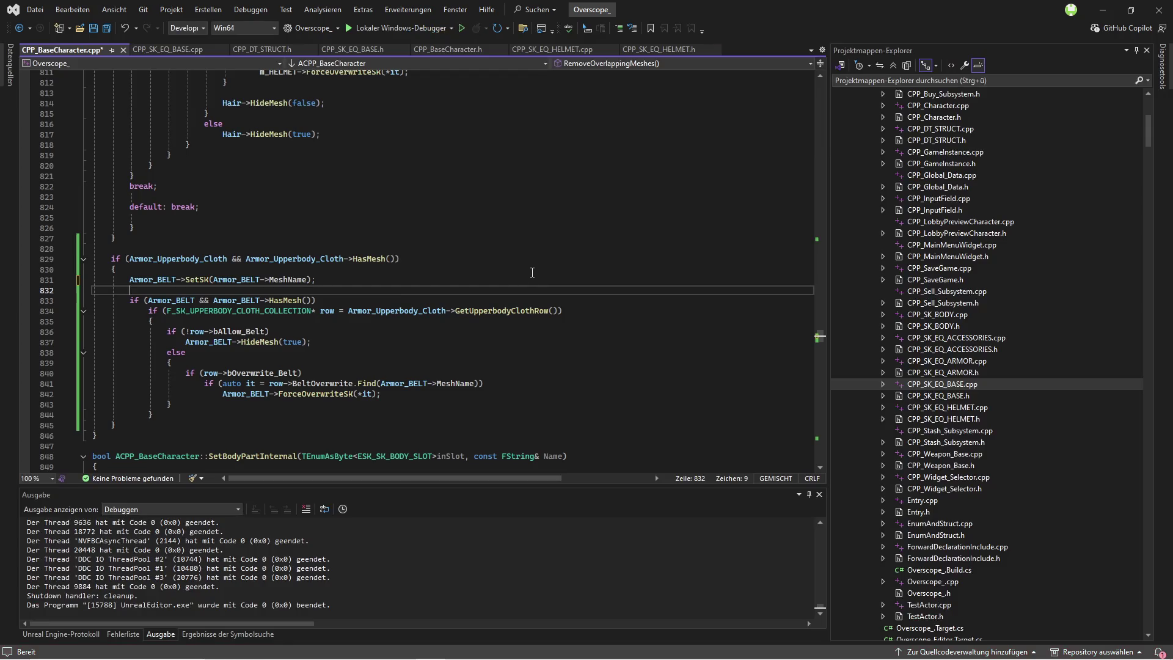
Step: Build the solution with the belt fix and launch UnrealEditor.exe under the debugger with F5
left_click(530, 246)
key("ctrl+shift+b")
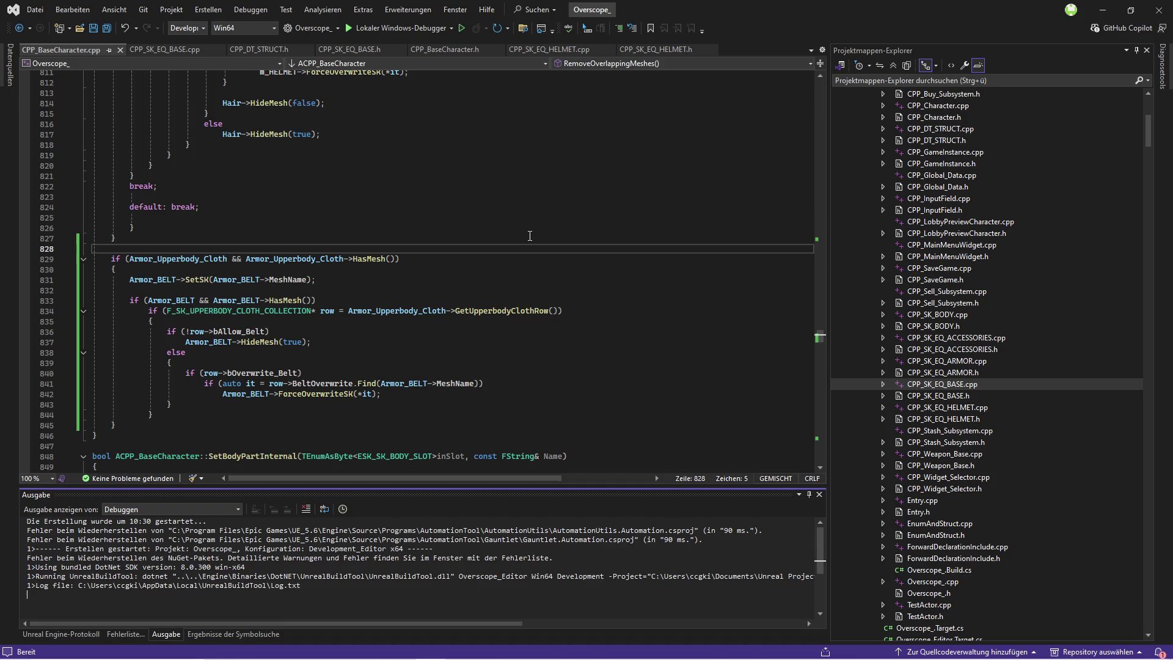
key("F5")
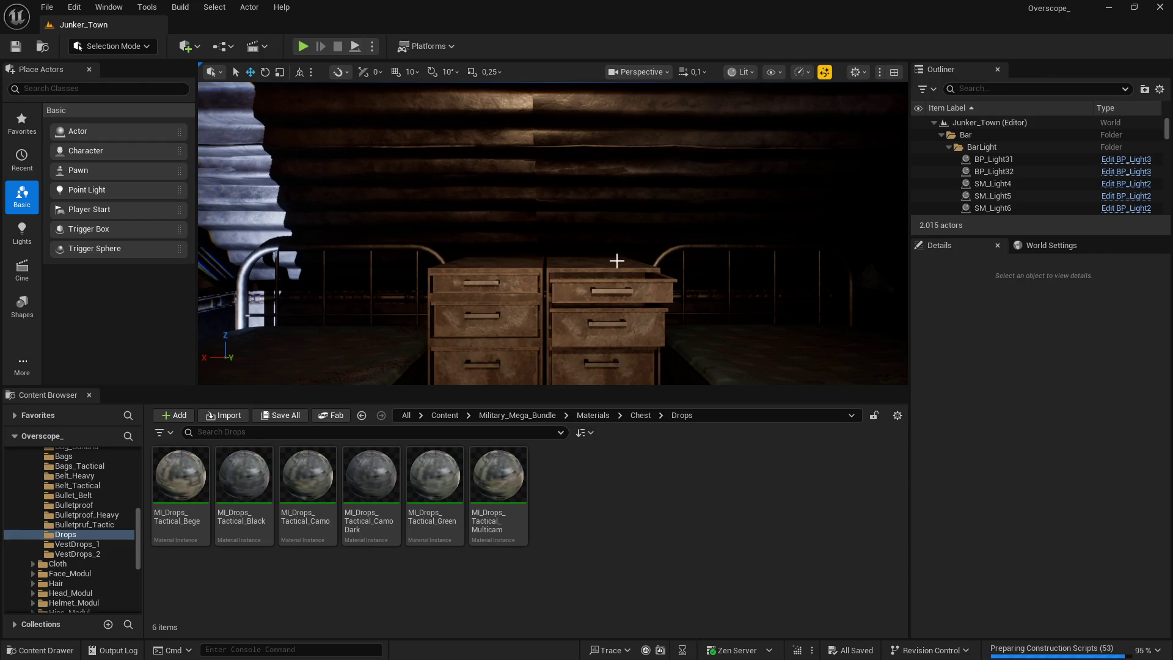
Step: Start Play-In-Editor and cycle the upper-body clothing through the hoodie variants
mouse_move(615, 251)
left_mouse_down()
mouse_move(602, 201)
mouse_move(583, 224)
left_mouse_up()
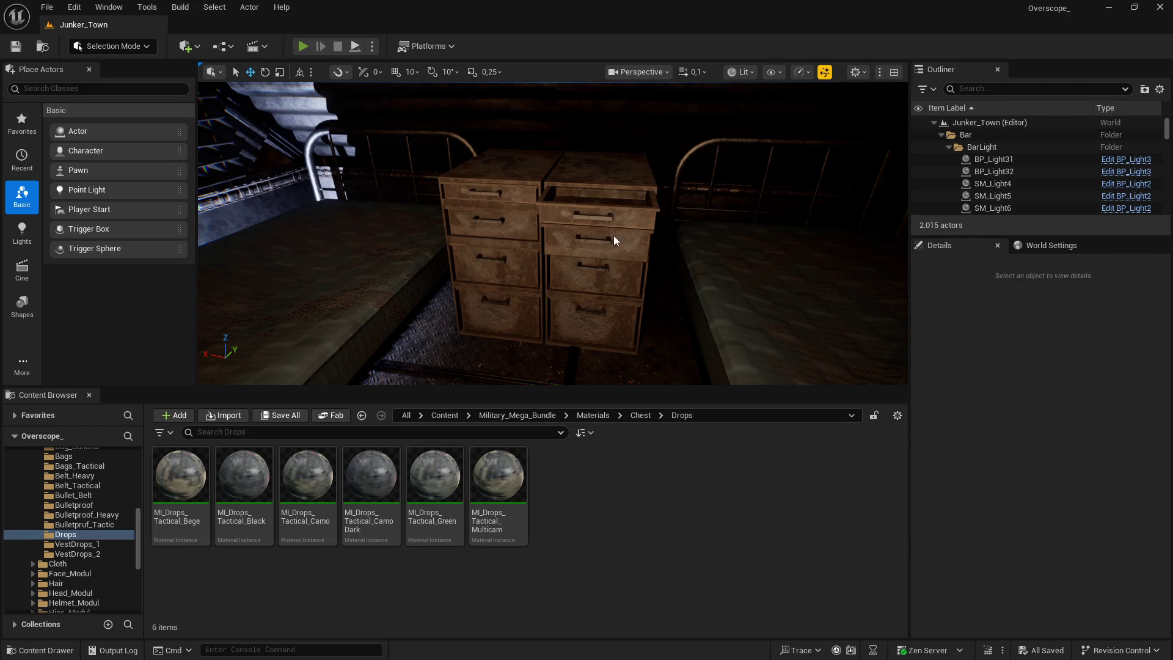
key("alt+p")
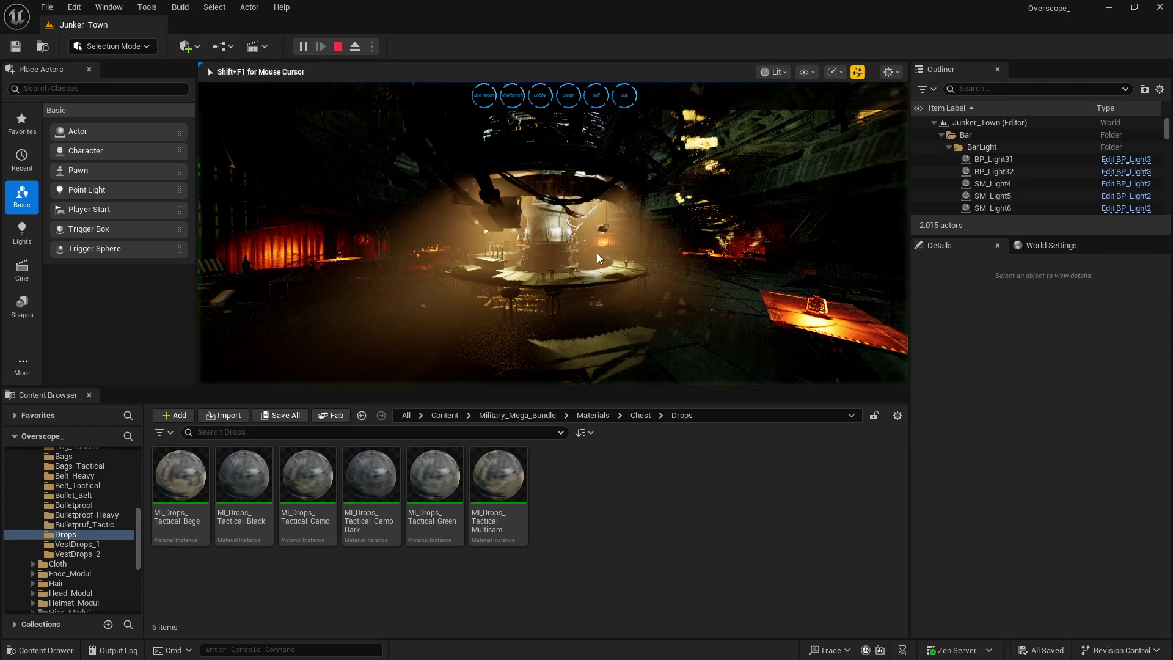
key("F11")
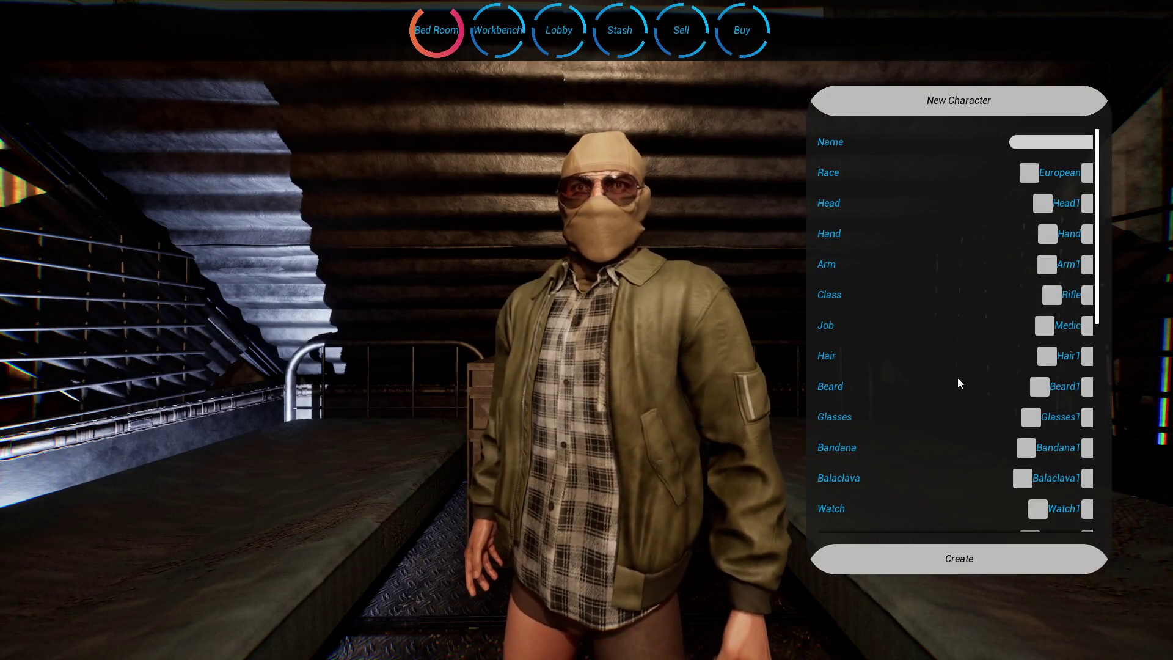
scroll(962, 368, "down", 3)
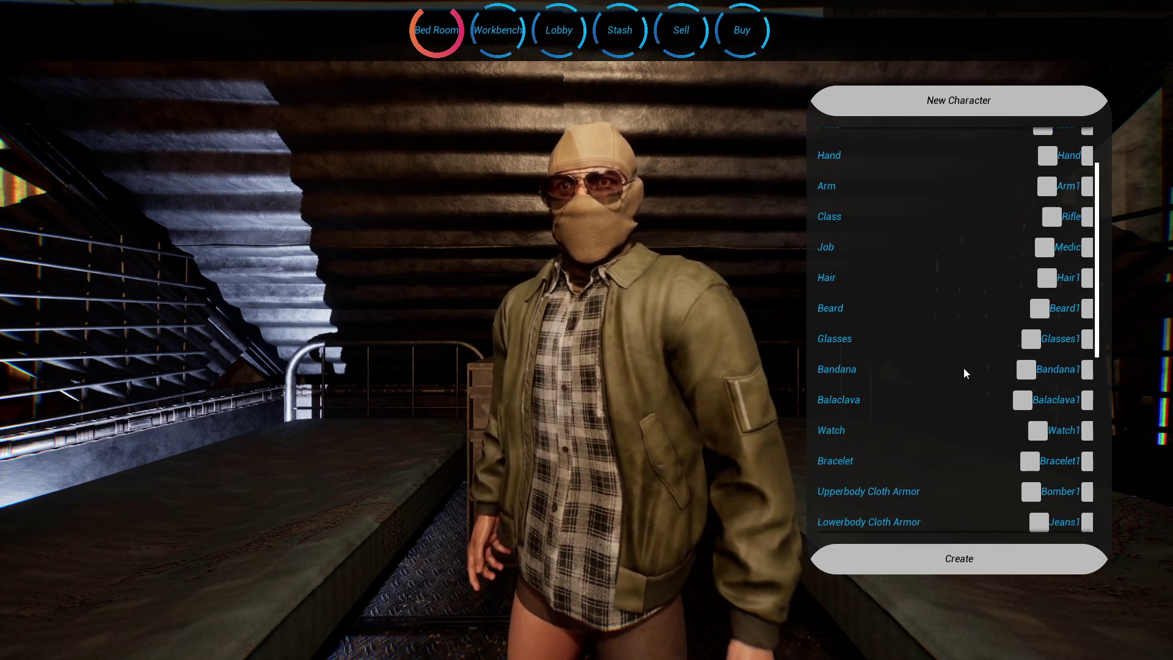
scroll(963, 369, "down", 2)
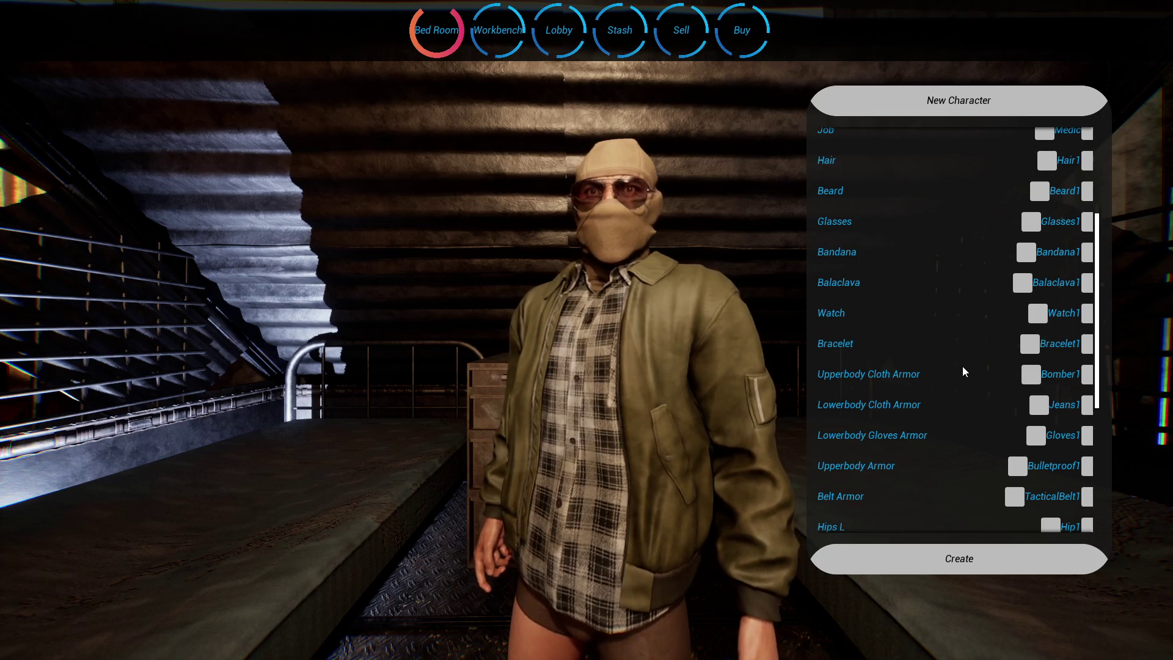
scroll(960, 370, "up", 2)
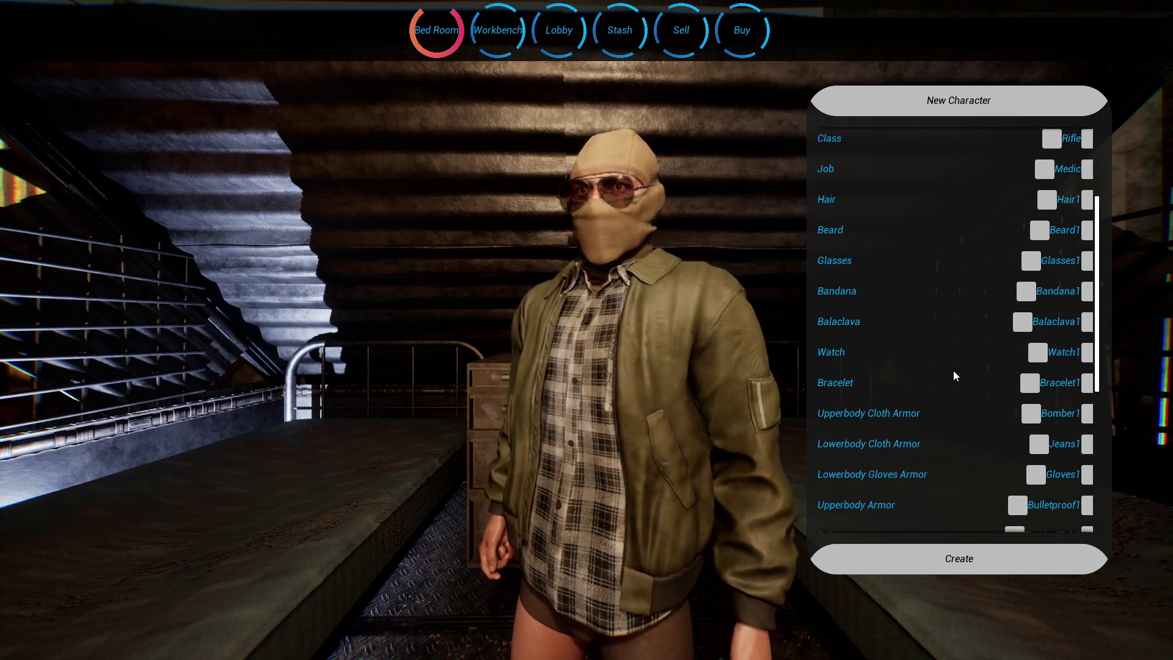
scroll(954, 370, "up", 6)
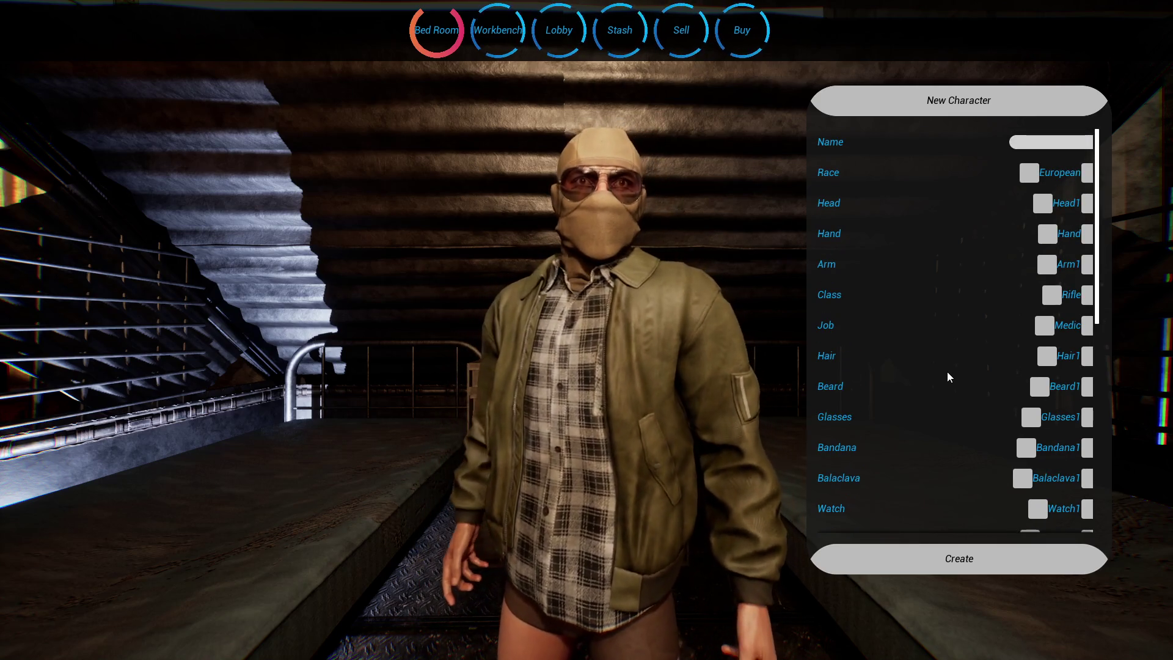
scroll(935, 426, "down", 4)
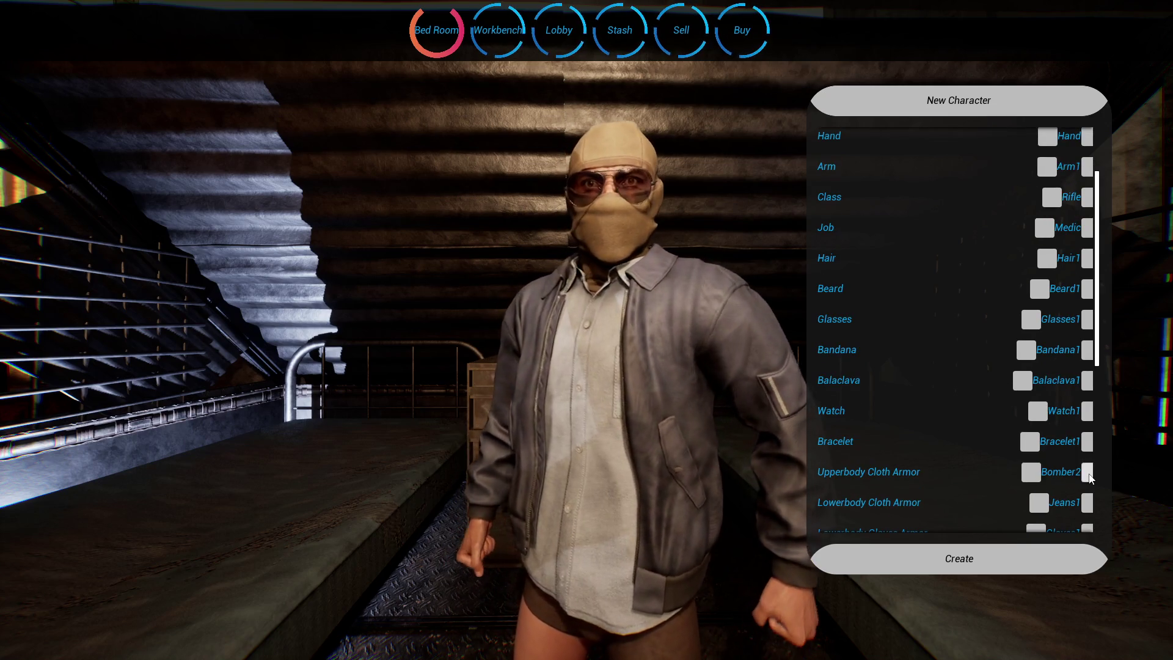
left_click(1089, 475)
left_click(1089, 475)
left_click(1034, 471)
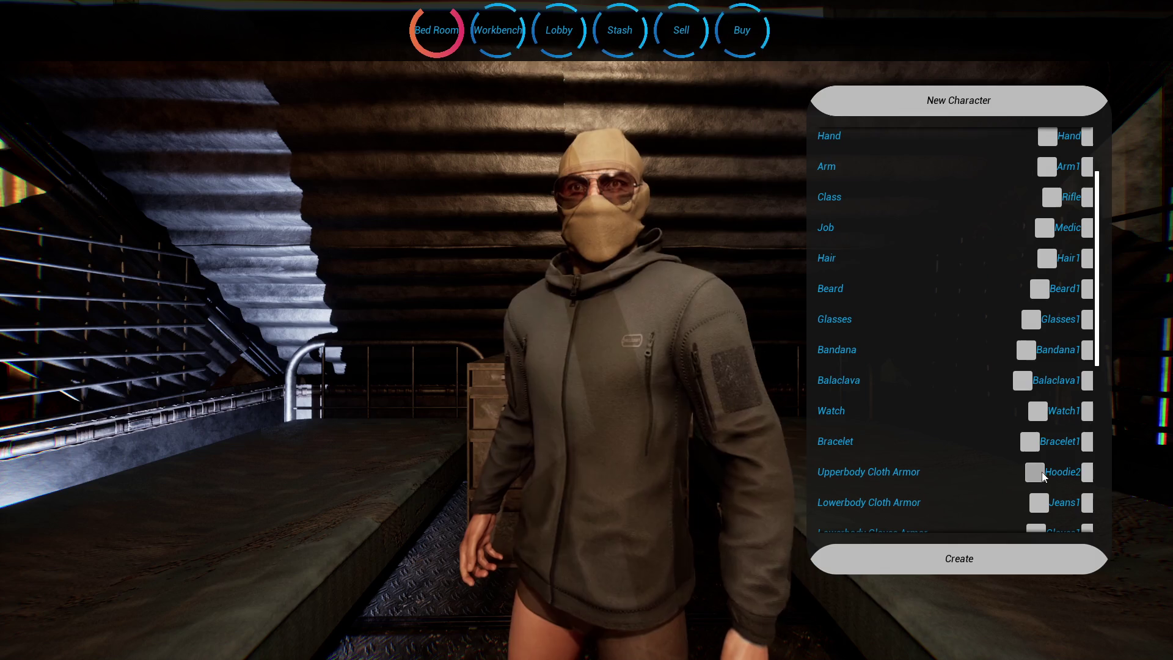
Step: Equip TacticalBelt2, try Bomber2 and Hoodie1, end on dark grey Hoodie2, and return to Visual Studio
scroll(980, 468, "down", 1)
scroll(980, 464, "down", 2)
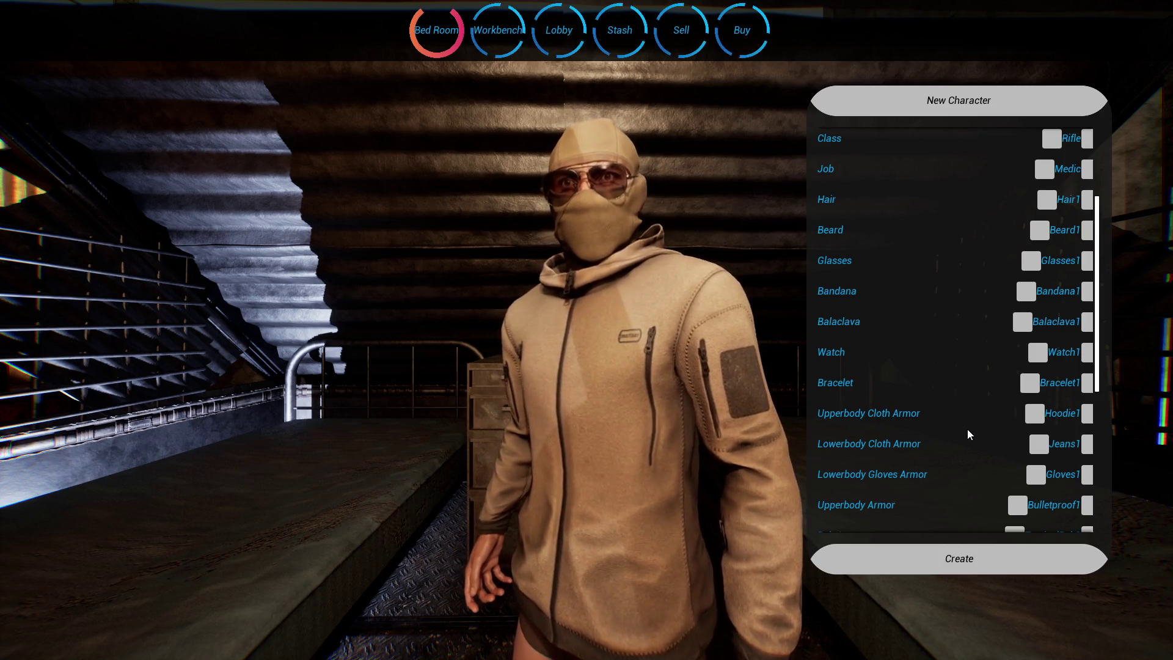
scroll(942, 420, "down", 3)
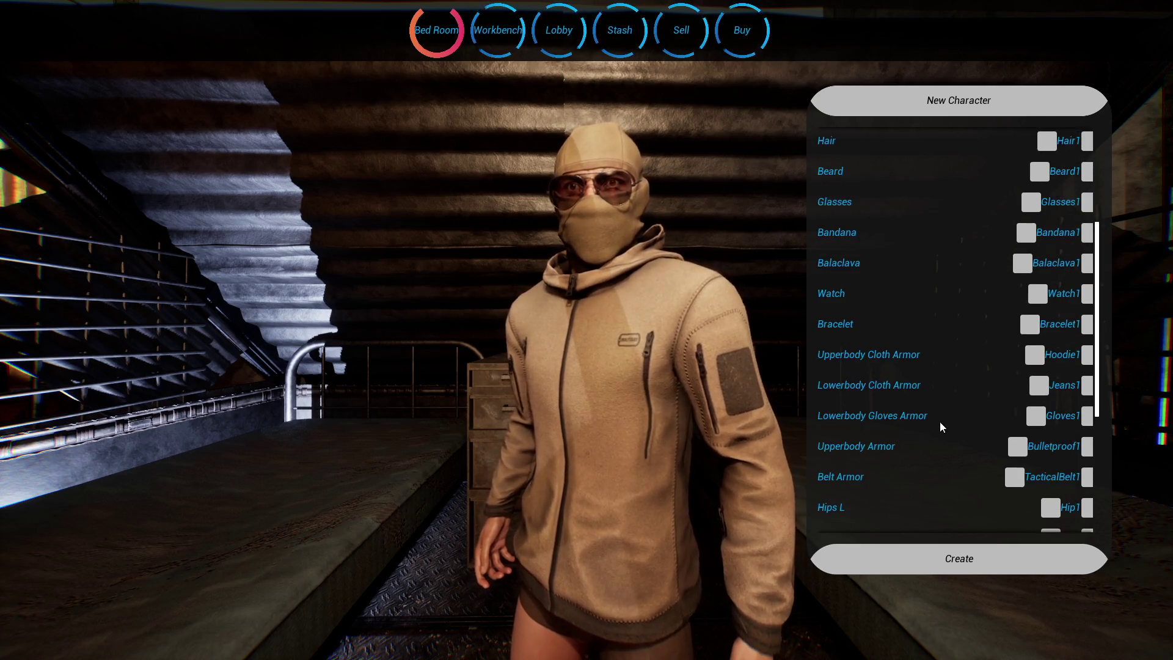
left_click(1088, 477)
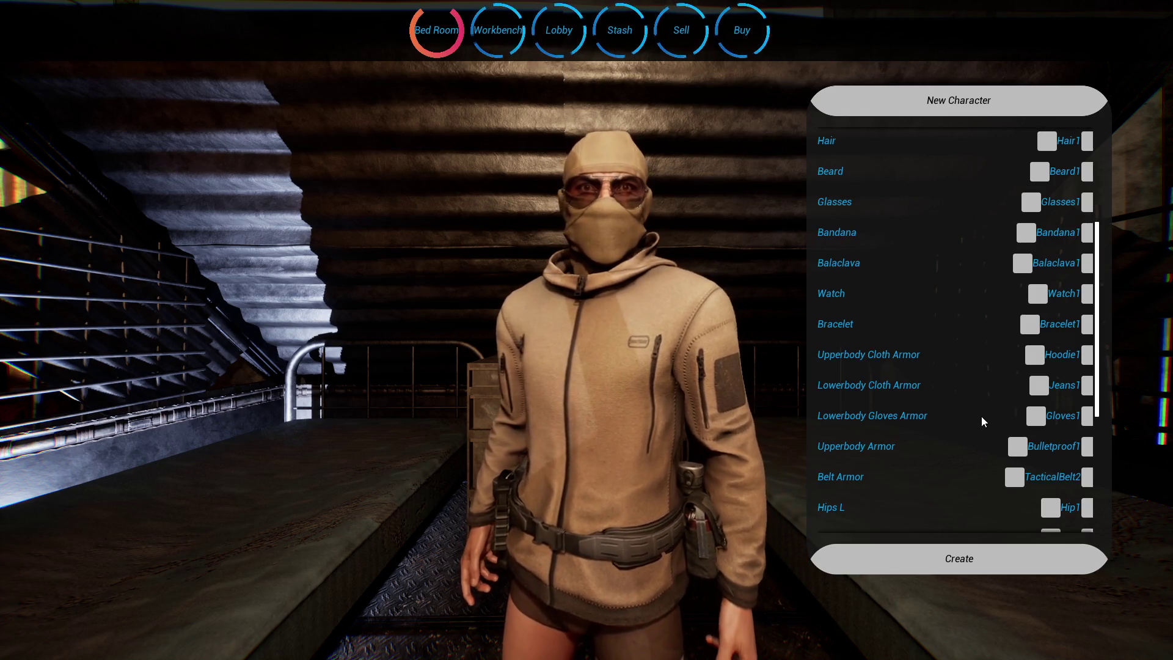
left_click(1036, 355)
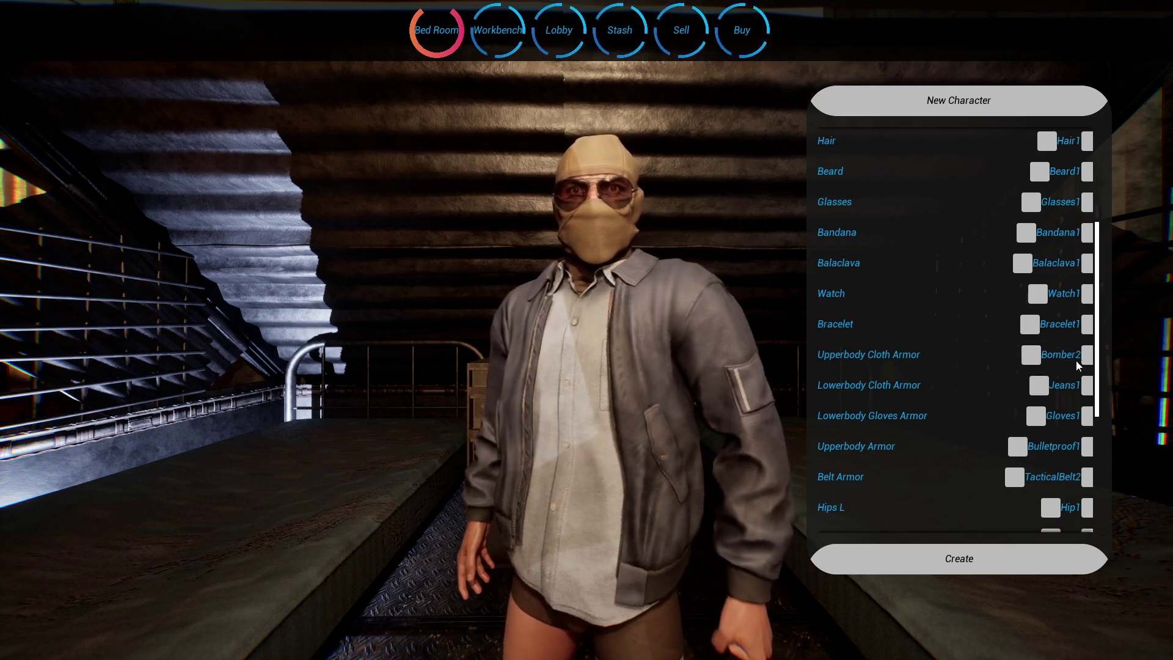
left_click(1088, 357)
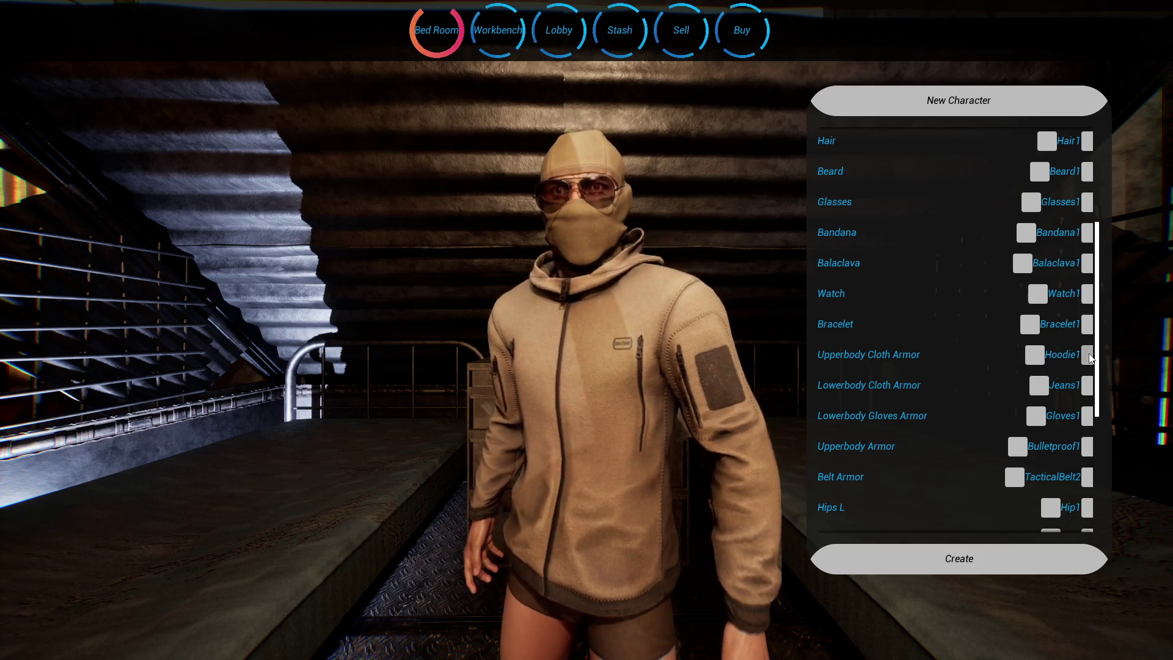
left_click(1087, 356)
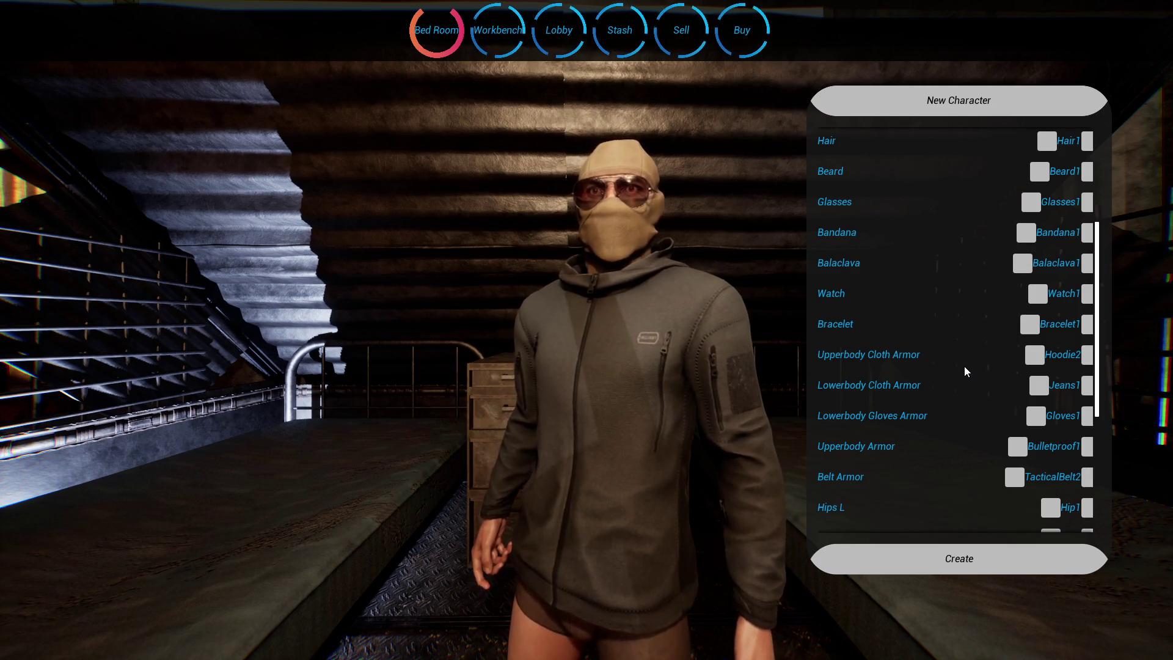
key("super")
left_click(430, 647)
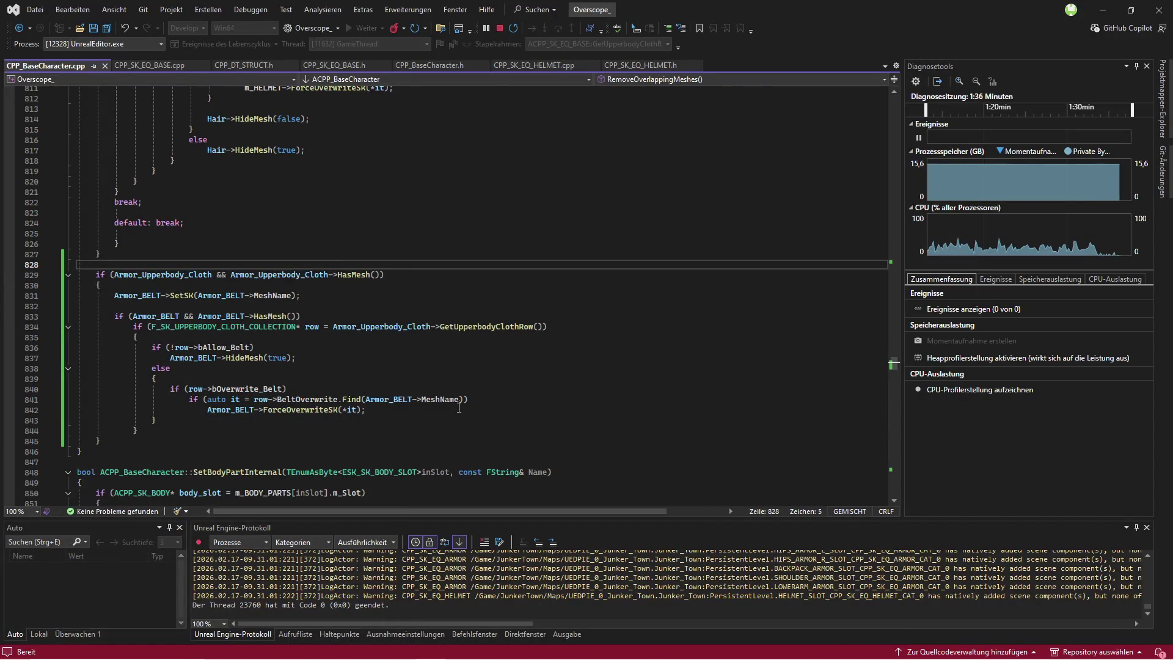
Step: Move Armor_BELT->SetSK above the clothing check and wrap it in a new if(Armor_BELT)
scroll(361, 408, "up", 2)
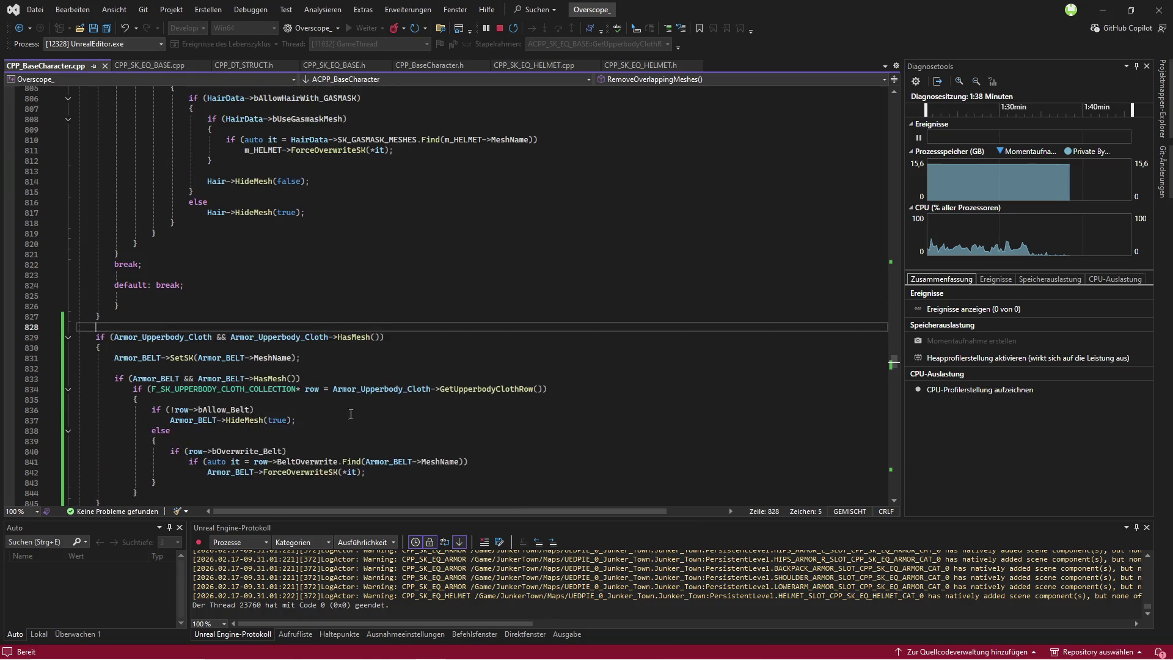
left_click(310, 357)
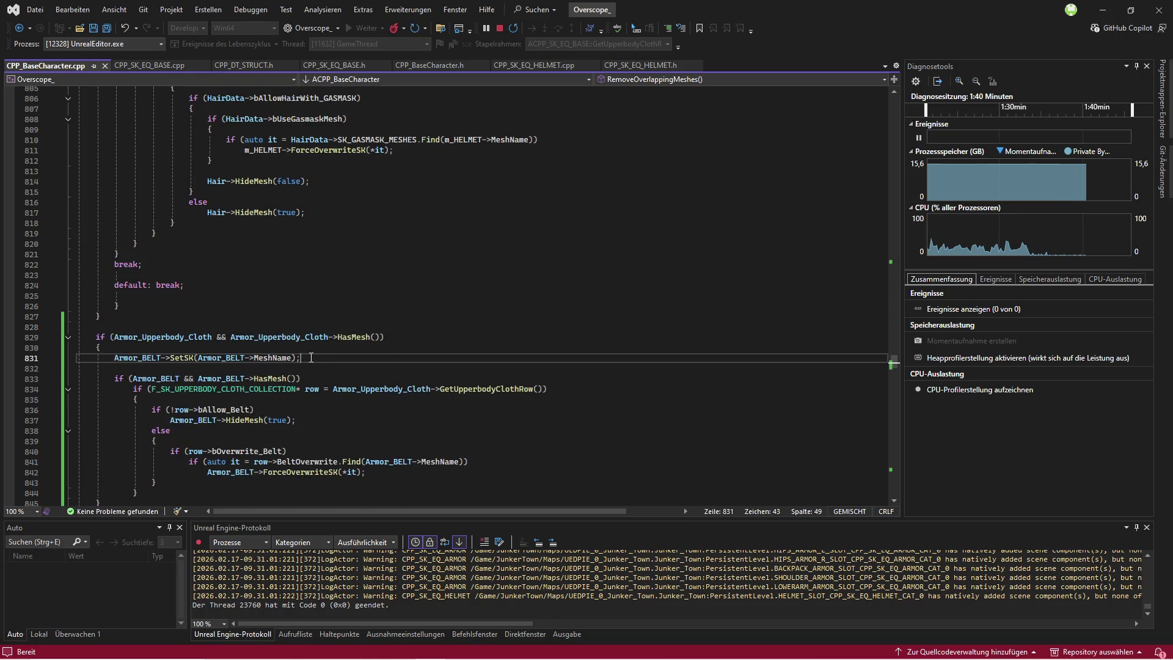
key("alt+Up")
key("alt+Up")
key("Home")
key("shift+Tab")
key("Up")
key("Return")
key("Return")
key("Up")
type("if(")
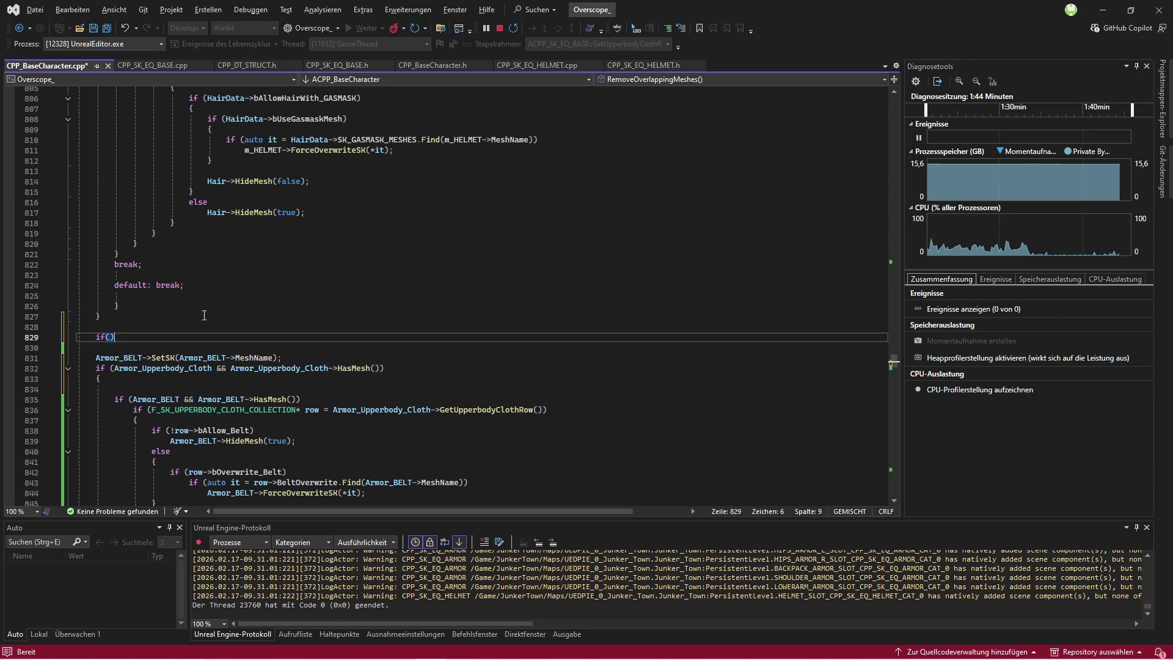
type("Armor_BELT")
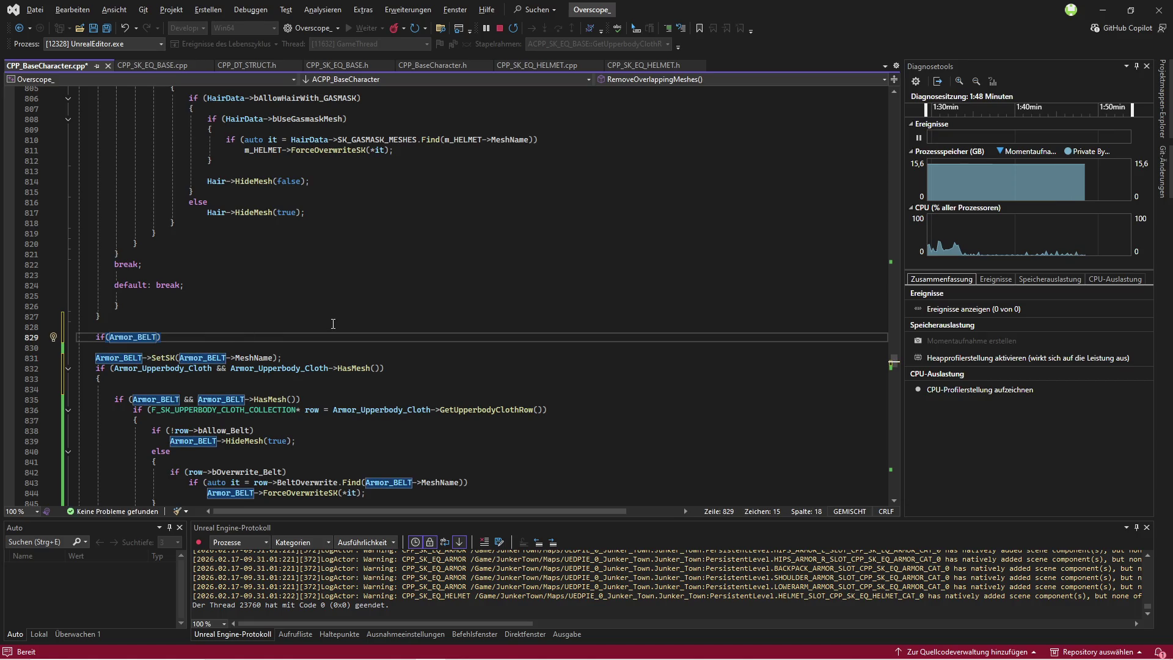
key("Down")
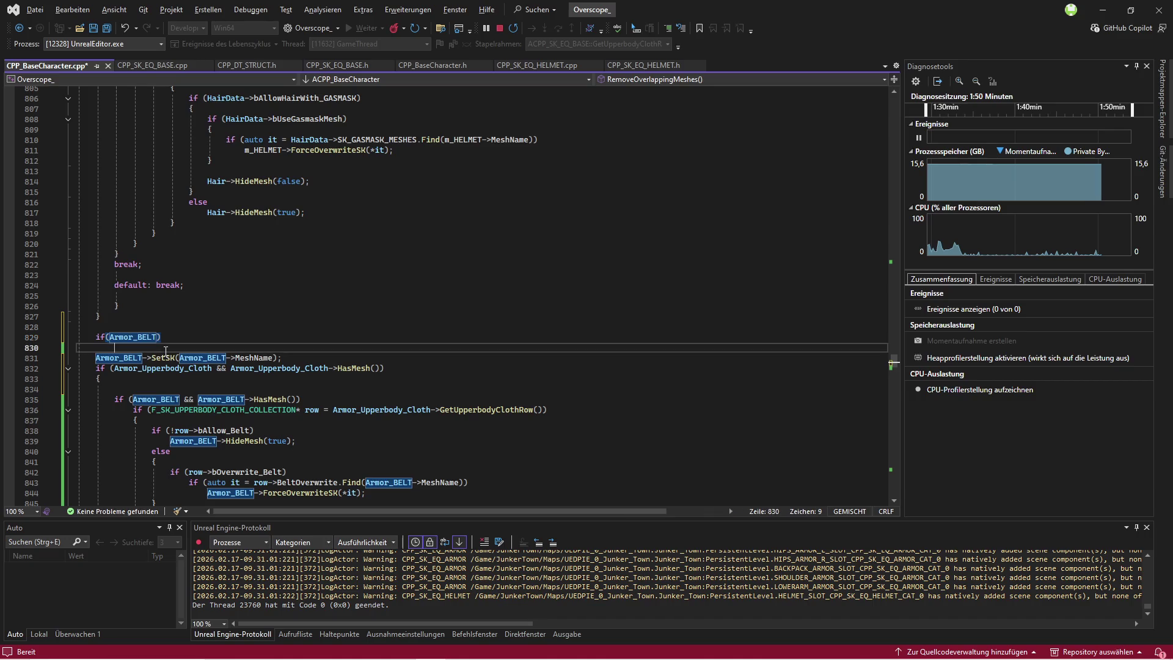
key("Delete")
left_click(329, 347)
key("Return")
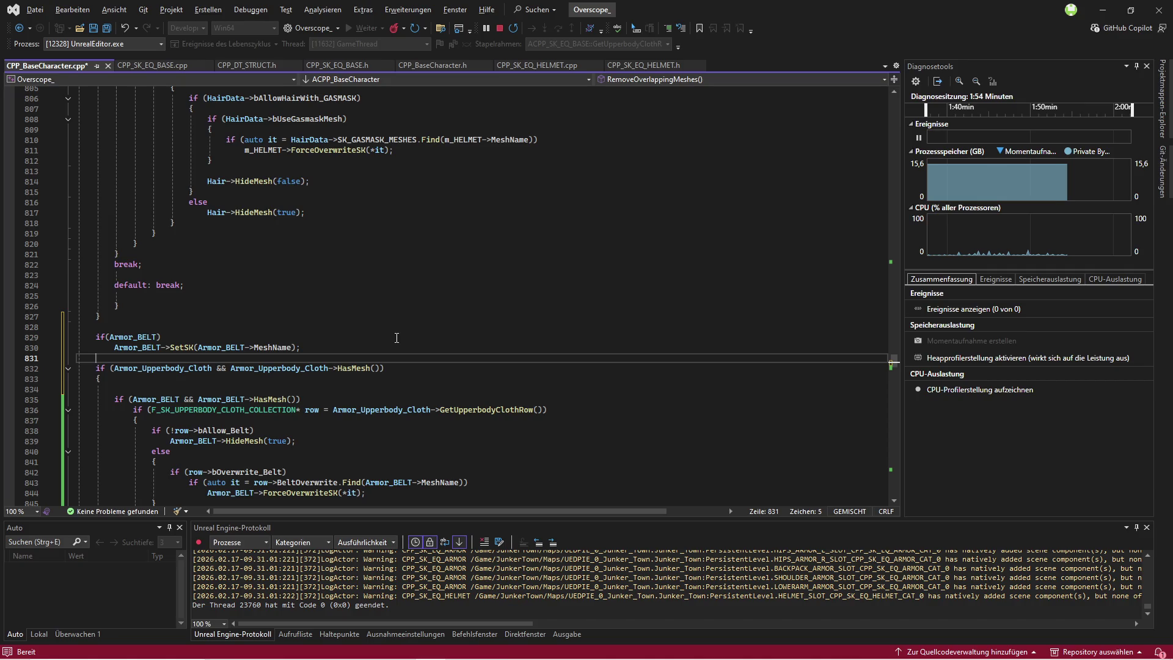
Step: Inspect the ForceOverwriteSK definition, then switch to the running game and exit fullscreen
scroll(397, 337, "down", 3)
left_click(309, 400)
right_click(309, 399)
left_click(372, 411)
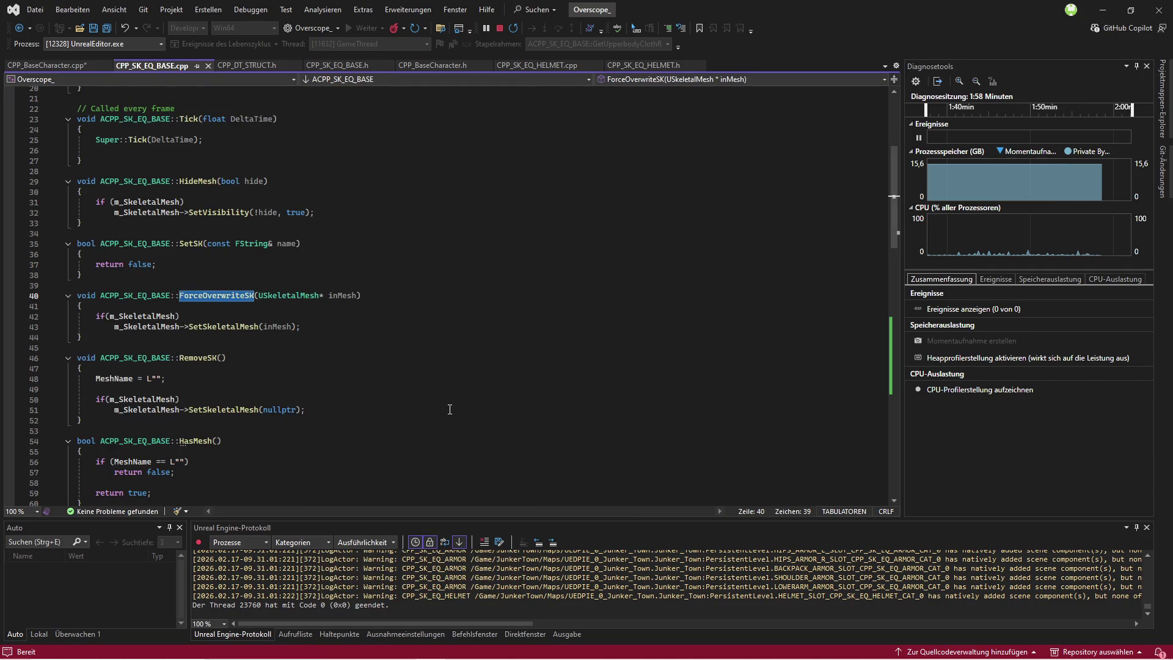
left_click(46, 65)
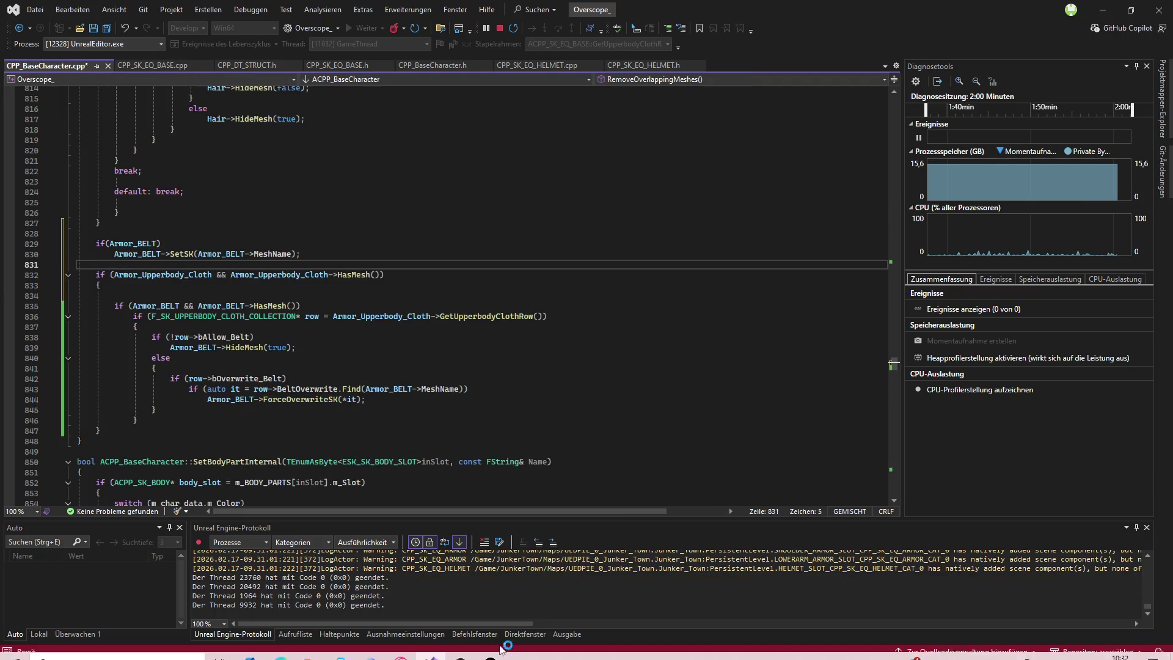
left_click(494, 652)
key("F11")
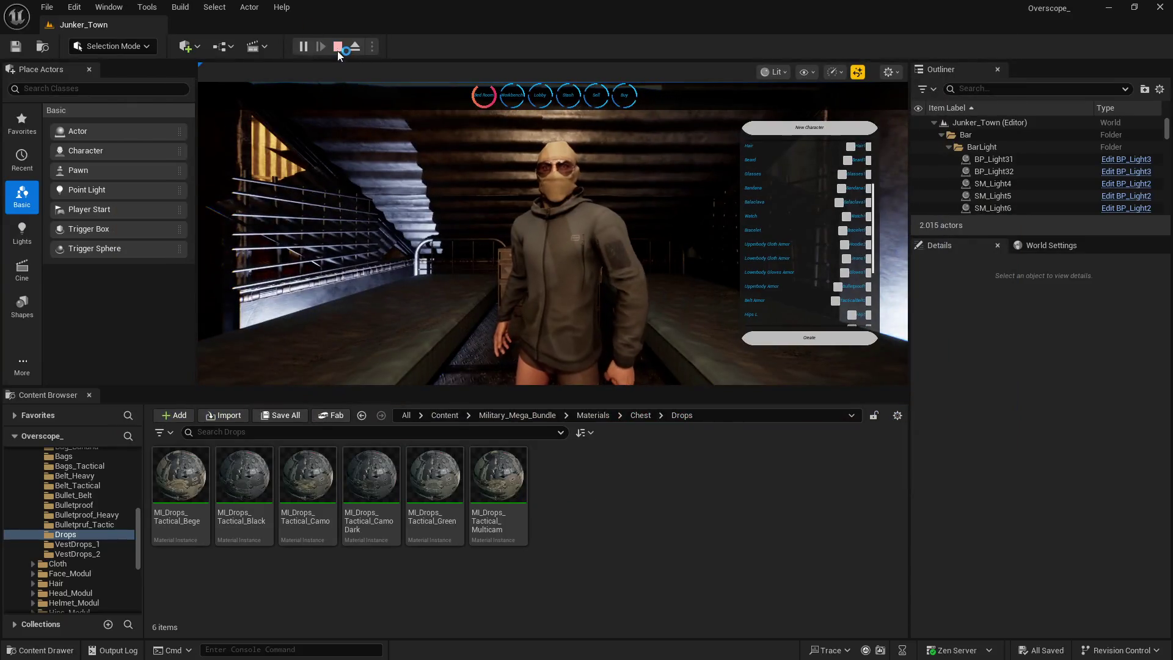
Step: Stop play, close the Unreal Editor, and save CPP_BaseCharacter.cpp
left_click(337, 46)
left_click(1159, 8)
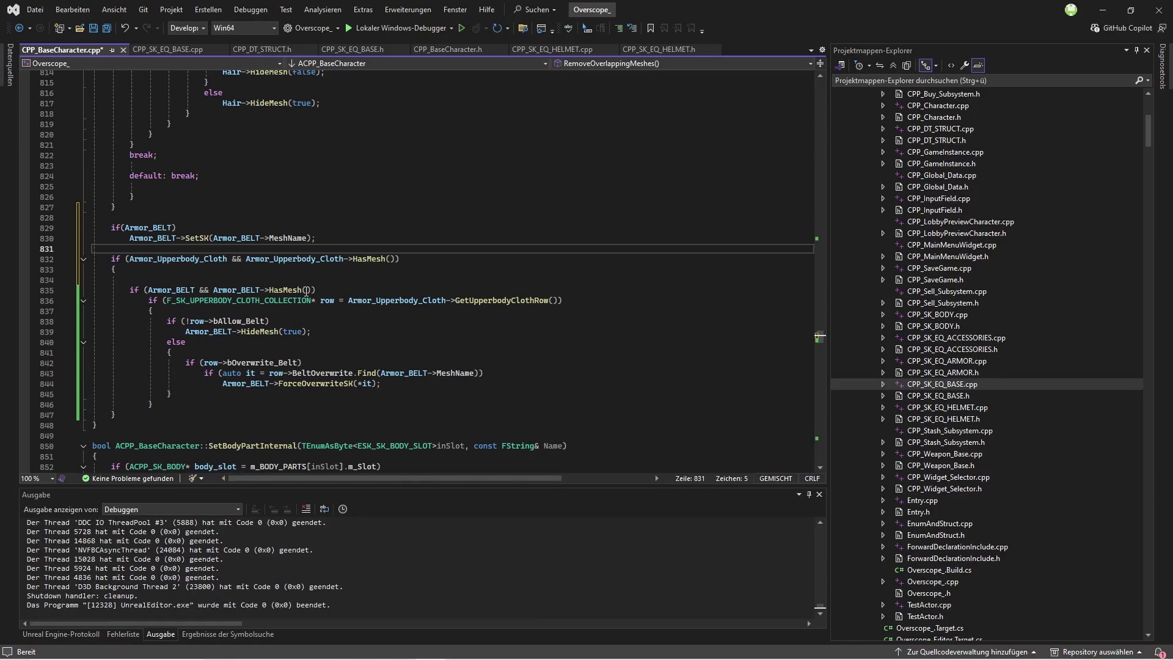
key("ctrl+s")
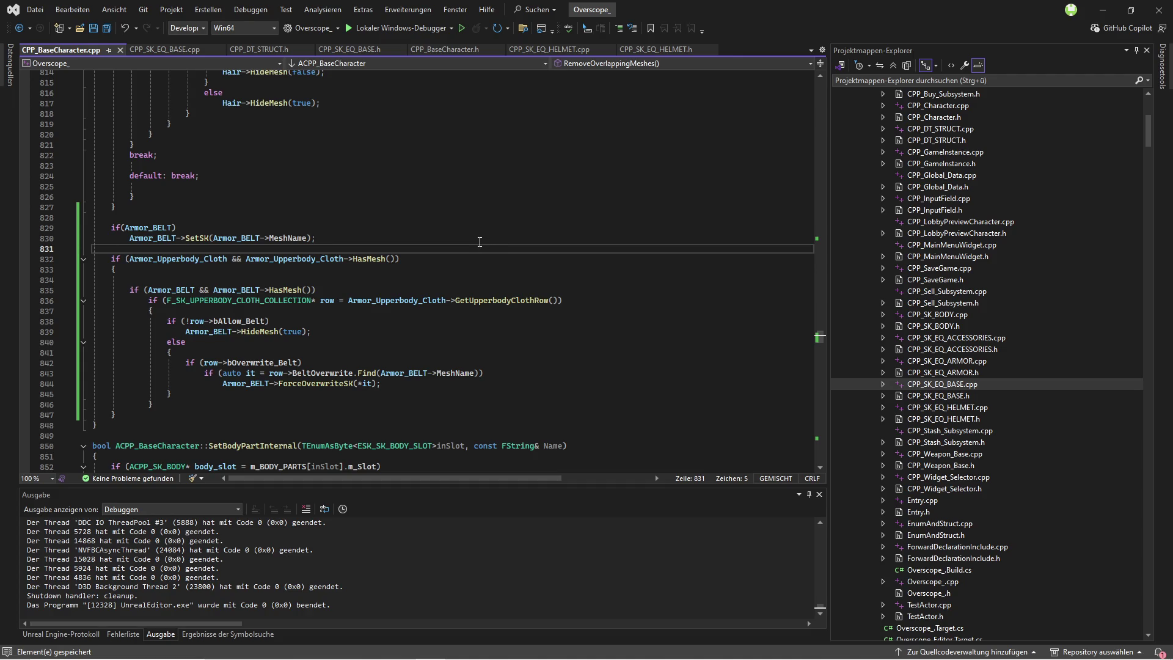
Step: Inspect the ForceOverwriteSK definition and its SetSkeletalMesh call on line 43
left_click(331, 384)
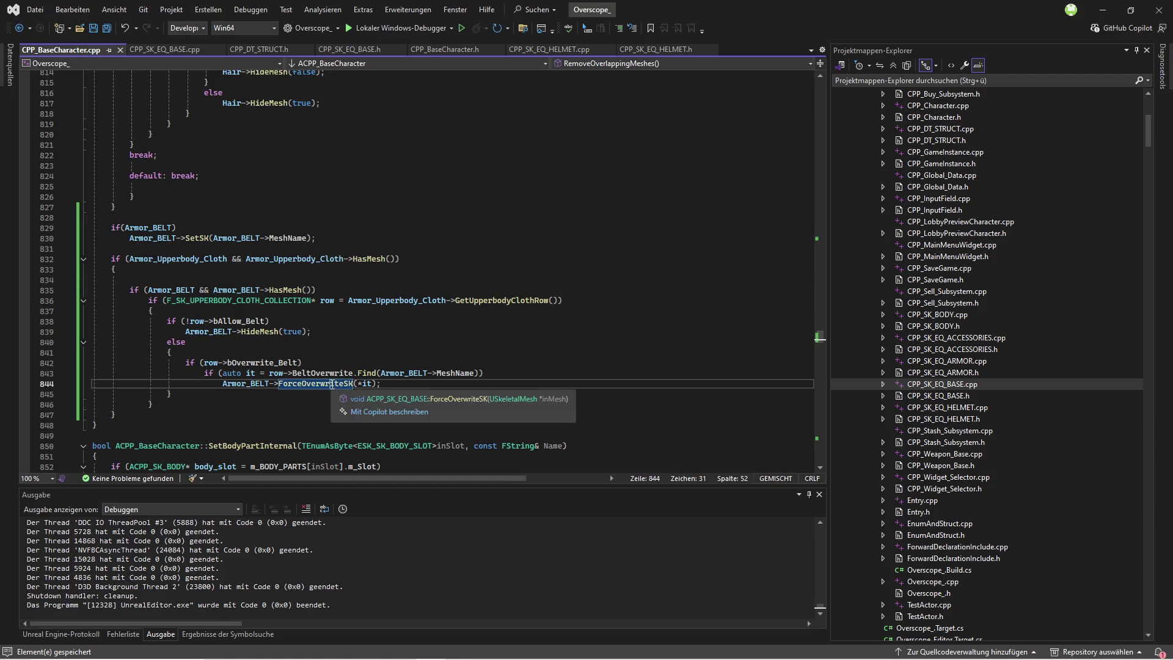
left_click(391, 384)
double_click(336, 385)
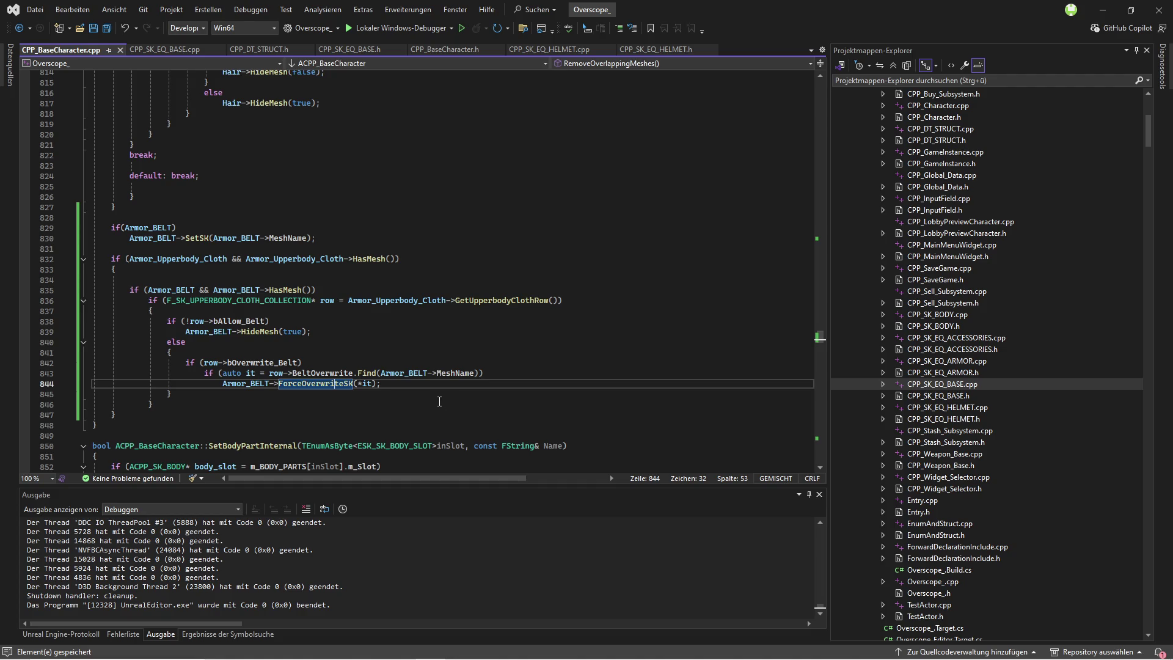
right_click(331, 389)
left_click(372, 381)
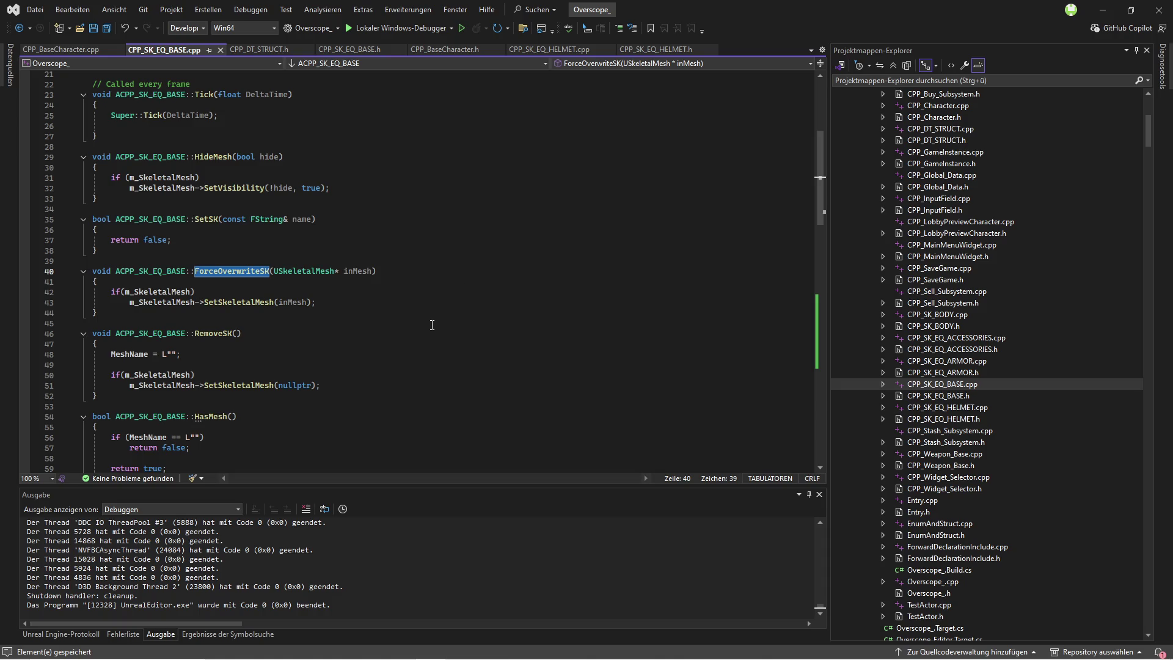
left_click(333, 304)
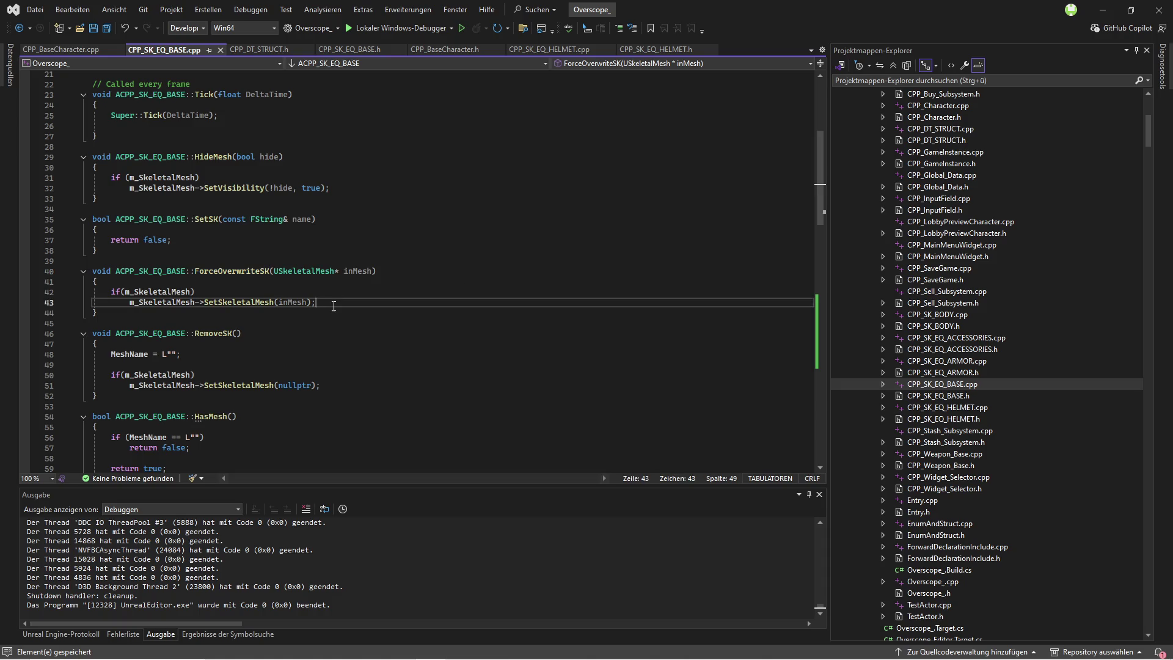
left_click(89, 50)
Step: Review the if (Armor_BELT) block, then open the CPP_SK_EQ_ARMOR.h header
left_click(195, 207)
left_click(200, 238)
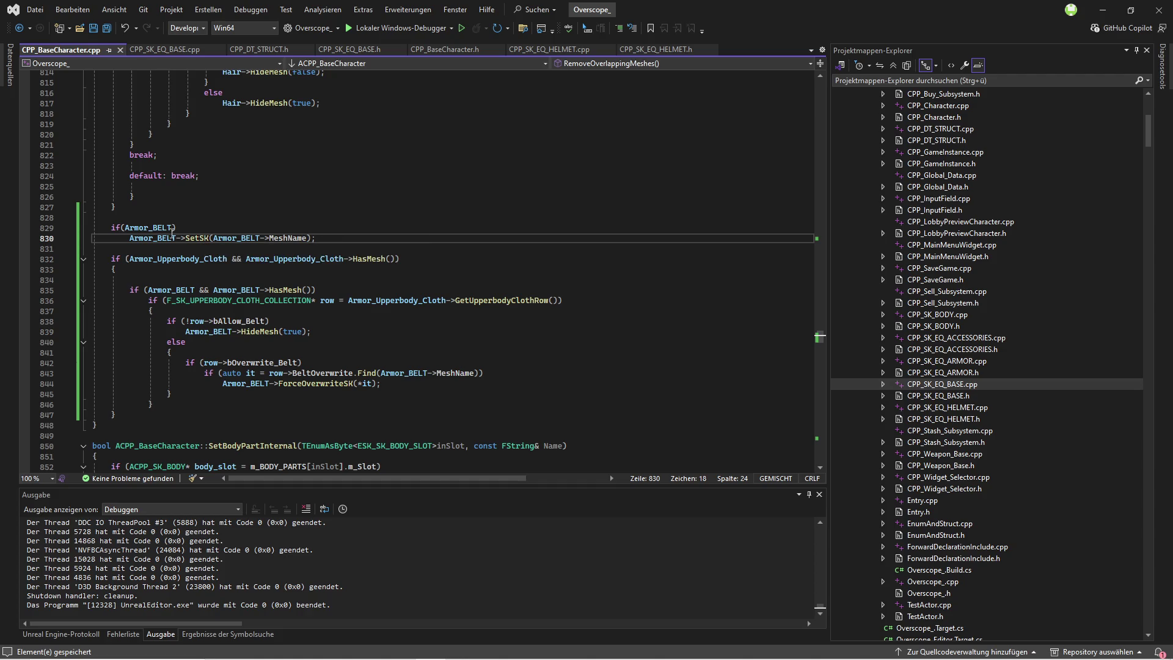
left_click(134, 228)
scroll(137, 281, "up", 20)
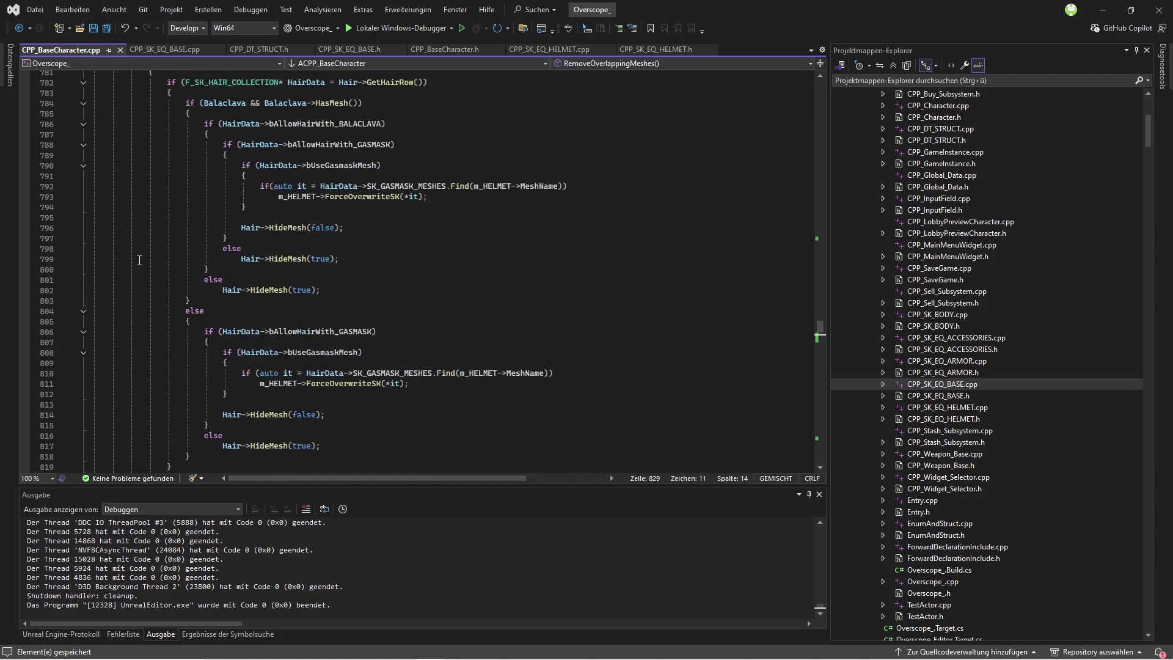
scroll(137, 281, "up", 20)
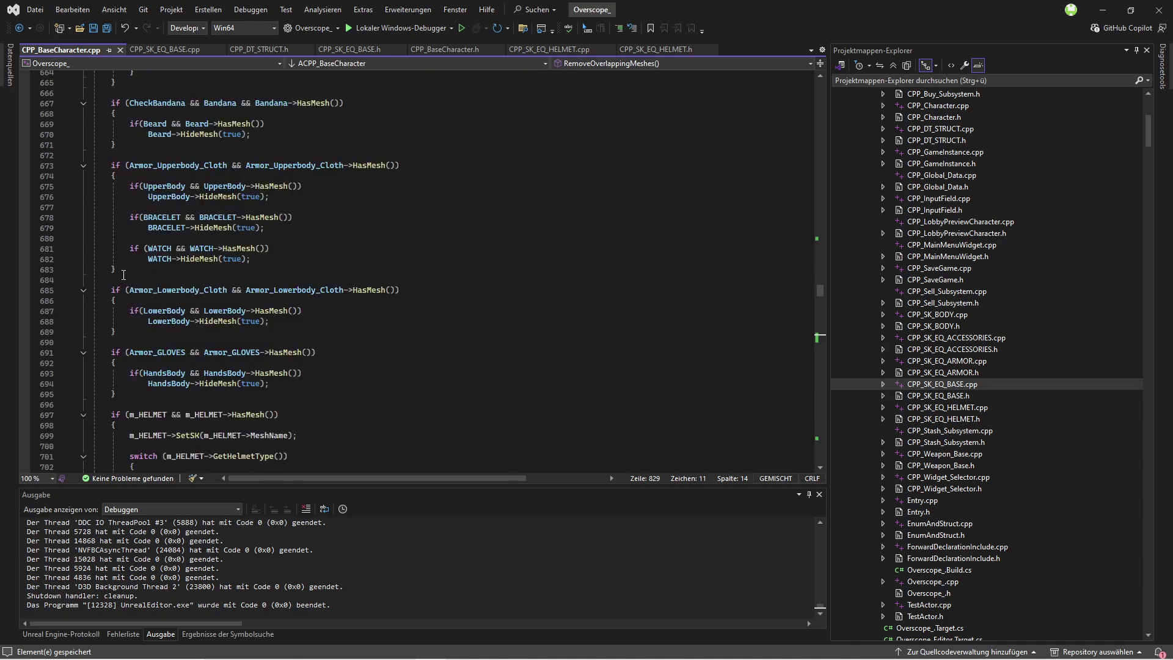
scroll(117, 271, "up", 20)
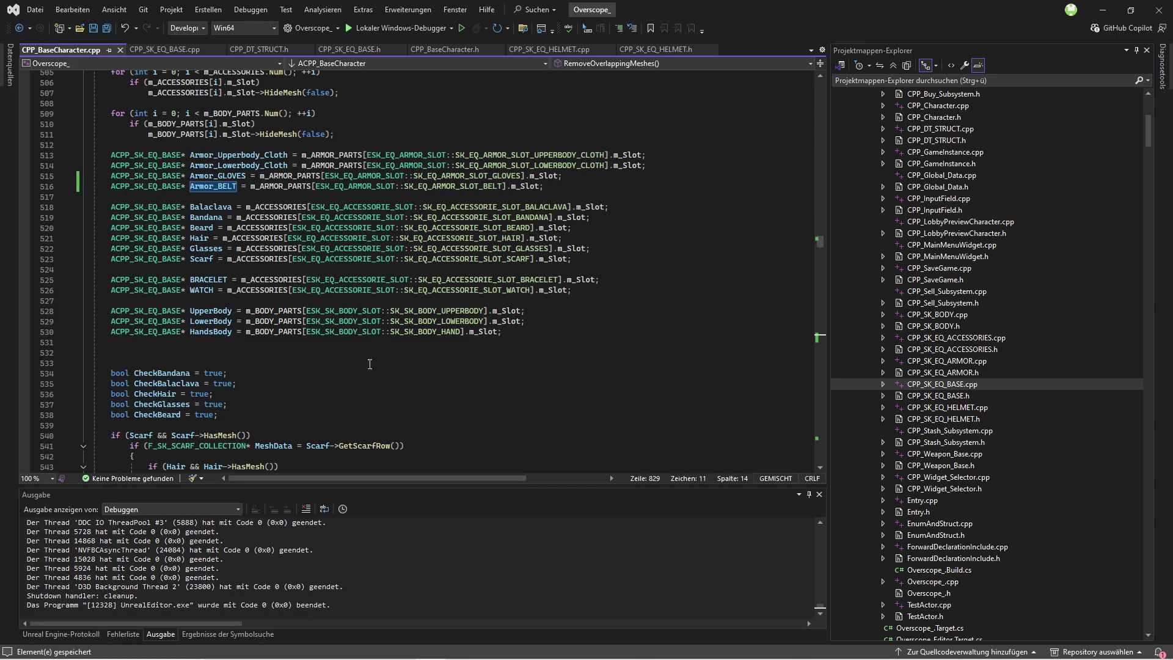
scroll(631, 373, "up", 2)
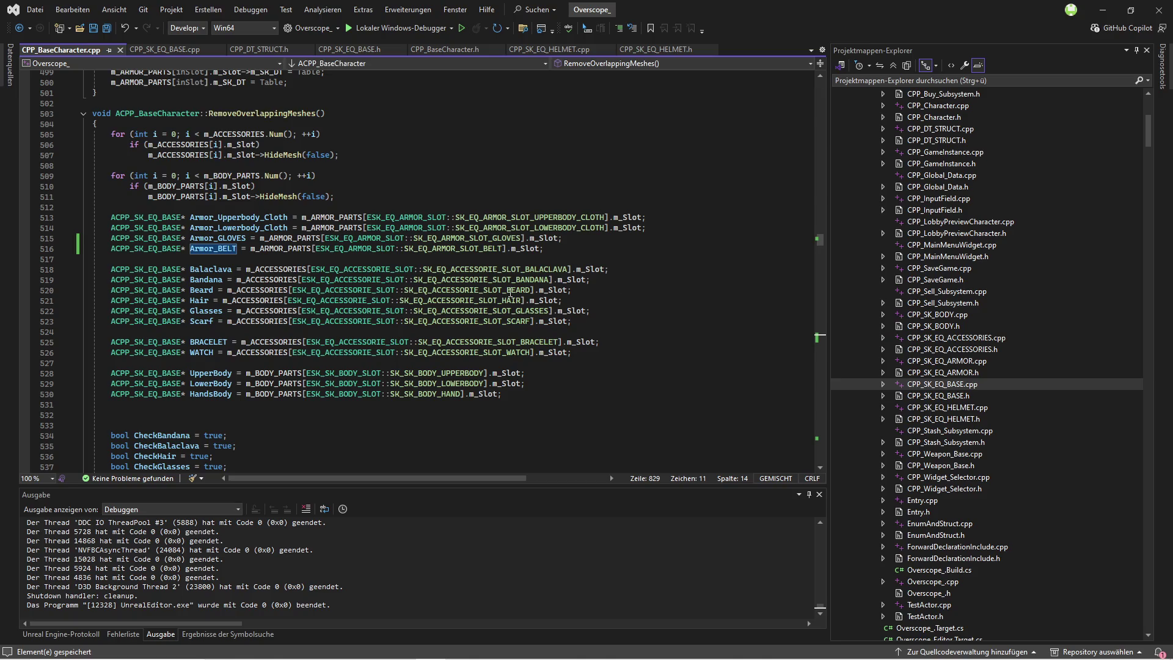
double_click(971, 371)
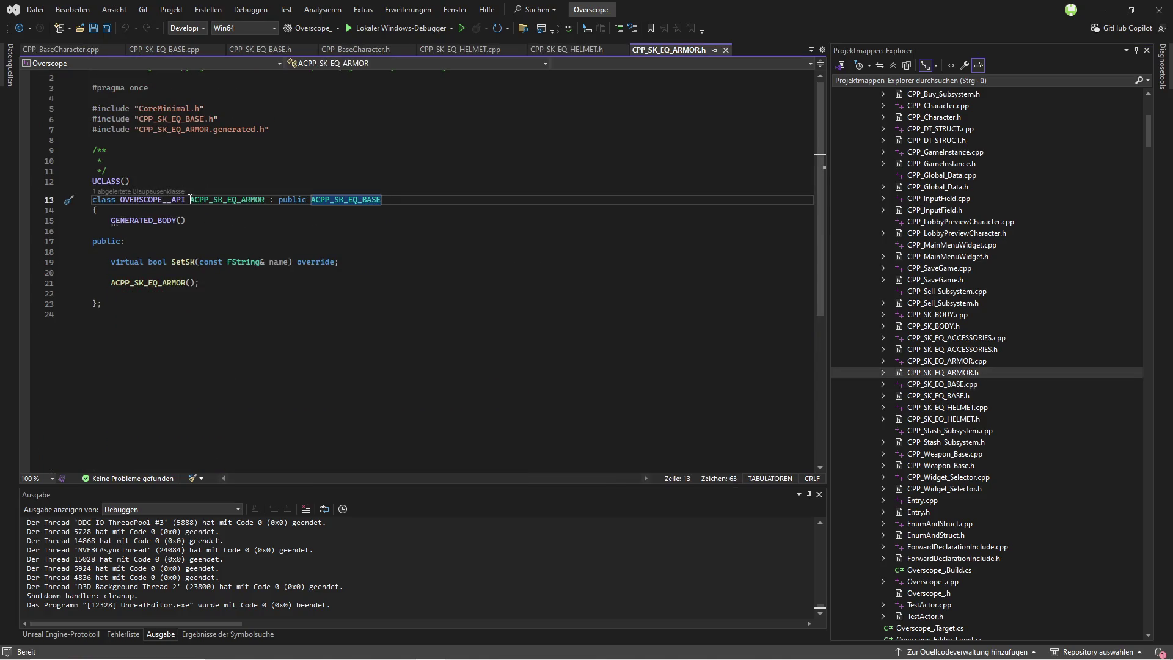
Step: Change the three armor slot declarations to ACPP_SK_EQ_ARMOR* and align them with Armor_BELT
left_click(260, 201)
left_click(61, 49)
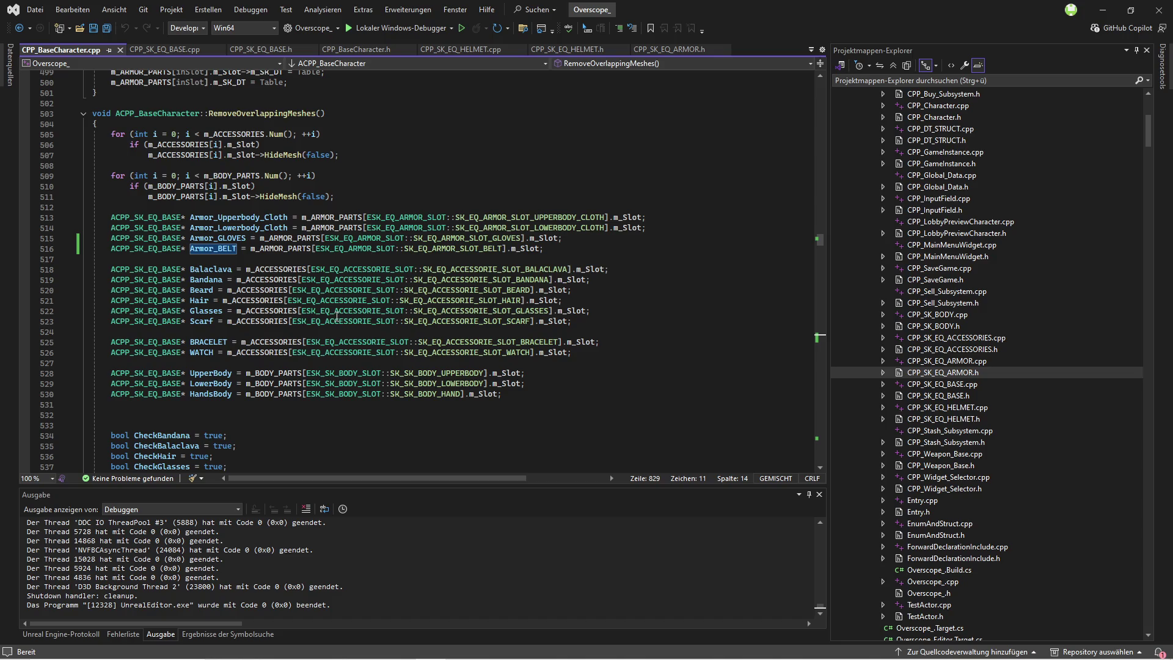
type("ARMOR")
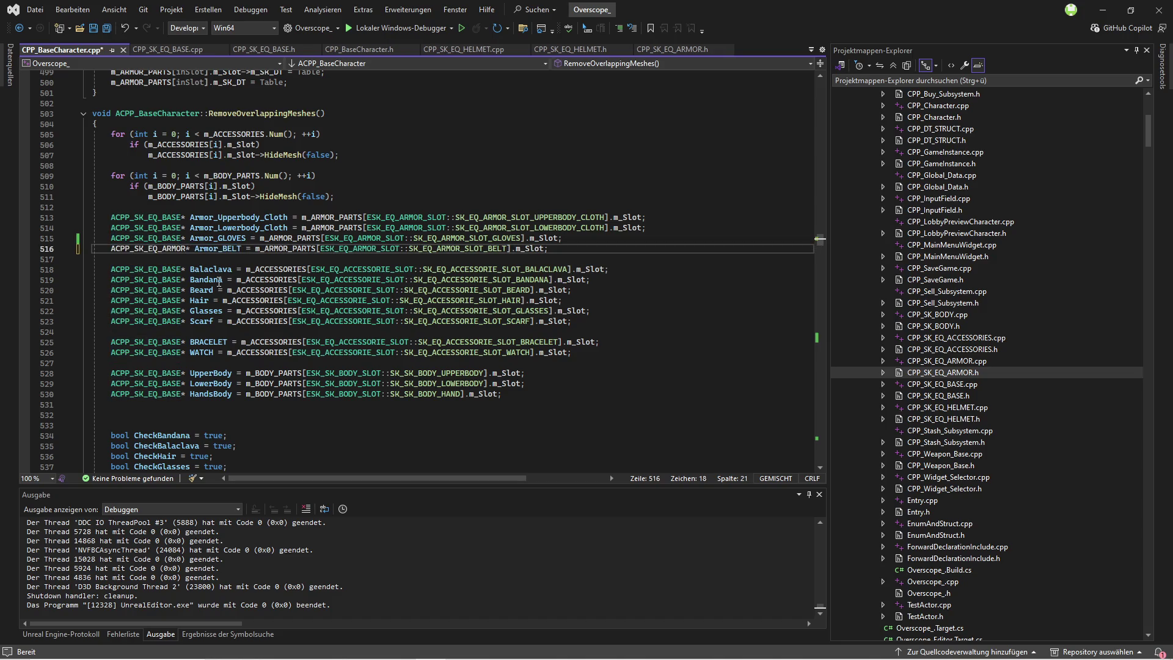
key("Up")
key("shift+alt+Up")
key("shift+alt+Up")
key("Tab")
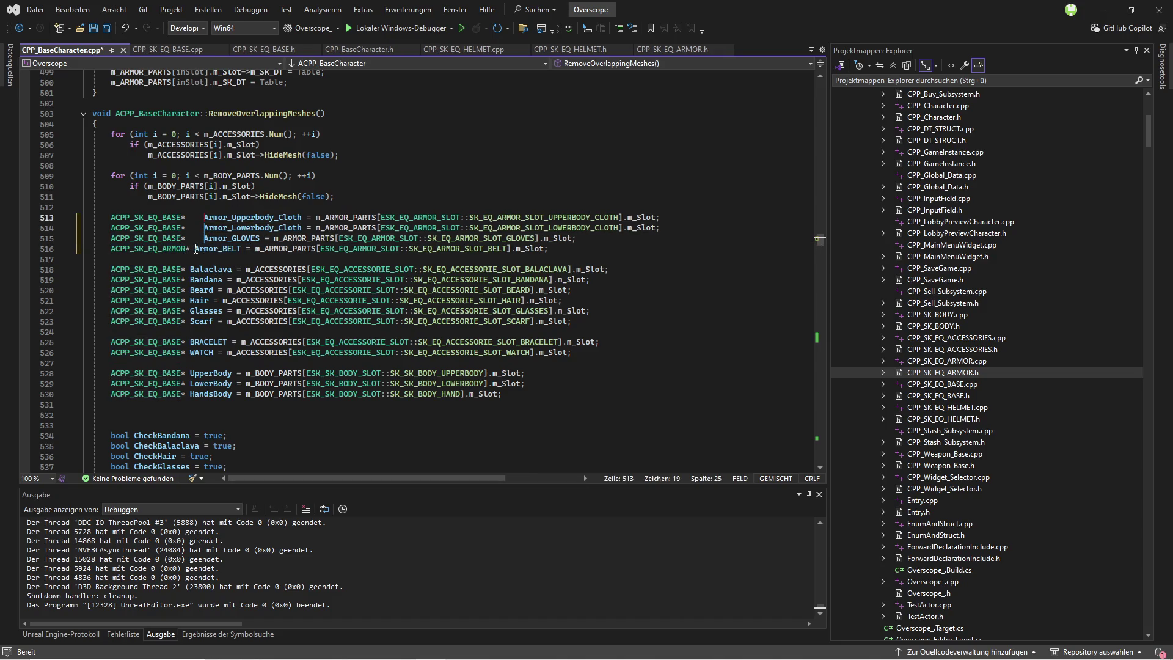
left_click(196, 248)
key("Tab")
double_click(112, 217)
key("shift+alt+Down")
key("shift+alt+Down")
key("ctrl+v")
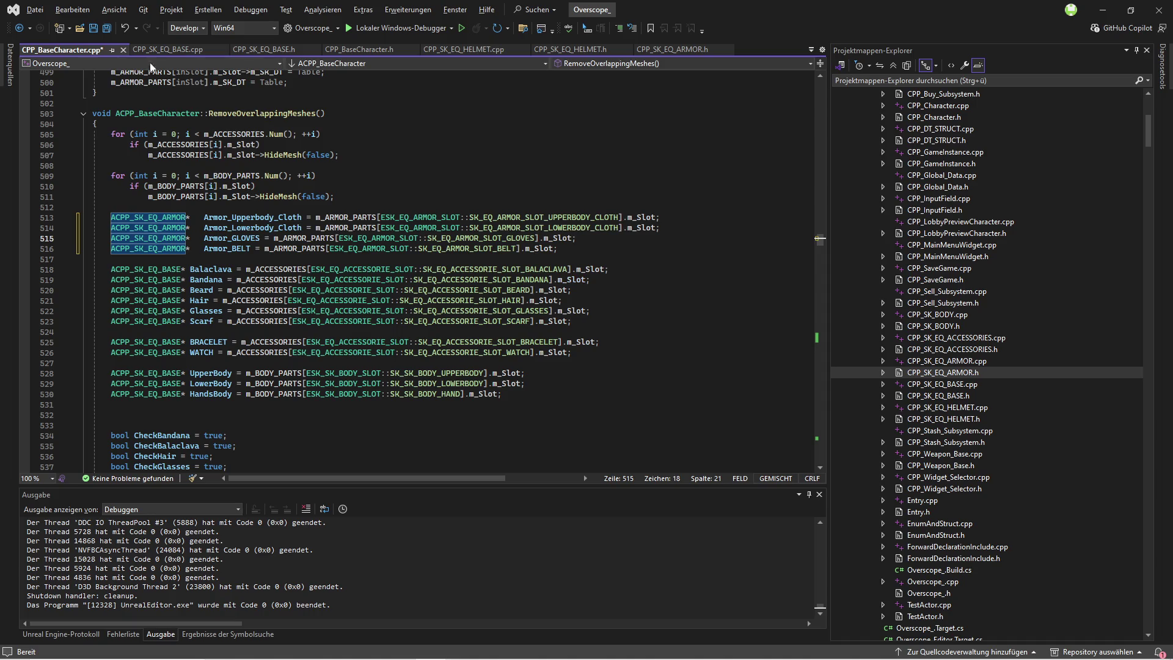
Step: Save CPP_BaseCharacter.cpp and review RemoveOverlappingMeshes down to the belt code and back
left_click(105, 32)
left_click(167, 261)
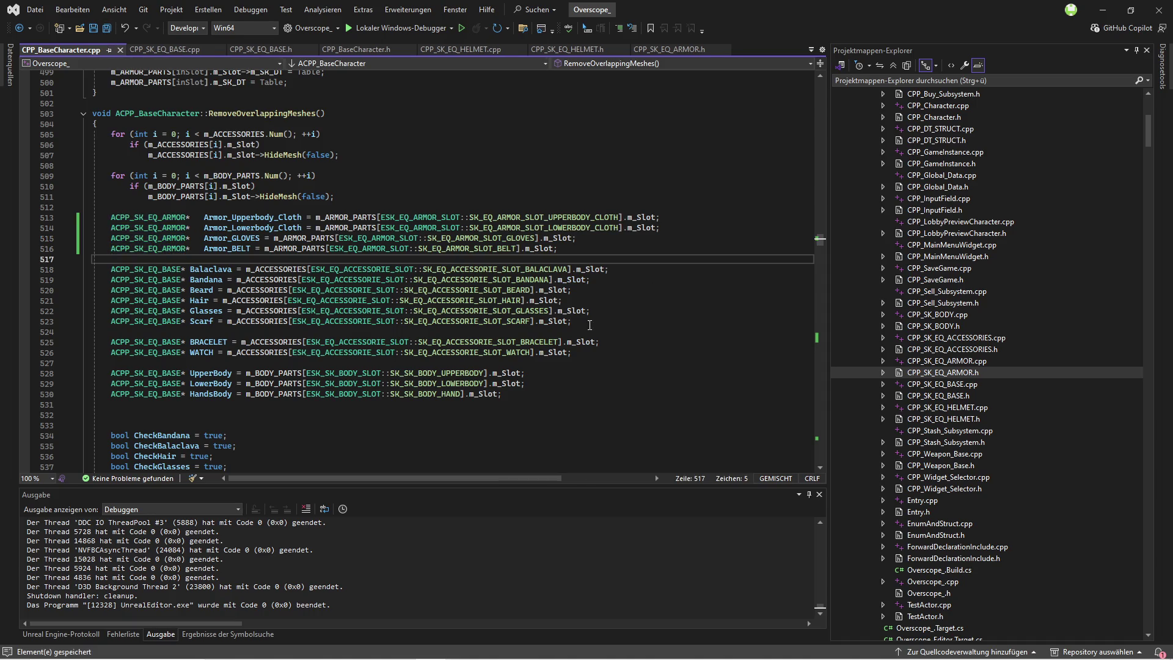
scroll(271, 338, "down", 20)
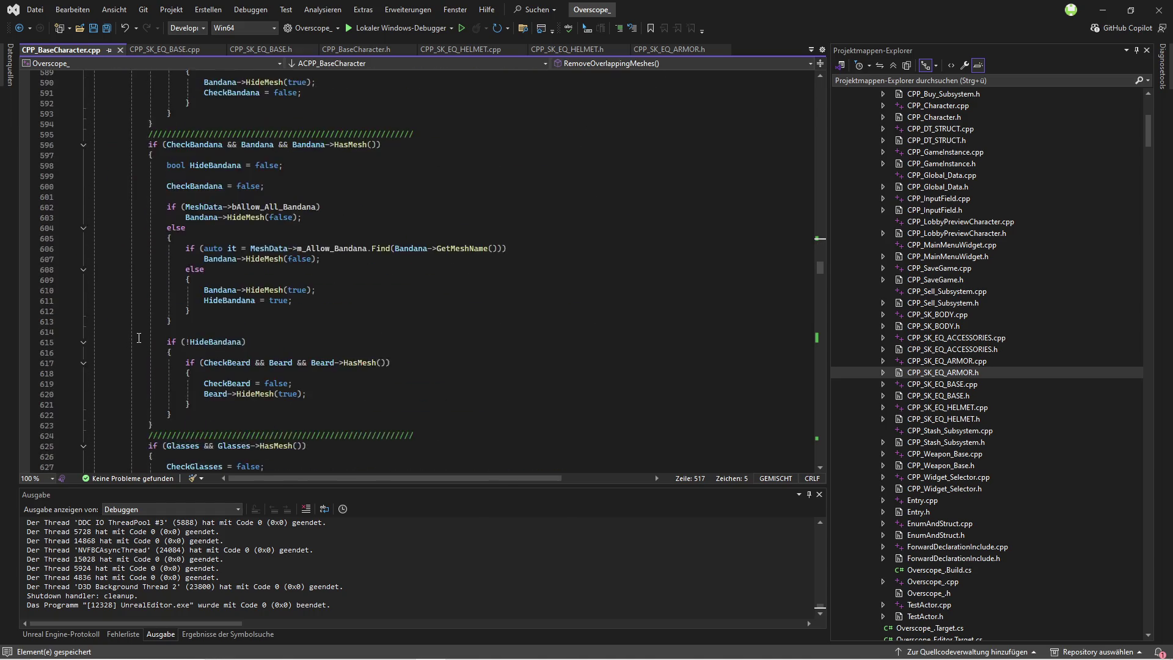
scroll(153, 328, "down", 20)
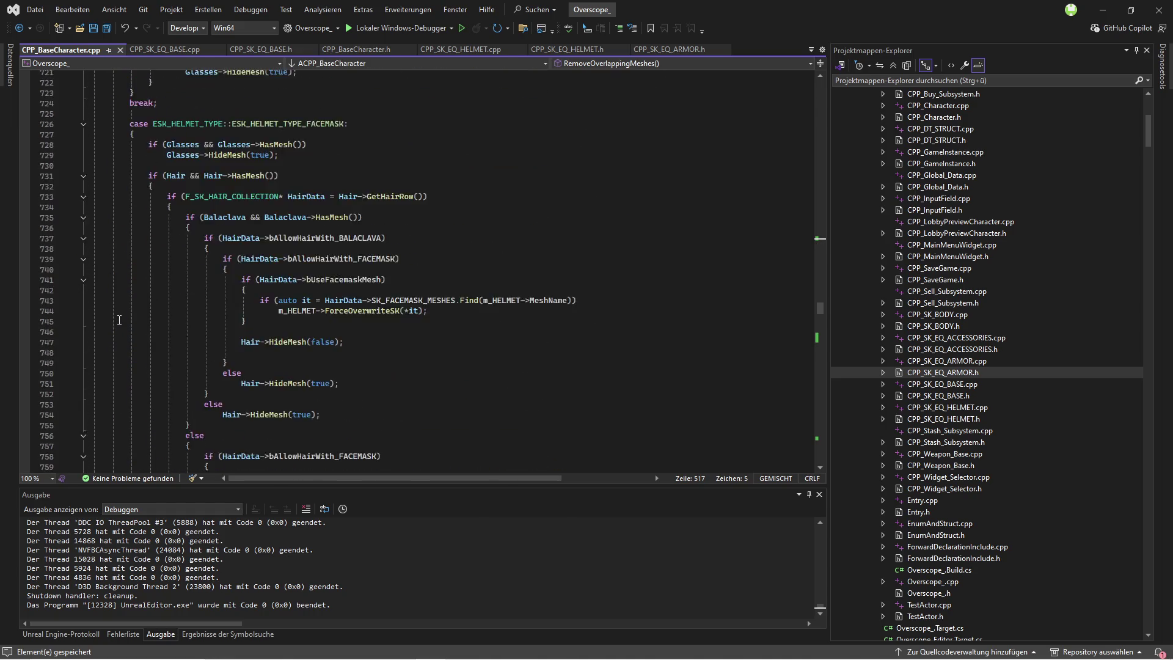
scroll(116, 317, "down", 20)
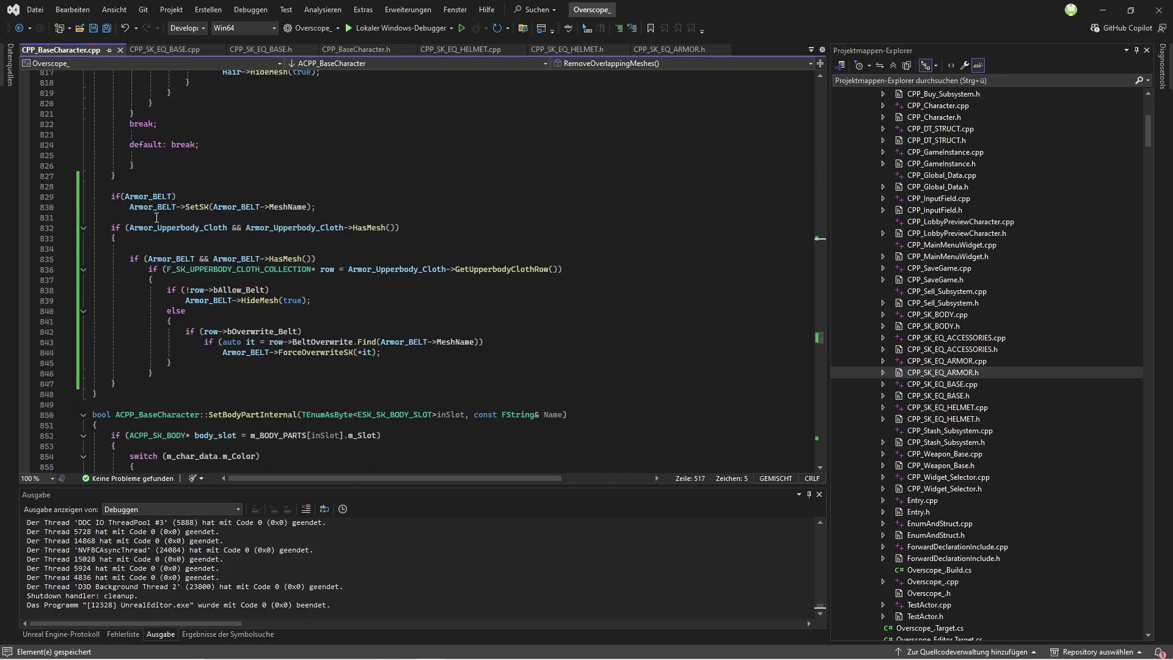
mouse_move(194, 207)
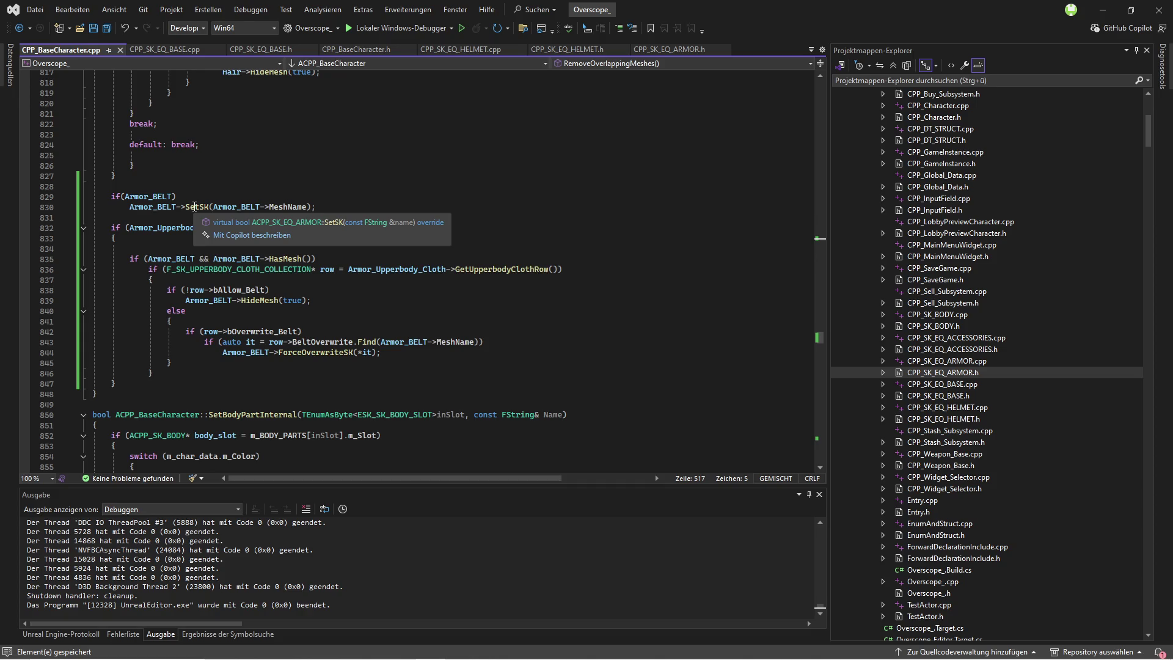
scroll(145, 210, "up", 20)
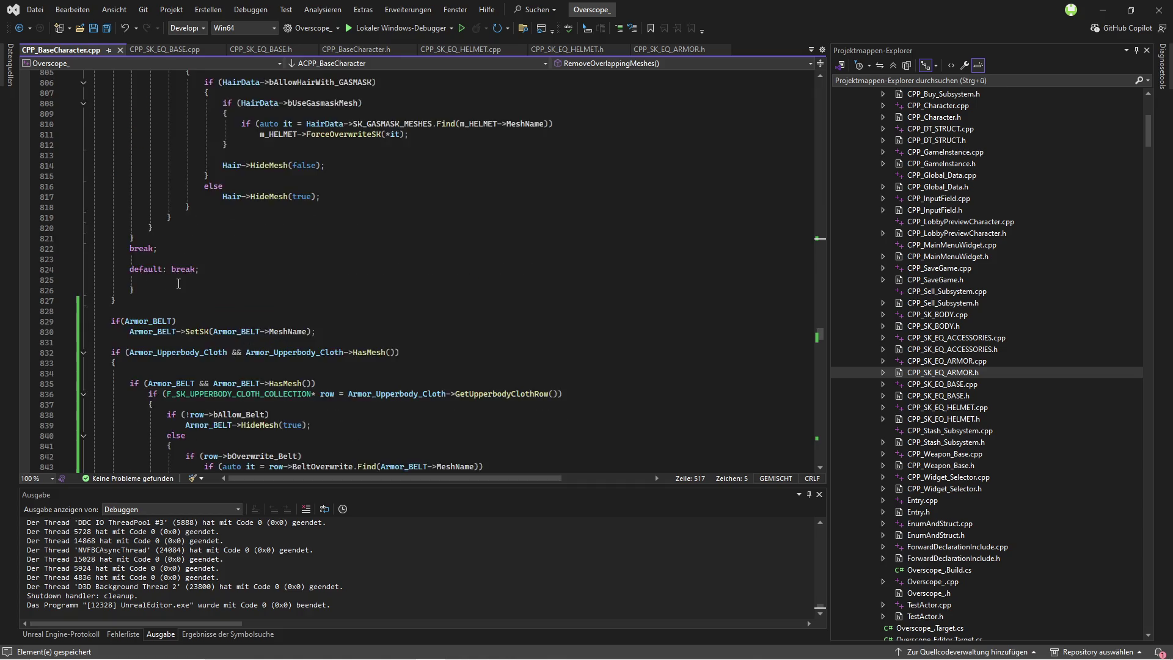
scroll(176, 266, "up", 20)
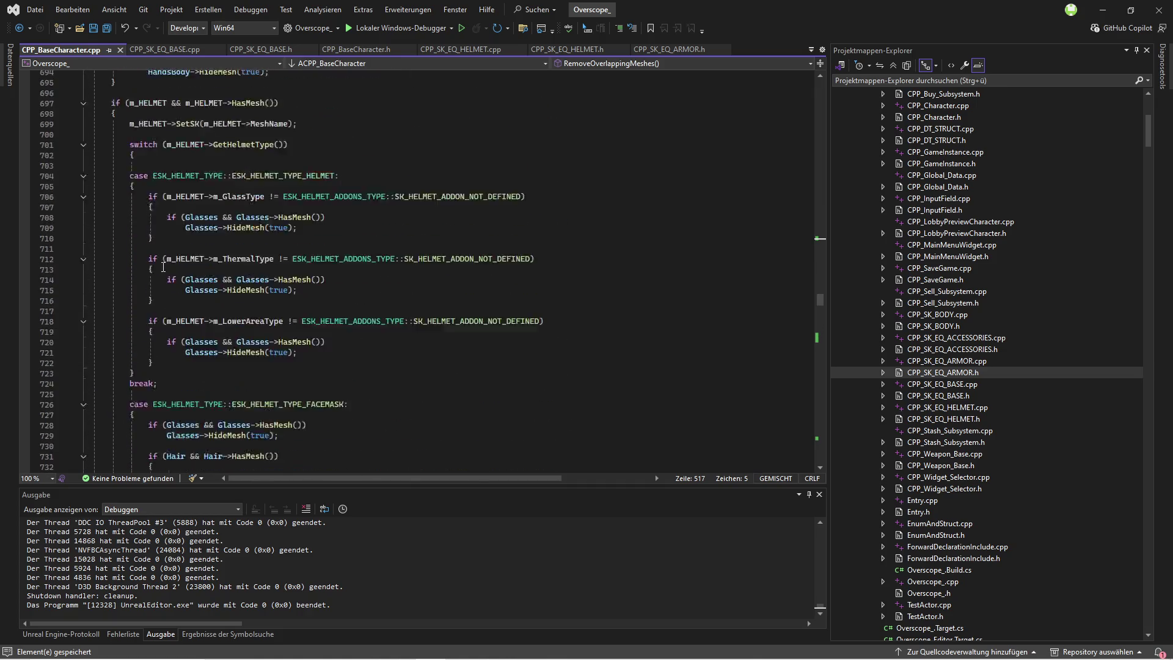
scroll(132, 238, "up", 20)
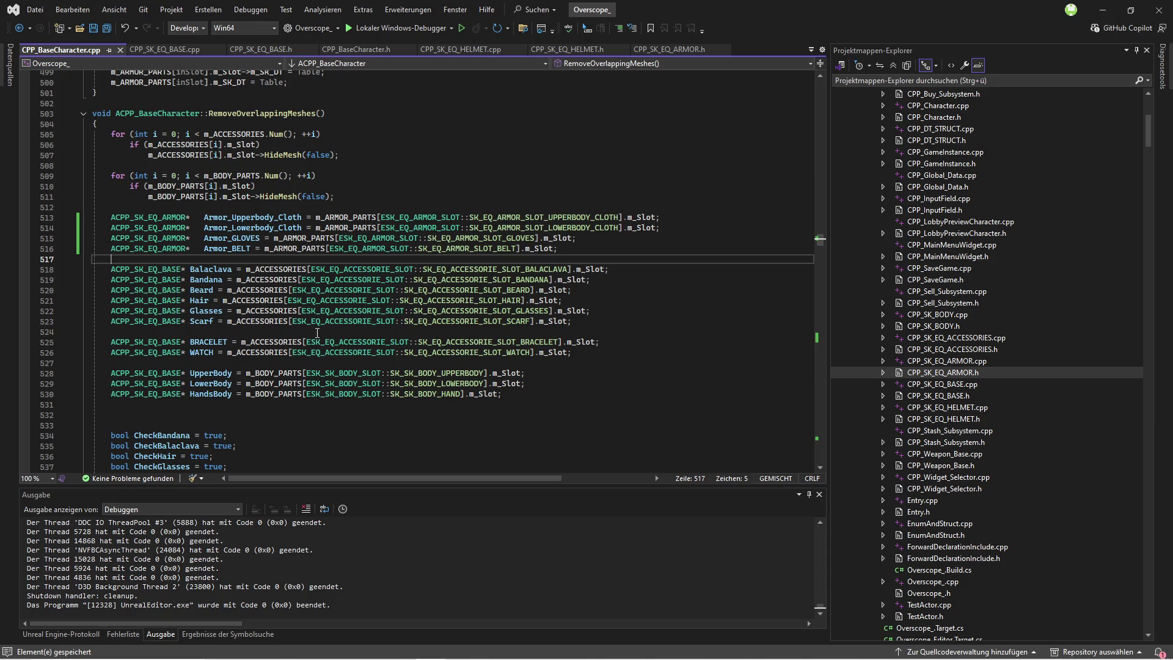
Step: Retype the eight ACPP_SK_EQ_BASE accessory pointers on lines 518–525 as ACPP_SK_EQ_ACCESSORIES and save
double_click(971, 350)
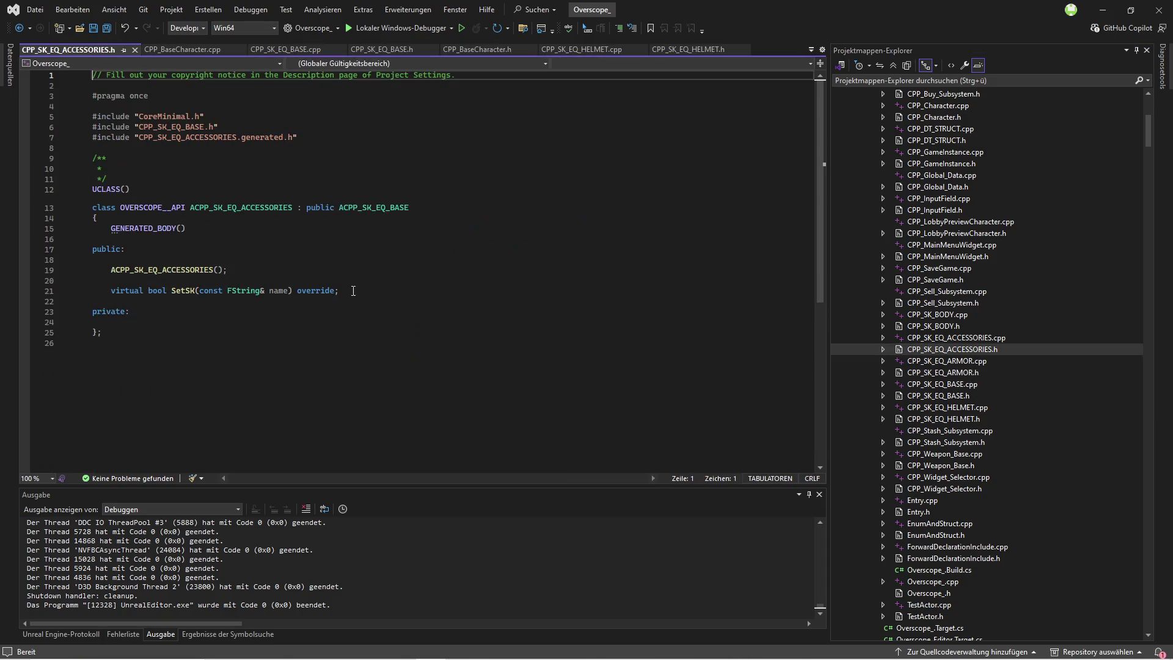
double_click(258, 210)
key("ctrl+c")
left_click(188, 48)
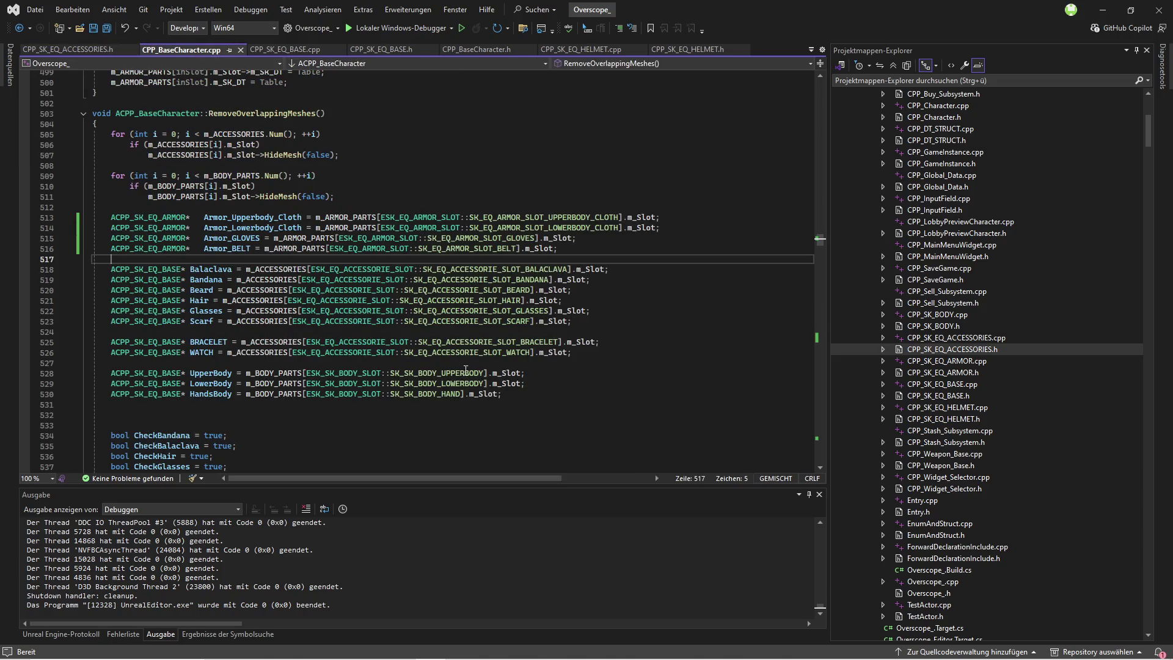
left_click(198, 332)
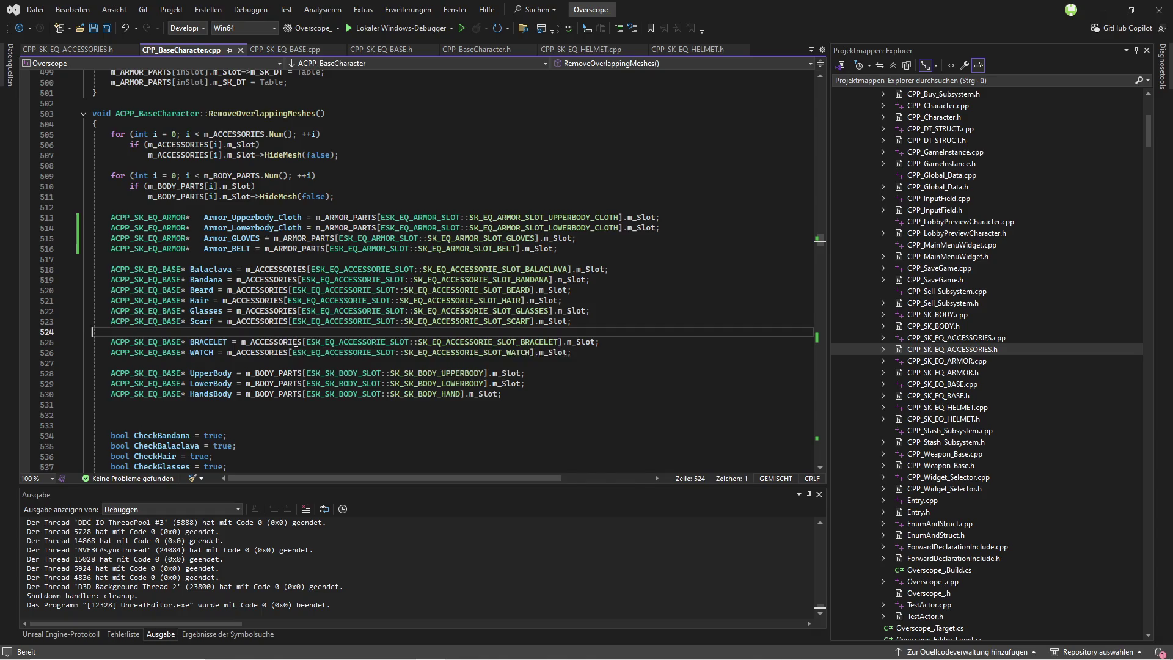
key("Delete")
left_click_drag(110, 269, 182, 342)
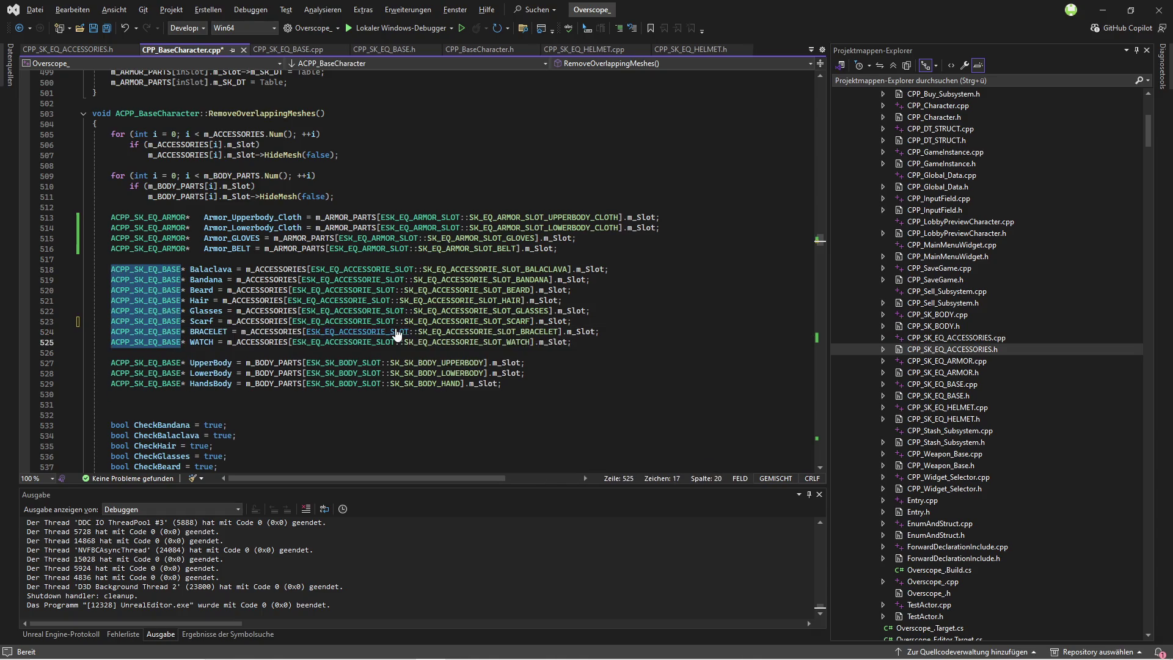
key("ctrl+v")
key("ctrl+s")
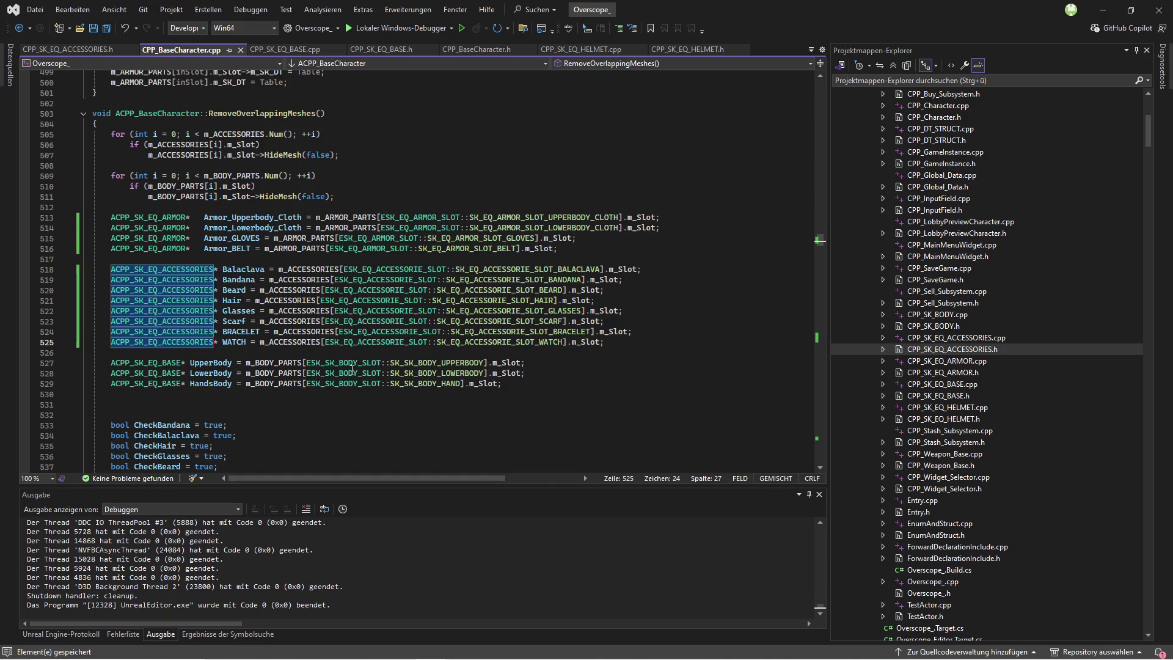
Step: Retype the body pointers on lines 527–529 as ACPP_SK_BODY, remove extra blank lines, and save
mouse_move(348, 366)
double_click(942, 326)
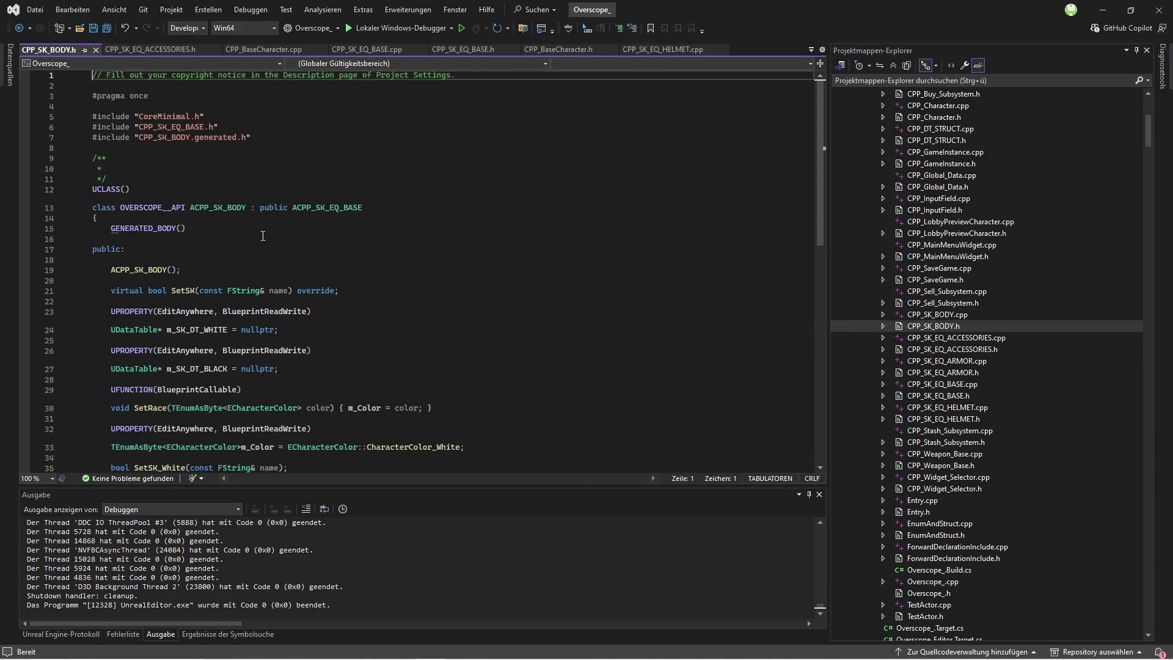
left_click(264, 48)
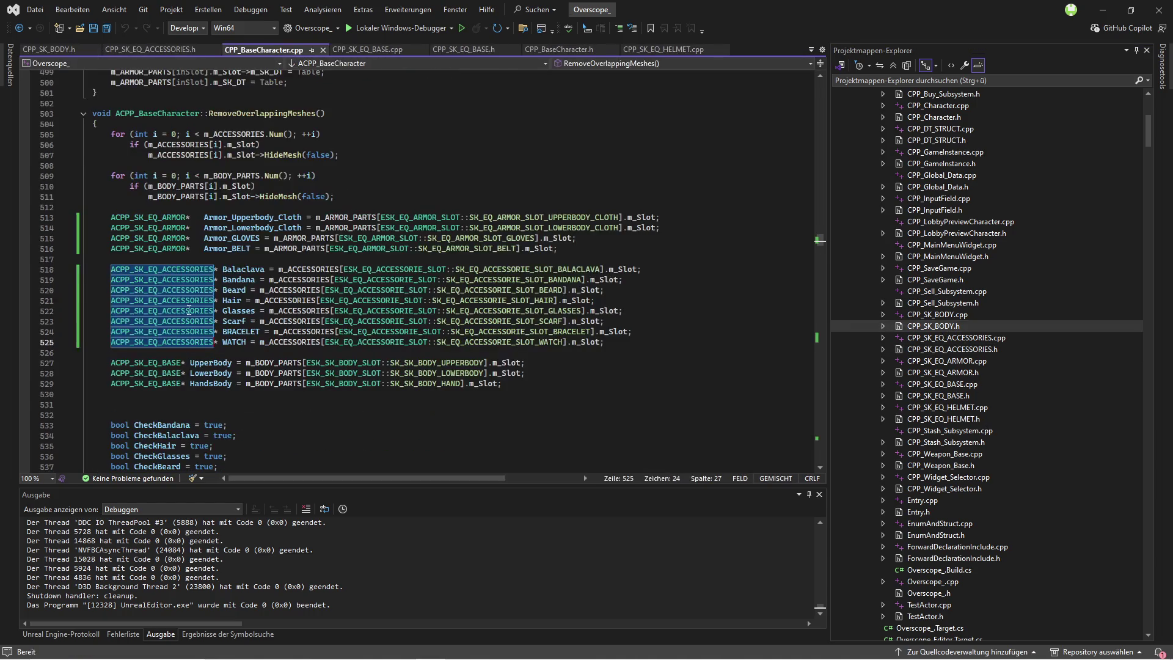
mouse_move(110, 363)
left_mouse_down()
mouse_move(137, 383)
mouse_move(180, 383)
left_mouse_up()
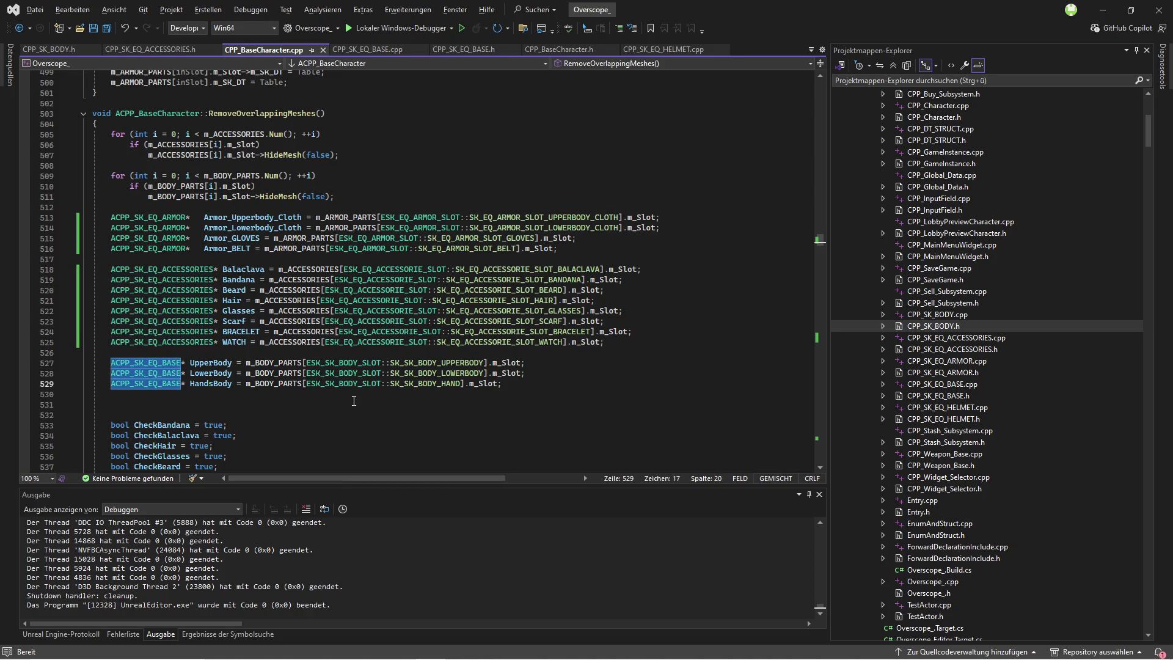
type("ACPP_SK_BODY")
left_click(277, 393)
key("Delete")
key("Delete")
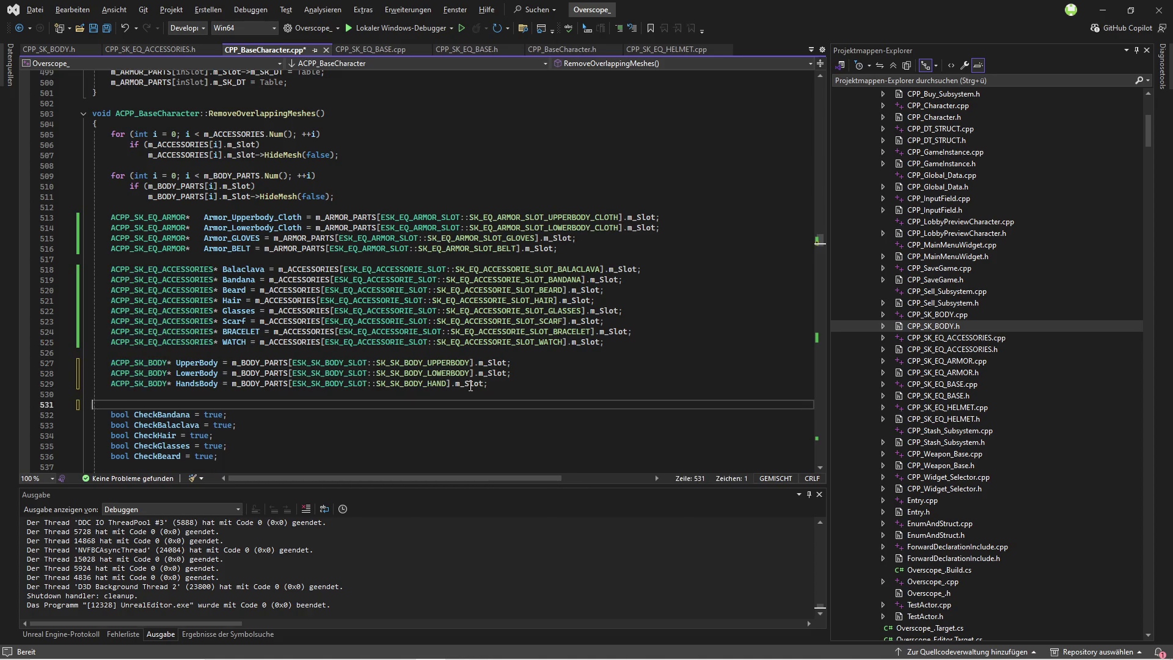
left_click(107, 28)
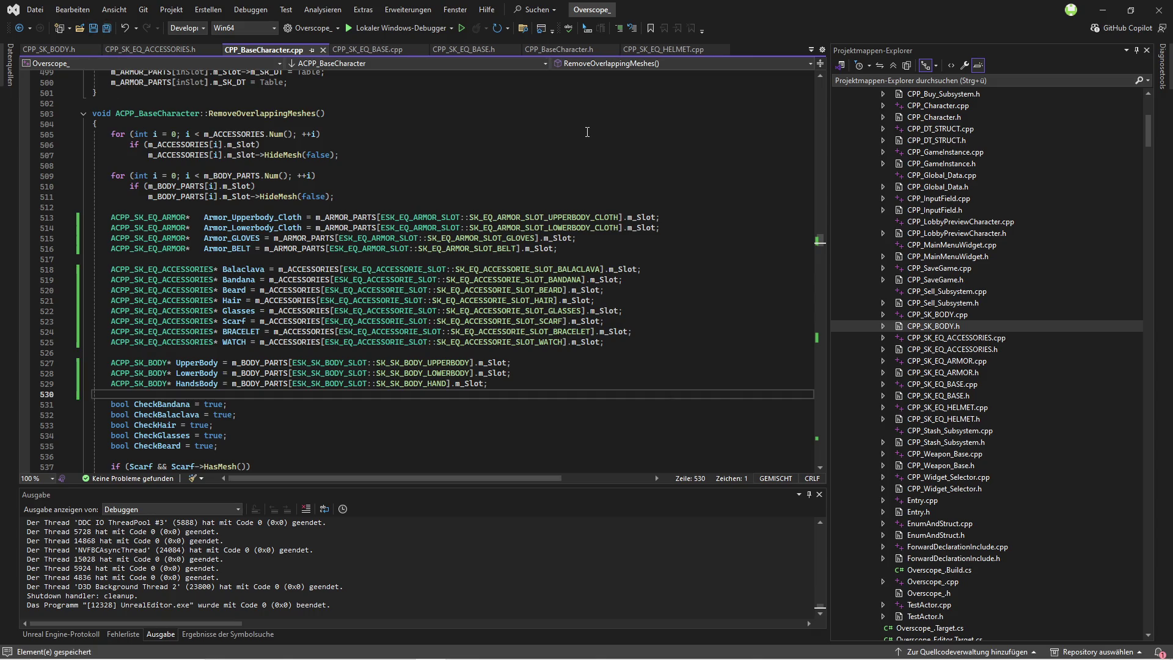
Step: Start a build of the Overscope_ project with Ctrl+Shift+B
scroll(587, 132, "down", 8)
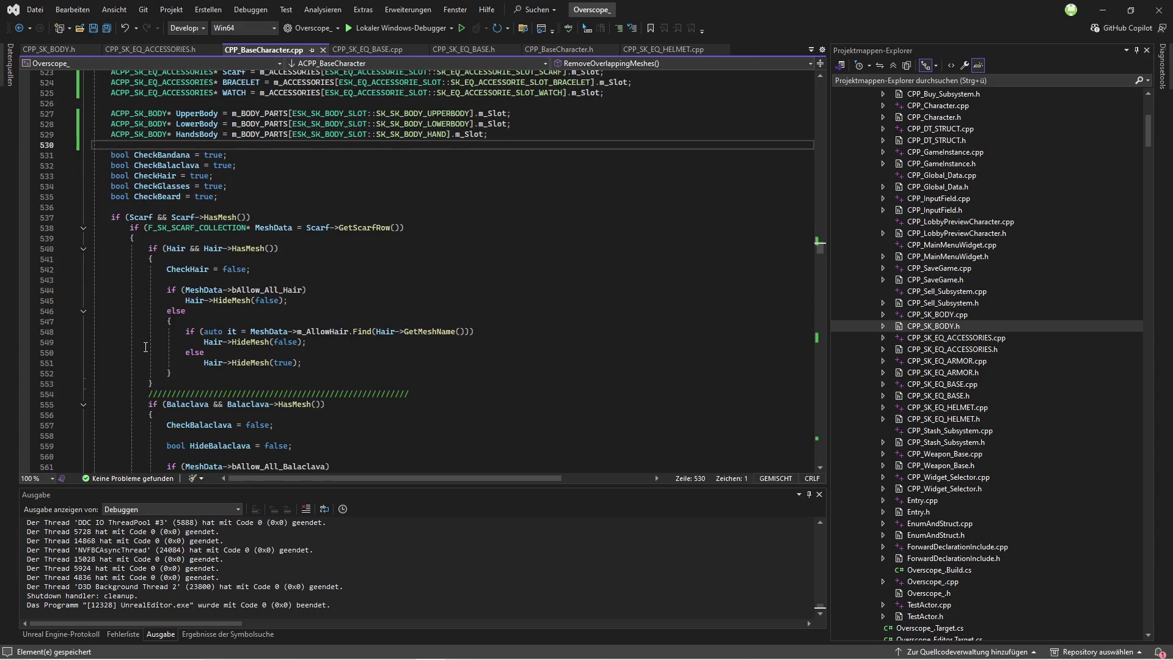
scroll(147, 346, "down", 20)
scroll(123, 340, "down", 20)
scroll(128, 331, "down", 20)
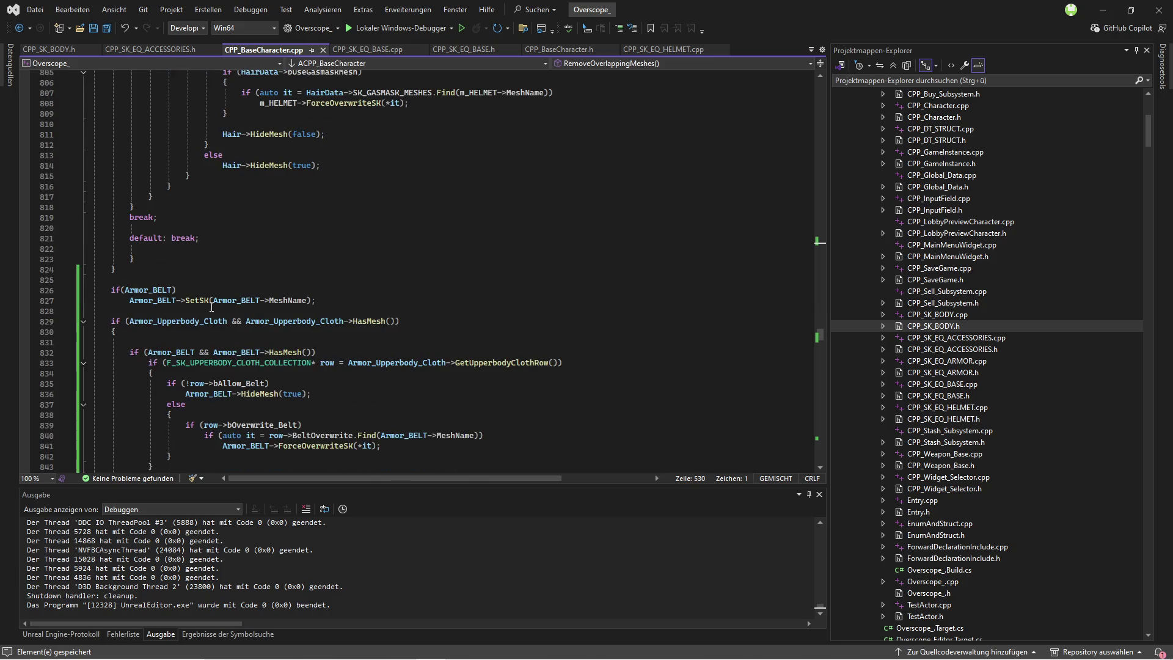
key("ctrl+shift+b")
scroll(489, 263, "down", 1)
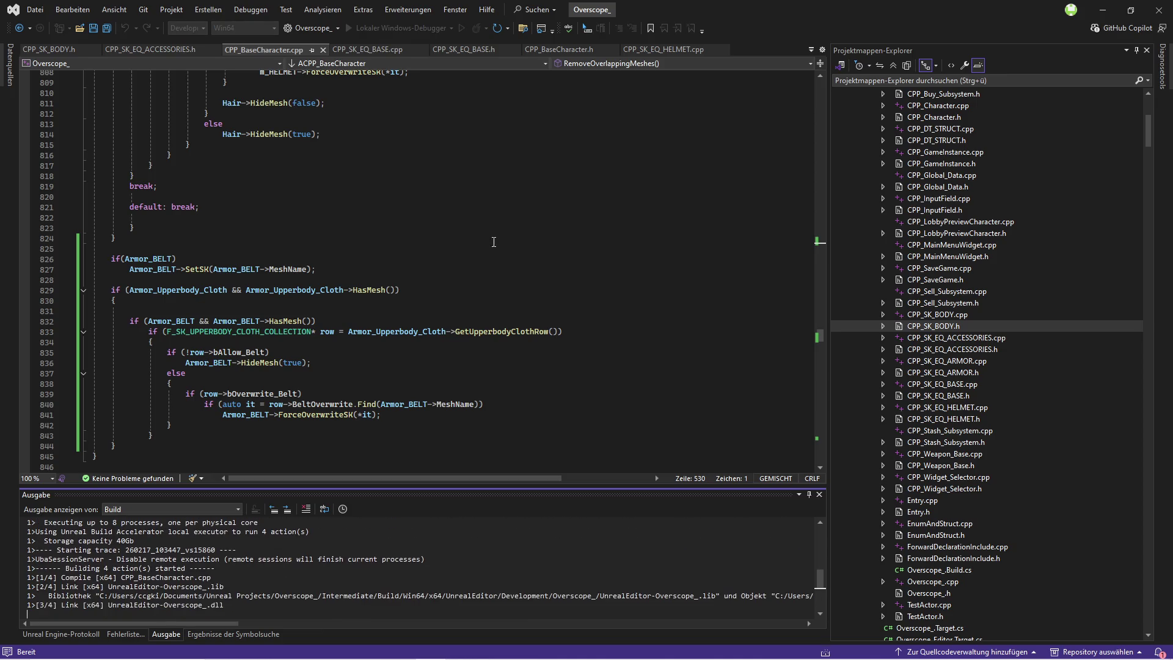
Step: Check the BELT case in the SetSK definition in CPP_SK_EQ_ARMOR.cpp, then switch to Unreal Editor
left_click(160, 264)
left_click(455, 264)
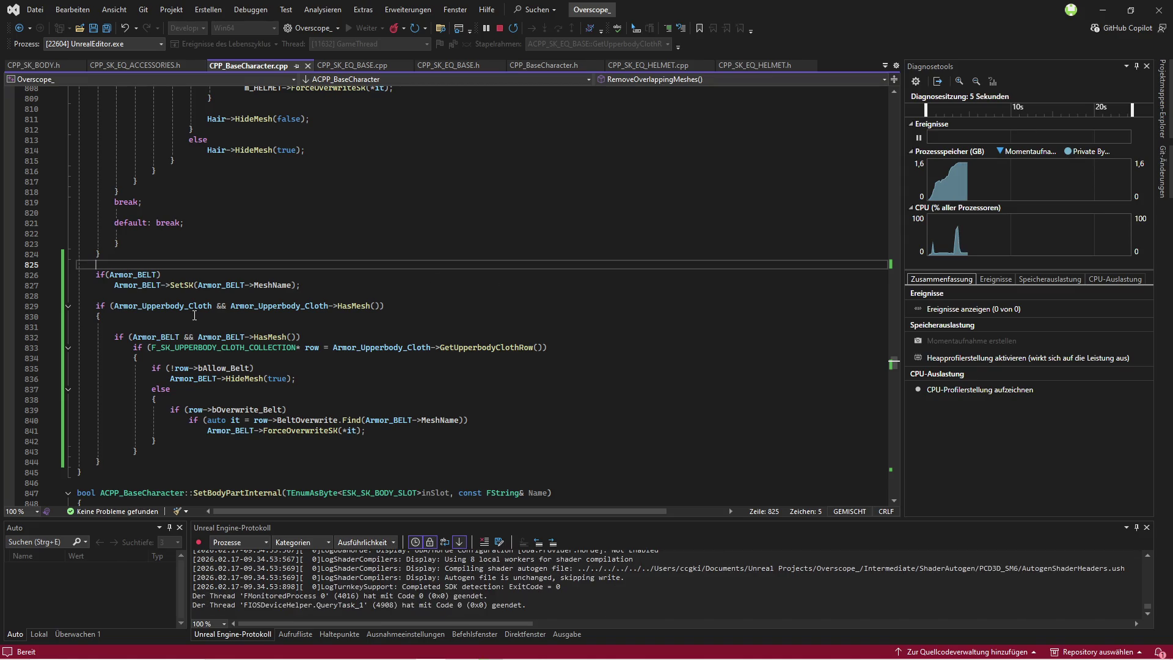
left_click(183, 285)
right_click(183, 285)
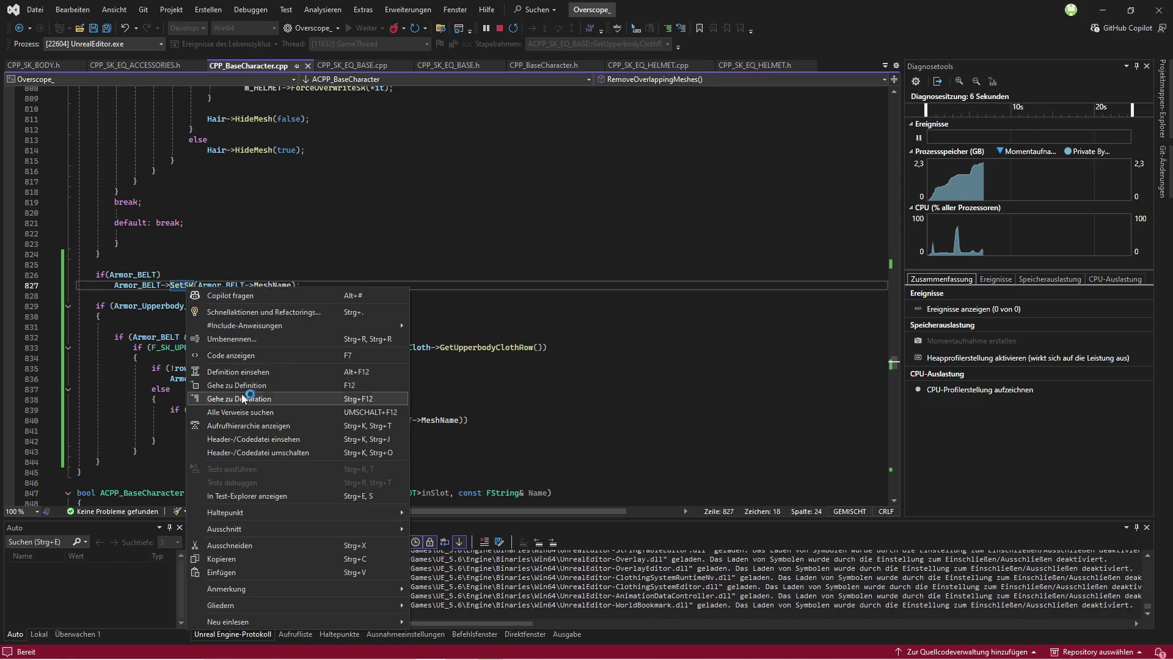
left_click(237, 386)
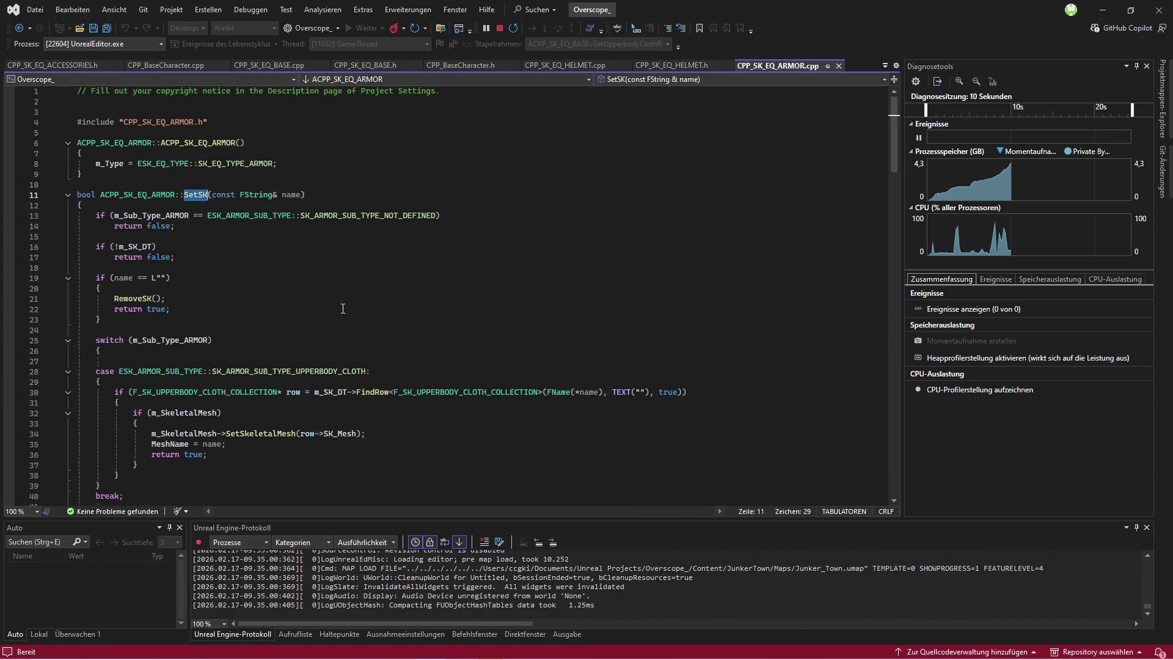
scroll(343, 308, "down", 13)
scroll(548, 386, "down", 7)
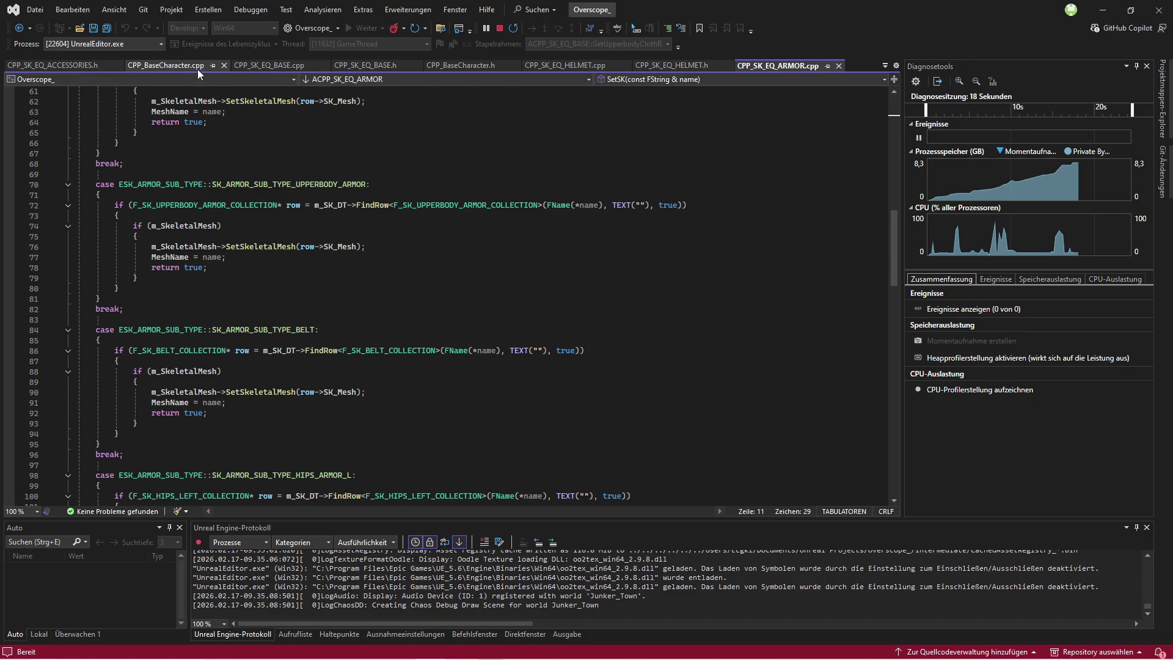
left_click(165, 65)
key("alt+Tab")
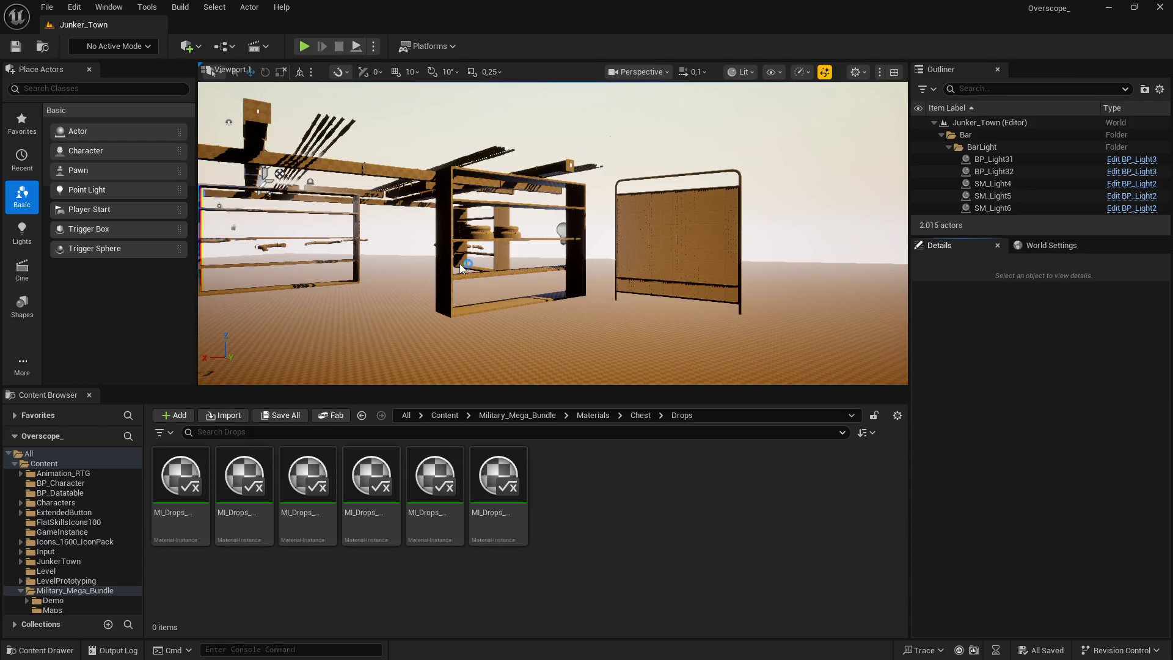
Step: Wrap the SetSK call under if(Armor_BELT) in a braced block
key("super")
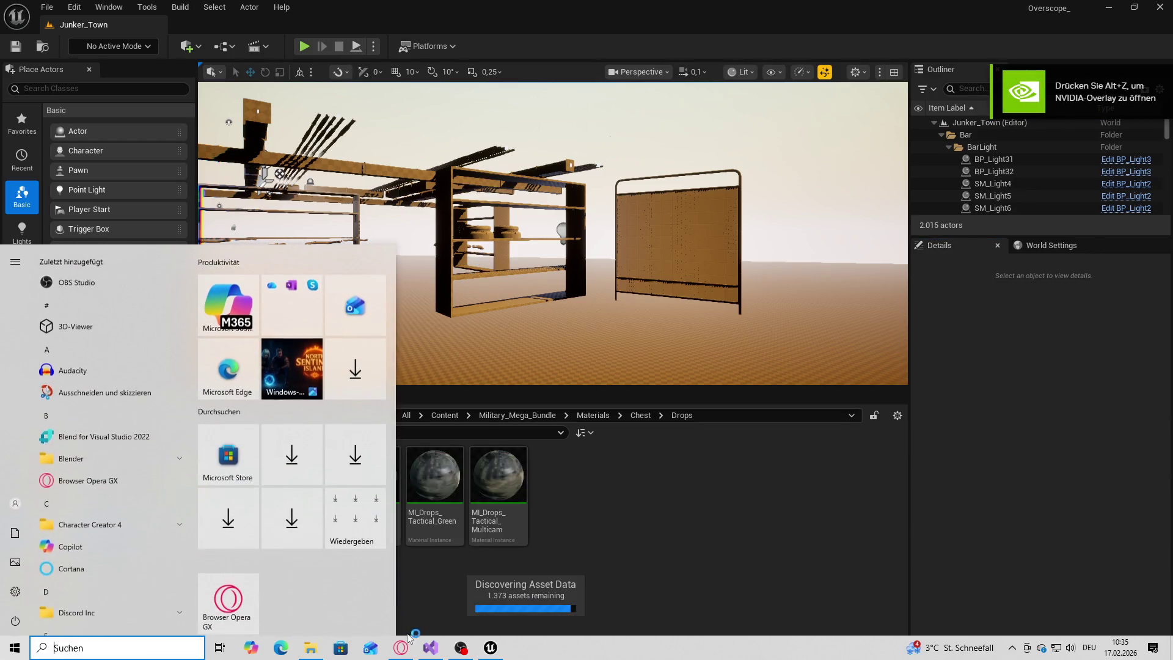
key("alt+Tab")
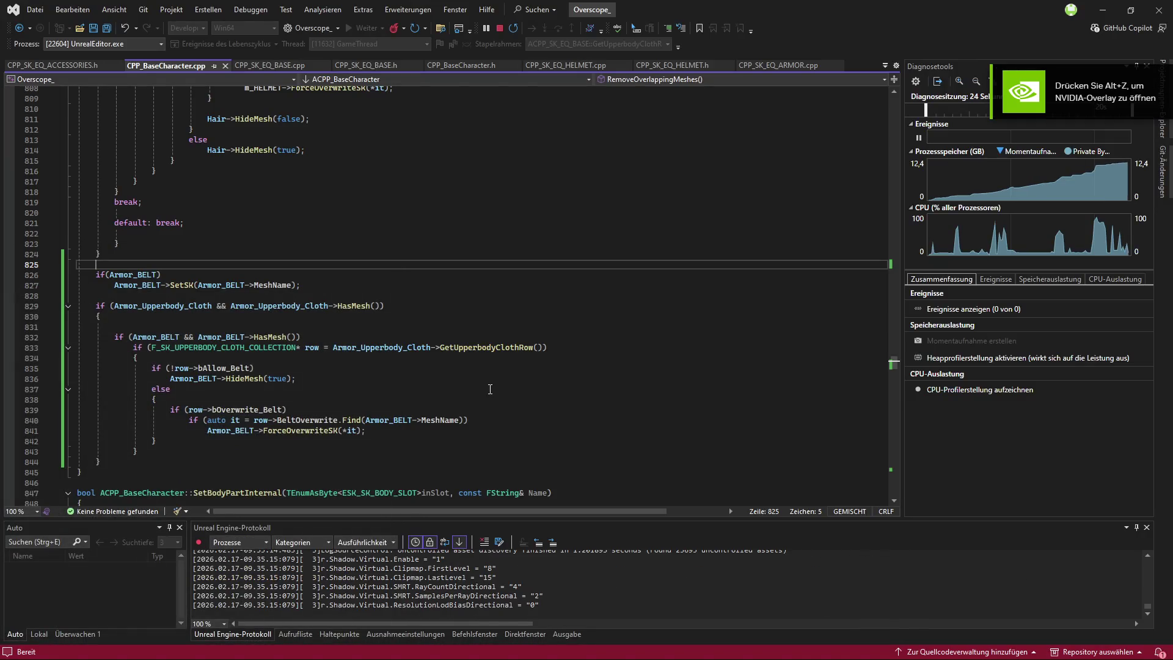
left_click(192, 274)
key("Return")
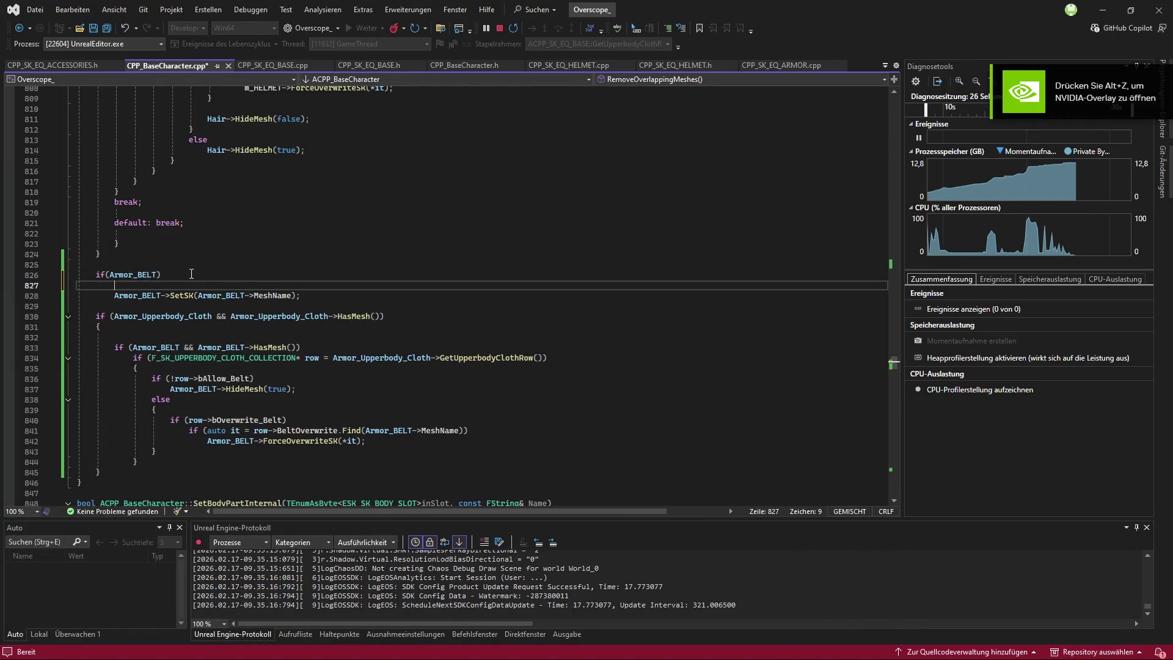
type("{")
key("Return")
key("Down")
key("Down")
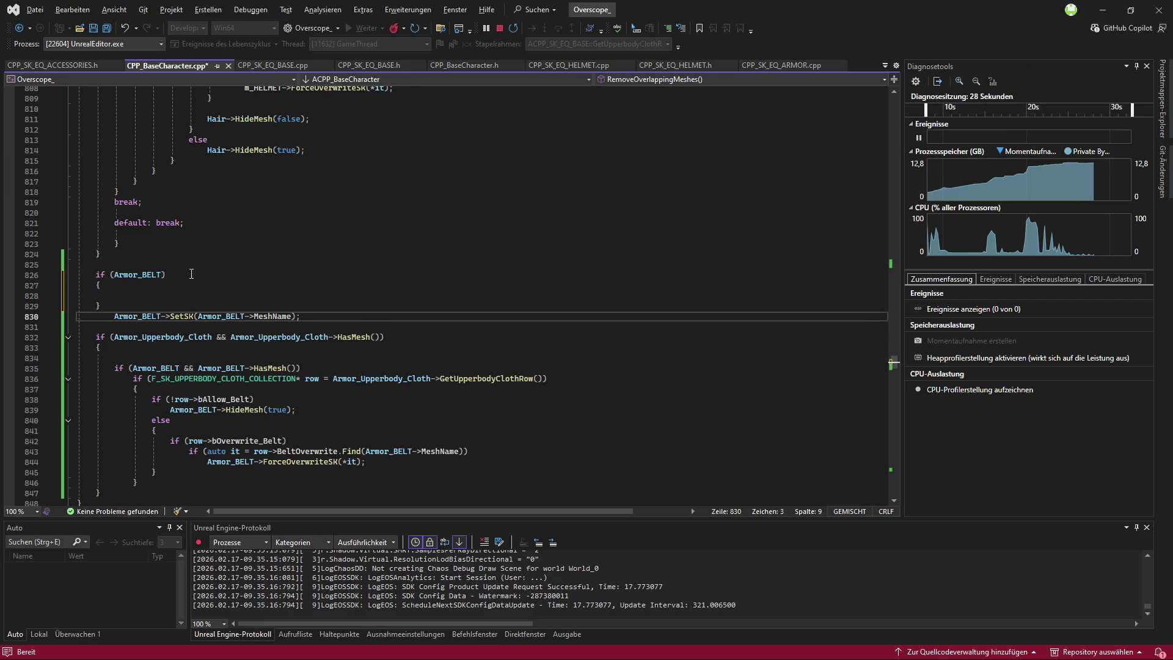
key("alt+Up")
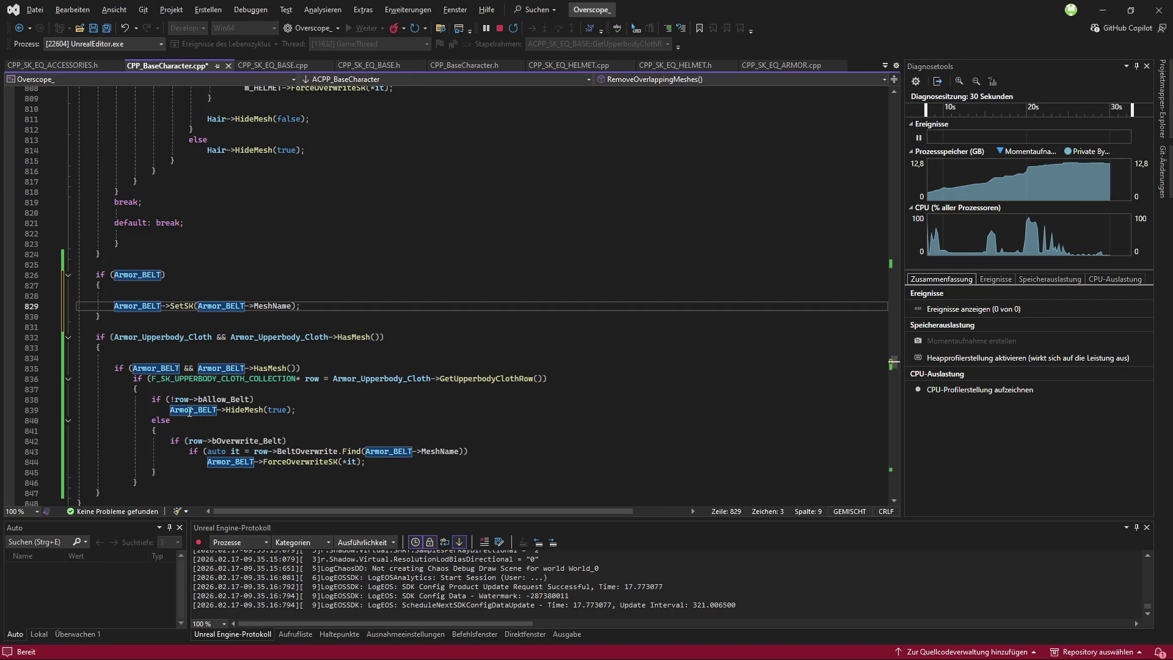
Step: Copy the Armor_BELT->HideMesh line into the belt block, close Unreal Editor, and save
left_click_drag(170, 409, 295, 409)
key("ctrl+c")
left_click(292, 296)
key("ctrl+v")
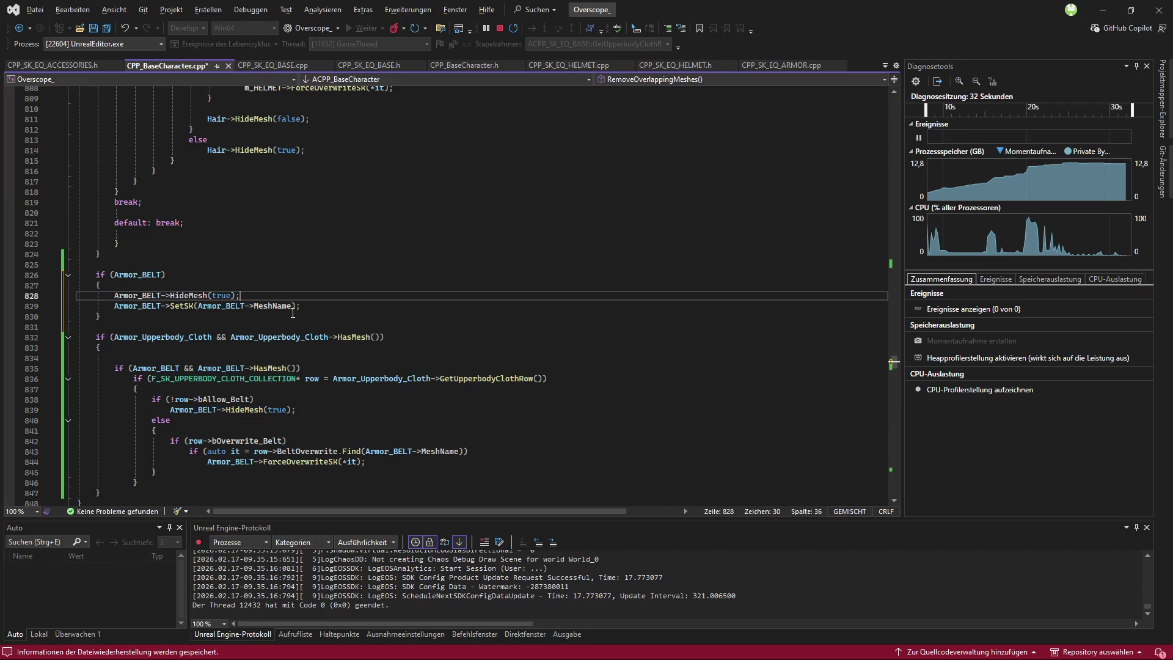
left_click(504, 648)
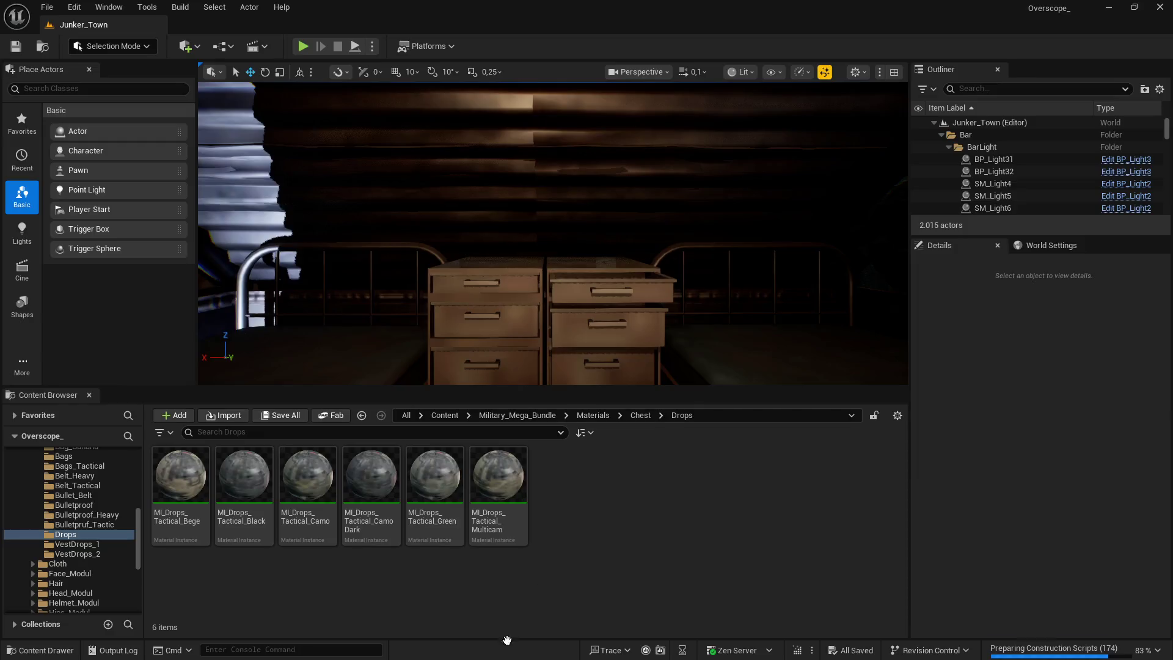
left_click(1159, 7)
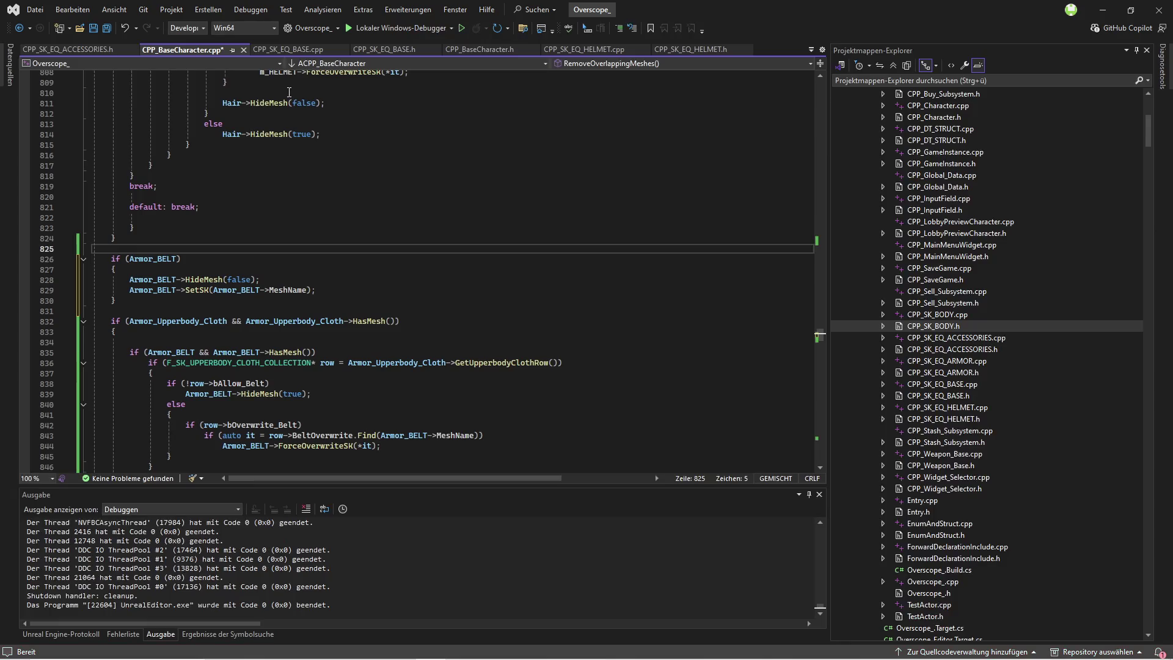
left_click(106, 31)
Step: Rebuild the project with the belt fix to relaunch Unreal Editor
key("ctrl+shift+b")
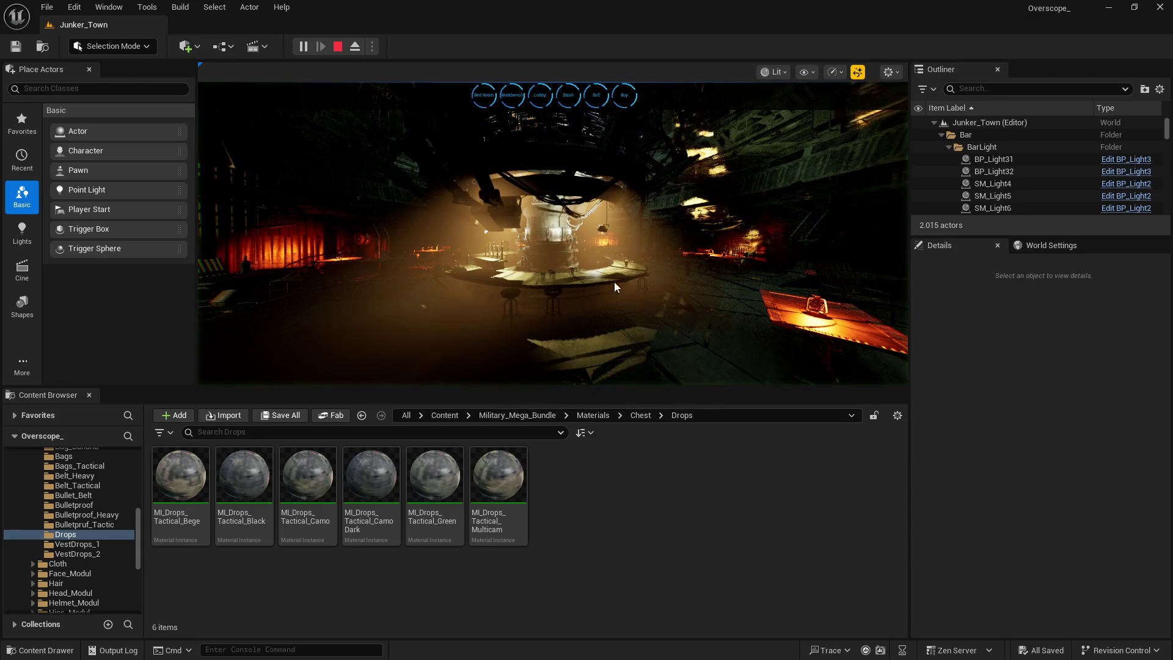
Step: Go fullscreen, enter the Bed Room, and start a new character
key("F11")
left_click(434, 30)
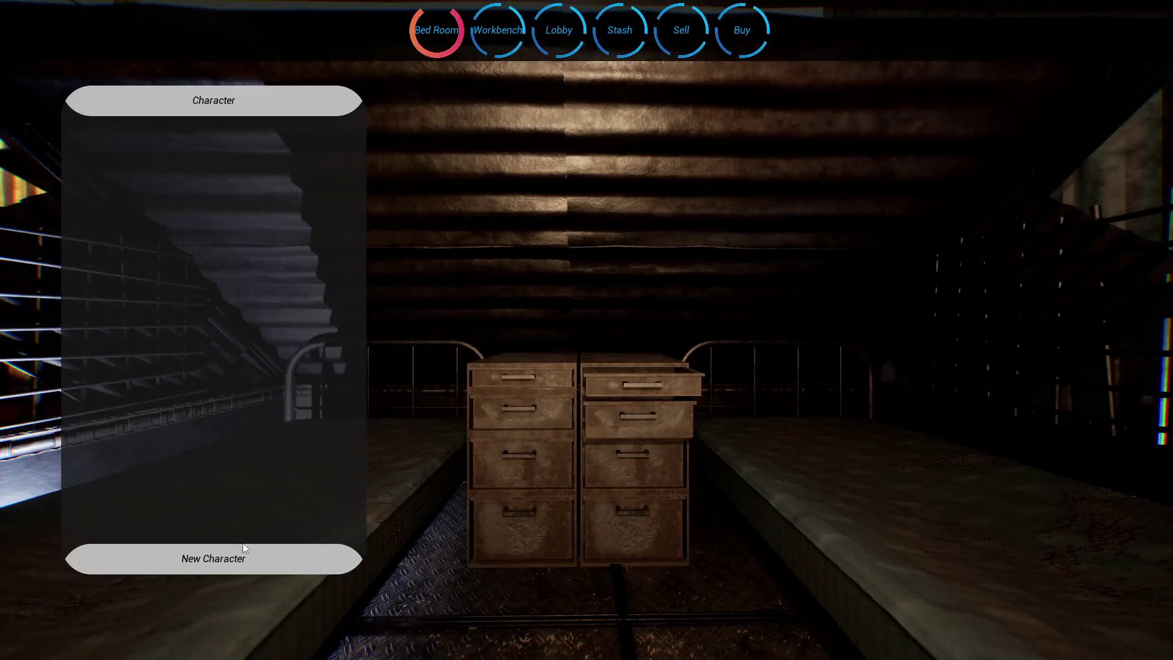
left_click(213, 558)
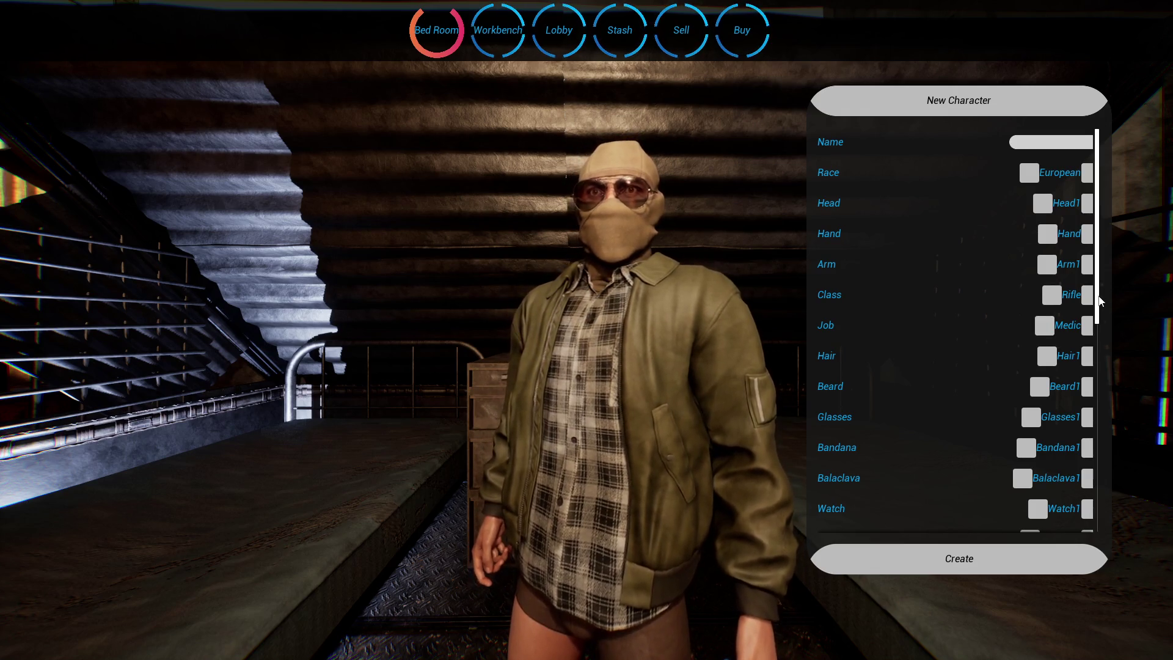
Step: Change Upperbody Cloth Armor from Bomber1 to Hoodie1, then step on to the next item
left_click_drag(1099, 299, 1109, 376)
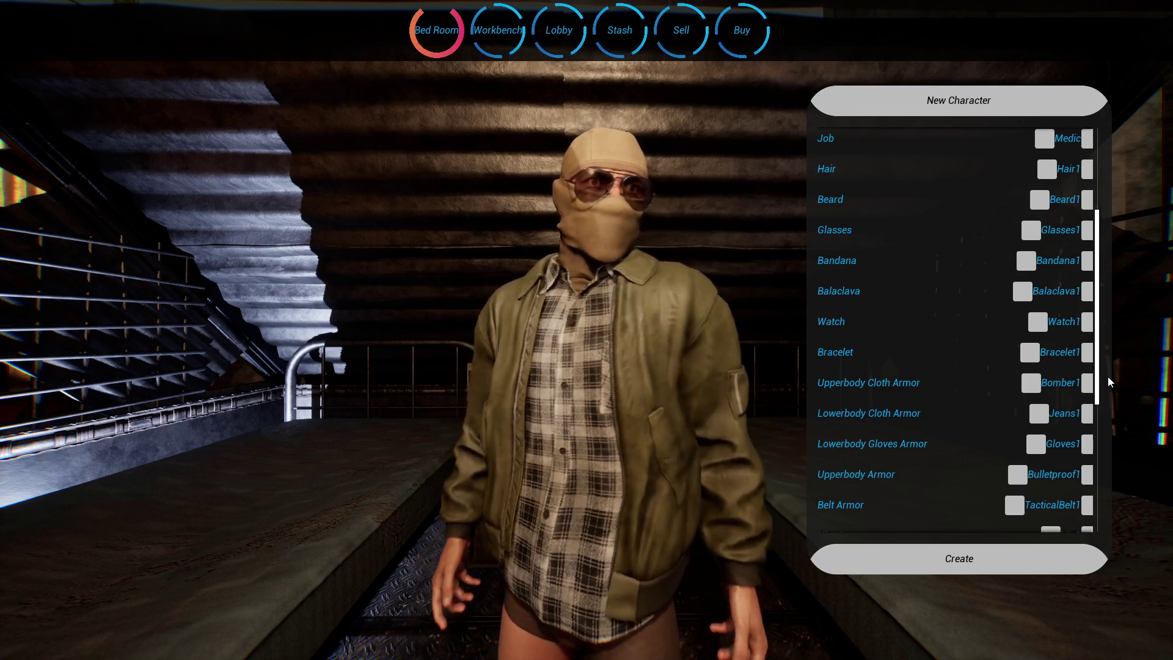
mouse_move(1106, 376)
left_mouse_down()
mouse_move(1109, 457)
mouse_move(1113, 350)
left_mouse_up()
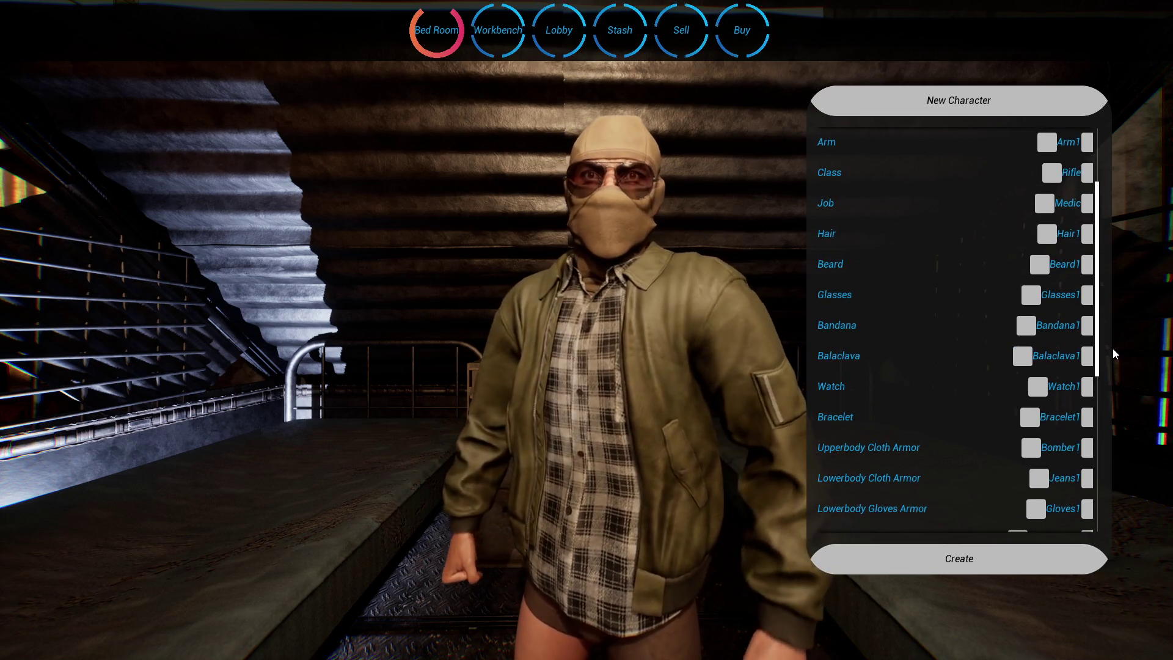
left_click_drag(1112, 349, 1109, 269)
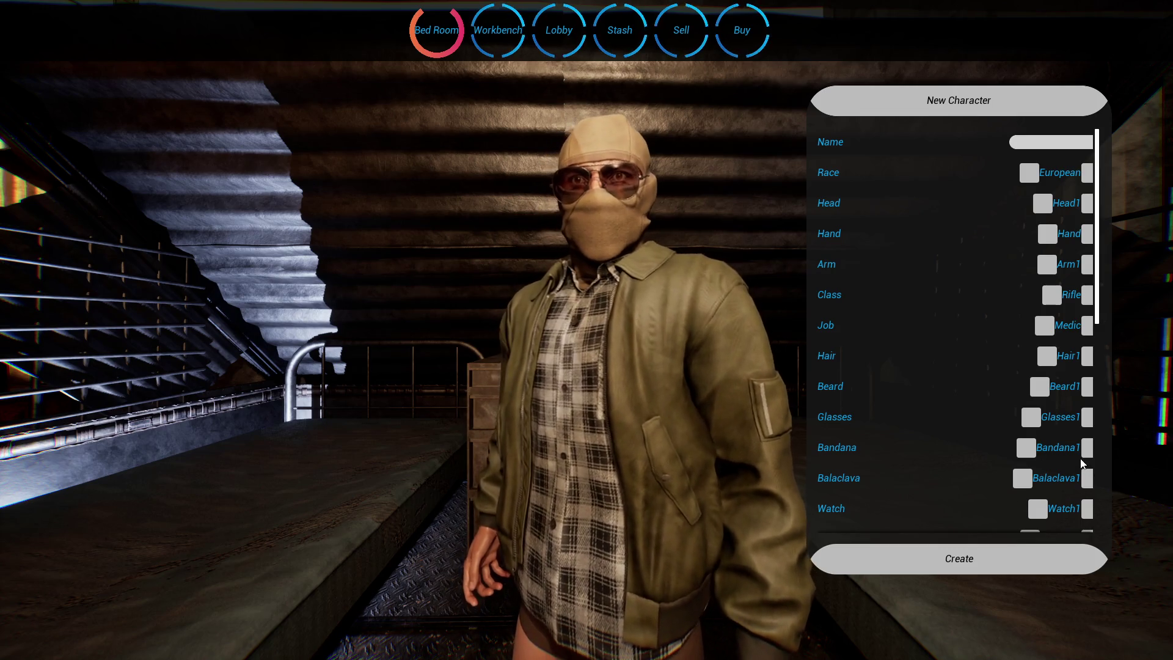
scroll(1079, 454, "down", 3)
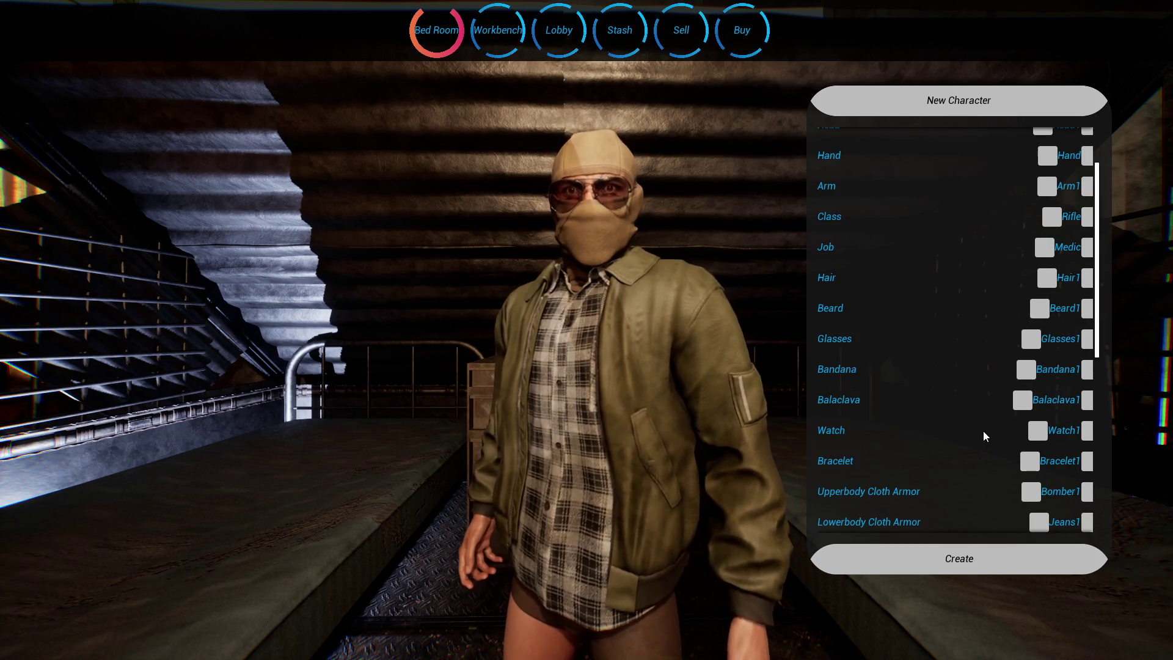
scroll(982, 431, "down", 2)
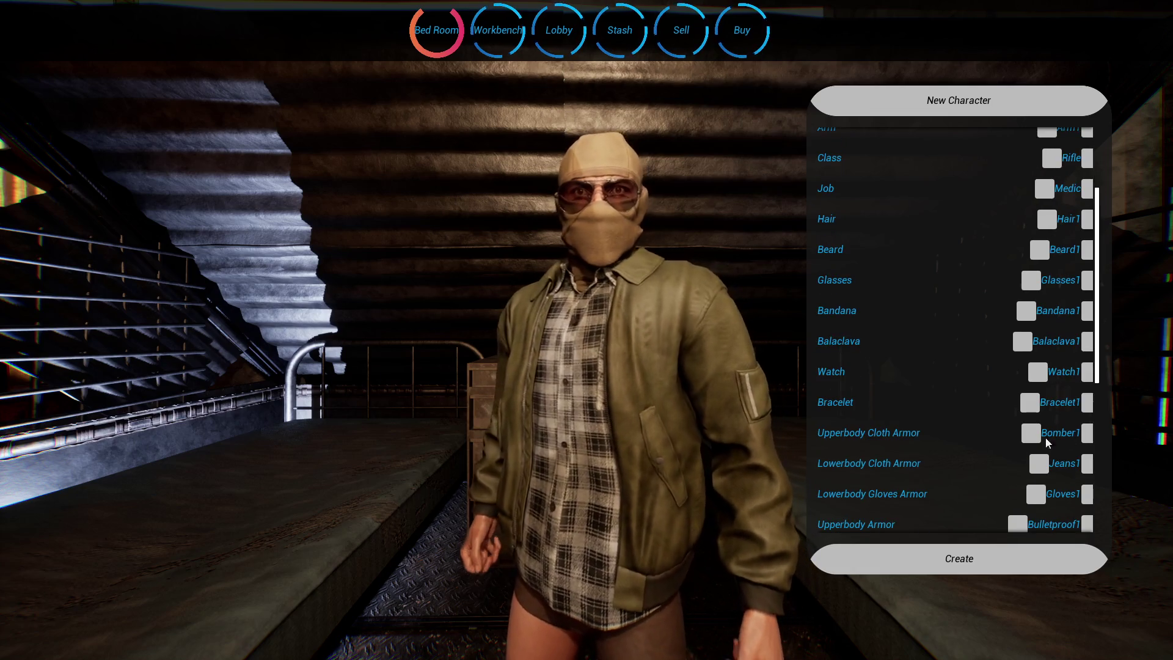
left_click(1087, 433)
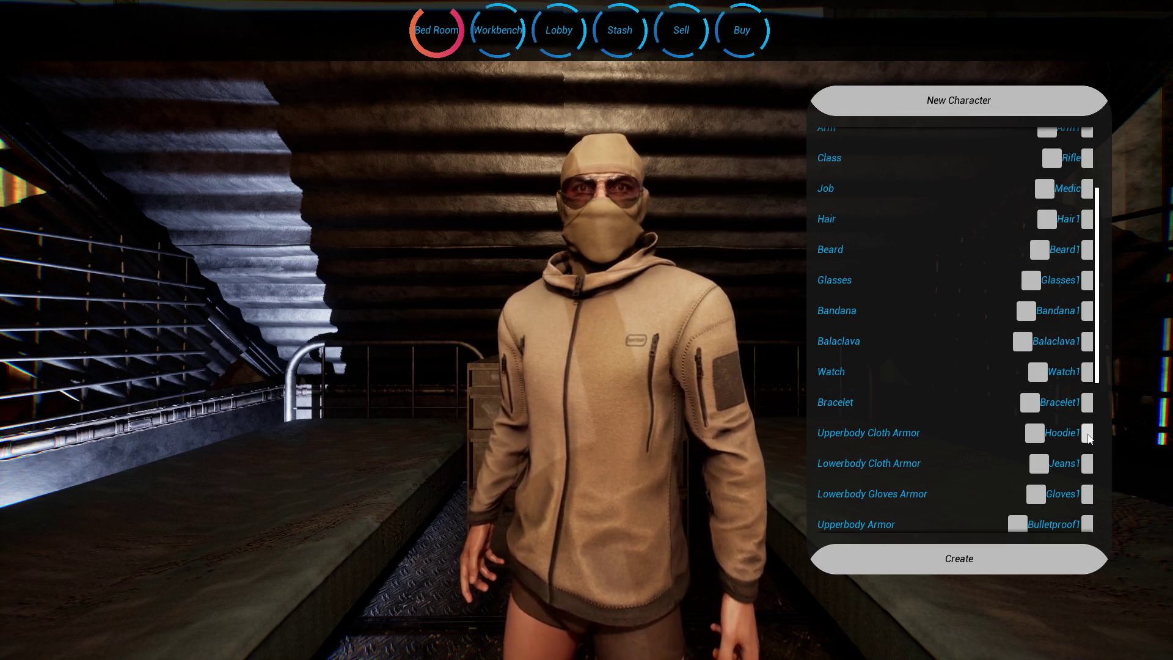
scroll(979, 434, "down", 2)
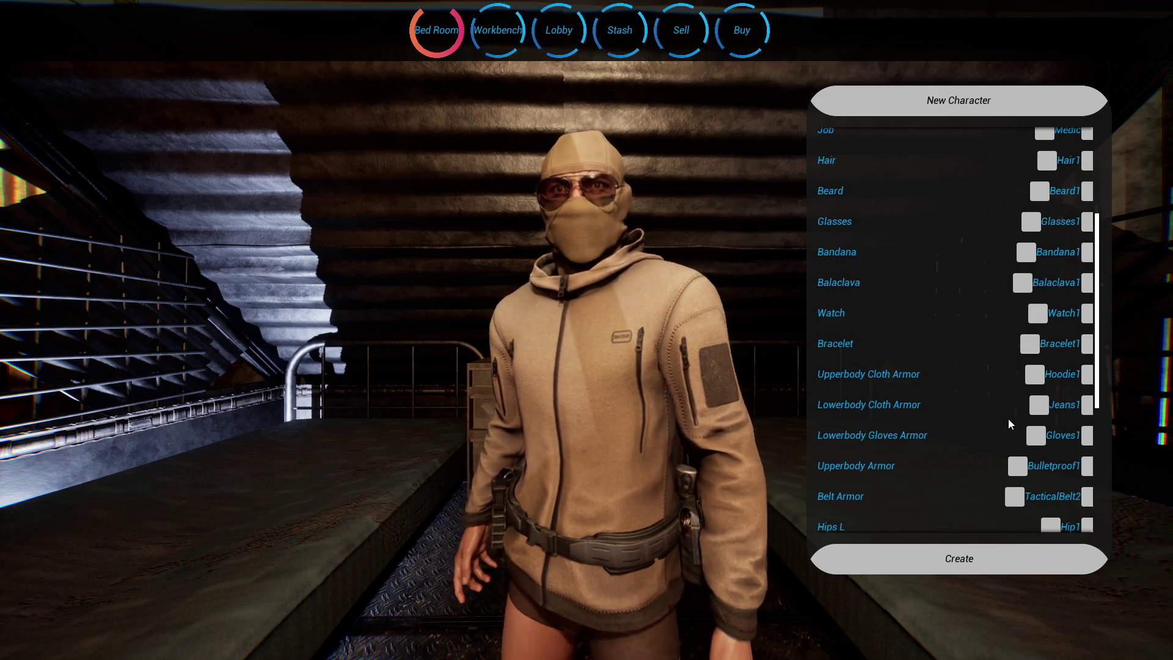
left_click(1038, 374)
Step: Step upper-body clothing through Jacket4–Jacket8 and JacketGorka1–JacketGorka9
left_click(1089, 377)
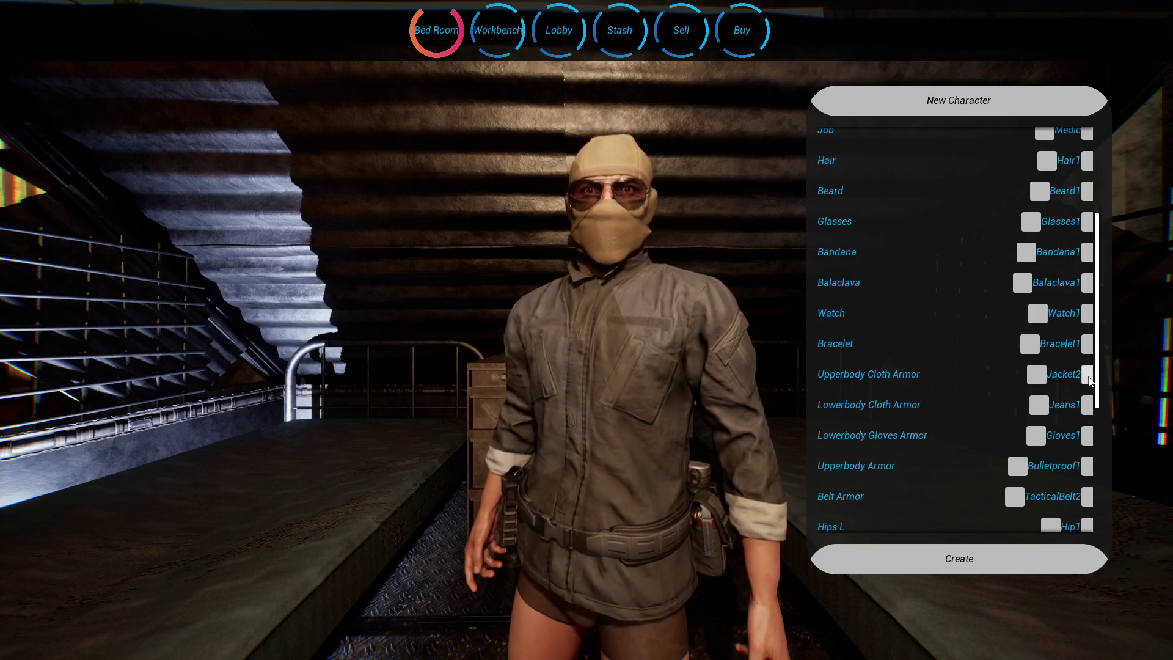
left_click(1087, 374)
left_click(1087, 374)
left_click(1087, 374)
left_click(1087, 374)
left_click(1087, 375)
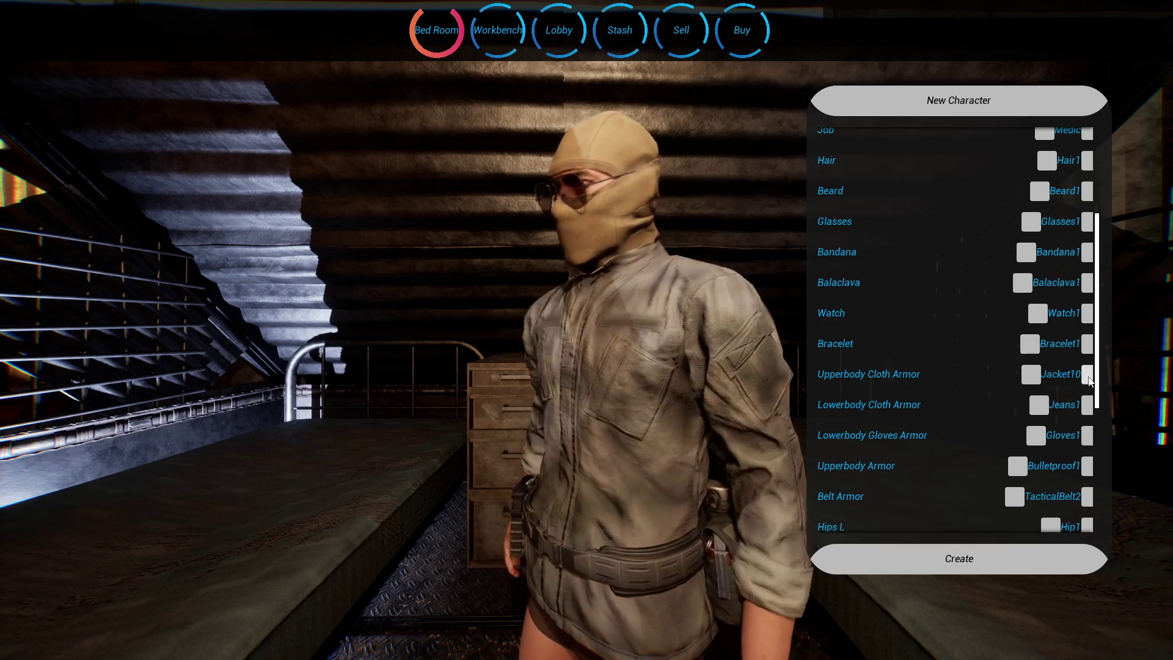
left_click(1087, 375)
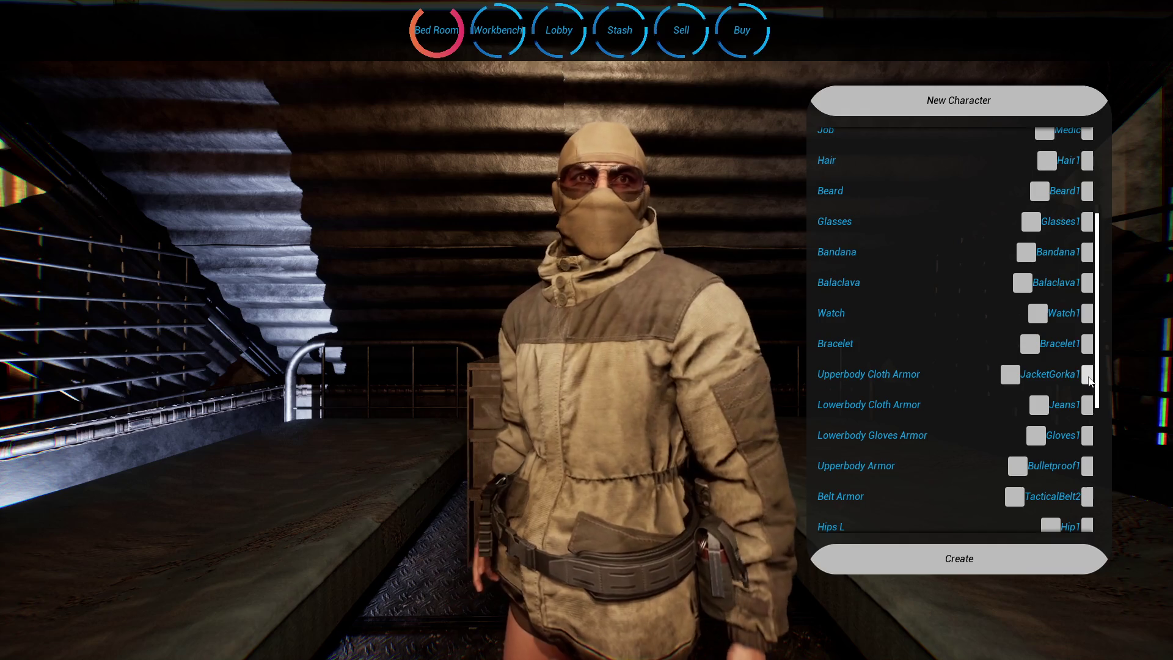
left_click(1087, 375)
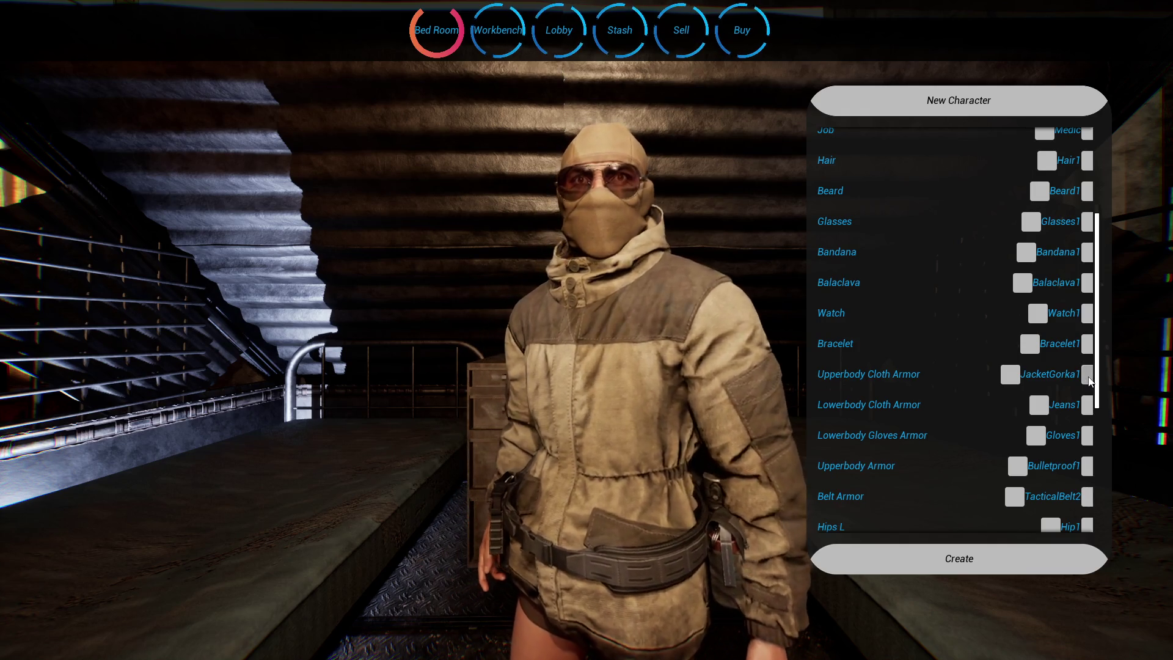
left_click(1088, 374)
left_click(1087, 374)
left_click(1087, 374)
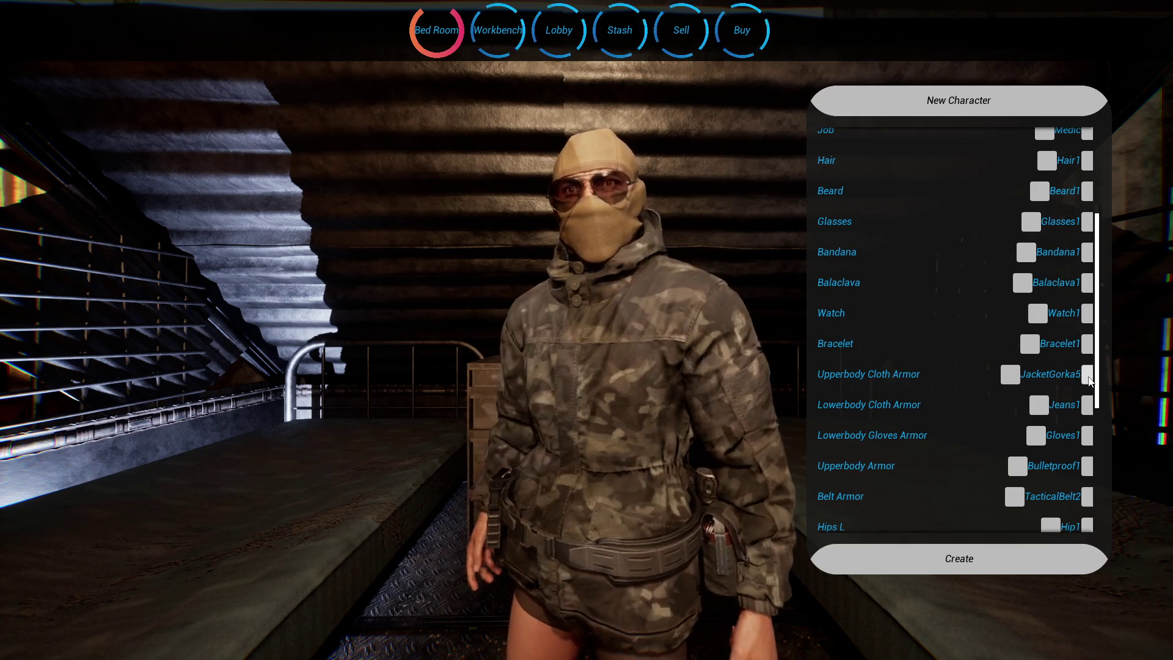
left_click(1087, 374)
left_click(1087, 374)
left_click(1087, 374)
left_click(1087, 374)
Step: Cycle through the JacketHood variants, Hood1 to Hood23, on to JacketM65_1
left_click(1088, 377)
left_click(1087, 377)
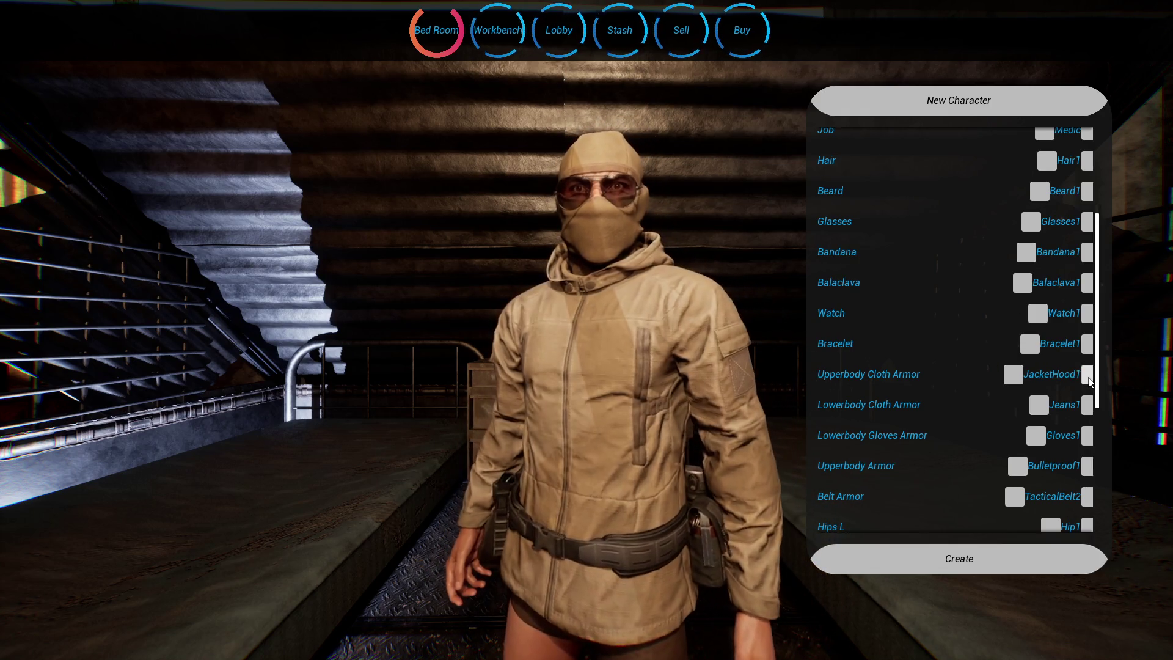
left_click(1088, 378)
left_click(1088, 377)
left_click(1088, 378)
left_click(1087, 377)
left_click(1088, 378)
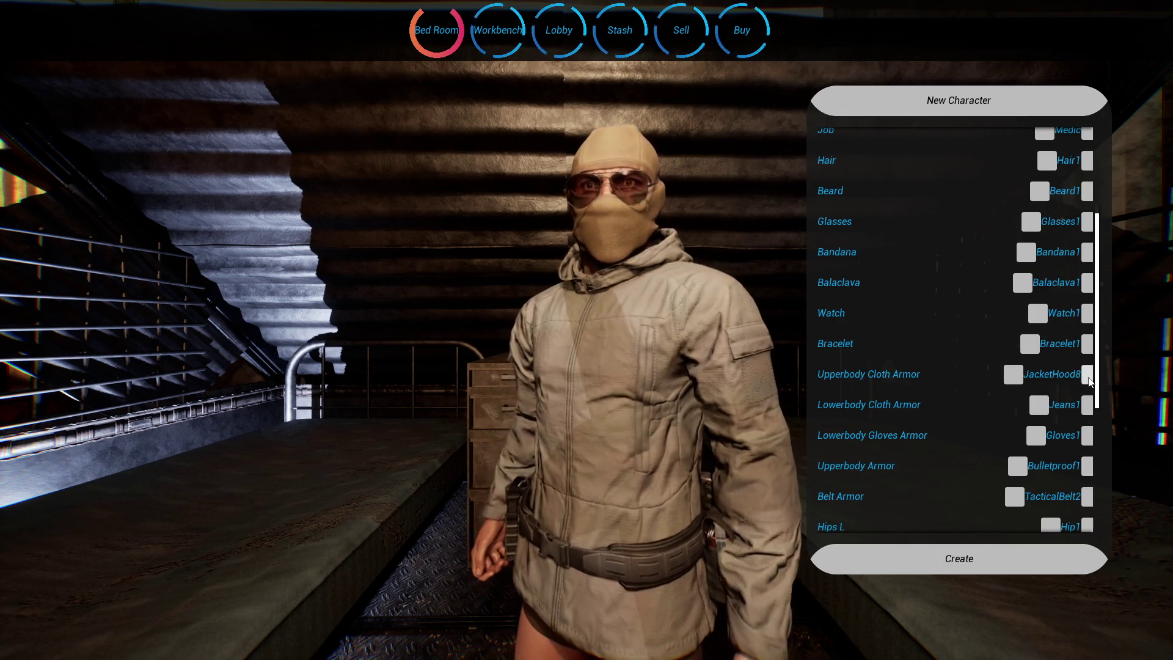
left_click(1087, 377)
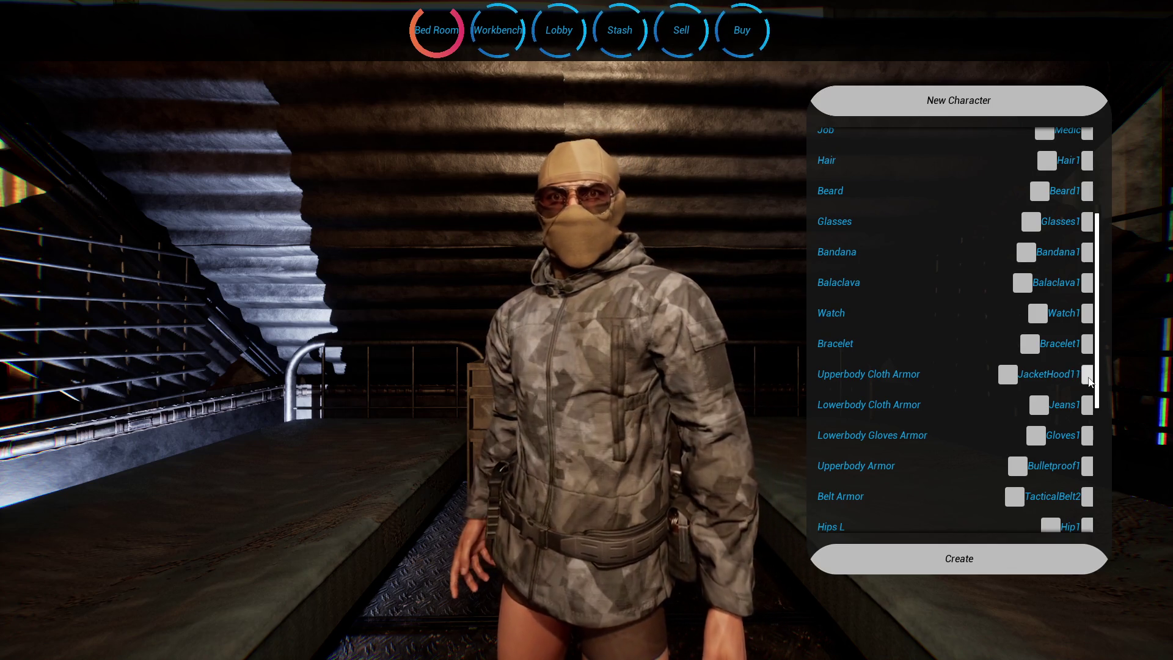
left_click(1088, 377)
left_click(1007, 374)
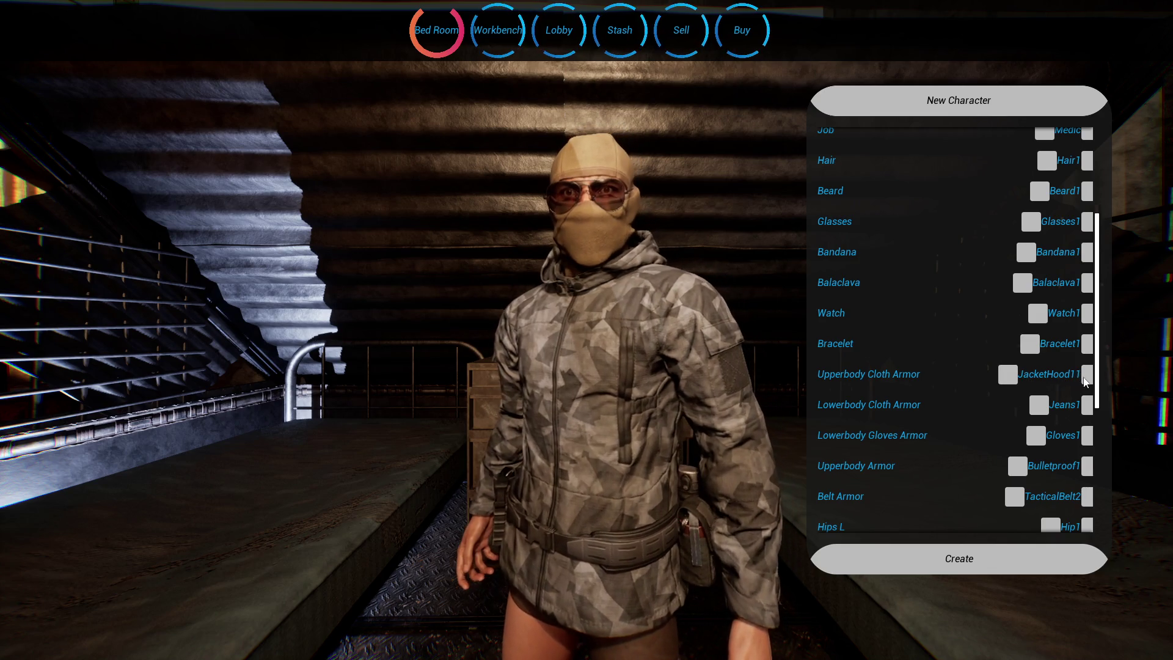
left_click(1087, 376)
left_click(1088, 377)
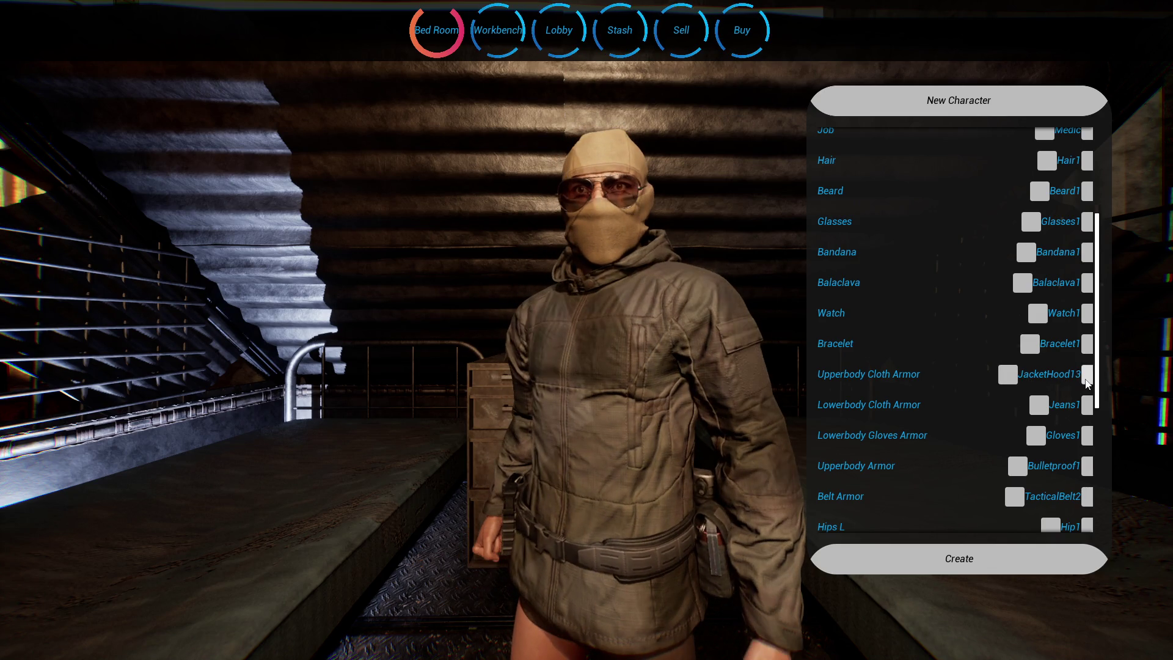
left_click(1088, 378)
left_click(1087, 378)
left_click(1086, 377)
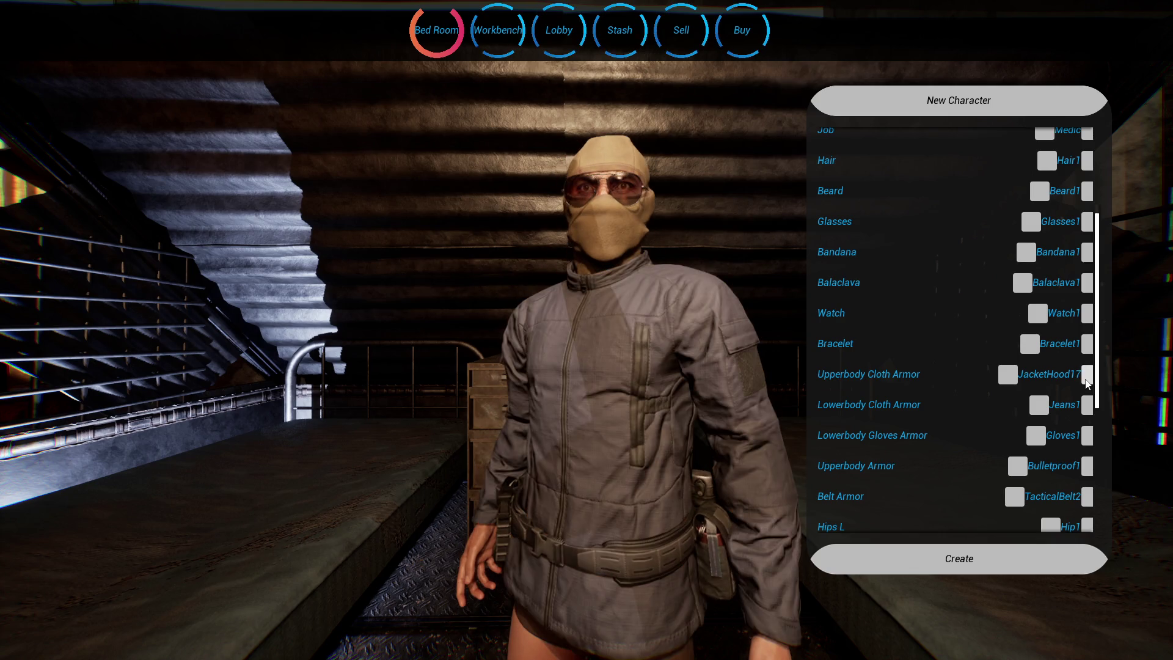
left_click(1087, 378)
left_click(1086, 377)
left_click(1086, 377)
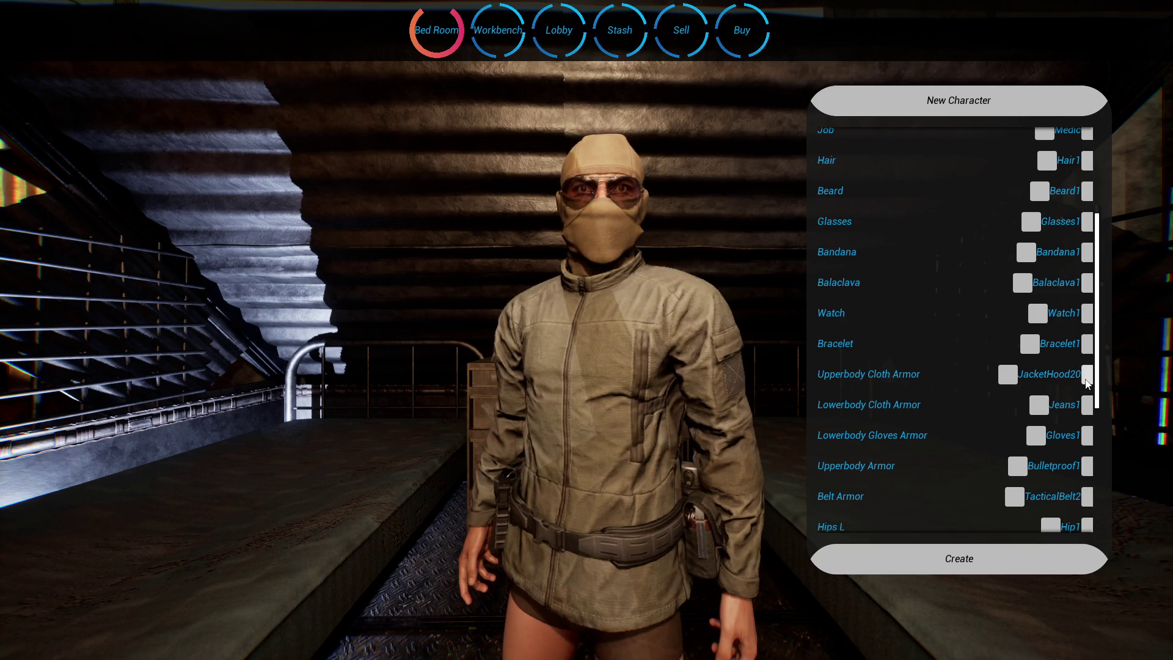
left_click(1087, 378)
left_click(1087, 378)
left_click(1087, 377)
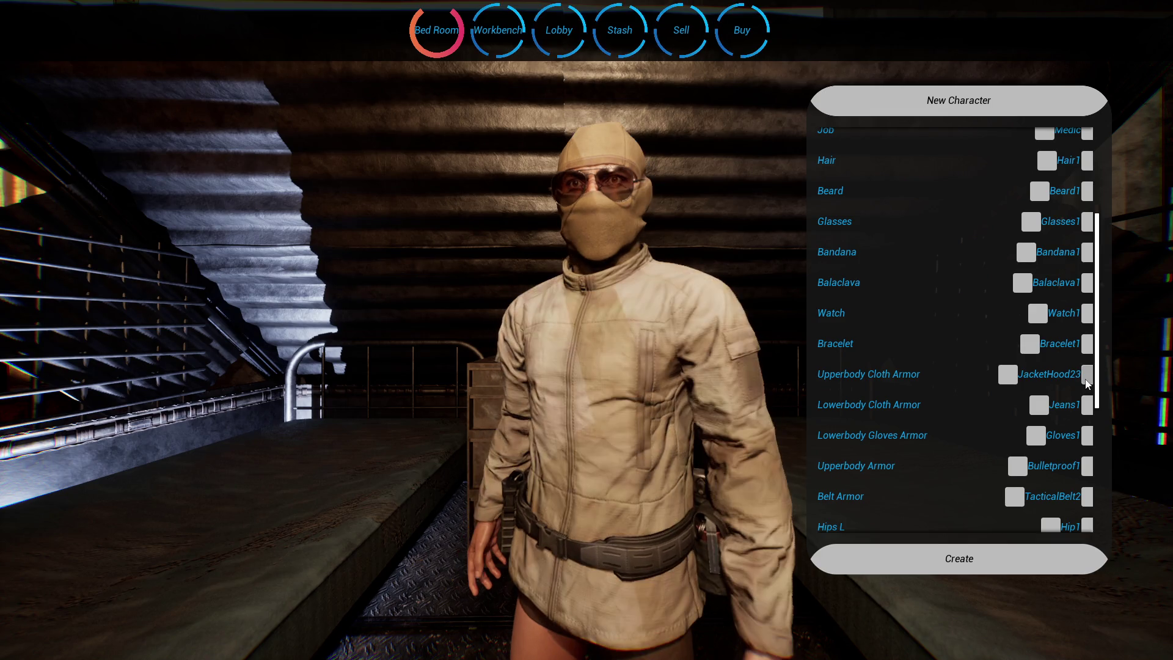
left_click(1086, 379)
left_click(1086, 379)
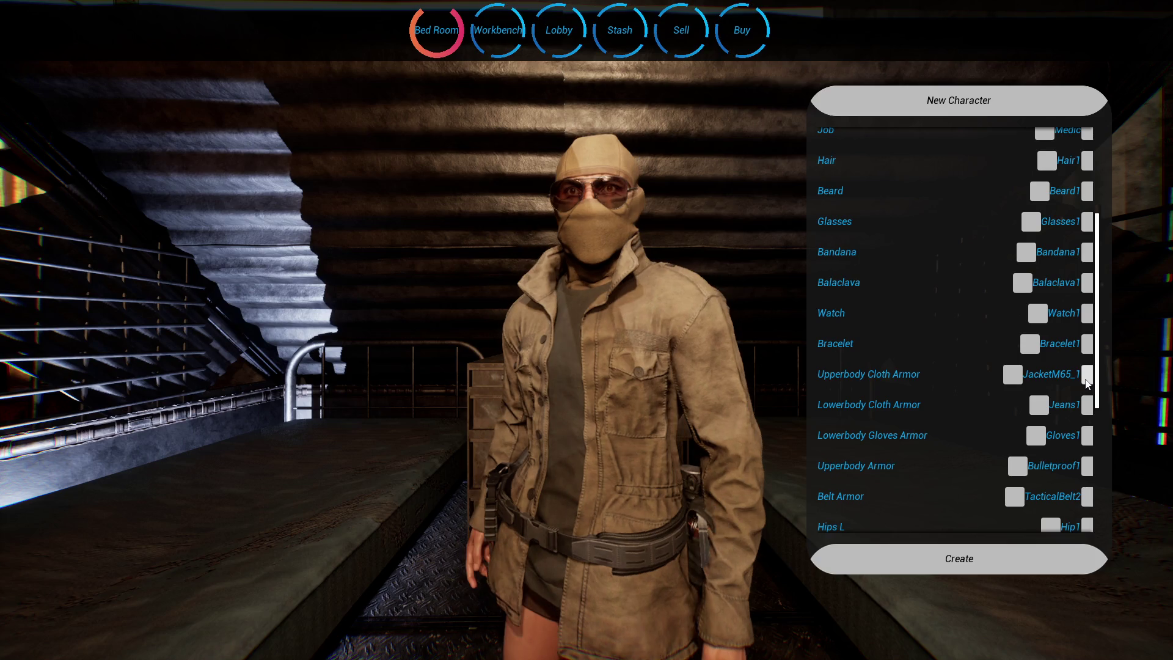
Step: Step upper-body clothing through JacketM65_3–5, ShirtCombat2–8, and ShirtHawaii1–3
left_click(1087, 380)
left_click(1086, 379)
left_click(1087, 379)
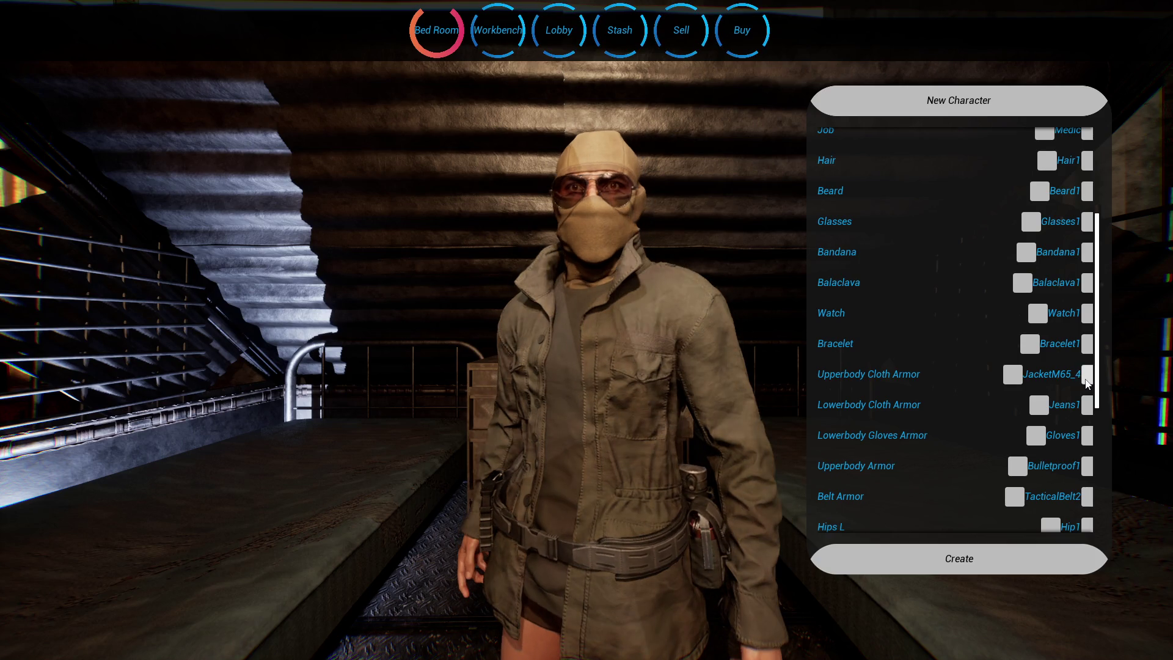
left_click(1087, 380)
left_click(1086, 380)
left_click(1086, 379)
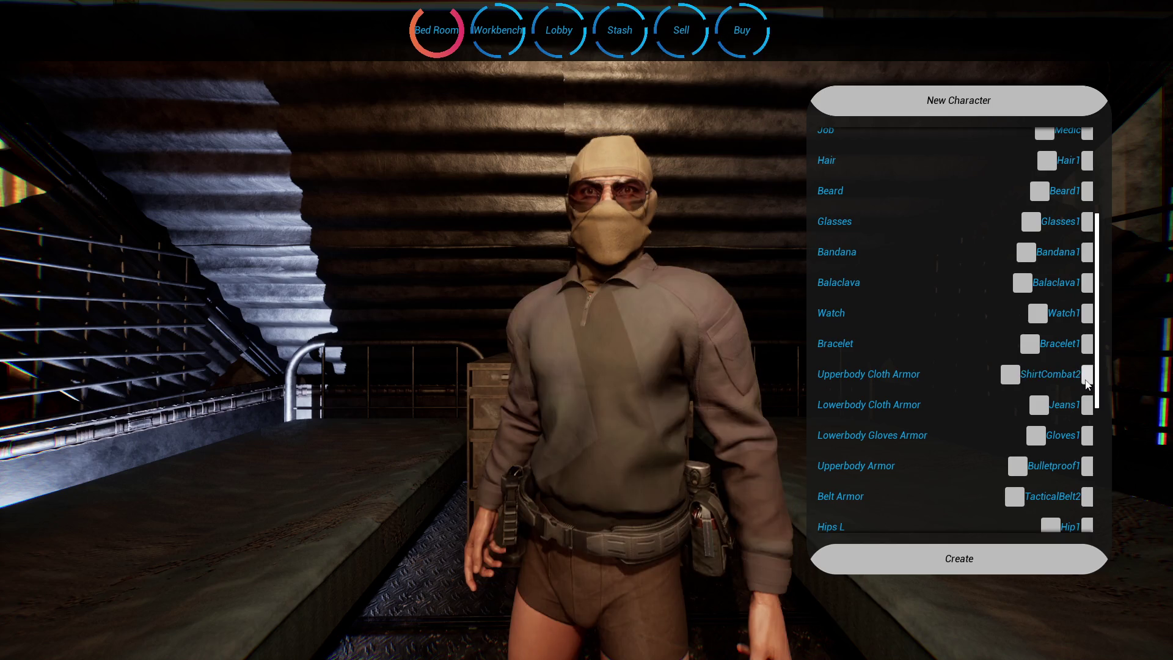
left_click(1086, 379)
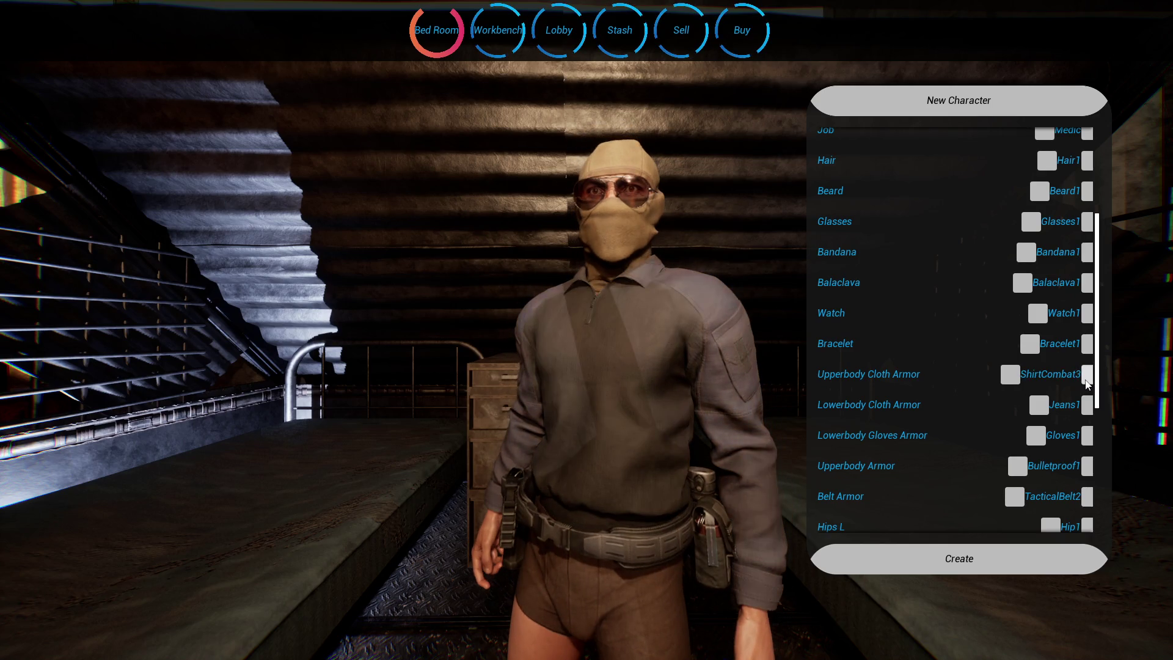
left_click(1087, 380)
left_click(1087, 379)
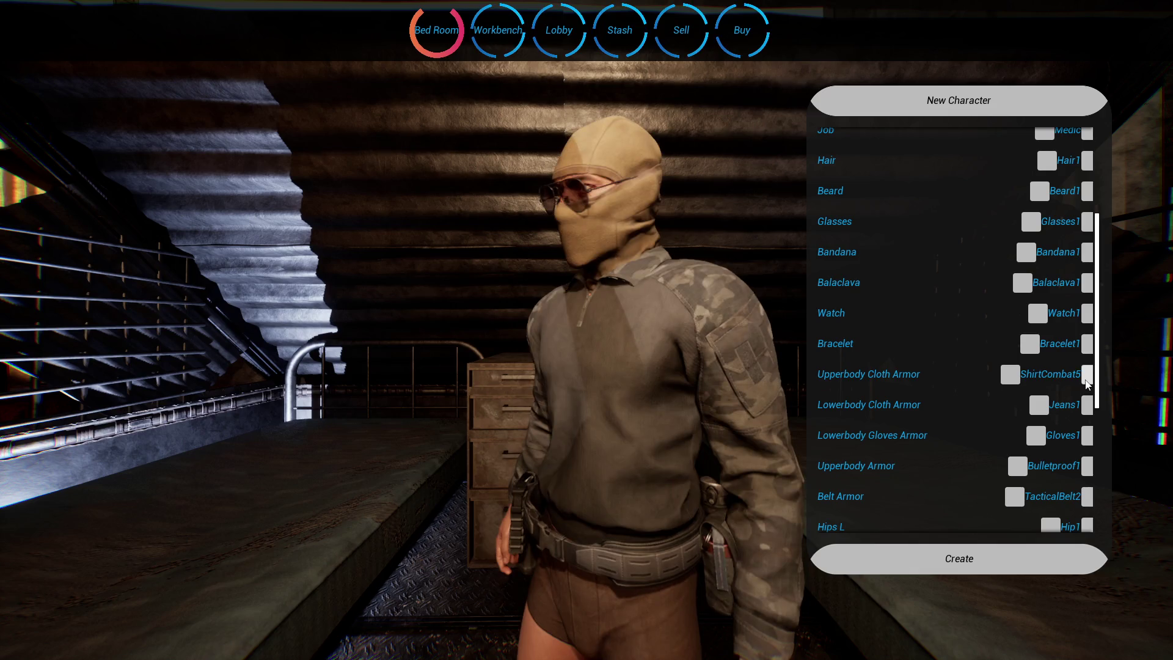
left_click(1086, 379)
left_click(1087, 379)
left_click(1086, 379)
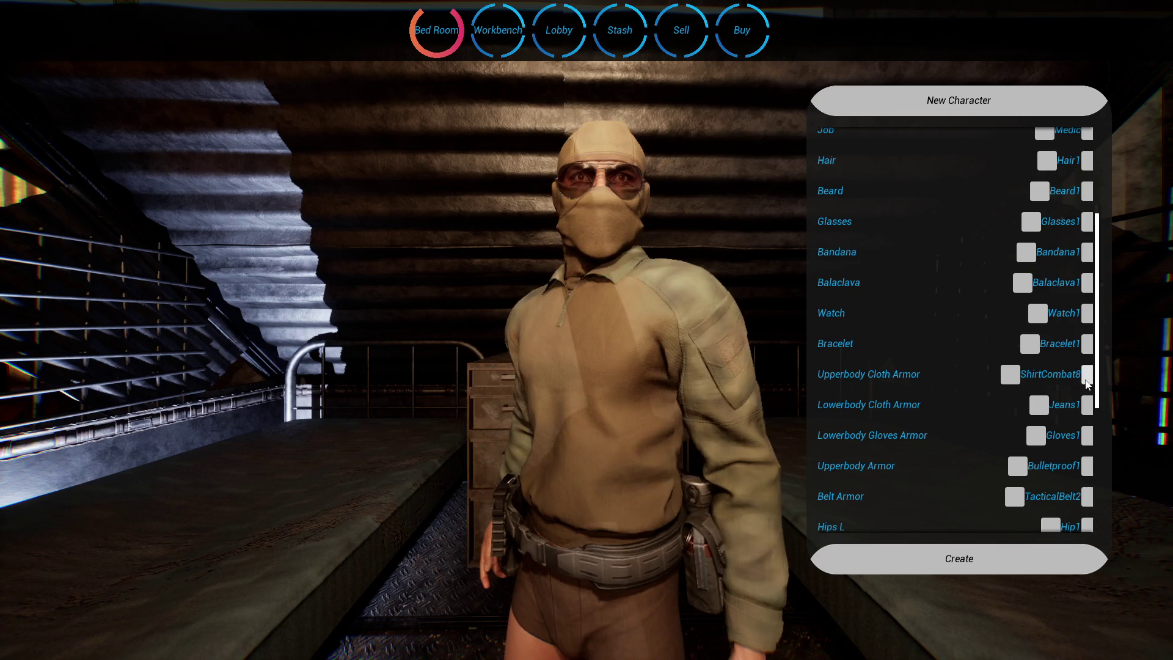
left_click(1087, 379)
left_click(1086, 379)
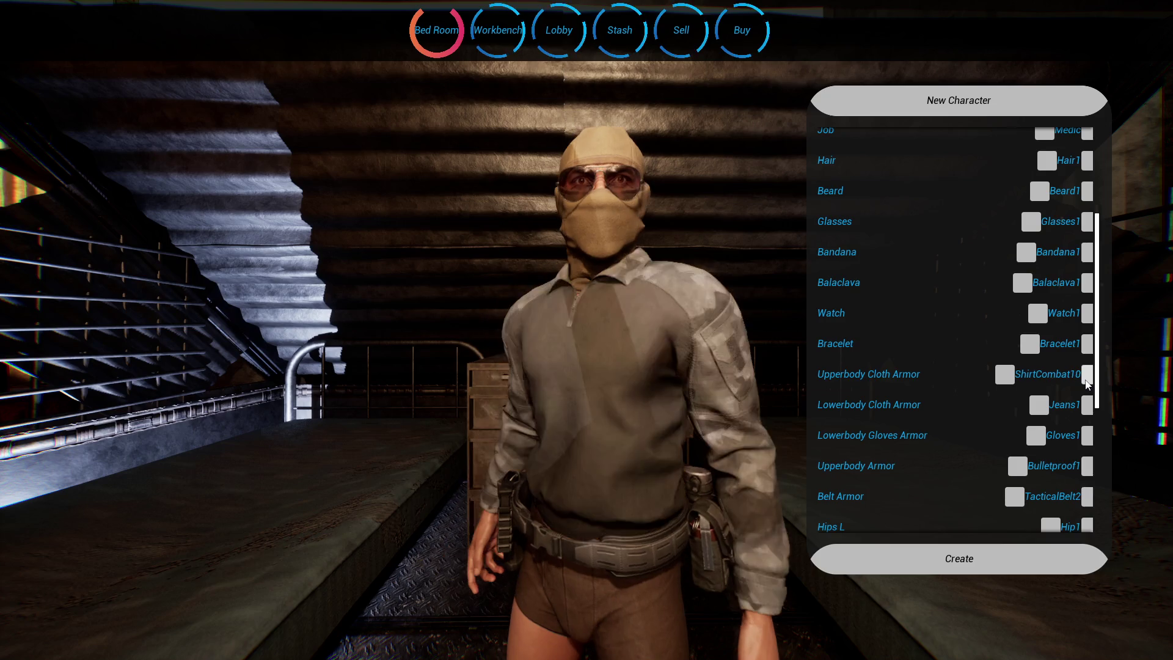
left_click(1086, 379)
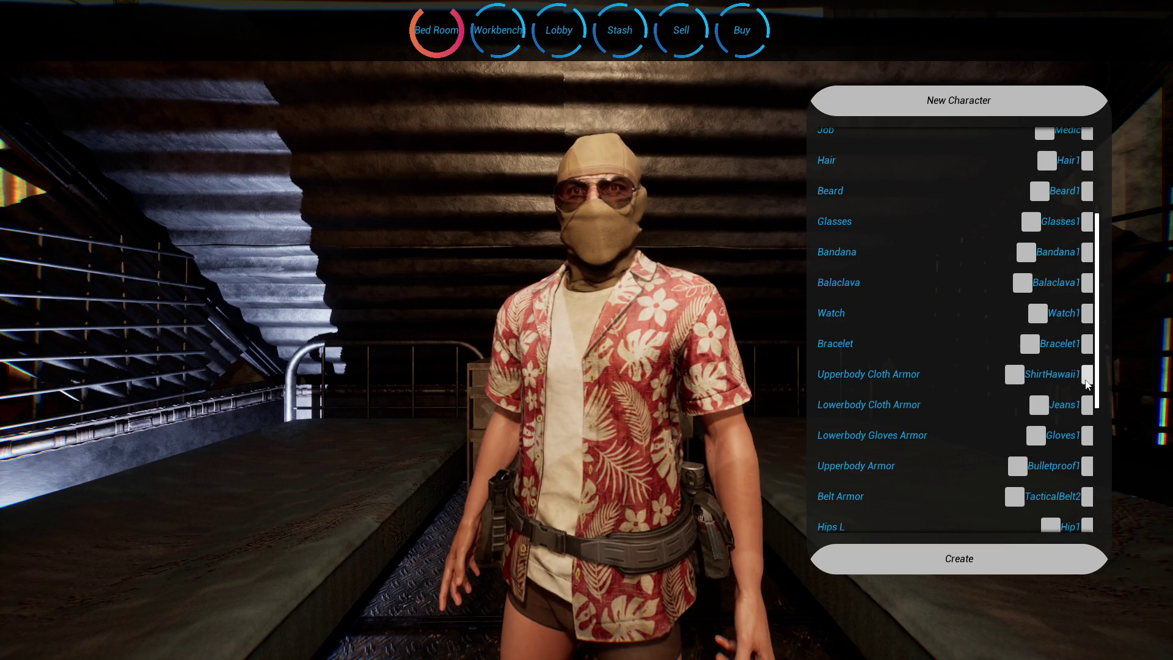
left_click(1086, 379)
left_click(1086, 379)
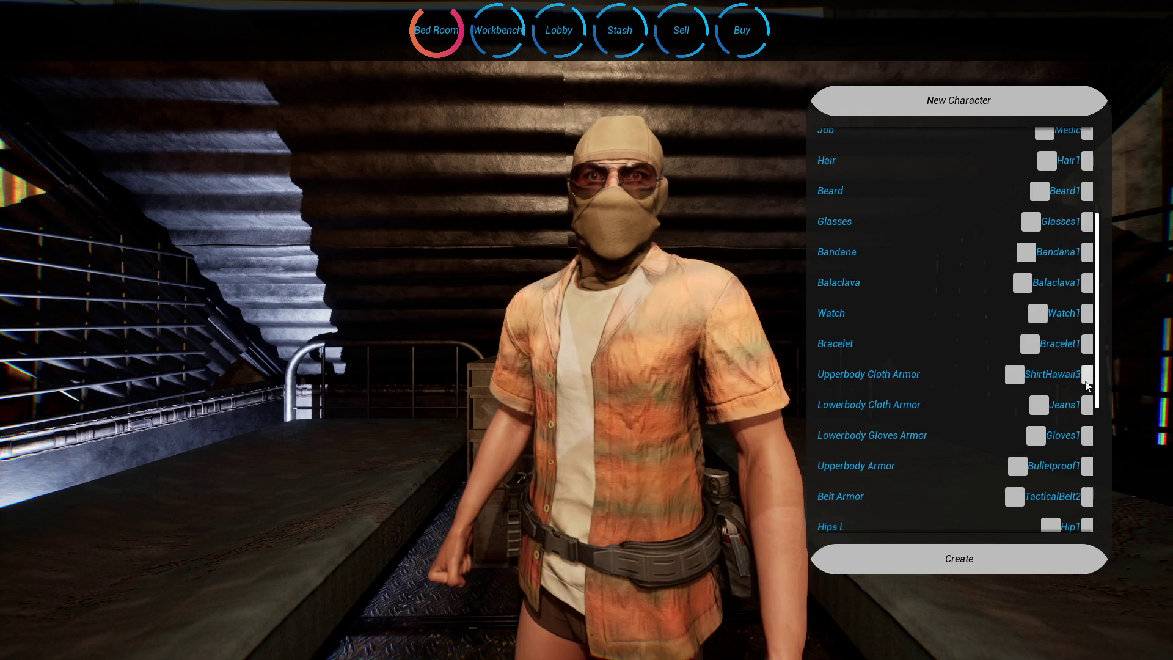
Step: Continue through ShirtRolledUp1–6, Sweatshirt2–8, and TShirt1–6, checking the belt stays visible
left_click(1087, 379)
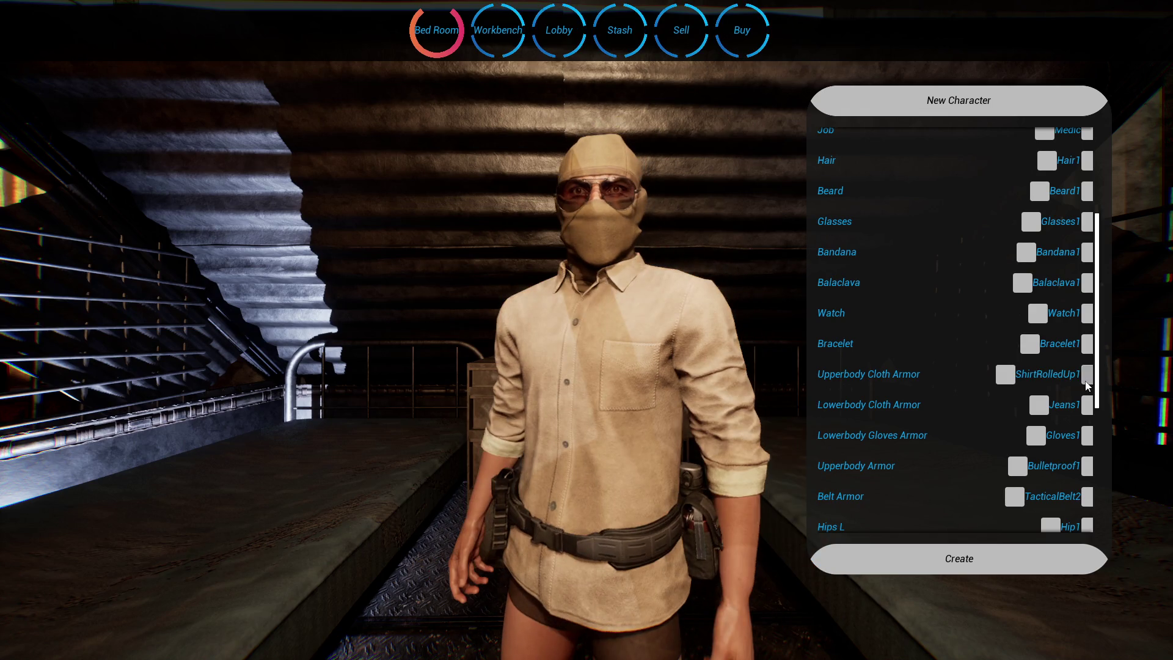
left_click(1086, 382)
left_click(1087, 382)
left_click(1087, 381)
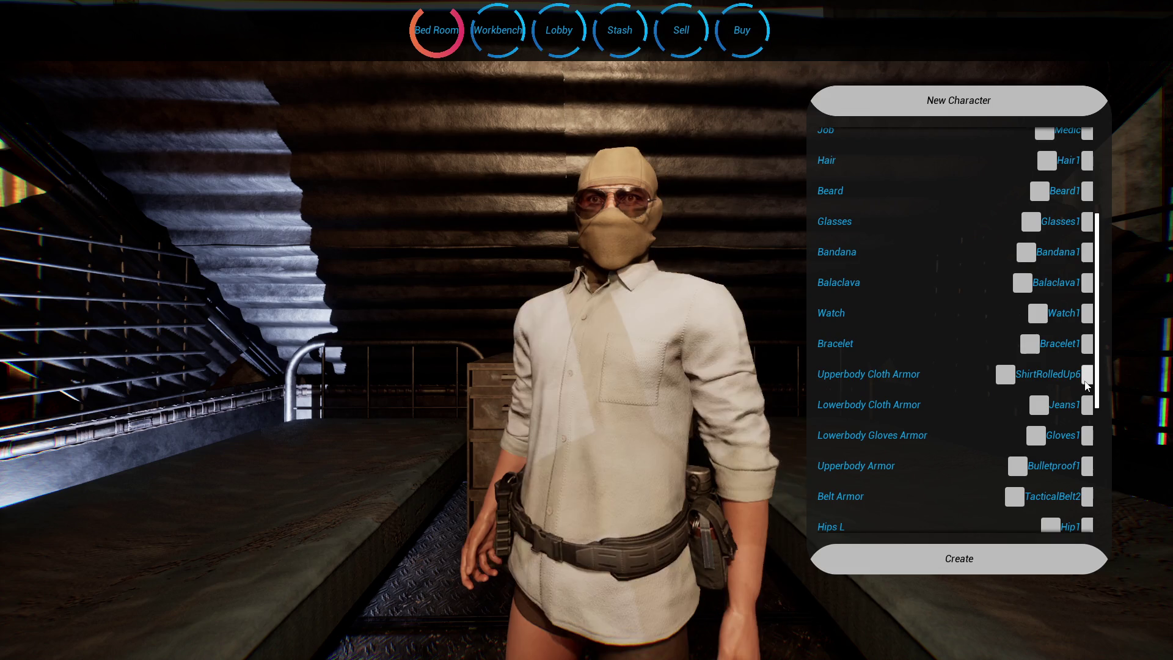
left_click(1087, 382)
left_click(1086, 382)
left_click(1086, 382)
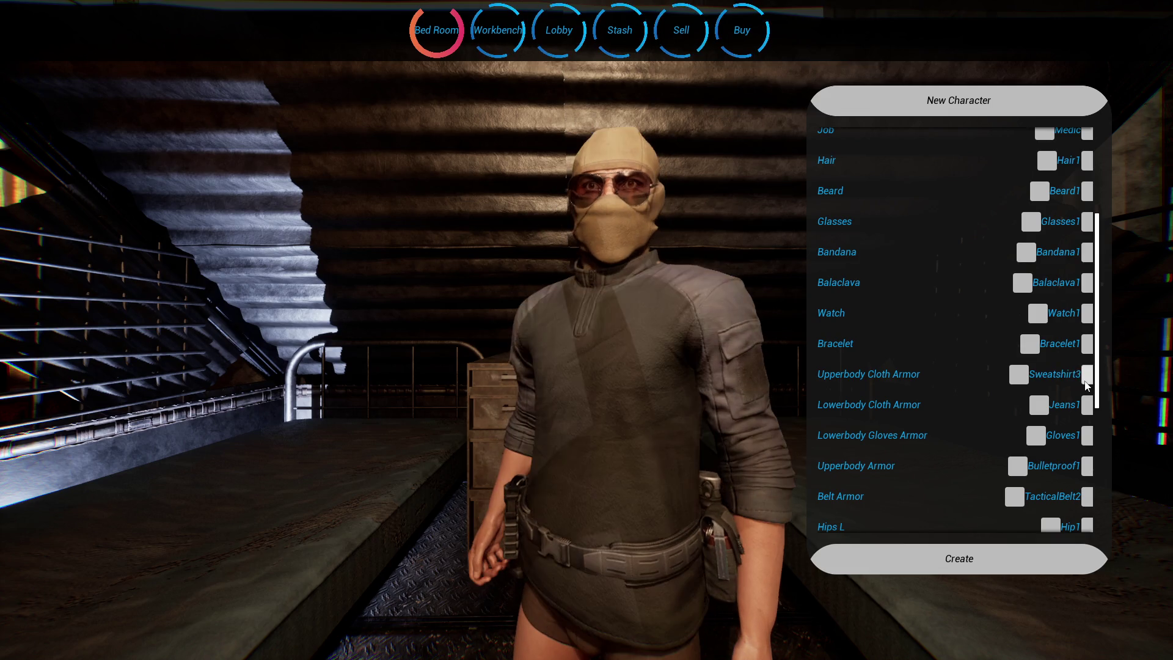
left_click(1087, 382)
left_click(1086, 382)
left_click(1086, 381)
left_click(1086, 381)
left_click(1086, 381)
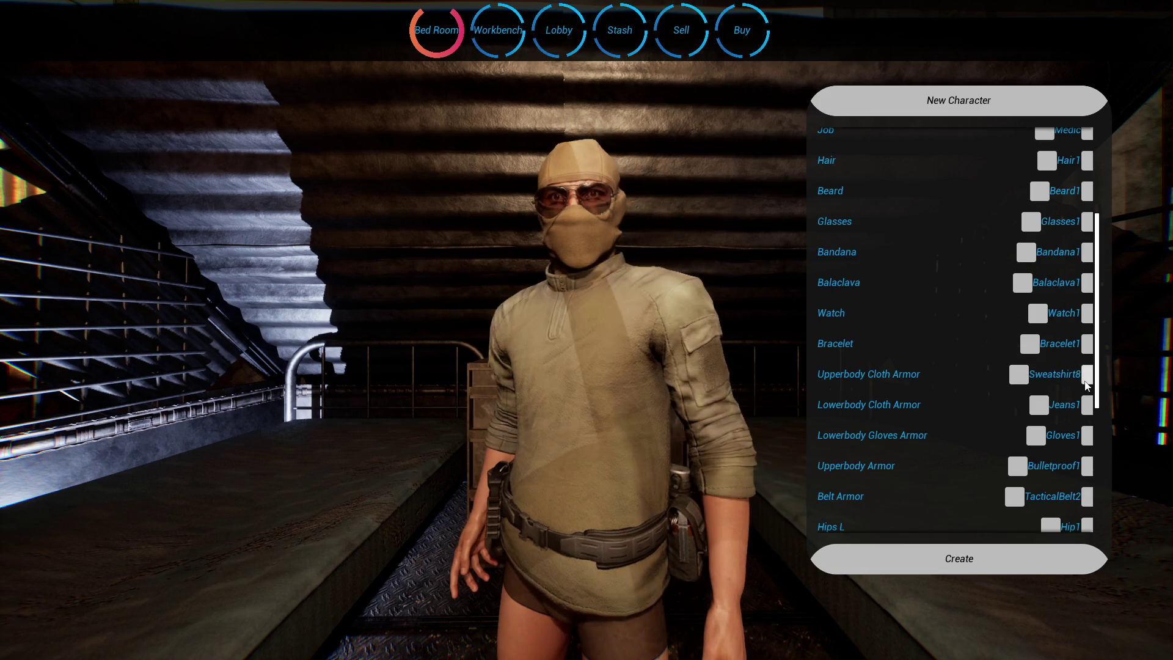
left_click(1086, 382)
left_click(1086, 381)
left_click(1086, 381)
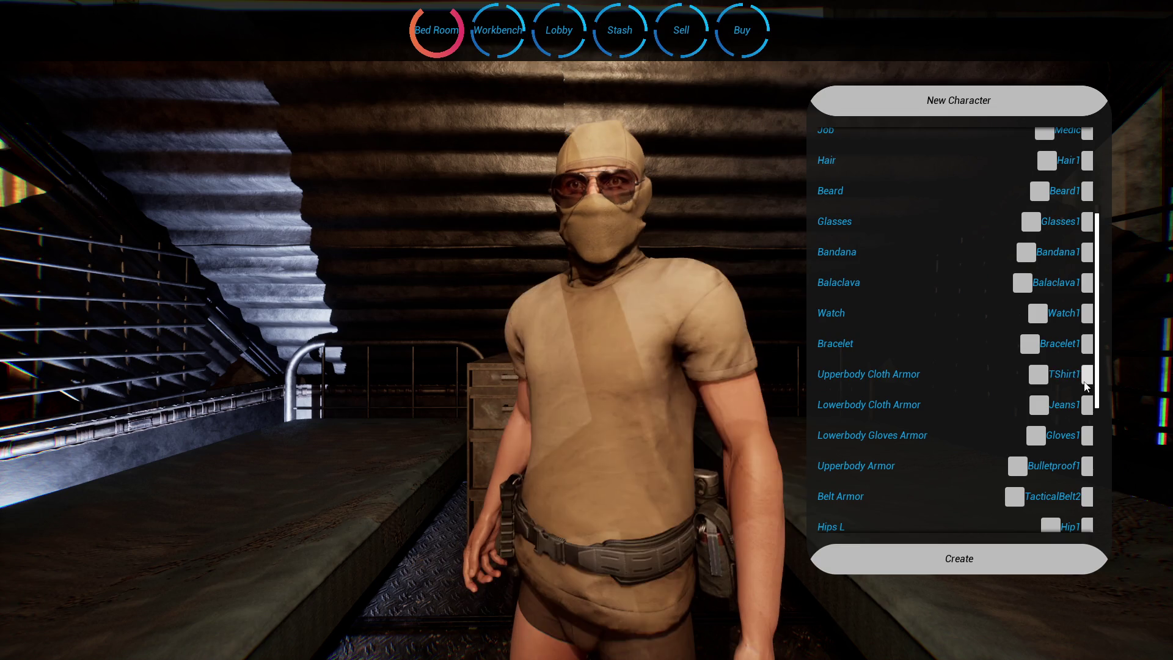
left_click(1087, 382)
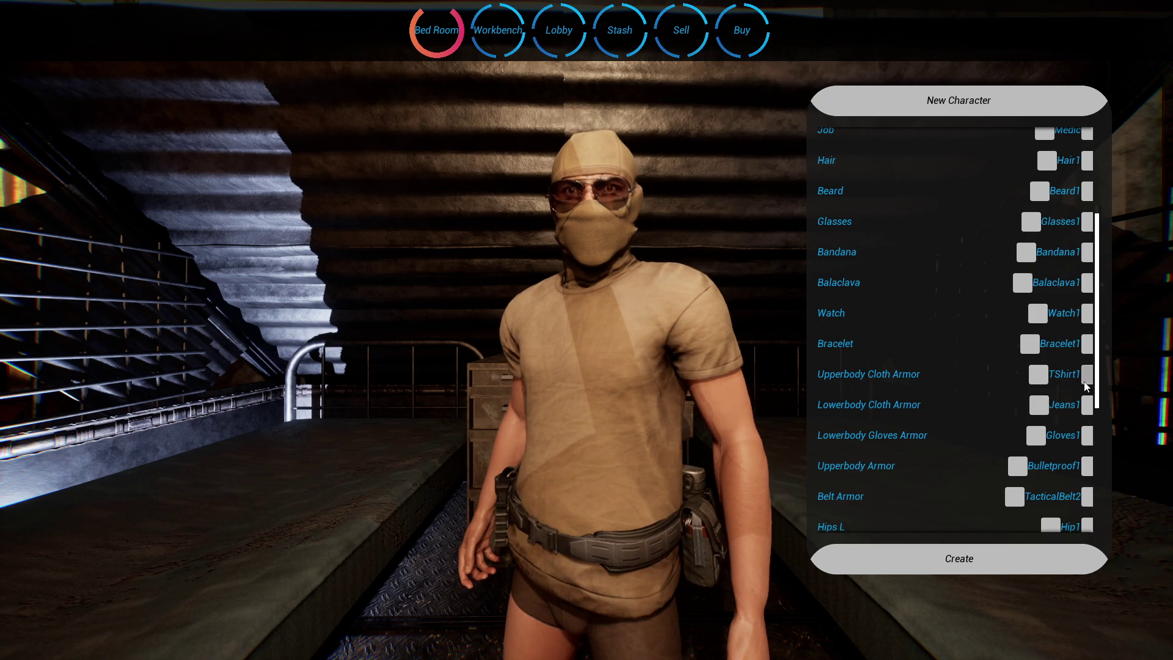
left_click(1087, 381)
left_click(1087, 382)
left_click(1087, 382)
left_click(1086, 381)
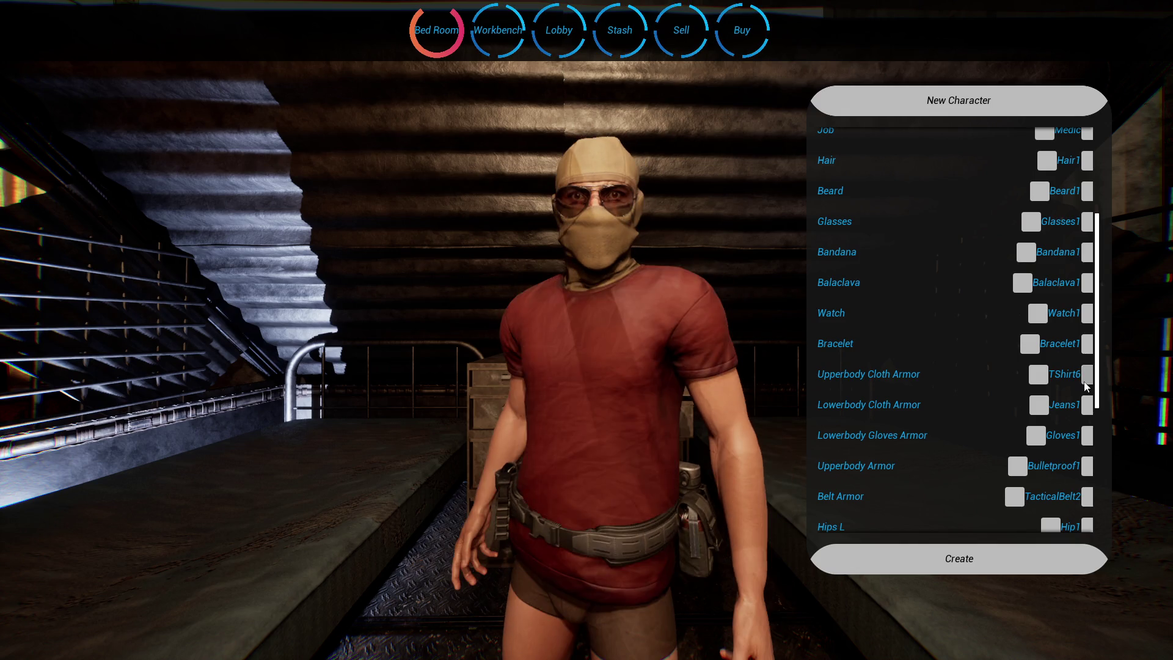
Step: Cycle through Vest2, Vest3, no garment, Bomber1, and the hoodies, then exit fullscreen
left_click(1086, 383)
left_click(1086, 383)
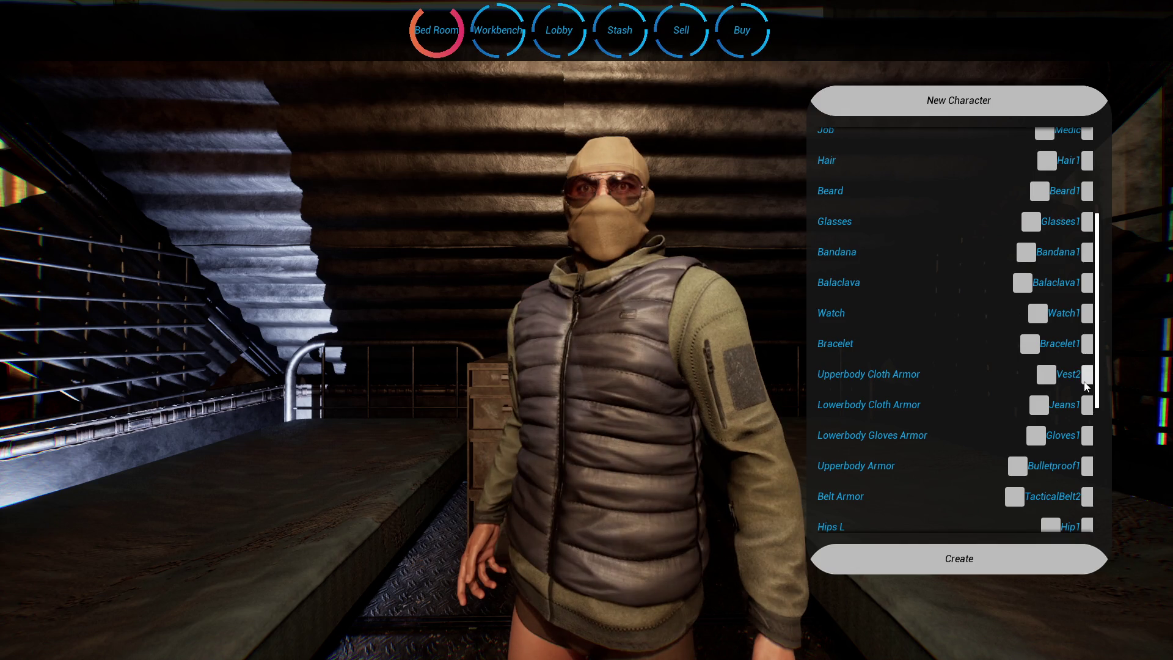
left_click(1087, 381)
left_click(1086, 382)
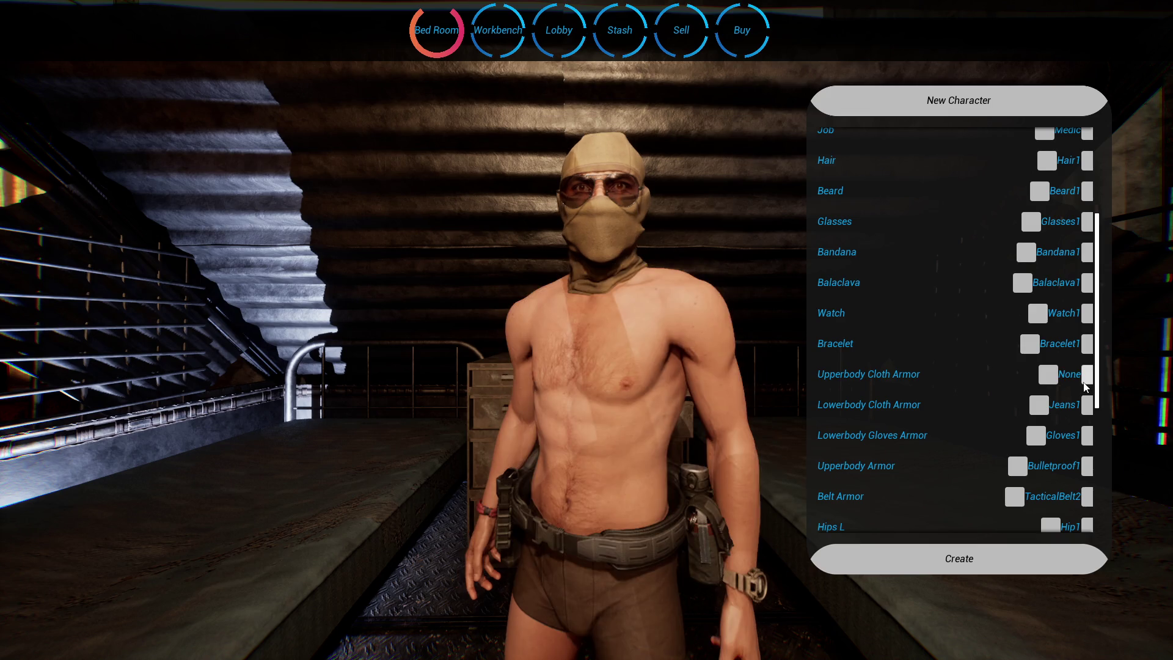
left_click(1087, 382)
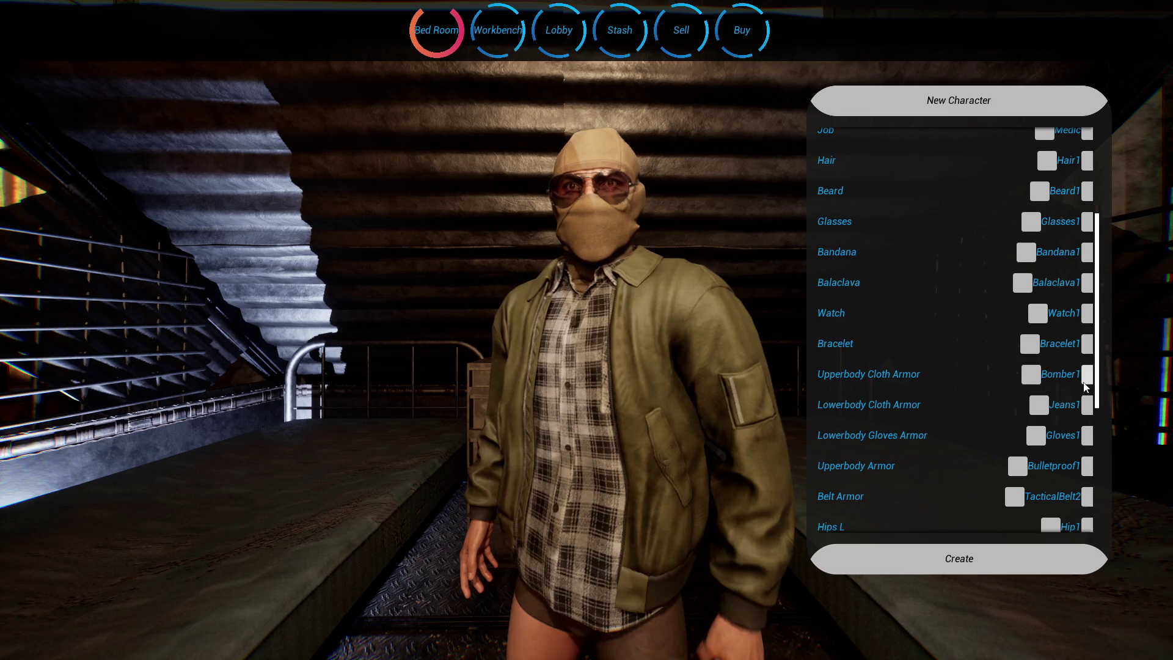
left_click(1086, 382)
left_click(1086, 381)
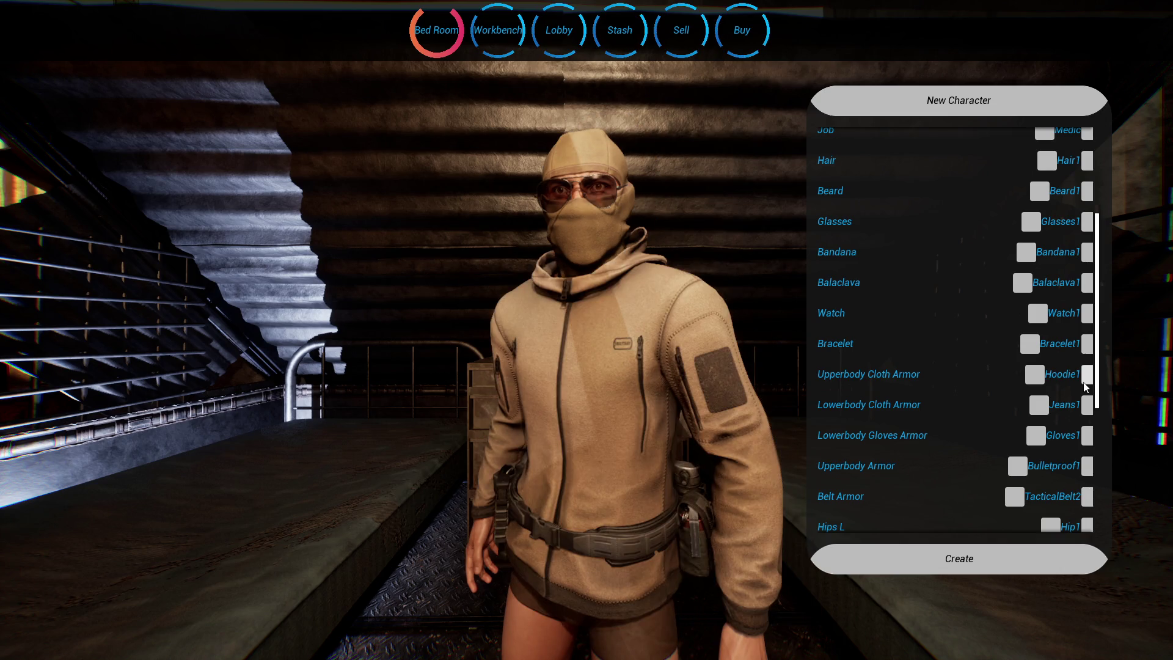
left_click(1086, 381)
key("F11")
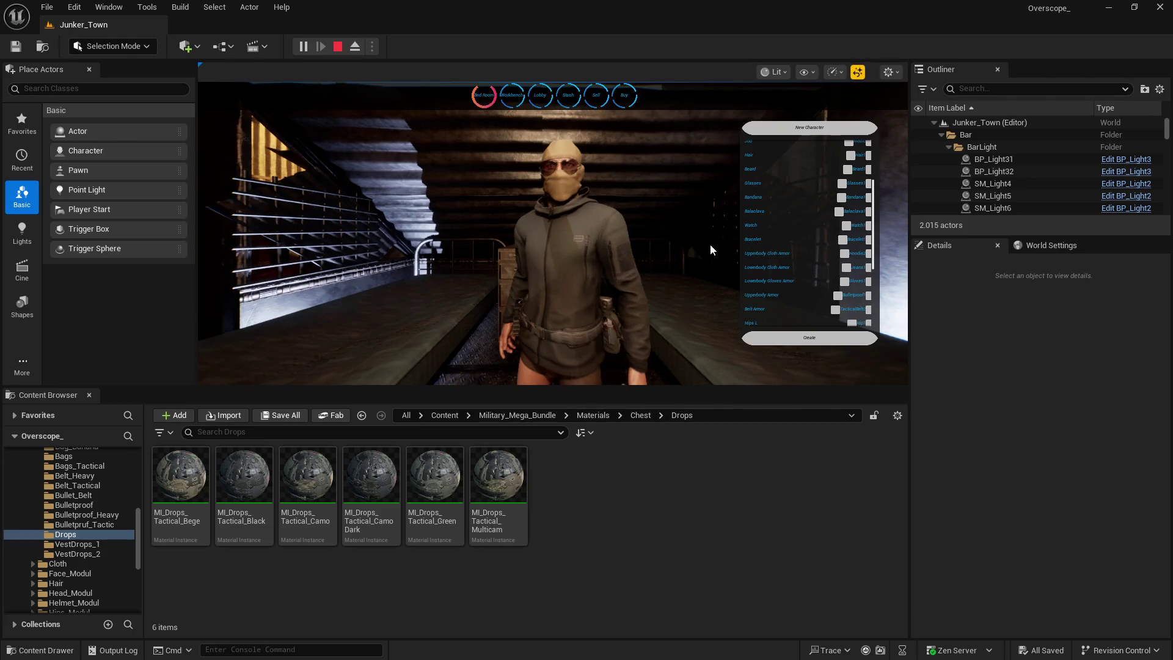
Step: Stop the play session and start Zip Project, browsing to D:\backup_OVERSCOPE
left_click(339, 47)
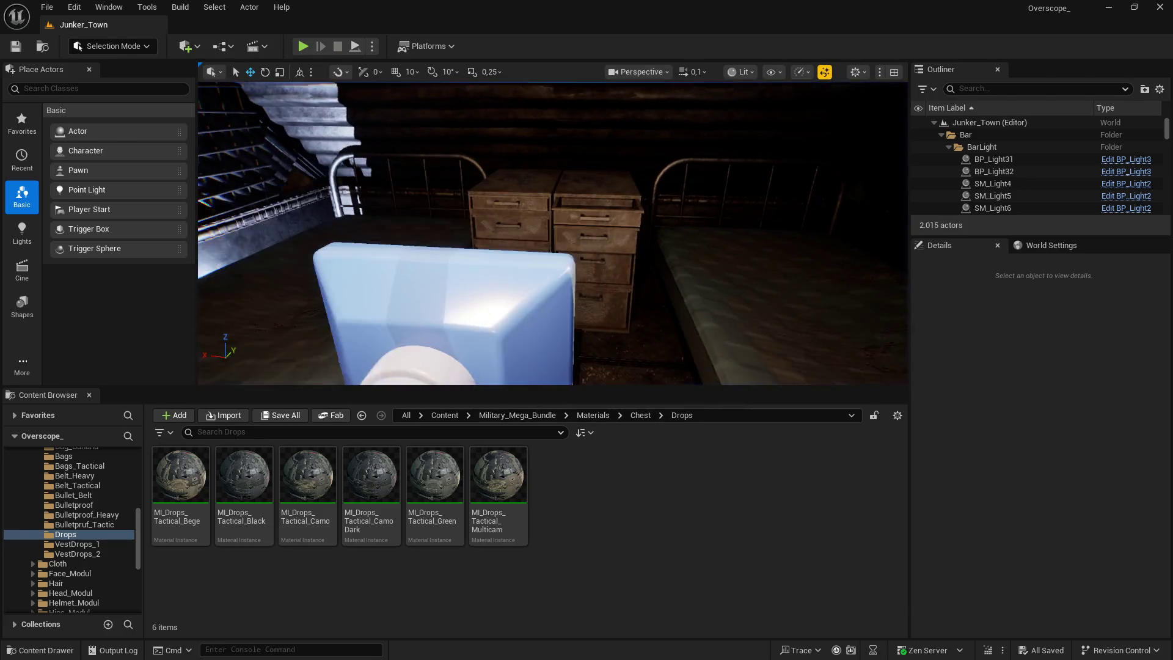
left_click(47, 7)
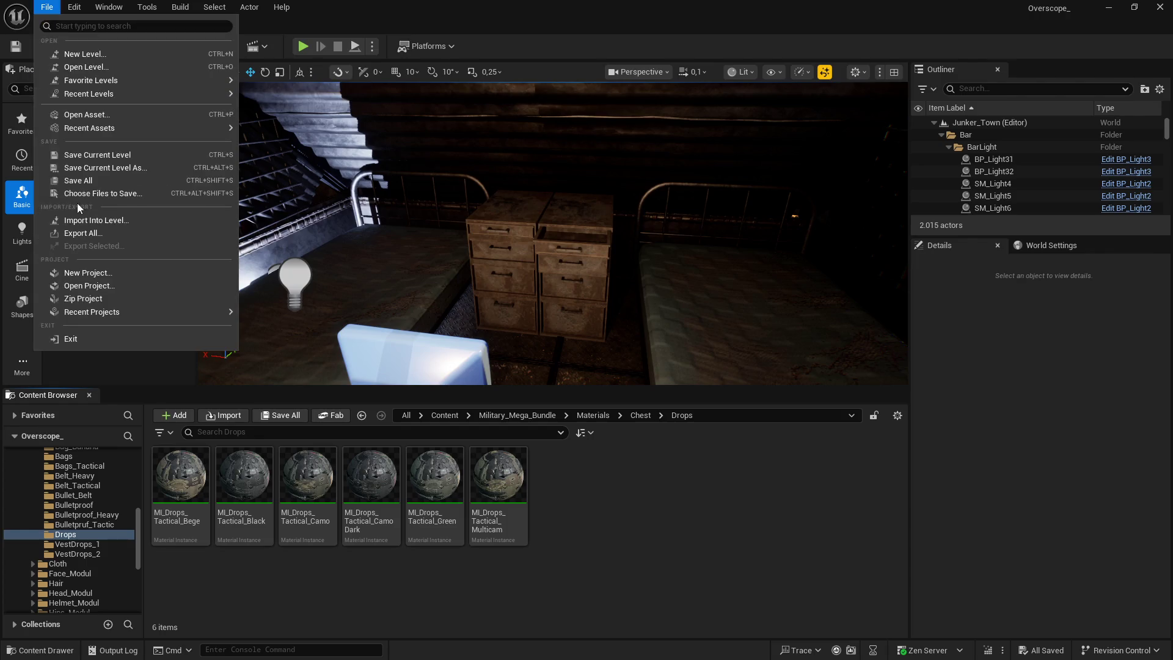
left_click(82, 299)
left_click(54, 378)
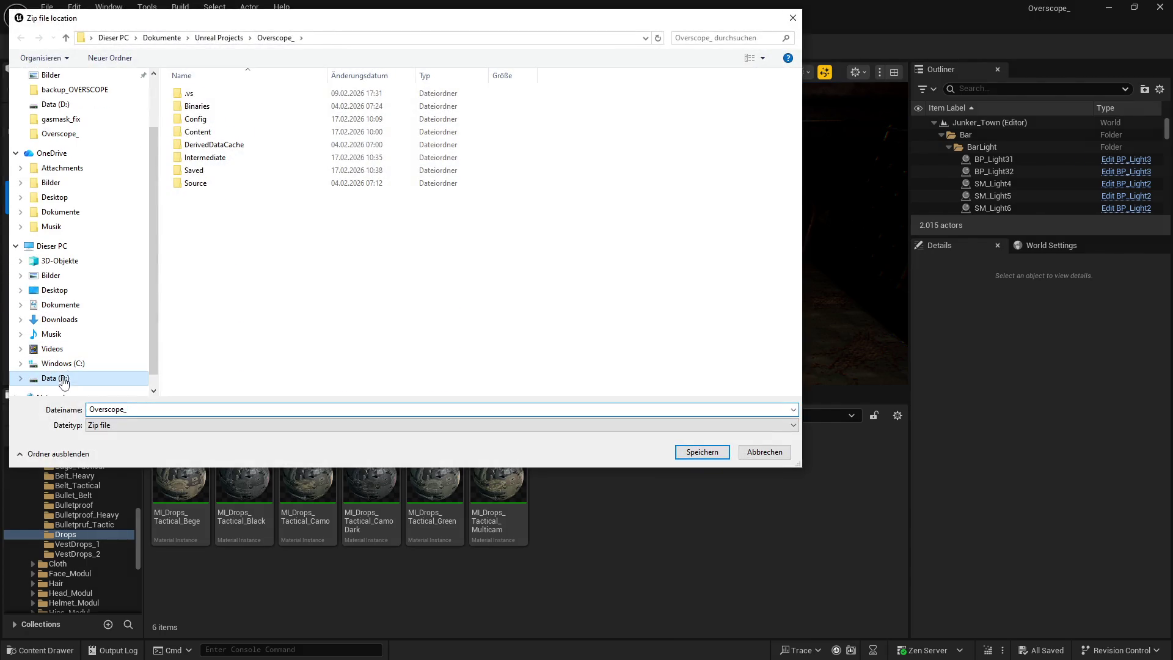
double_click(218, 131)
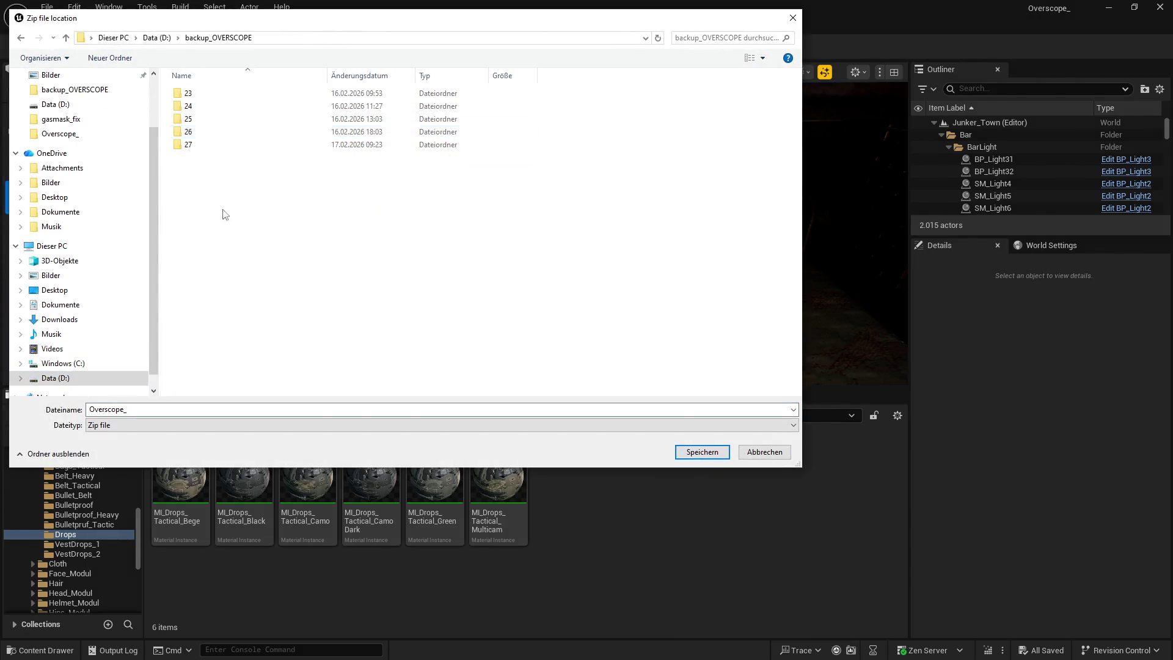
Step: Create a new folder named 28 there and confirm it as the zip destination
right_click(258, 321)
mouse_move(317, 489)
left_click(519, 489)
type("28")
key("Return")
double_click(191, 158)
left_click(702, 451)
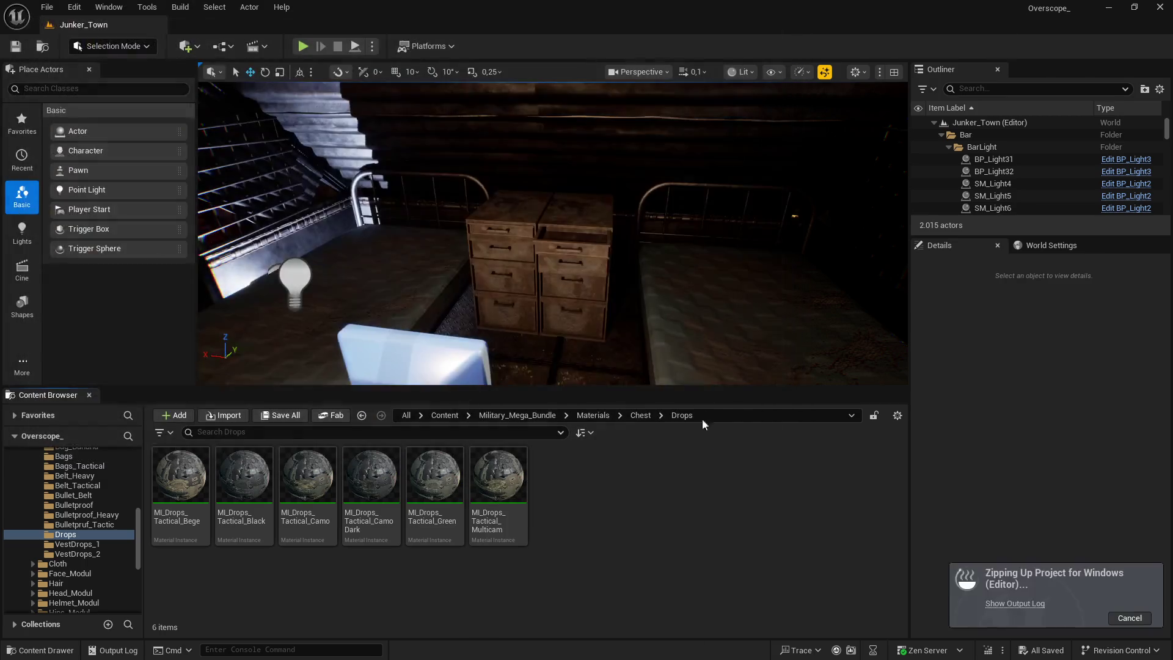
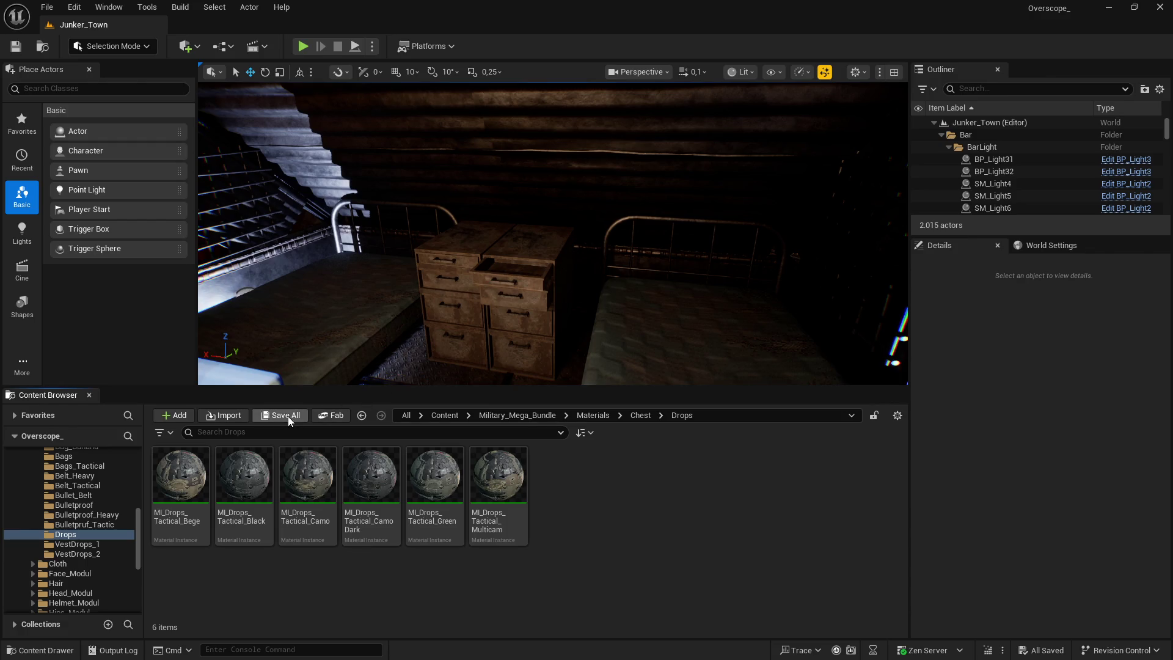
Step: Create a new folder named IconMap in the Content root
left_click(444, 414)
left_click_drag(442, 386, 437, 242)
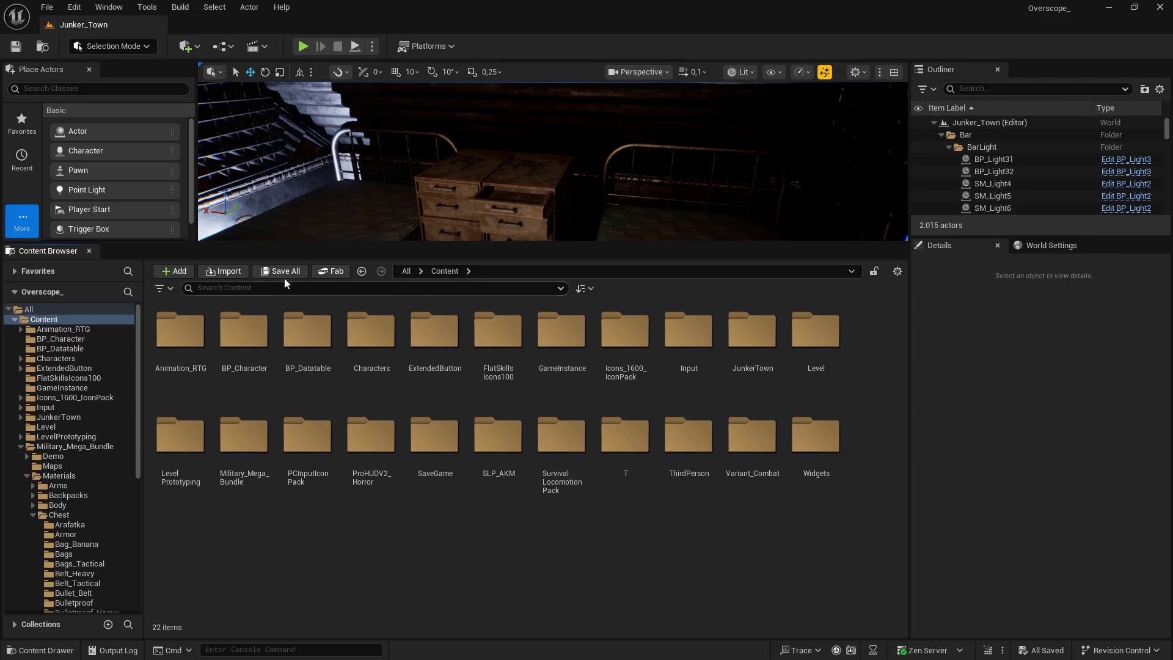
right_click(310, 552)
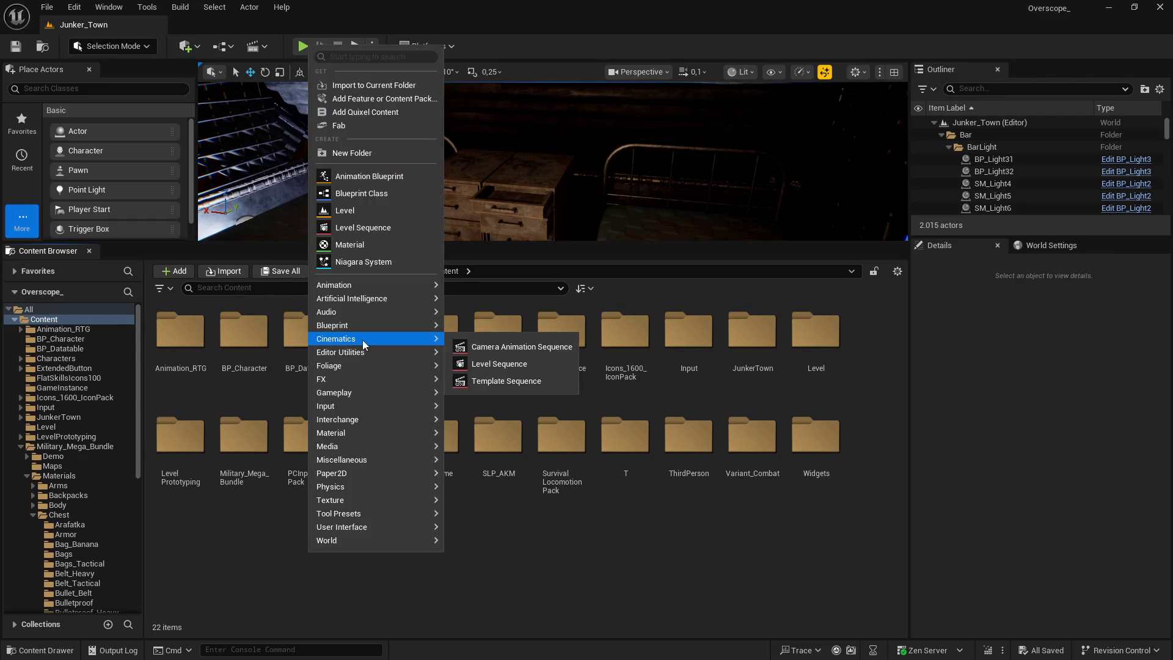
left_click(370, 156)
type("IconMap")
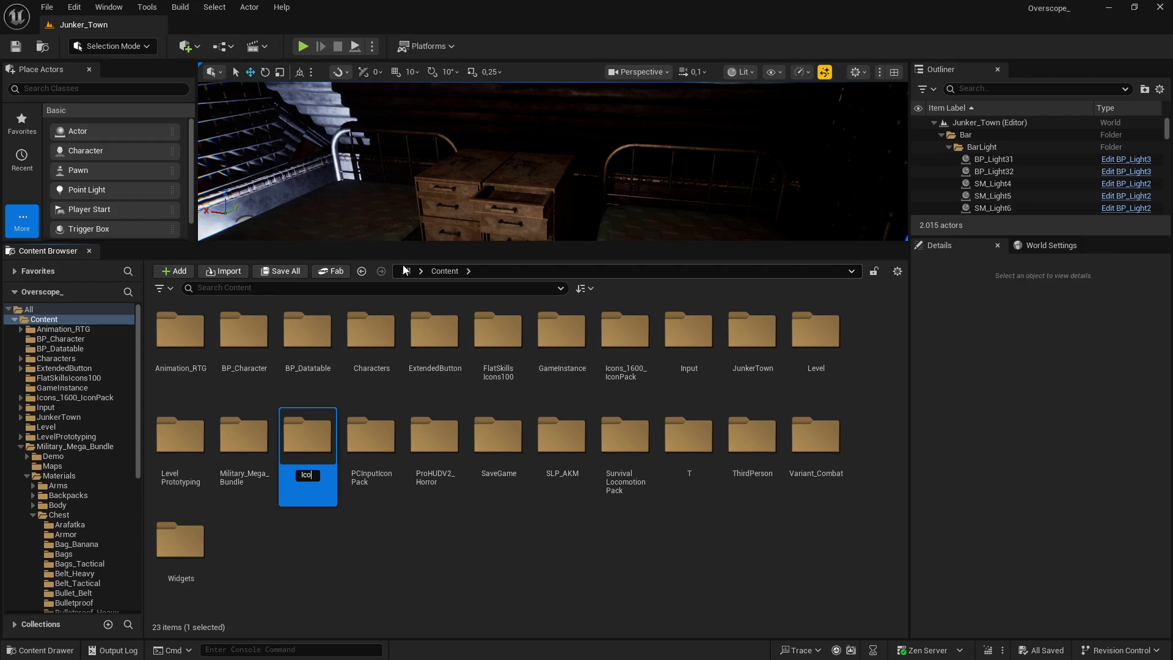
key("Return")
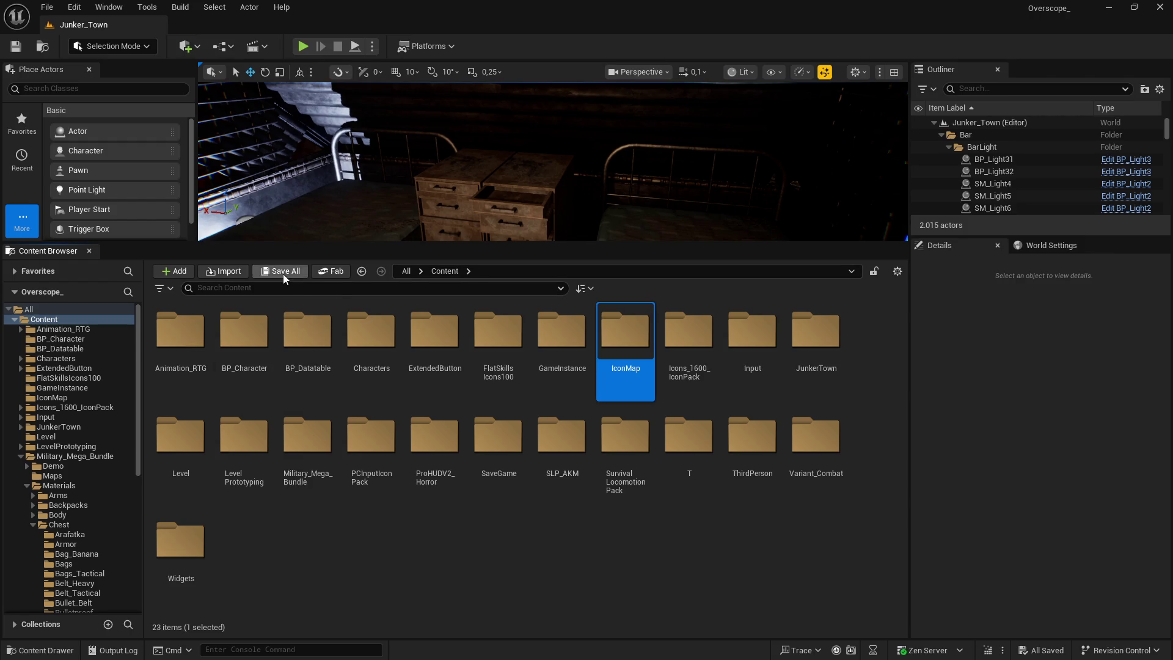
Step: Set the IconMap folder's colour to red
left_click_drag(688, 332, 627, 341)
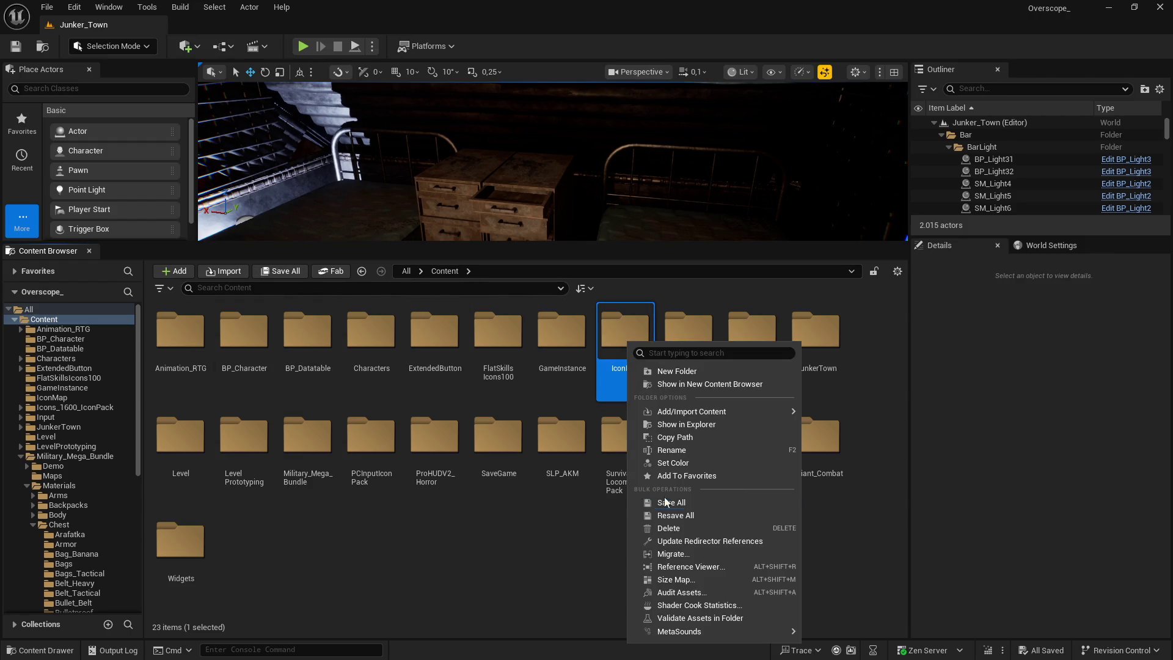
left_click(690, 464)
left_click(819, 403)
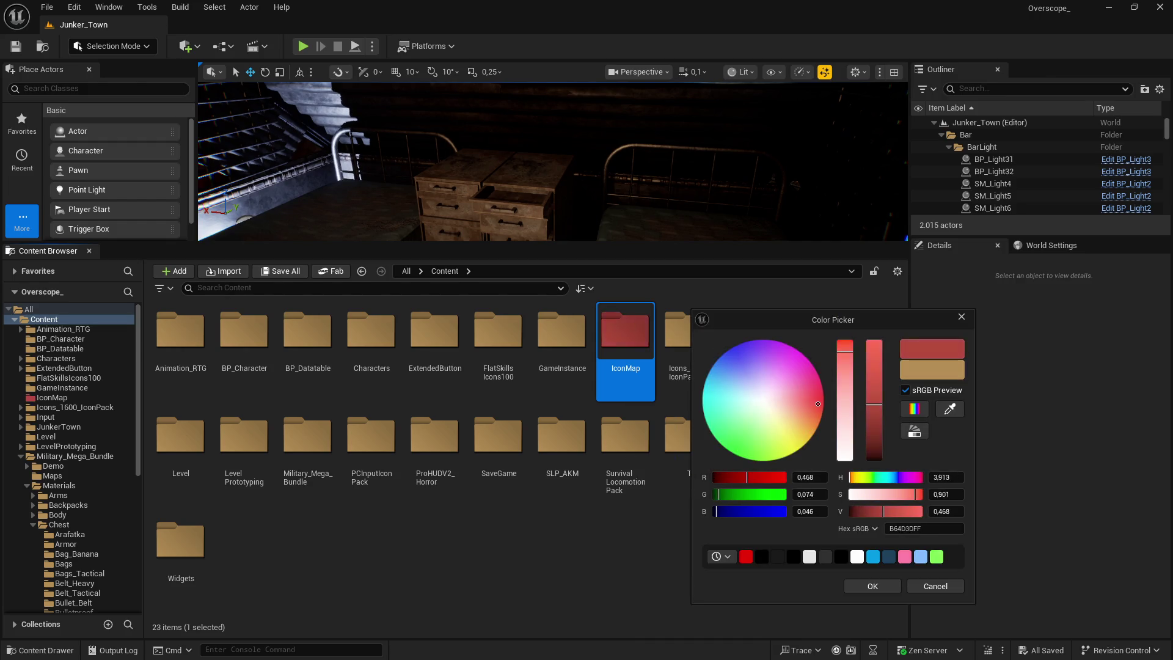
left_click(873, 584)
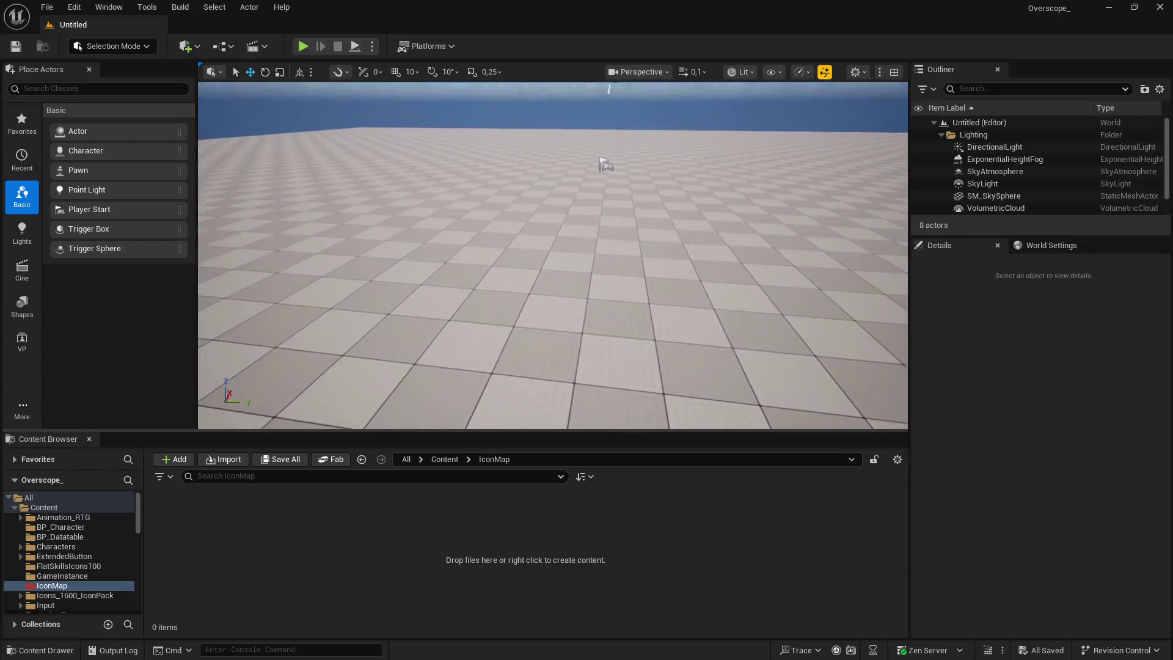
Step: Raise the viewport camera speed to 1 and place a PlayerStart in the level
left_click(696, 73)
left_click_drag(659, 114, 670, 114)
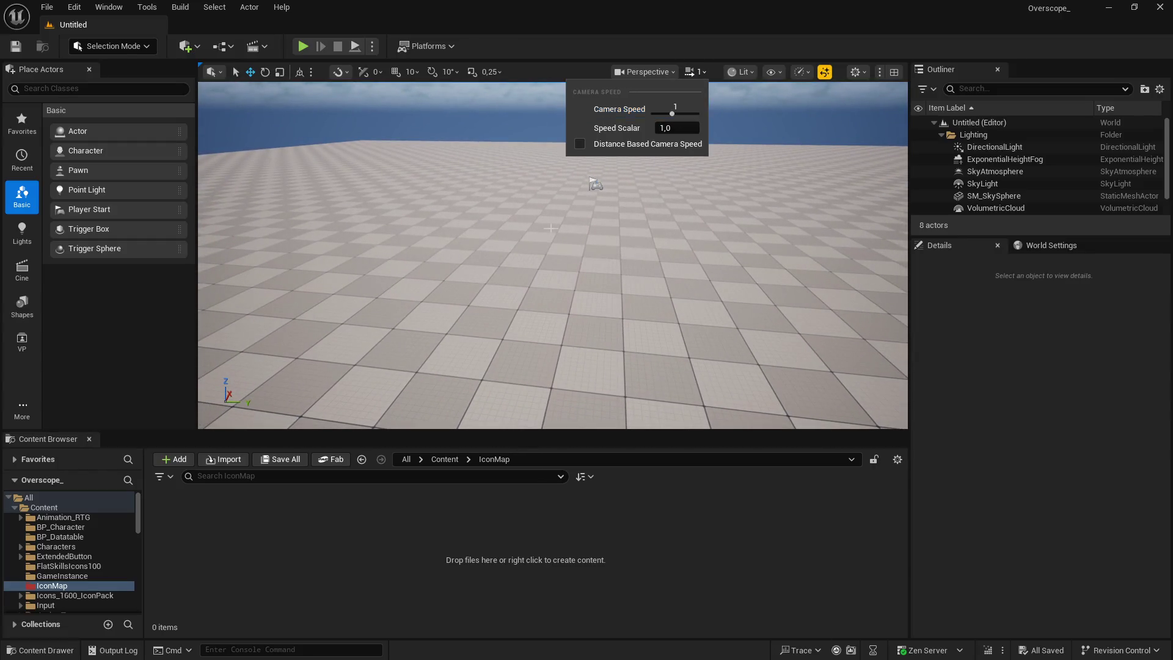
scroll(549, 244, "down", 5)
left_click_drag(449, 431, 449, 379)
mouse_move(89, 209)
left_mouse_down()
mouse_move(524, 202)
mouse_move(482, 202)
left_mouse_up()
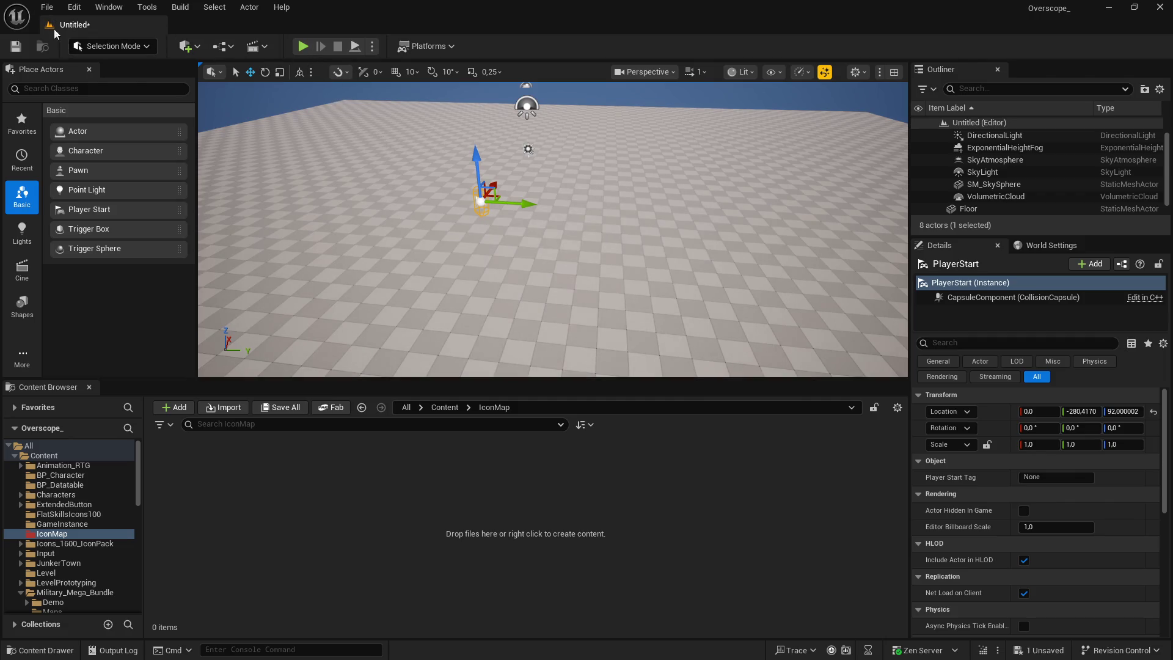
Step: Save the new level as IconLevel in the IconMap folder, then delete its PlayerStart
left_click(281, 406)
left_click(689, 473)
left_click(282, 303)
left_click(332, 521)
type("IconLev")
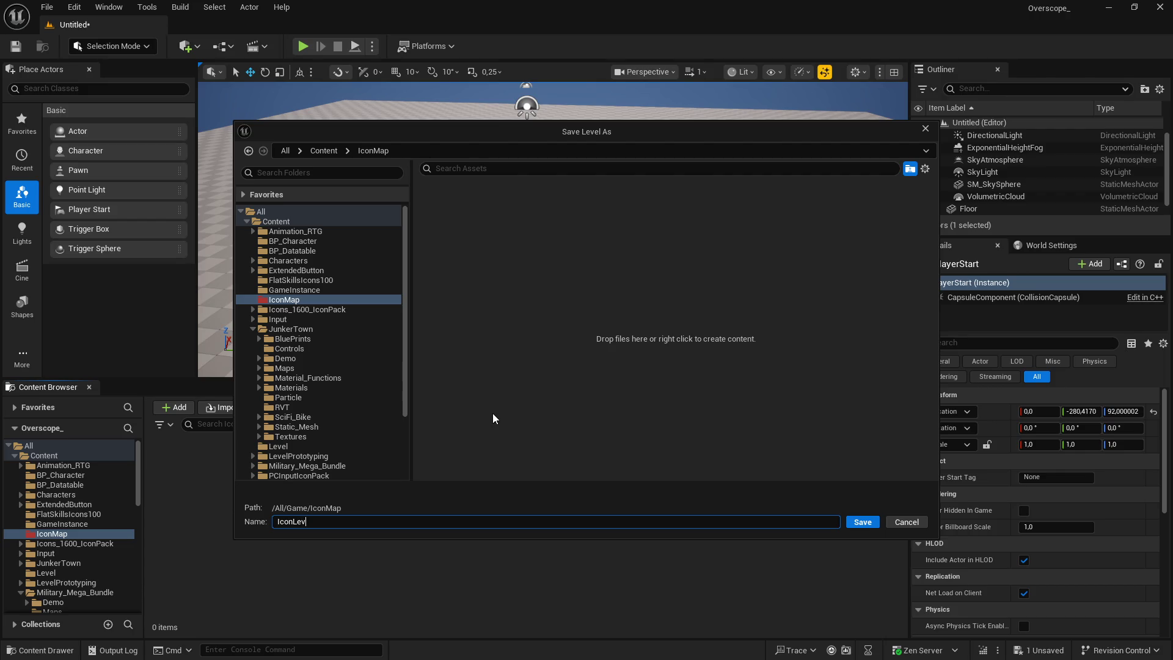
type("el")
left_click(862, 522)
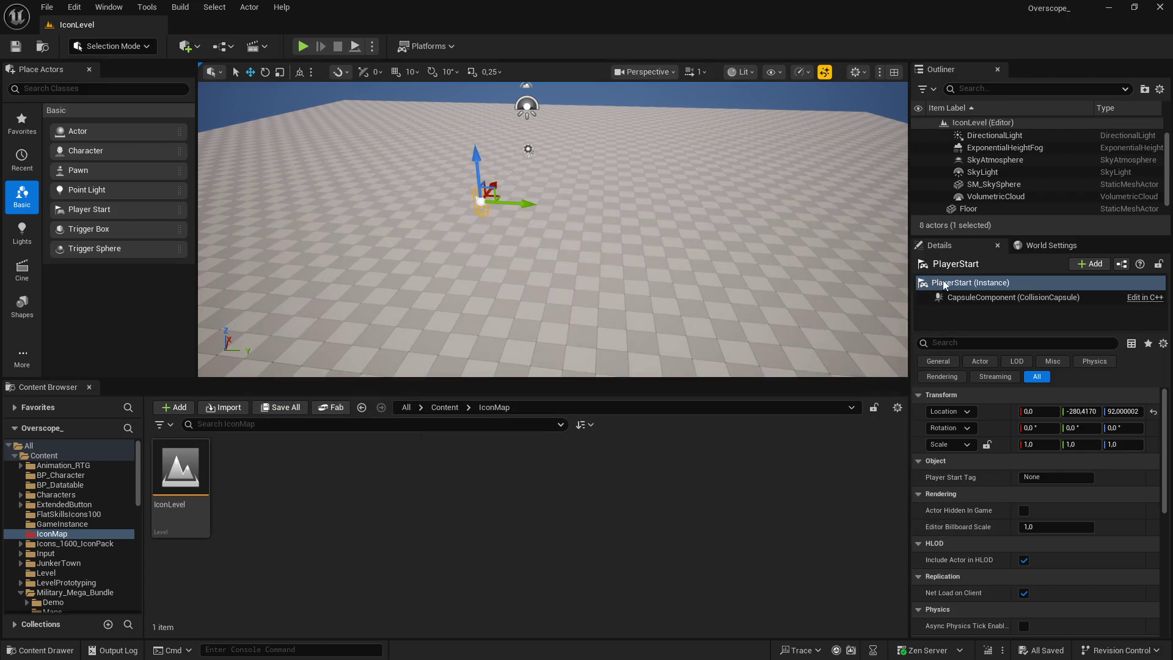
left_click_drag(970, 237, 970, 322)
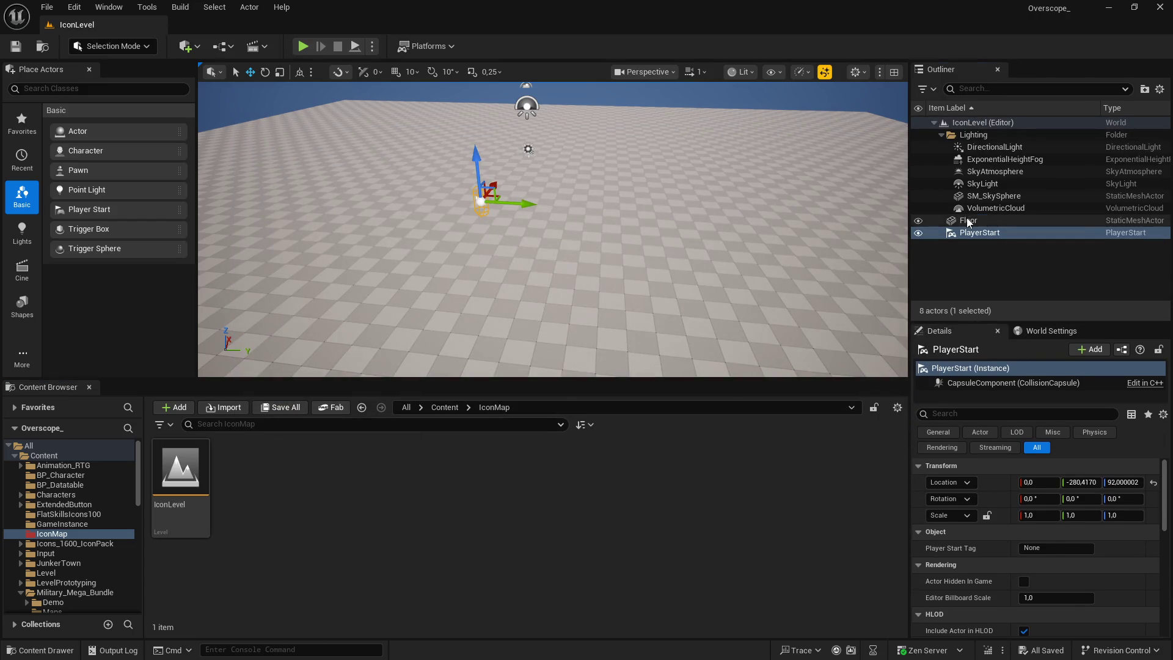
key("Delete")
Step: Save the level, then place a Camera Actor raised to about 279 units high
left_click(276, 407)
left_click(680, 476)
left_click(76, 90)
type("camera")
left_click_drag(133, 122, 520, 272)
key("f")
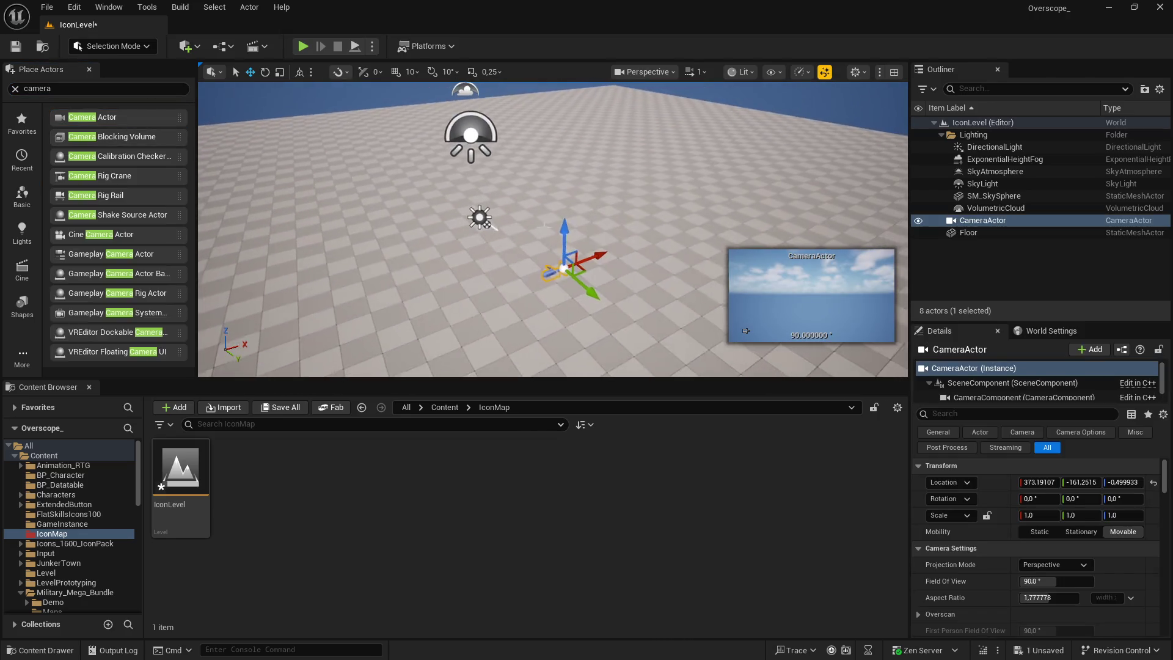
left_click_drag(567, 235, 572, 180)
key("f")
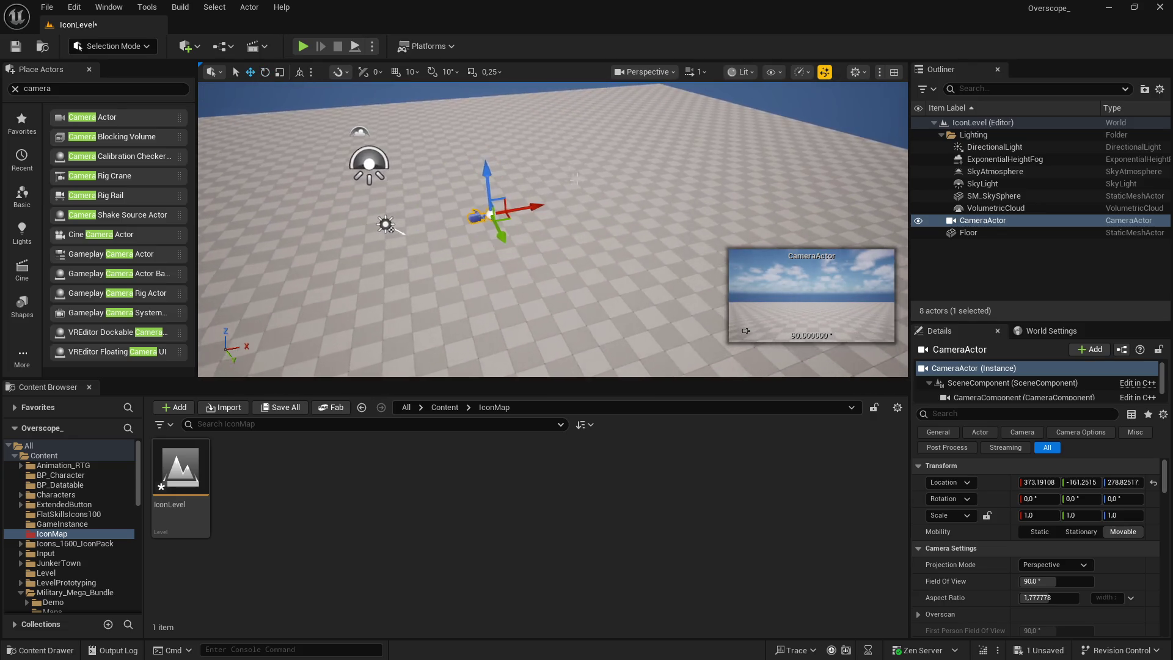
Step: Turn off the camera's Constrain Aspect Ratio and save all changes
scroll(988, 555, "down", 2)
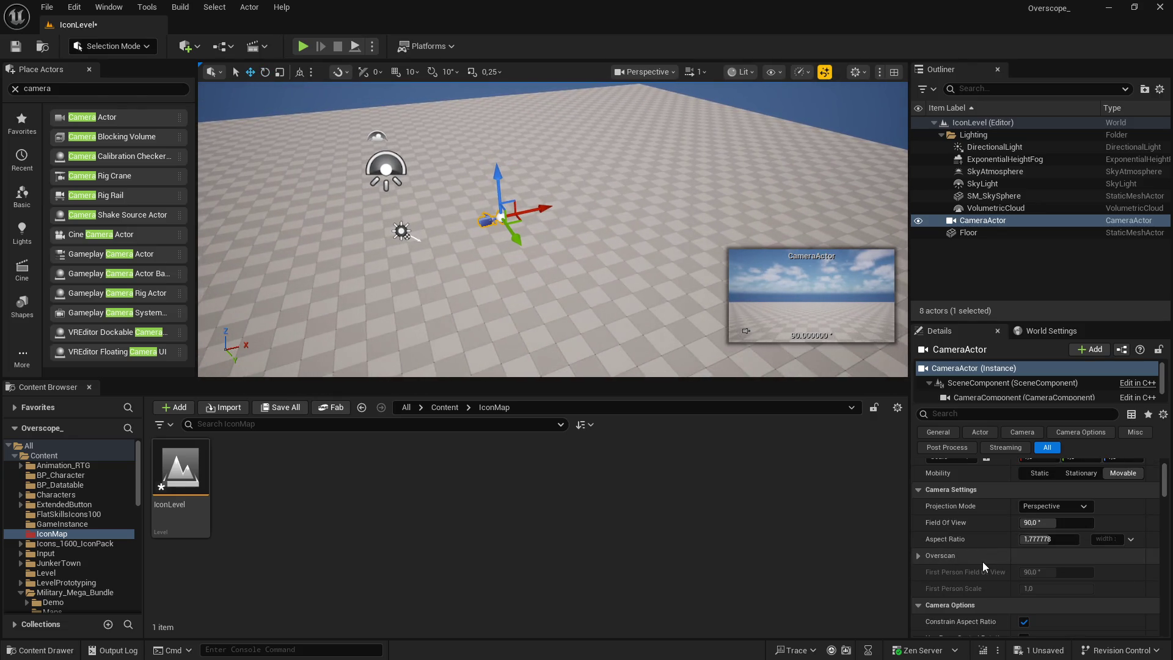
scroll(982, 562, "down", 2)
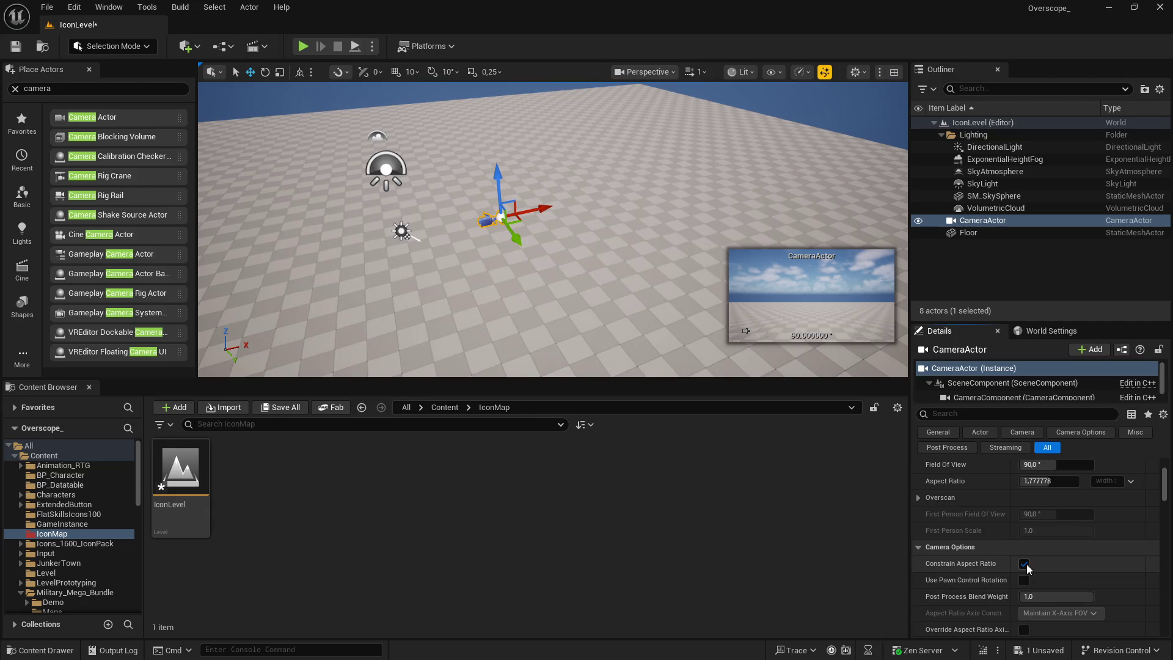
left_click(1023, 563)
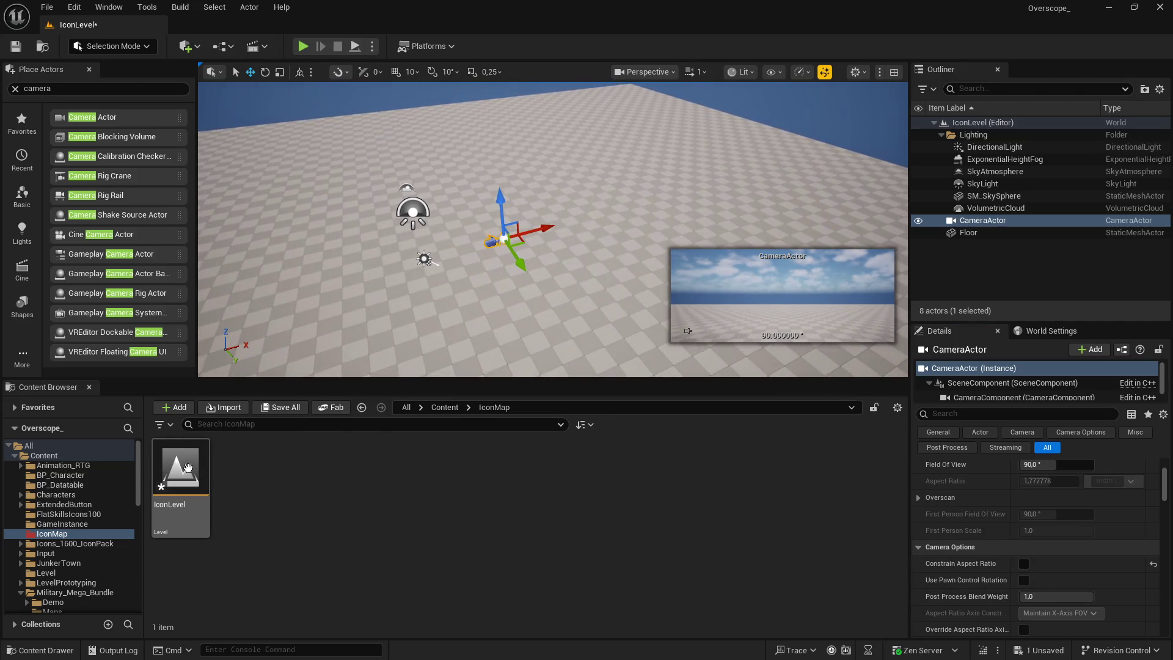
left_click(14, 89)
left_click(284, 410)
left_click(672, 476)
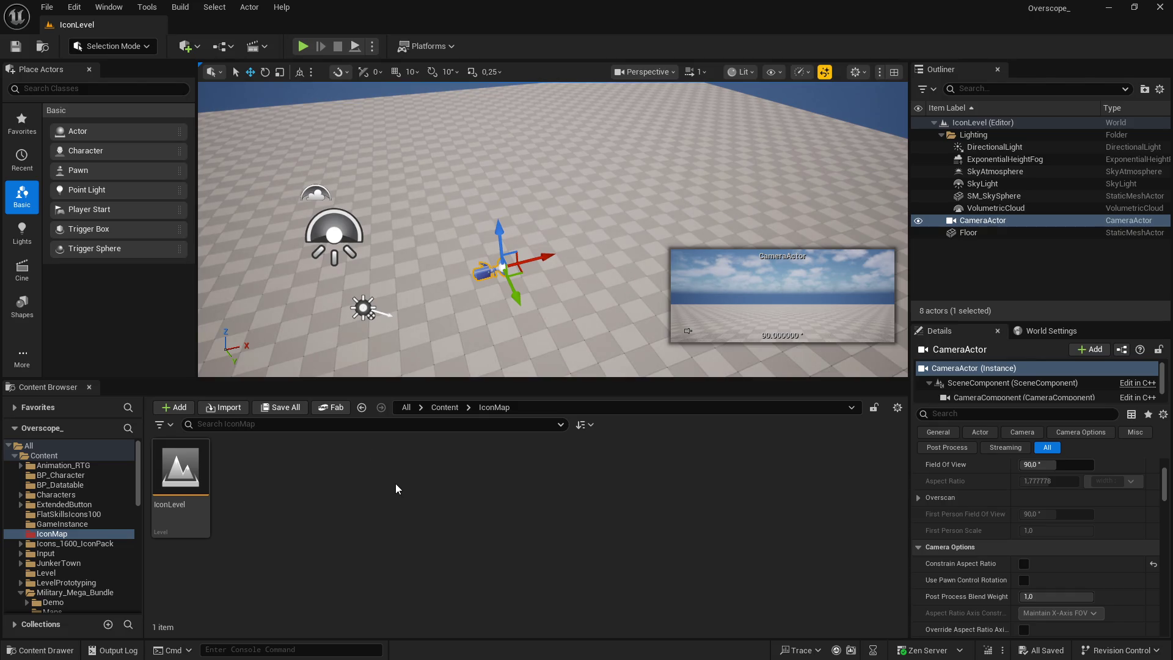
Step: Open the Level Blueprint for IconLevel
left_click(443, 407)
scroll(440, 537, "down", 2)
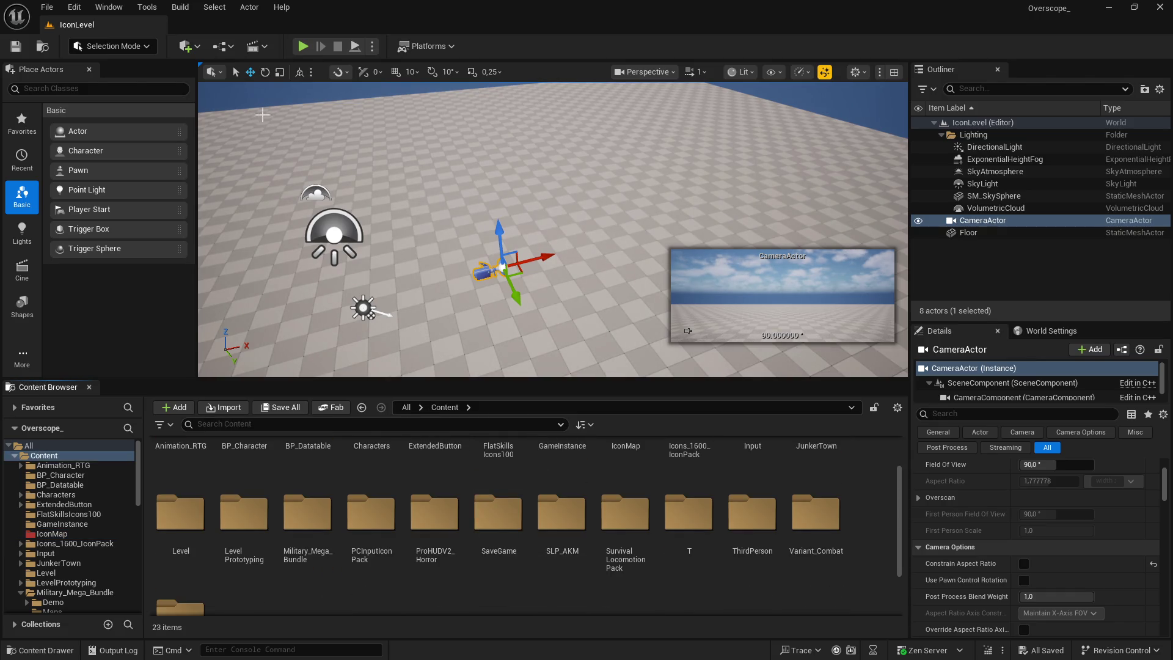
left_click(222, 45)
left_click(281, 134)
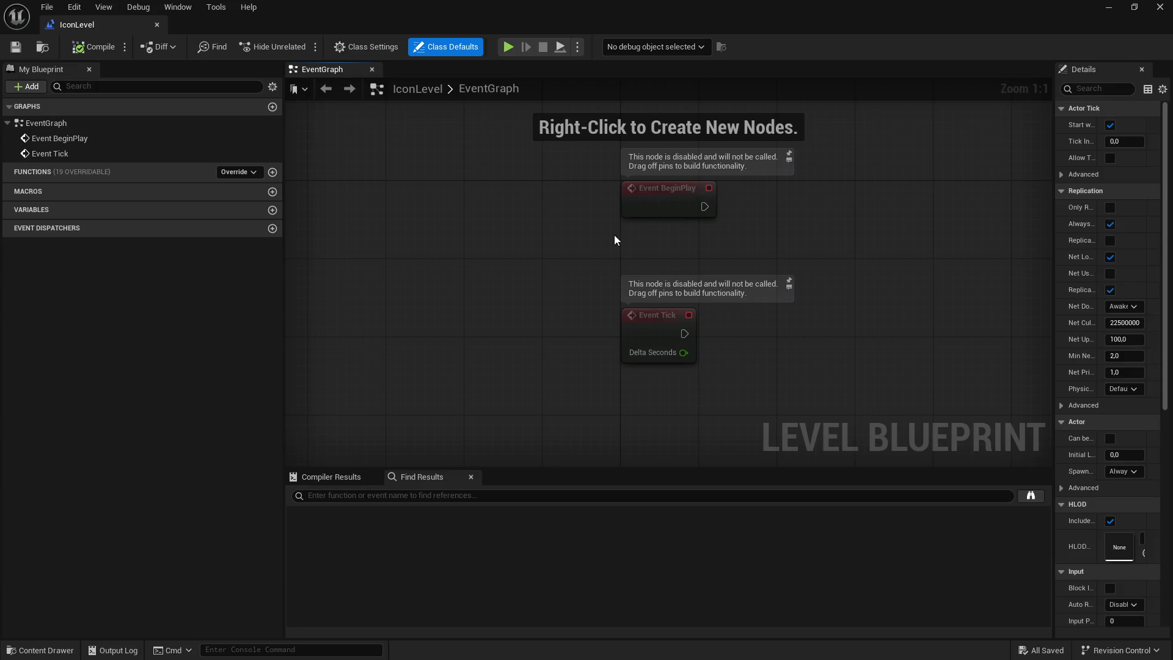
Step: Add a Delay of 2 seconds after Event BeginPlay
left_click_drag(536, 247, 662, 261)
type("delay")
left_click(681, 329)
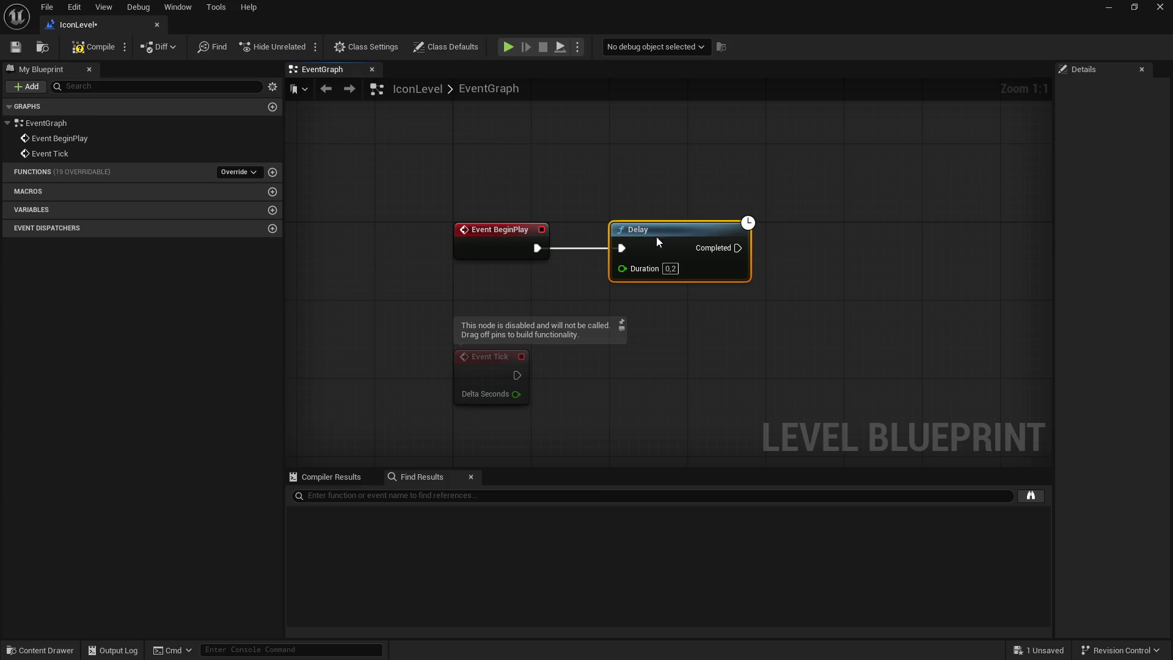
type("2")
key("Return")
left_click(720, 312)
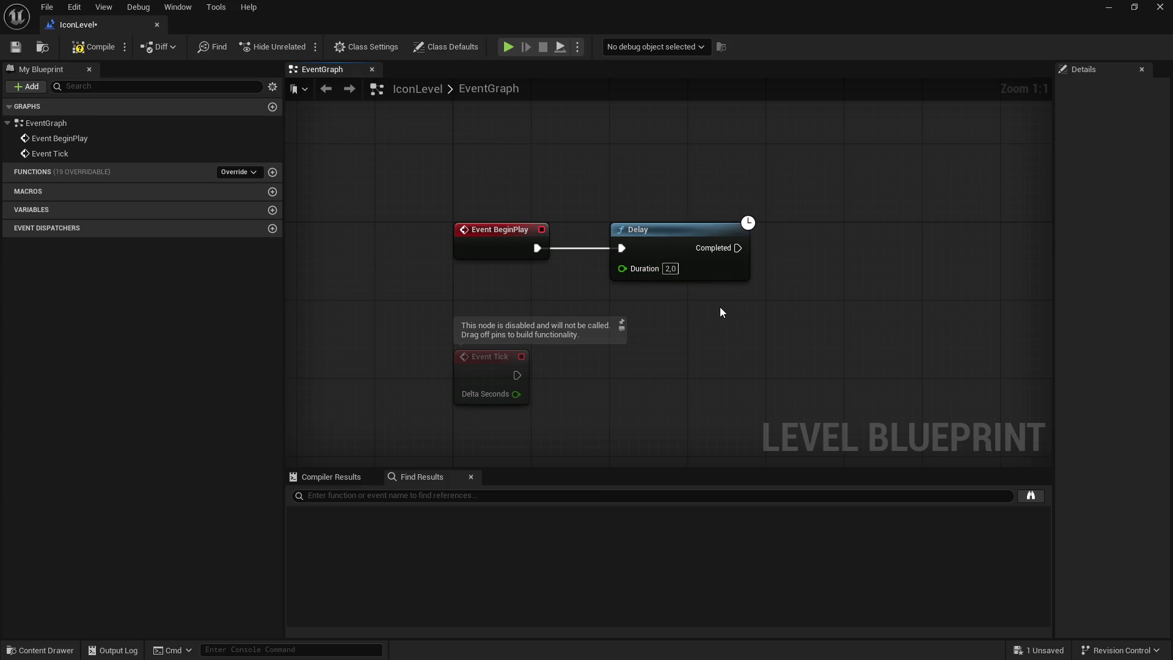
left_click_drag(720, 311, 582, 333)
Step: Add a Get Player Controller node under the Delay and delete the unused Event Tick
right_click(583, 329)
type("get player con")
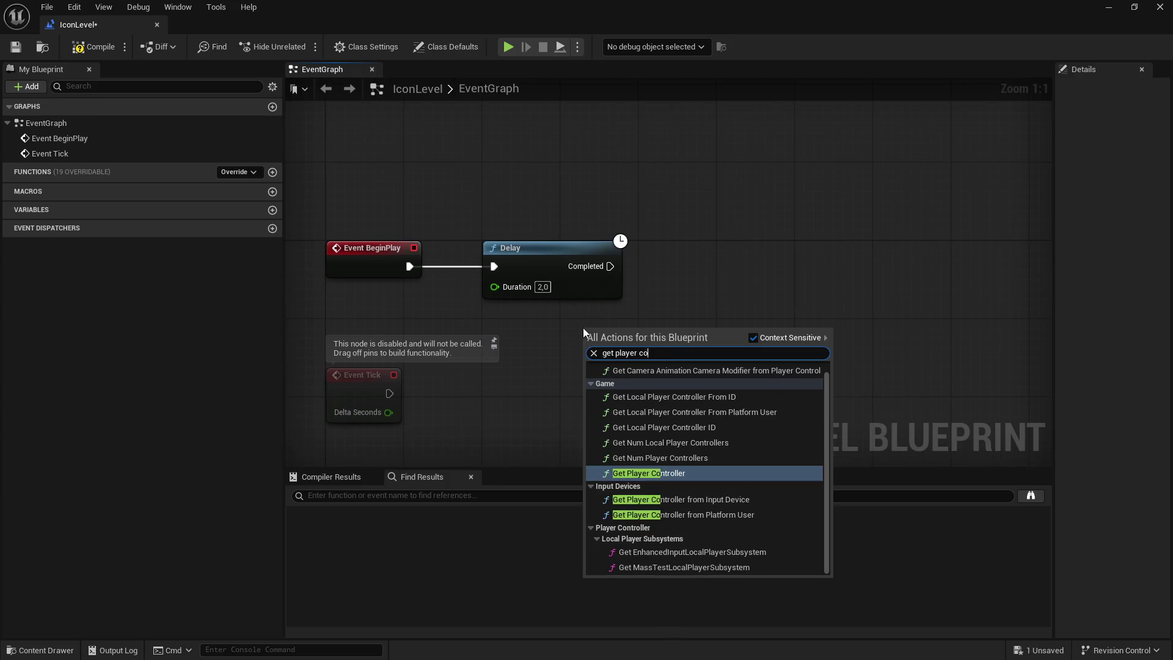
left_click(649, 473)
left_click_drag(656, 335, 557, 335)
left_click(682, 325)
left_click_drag(989, 208, 596, 364)
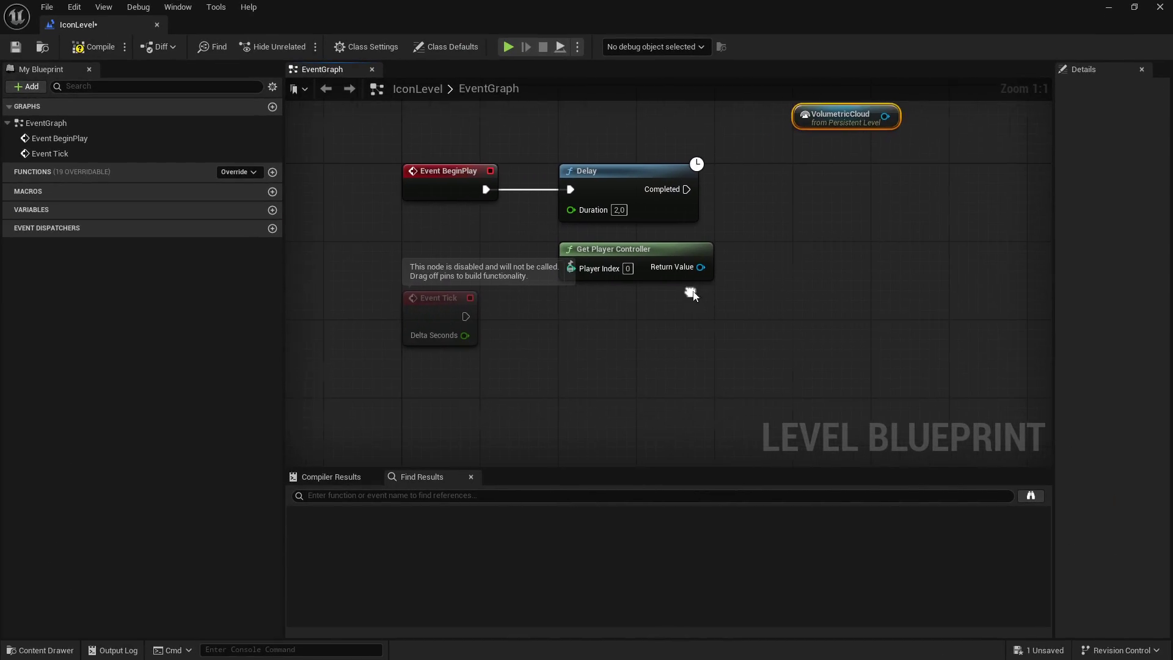
key("Delete")
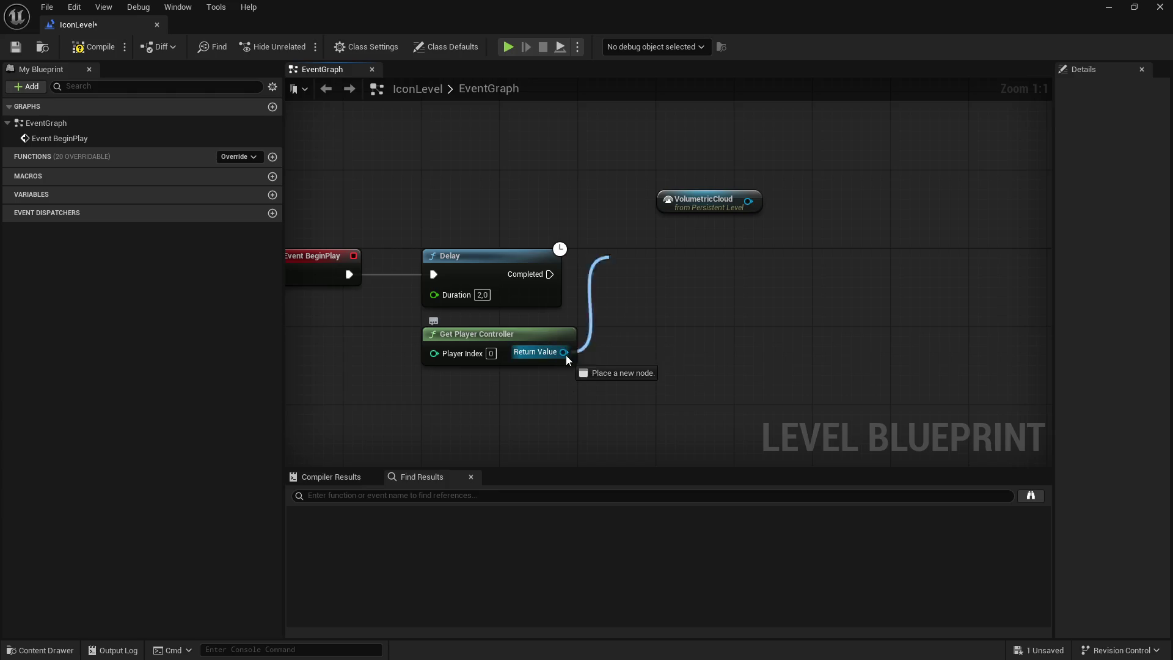
Step: Add a Set View Target with Blend node and delete the stray VolumetricCloud node
left_click_drag(564, 351, 652, 301)
type("set view")
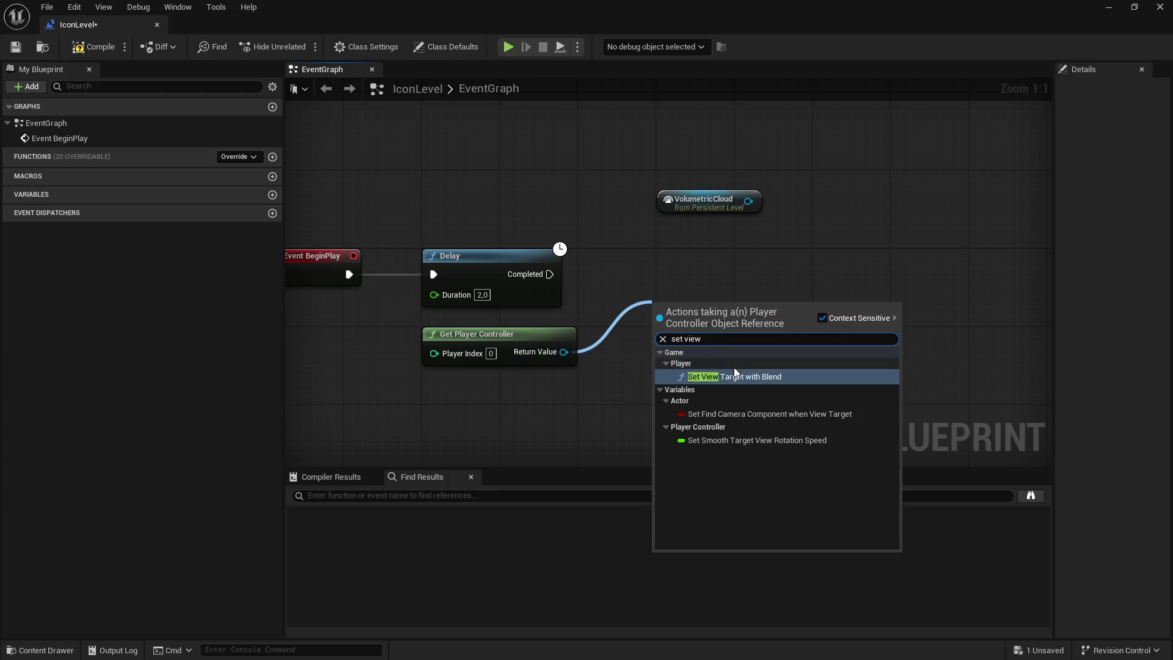
left_click(734, 371)
mouse_move(550, 273)
left_mouse_down()
mouse_move(659, 335)
mouse_move(723, 281)
mouse_move(692, 265)
left_mouse_up()
left_click_drag(691, 201, 589, 403)
key("Delete")
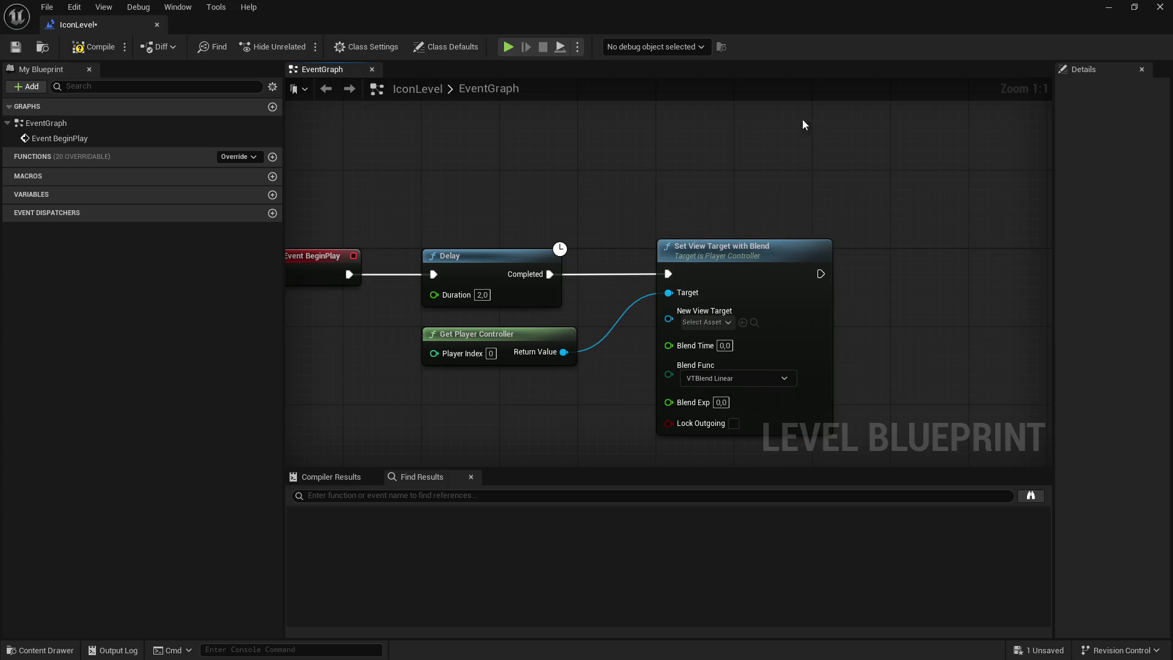
Step: Bring a CameraActor reference from the Outliner into the graph as the New View Target
left_click_drag(828, 5, 540, 397)
left_click(961, 221)
mouse_move(961, 221)
left_mouse_down()
mouse_move(558, 569)
mouse_move(546, 562)
left_mouse_up()
key("super+Up")
mouse_move(733, 194)
left_mouse_down()
mouse_move(459, 382)
mouse_move(649, 335)
mouse_move(669, 311)
left_mouse_up()
left_click(625, 401)
Step: Compile and save the level blueprint, then play the level to test the camera
left_click(96, 49)
key("ctrl+s")
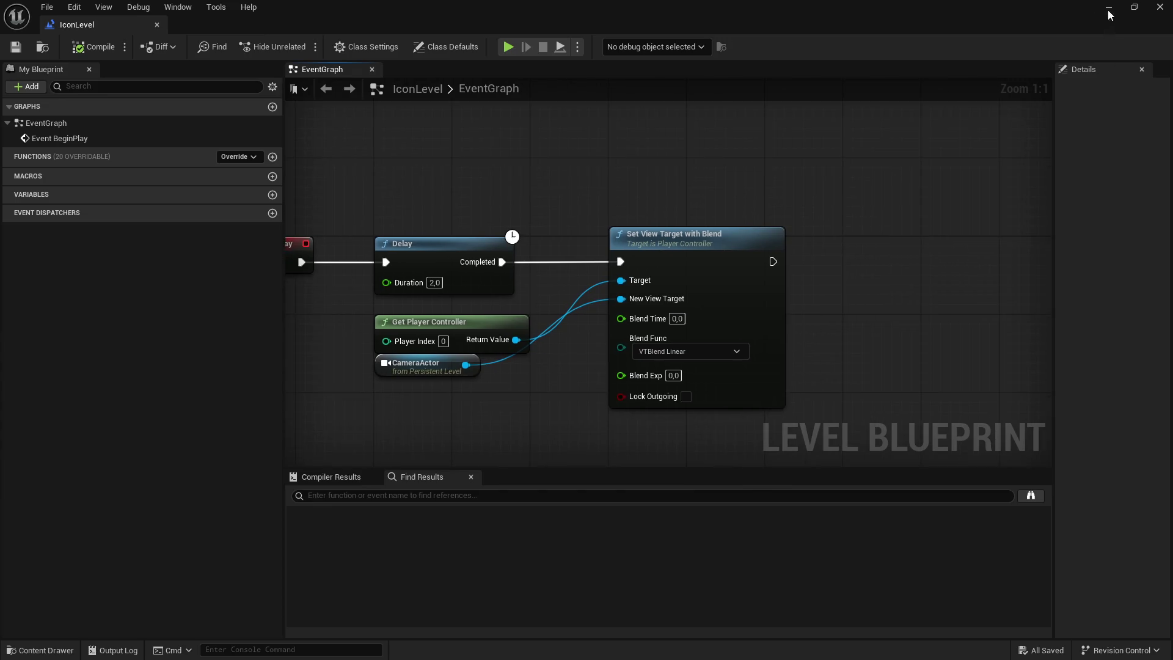
key("alt+p")
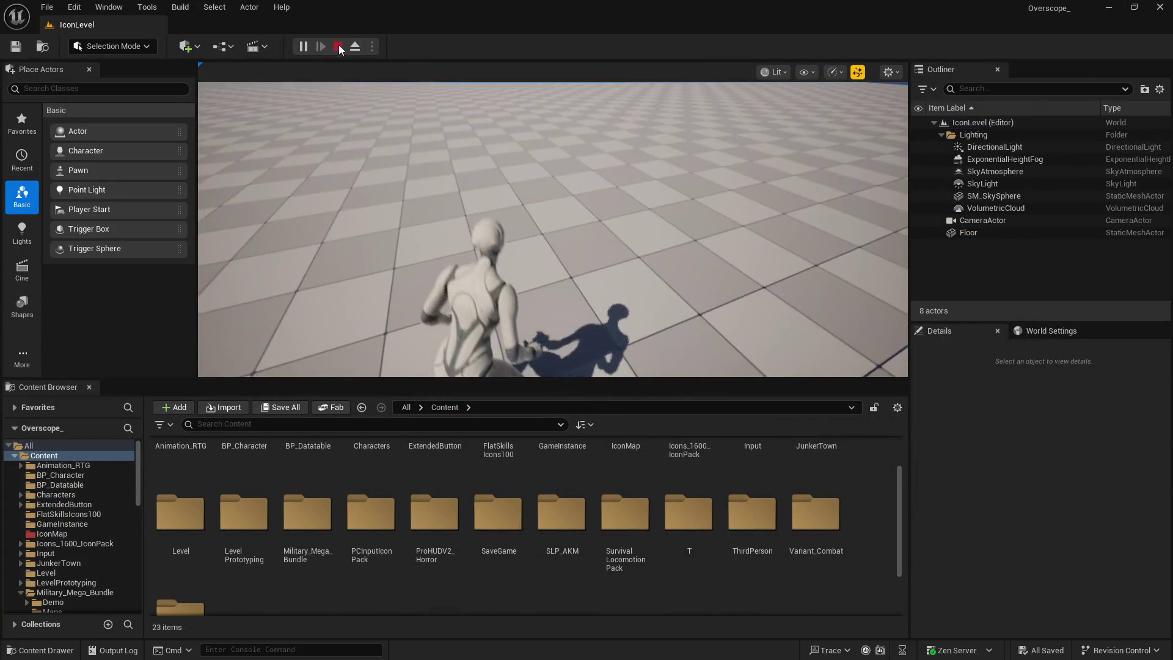
Step: Reopen the Level Blueprint and set the Delay duration to 1.0 second, then save
key("Escape")
left_click(227, 46)
left_click(281, 134)
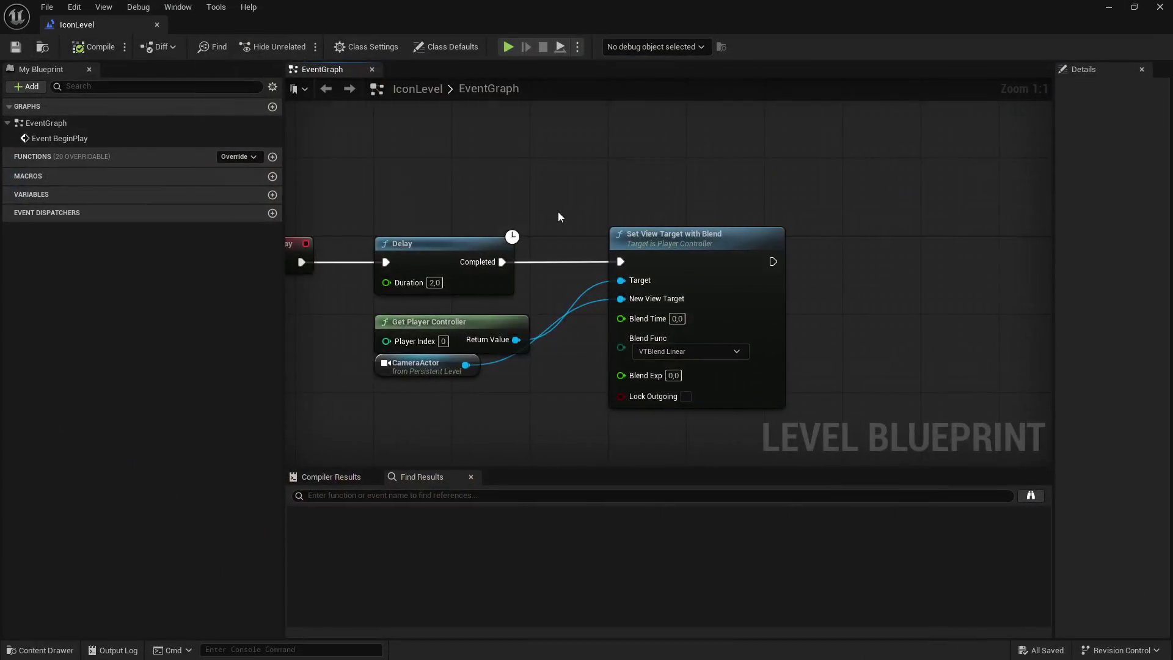
left_click(533, 260)
type("1")
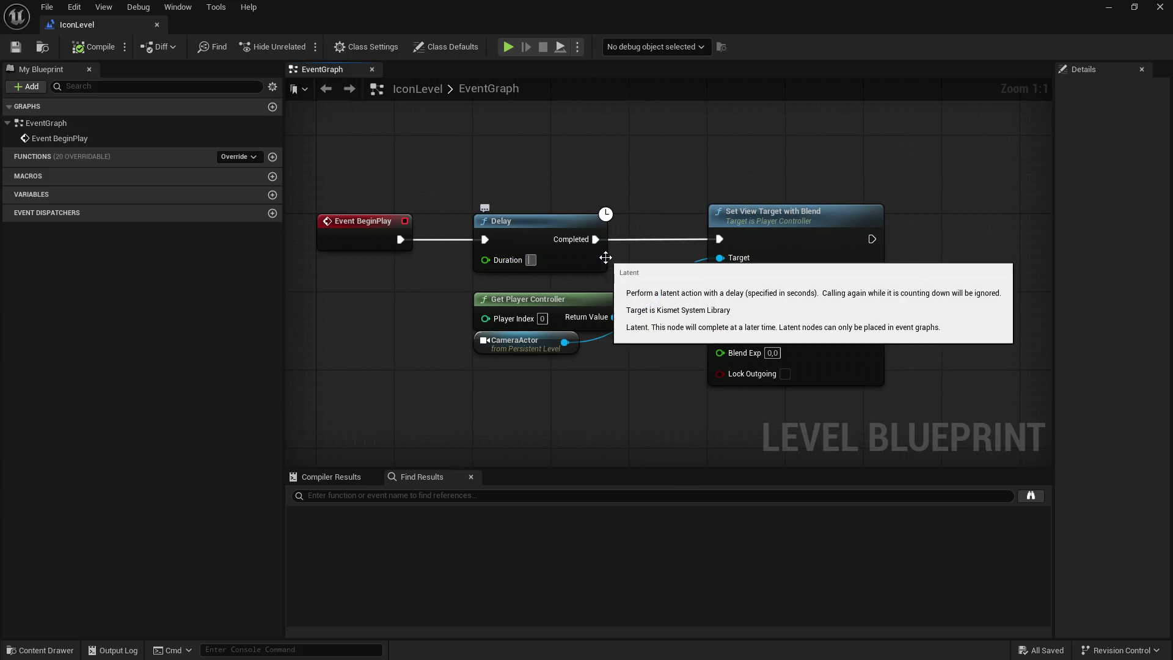
key("Return")
left_click(16, 46)
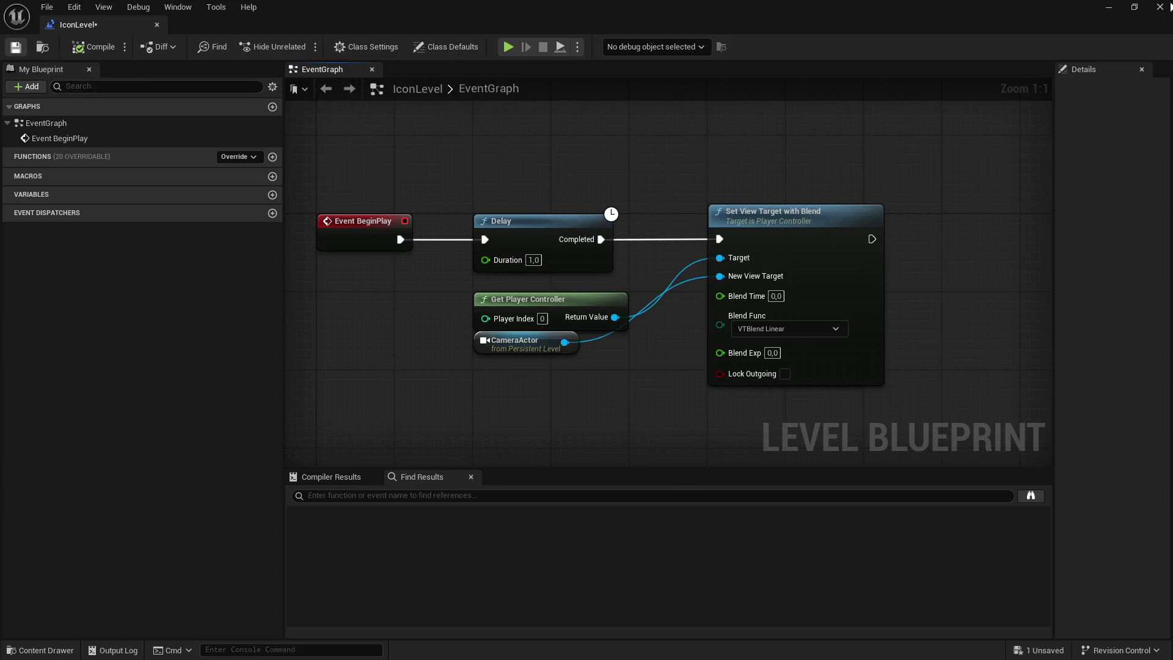
Step: Return to the level editor and play-test the level, then stop the preview
left_click(1108, 7)
left_click(303, 46)
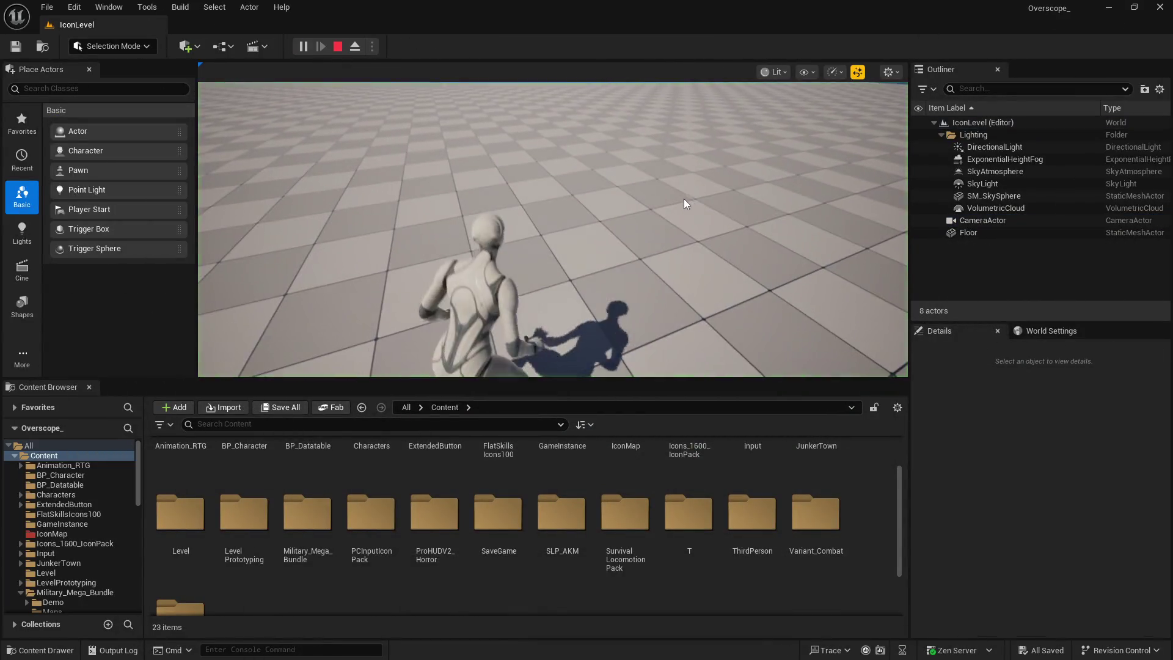
key("shift+F1")
Step: Open the IconMap folder in the Content Browser
left_click(338, 47)
left_click_drag(367, 294, 537, 293)
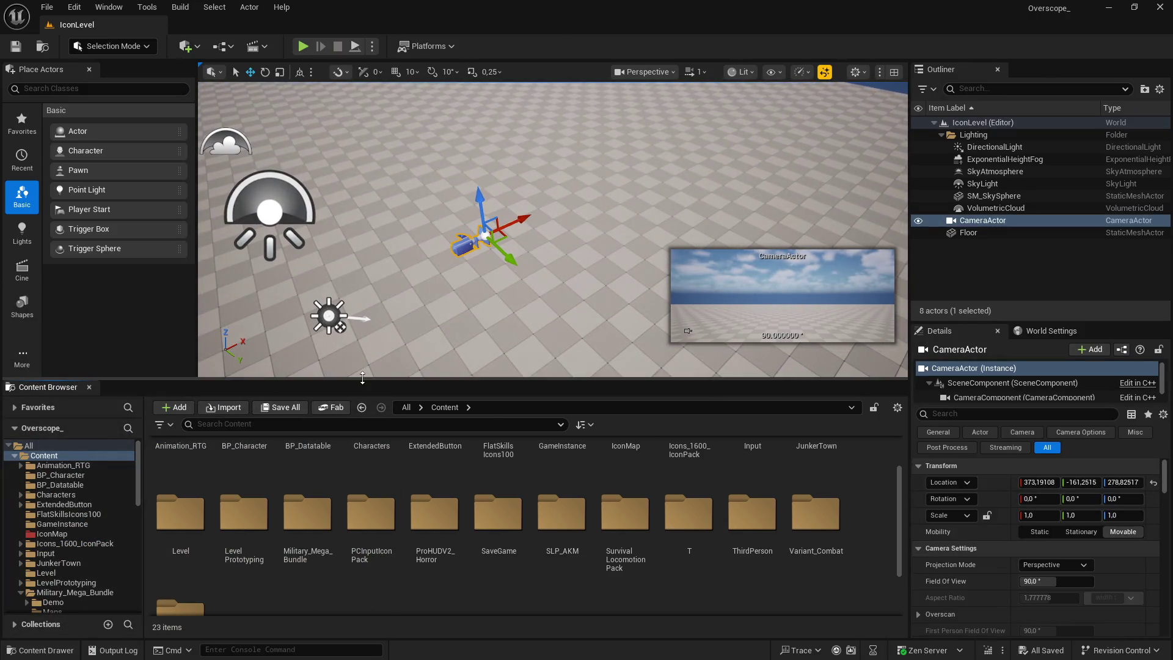
left_click_drag(363, 378, 362, 344)
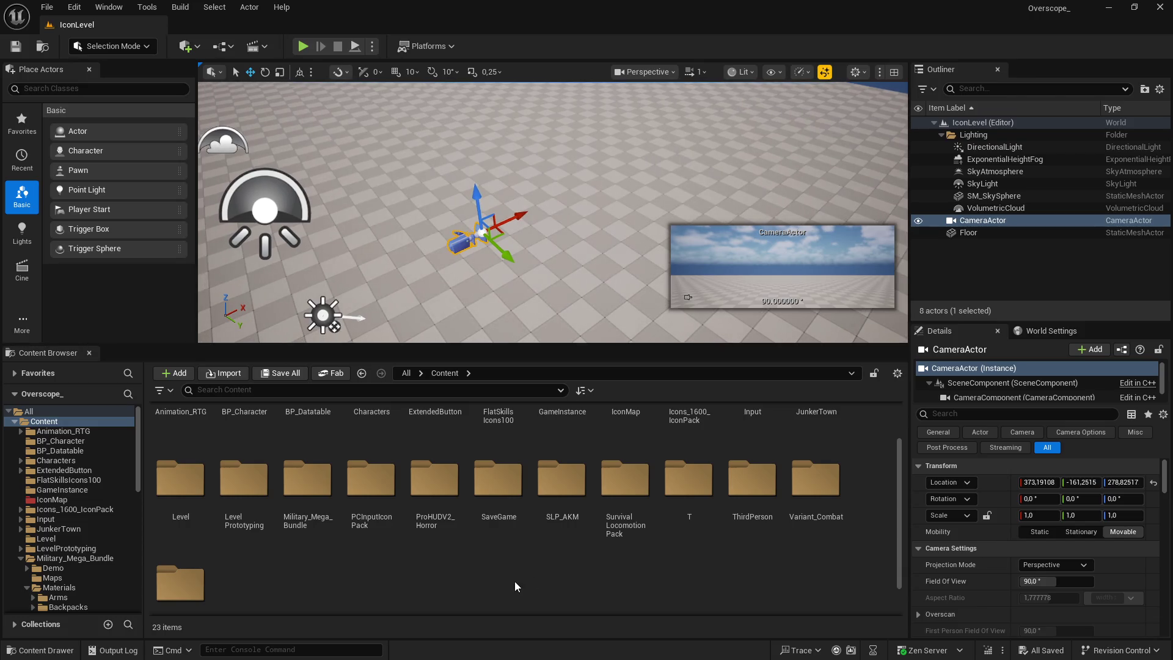
scroll(514, 585, "down", 1)
scroll(423, 585, "up", 3)
double_click(630, 443)
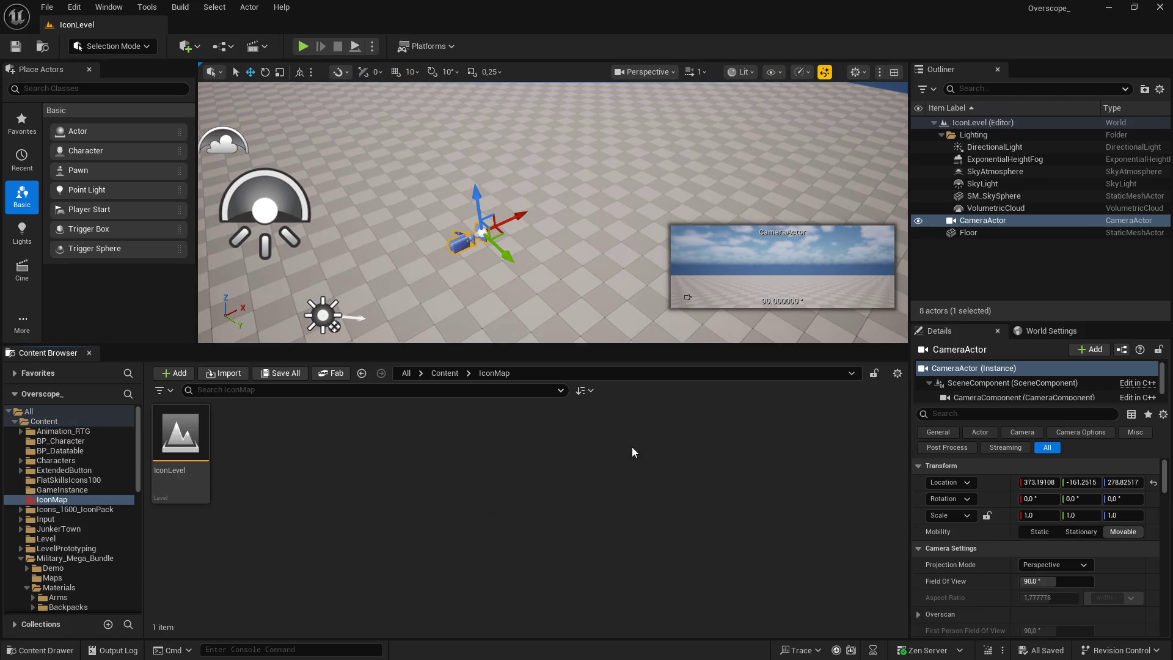
Step: Create an Animation Blueprint using the military character skeleton
right_click(313, 447)
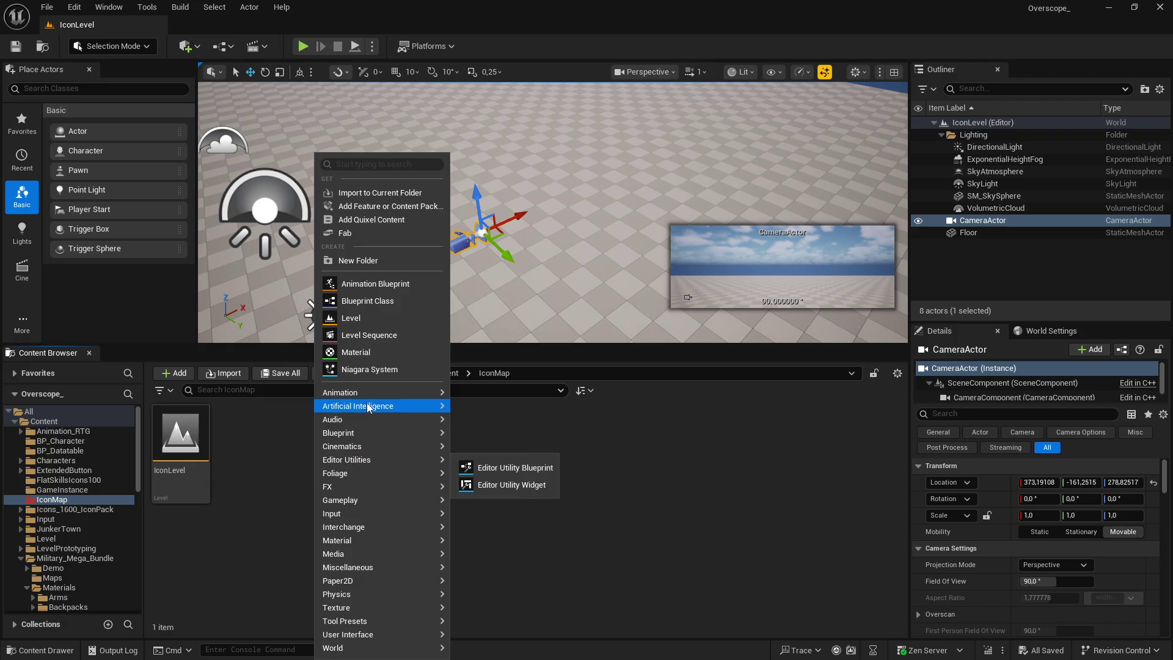
mouse_move(362, 436)
mouse_move(368, 394)
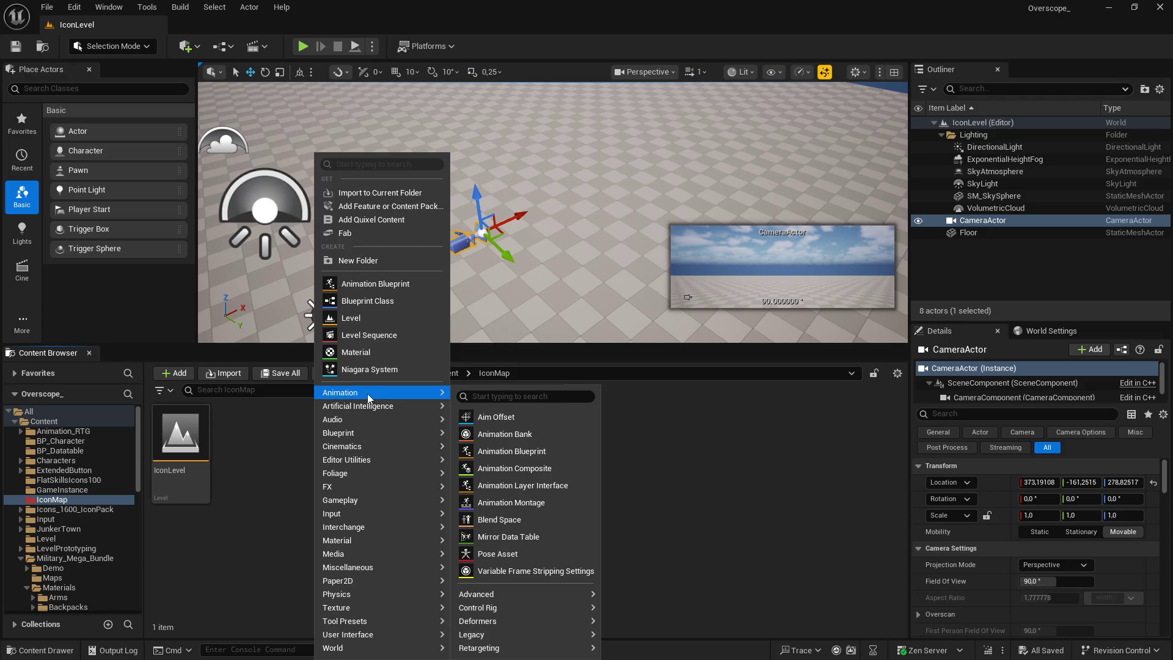
left_click(518, 452)
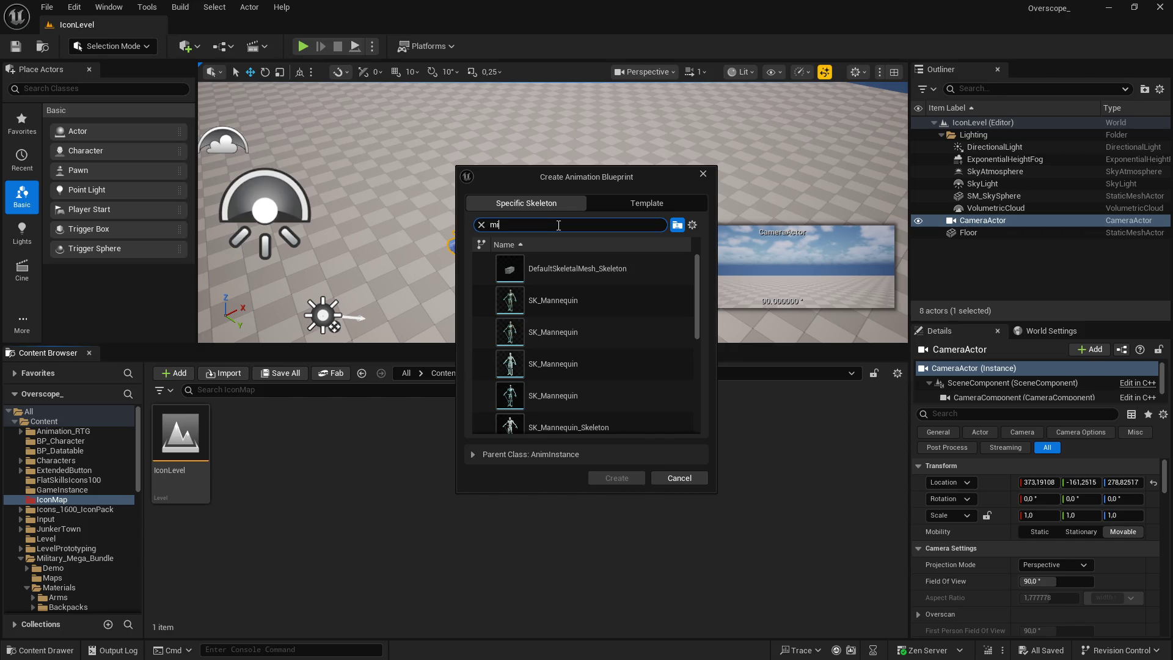
type("l")
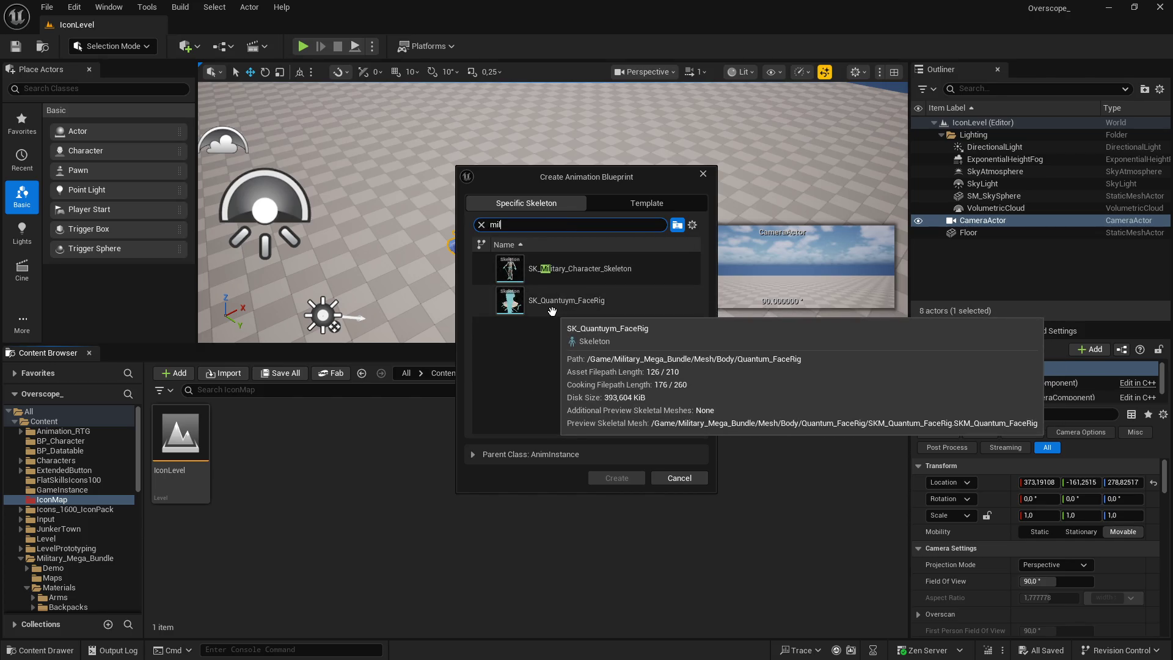
left_click(565, 271)
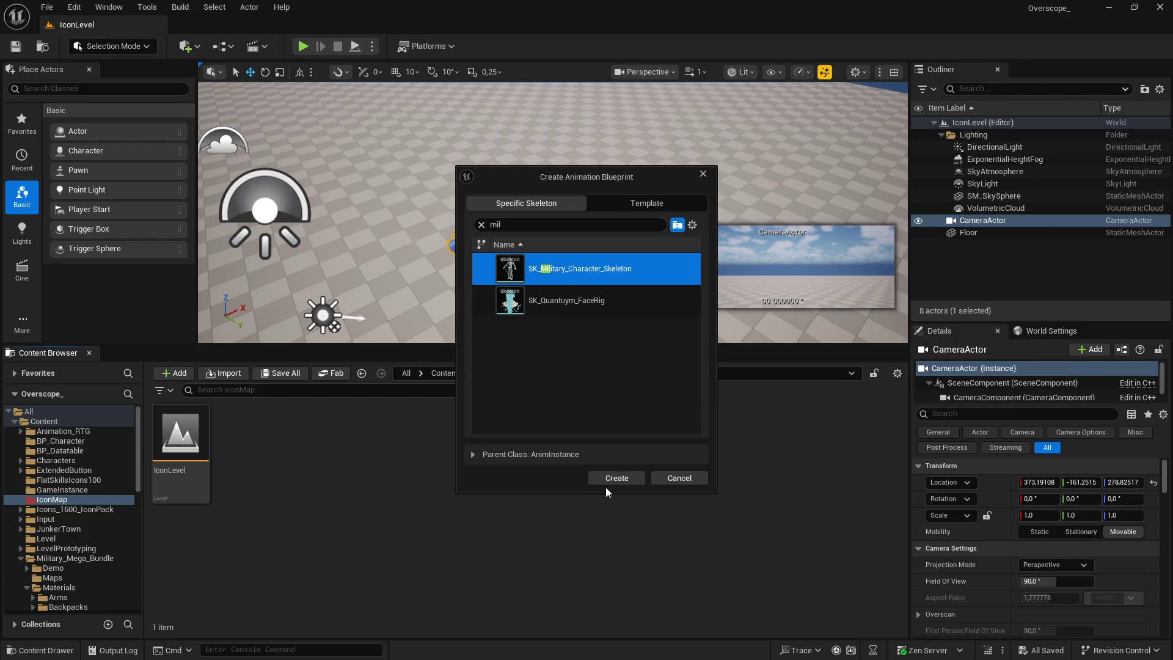
left_click(616, 479)
Step: Name it IconPose_AnimBP, save it, and open it for editing
key("BackSpace")
type("IconPose_Anim")
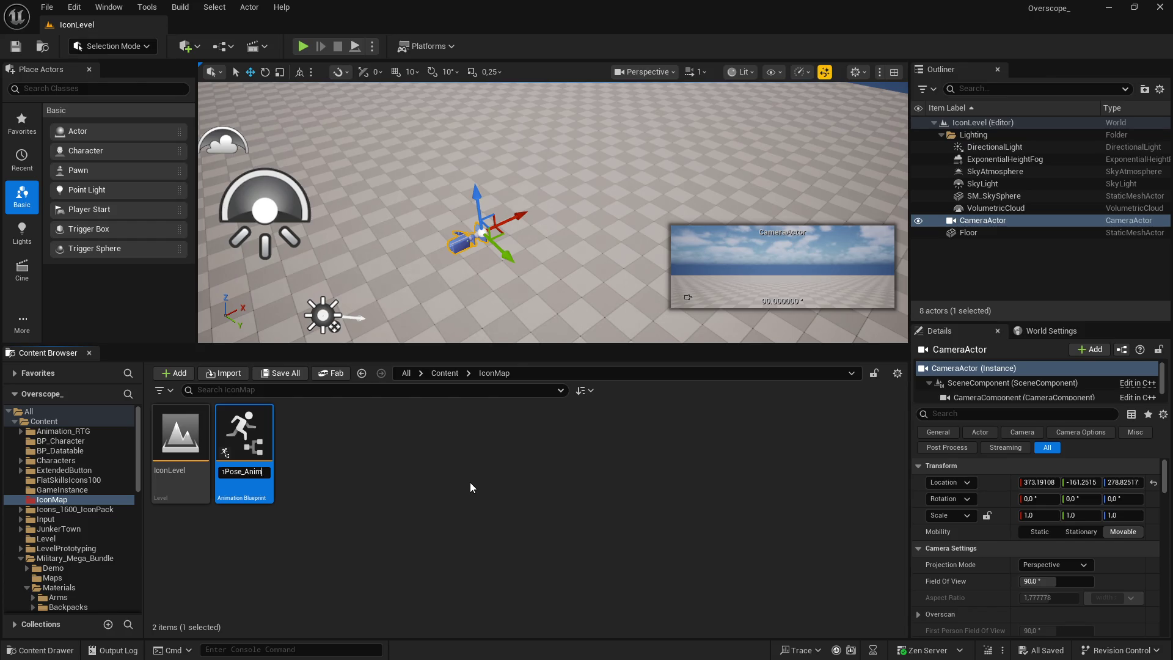
type("BP")
key("Return")
left_click(470, 486)
left_click(278, 373)
left_click(668, 479)
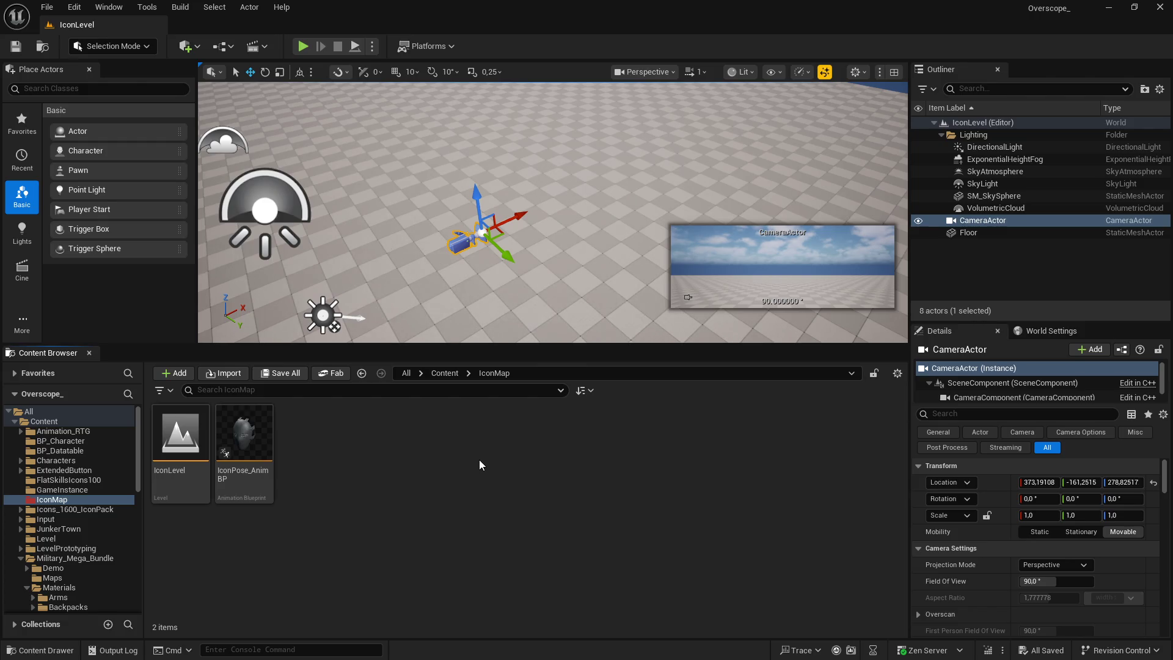
double_click(245, 434)
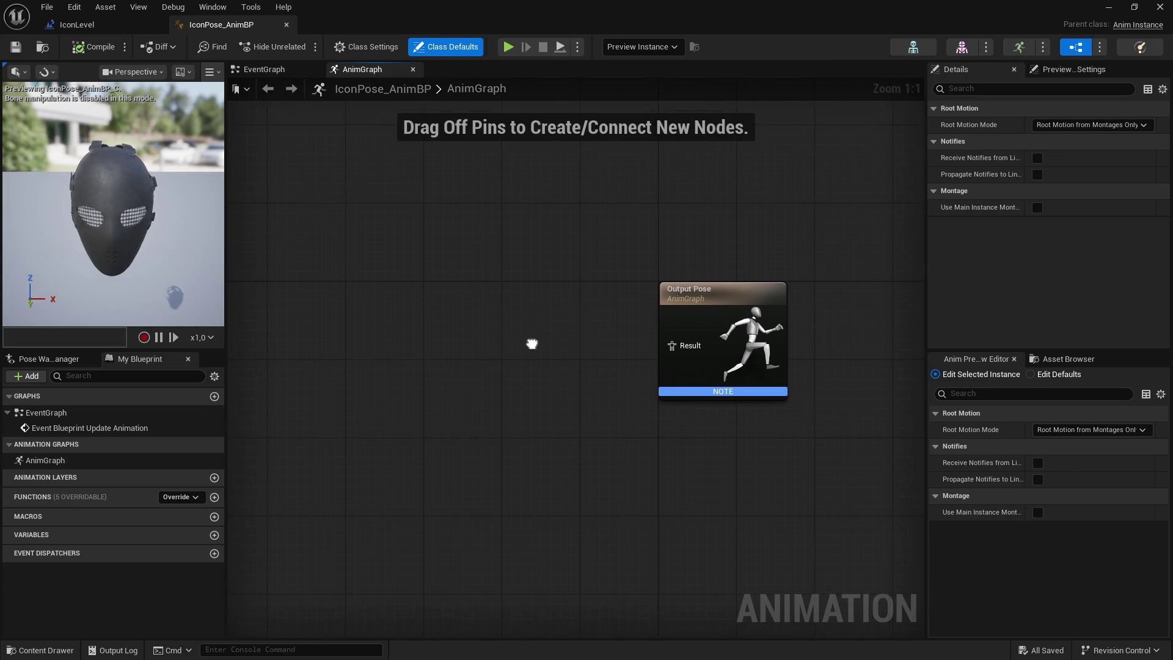
Step: Add a Transform (Modify) Bone node wired into Output Pose and compile
right_click(434, 317)
type("pose")
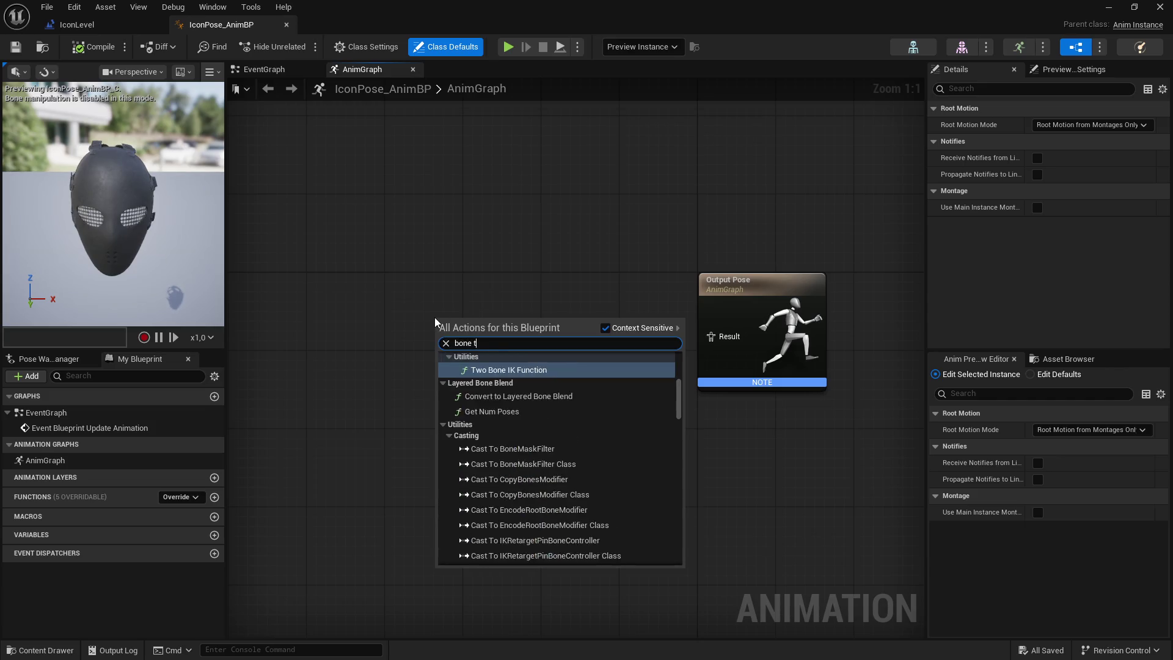
key("Escape")
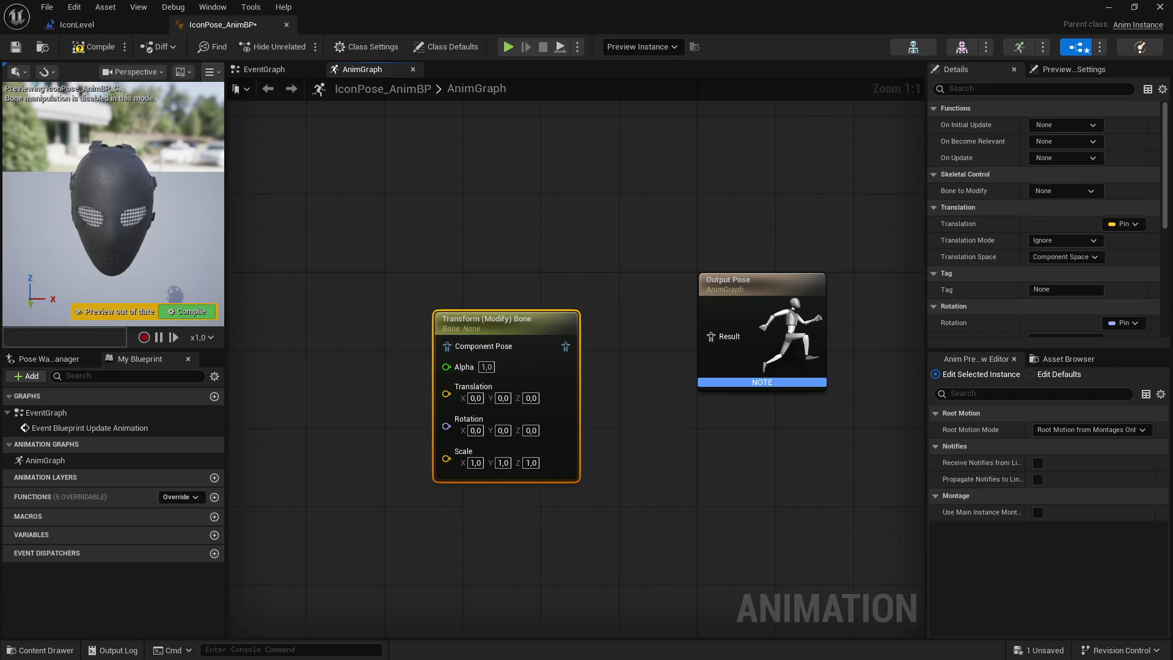
left_click_drag(530, 302, 464, 289)
left_click_drag(602, 308, 815, 322)
mouse_move(582, 308)
left_mouse_down()
mouse_move(811, 320)
mouse_move(800, 318)
left_mouse_up()
left_click(695, 321)
left_click_drag(695, 322, 696, 331)
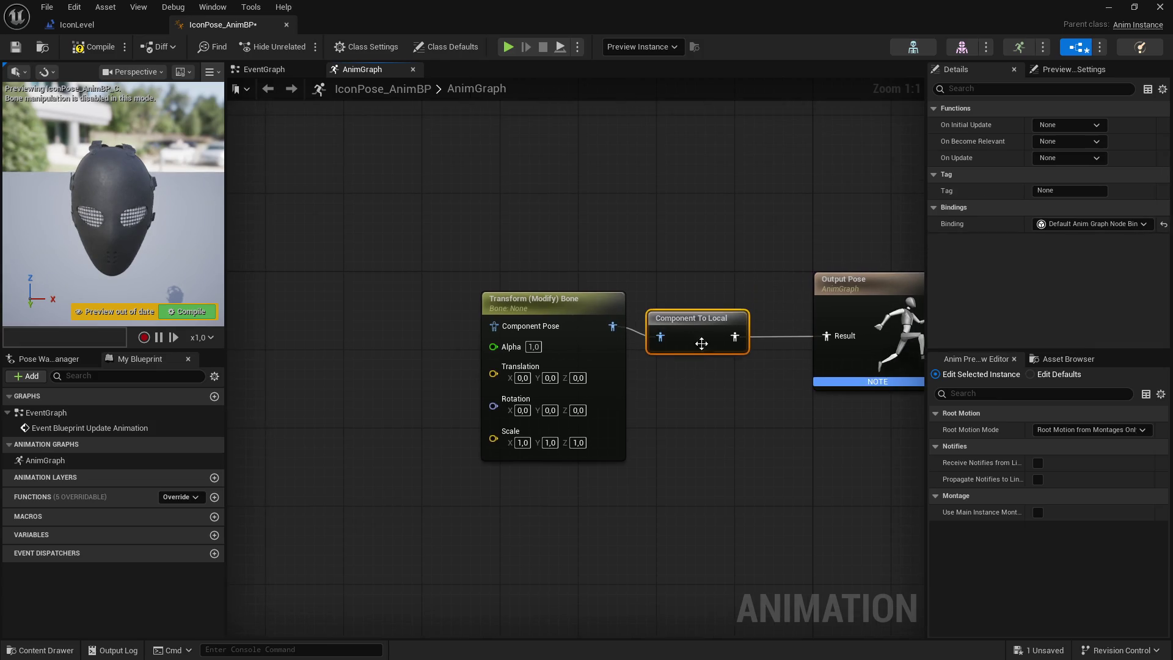
left_click_drag(580, 308, 581, 317)
left_click(618, 293)
left_click(15, 49)
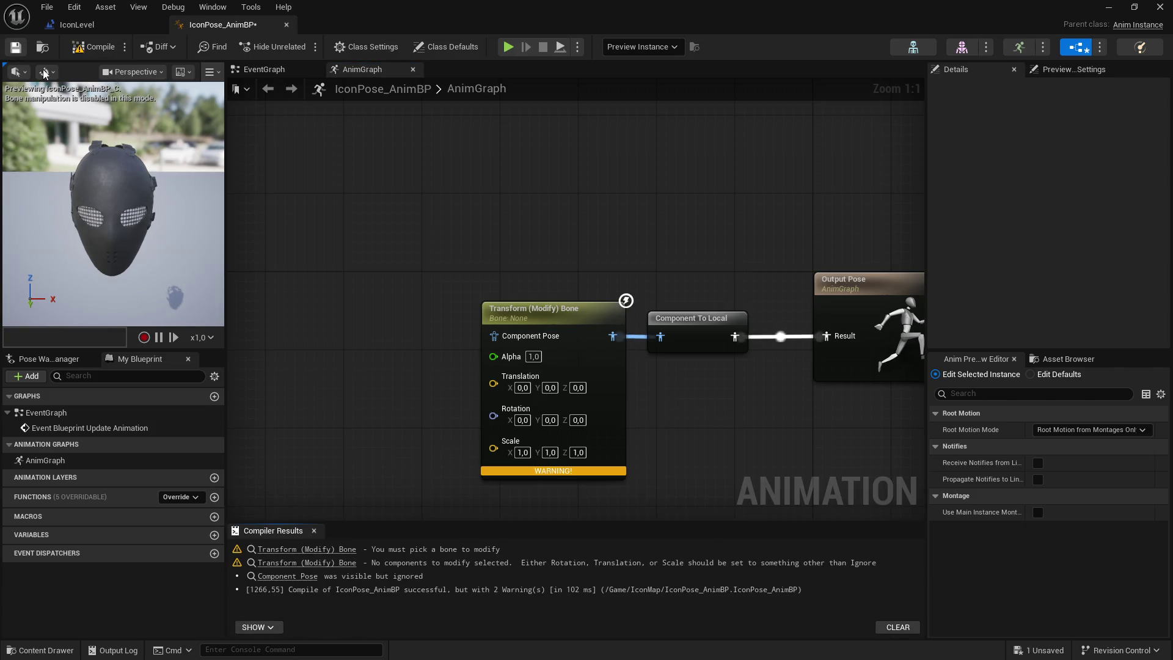
Step: Set the node's Rotation Mode to Add to Existing
left_click(507, 270)
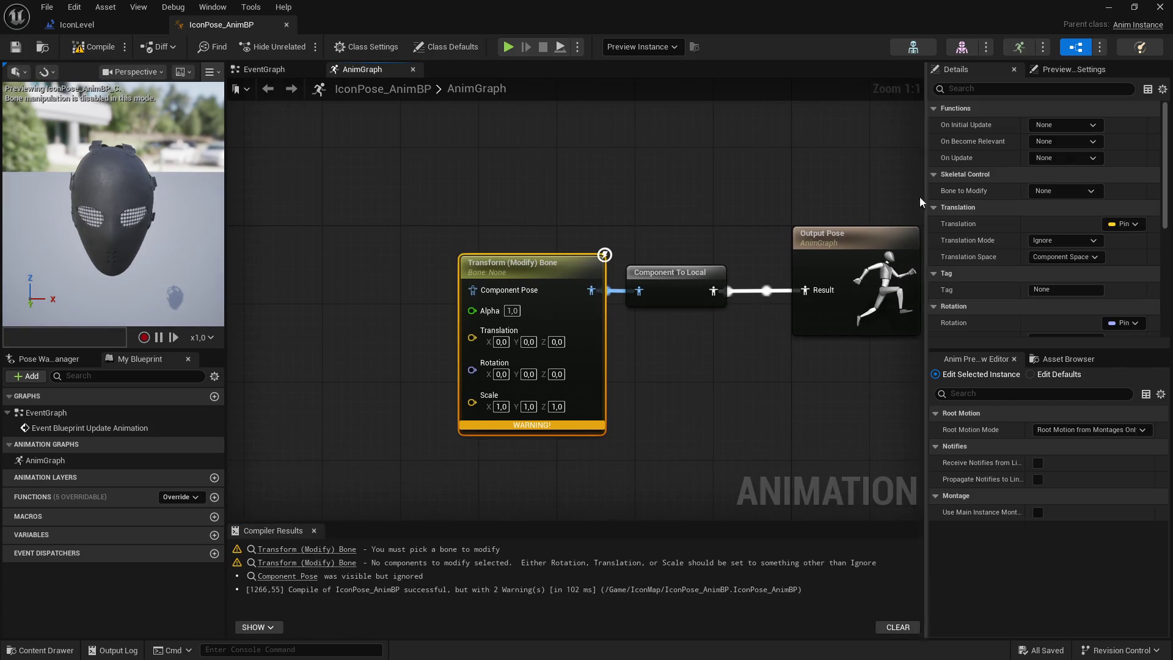
left_click_drag(925, 195, 754, 195)
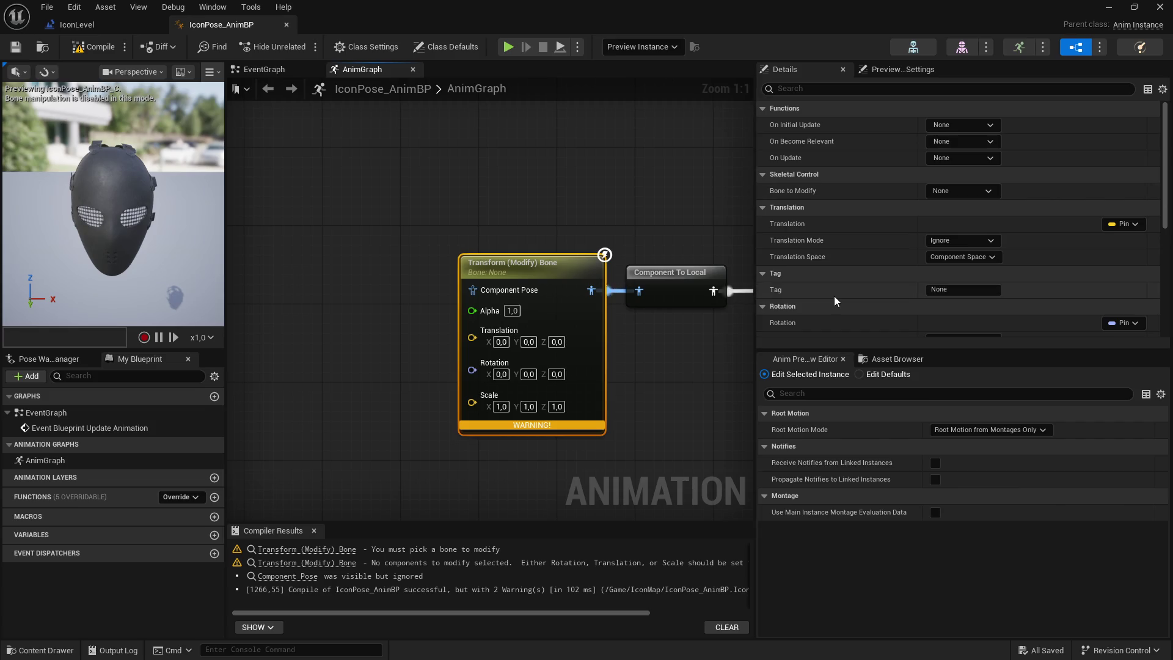
scroll(828, 288, "down", 3)
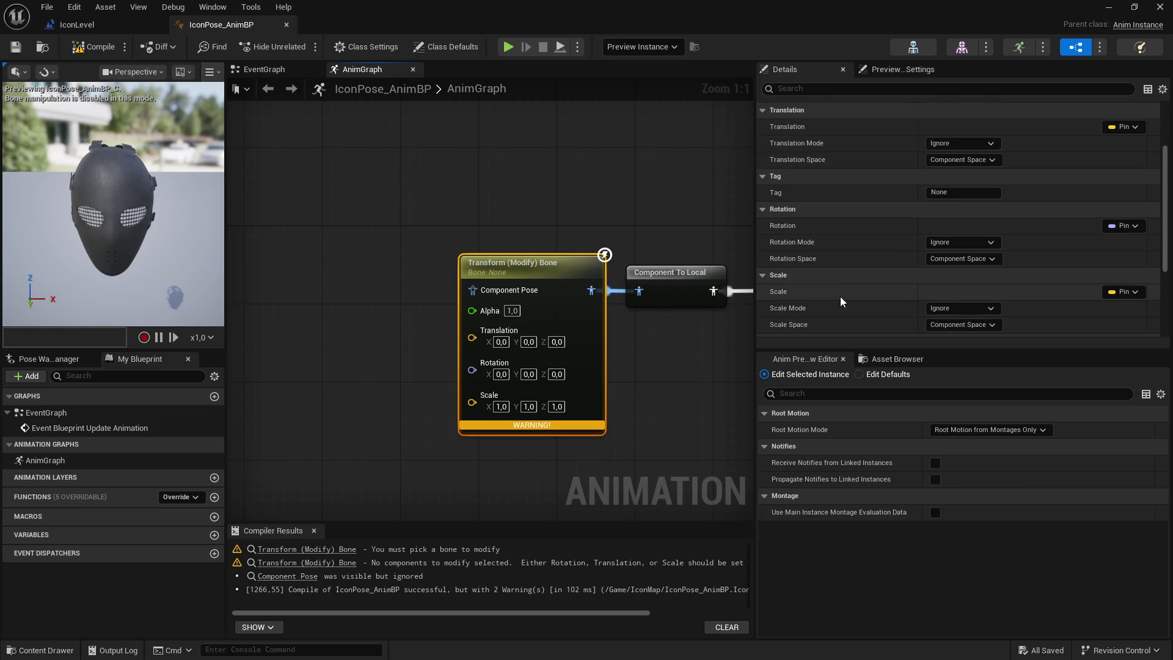
left_click(962, 242)
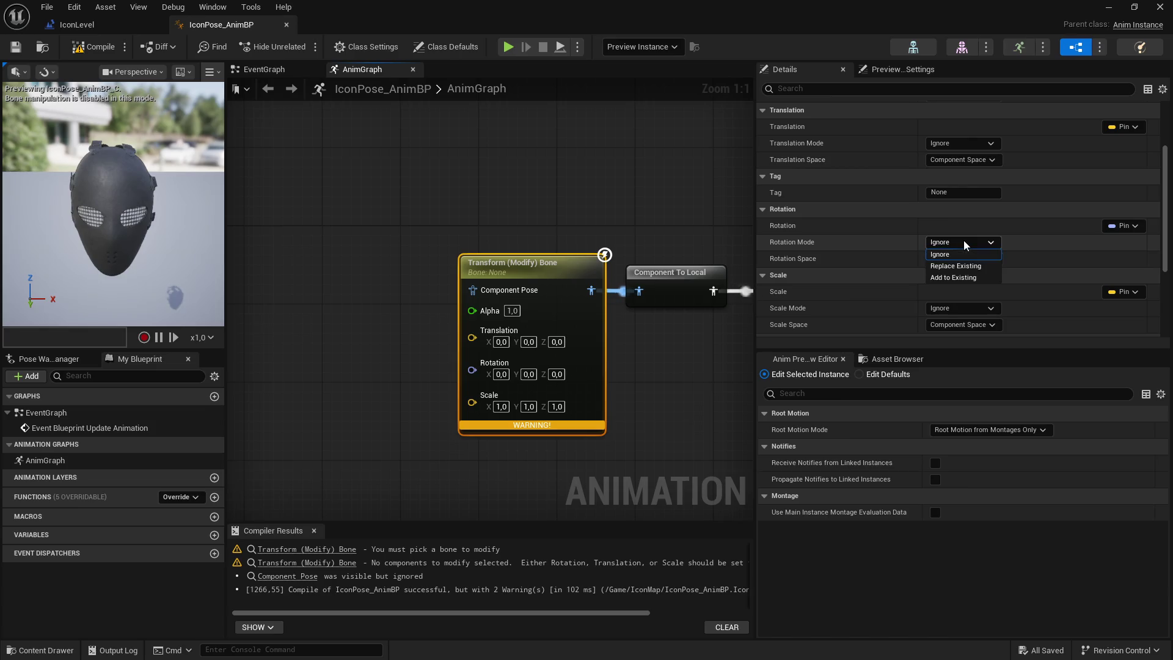
left_click(963, 276)
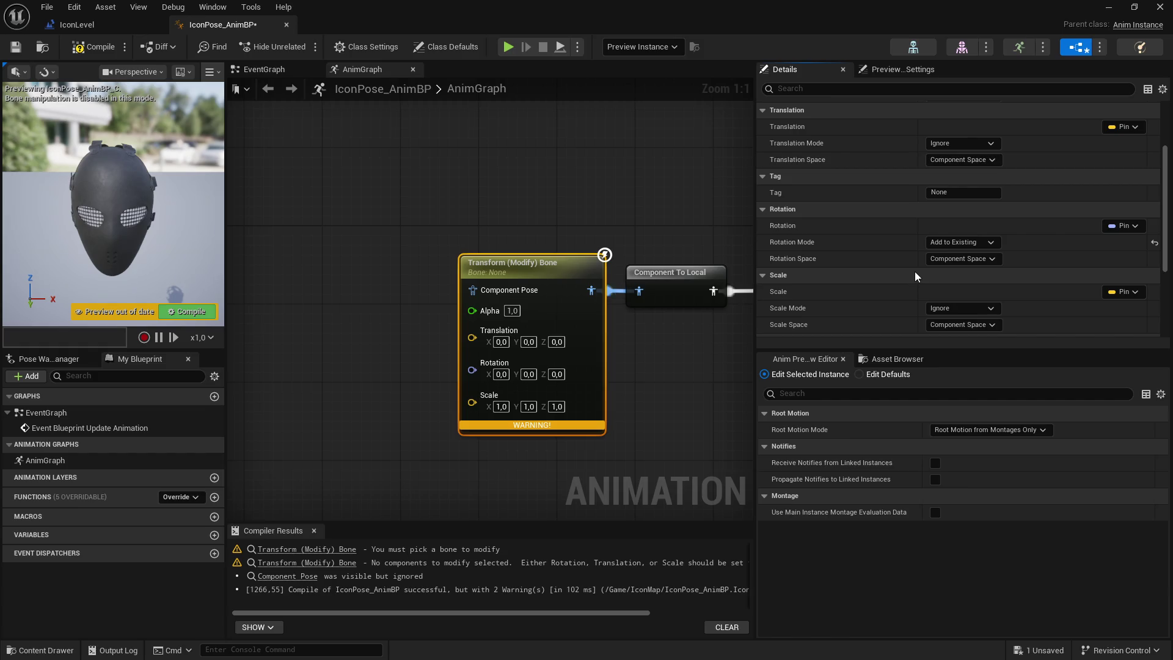
scroll(909, 274, "up", 3)
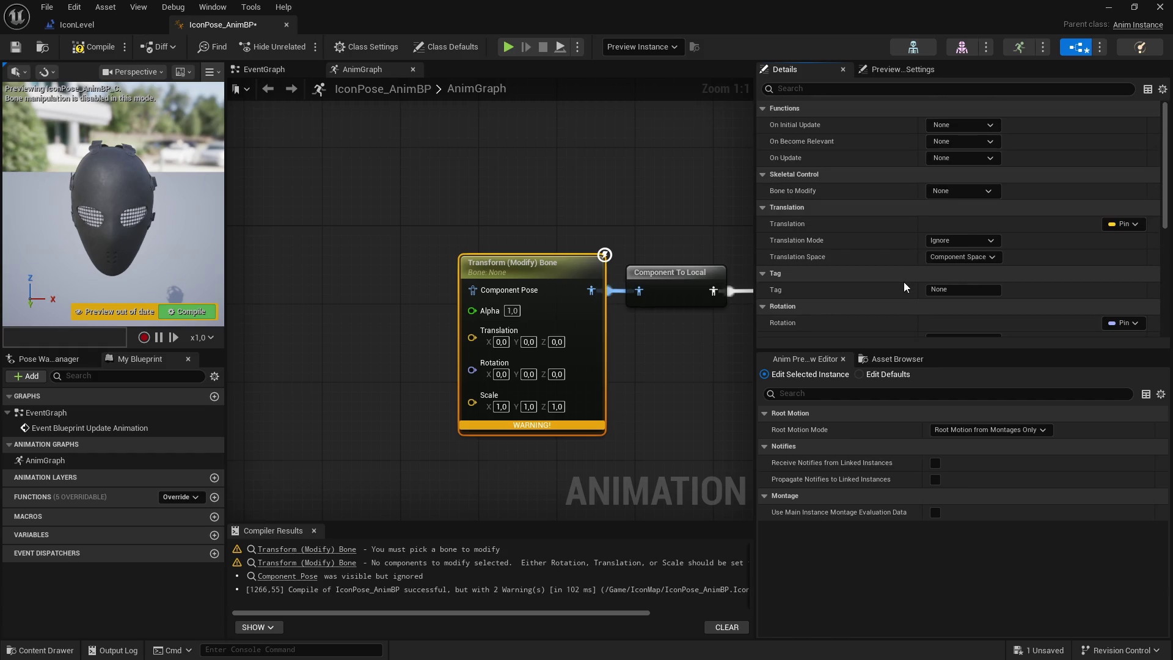
Step: Set Bone to Modify to clavicle_l, compile, and copy the node
left_click(949, 191)
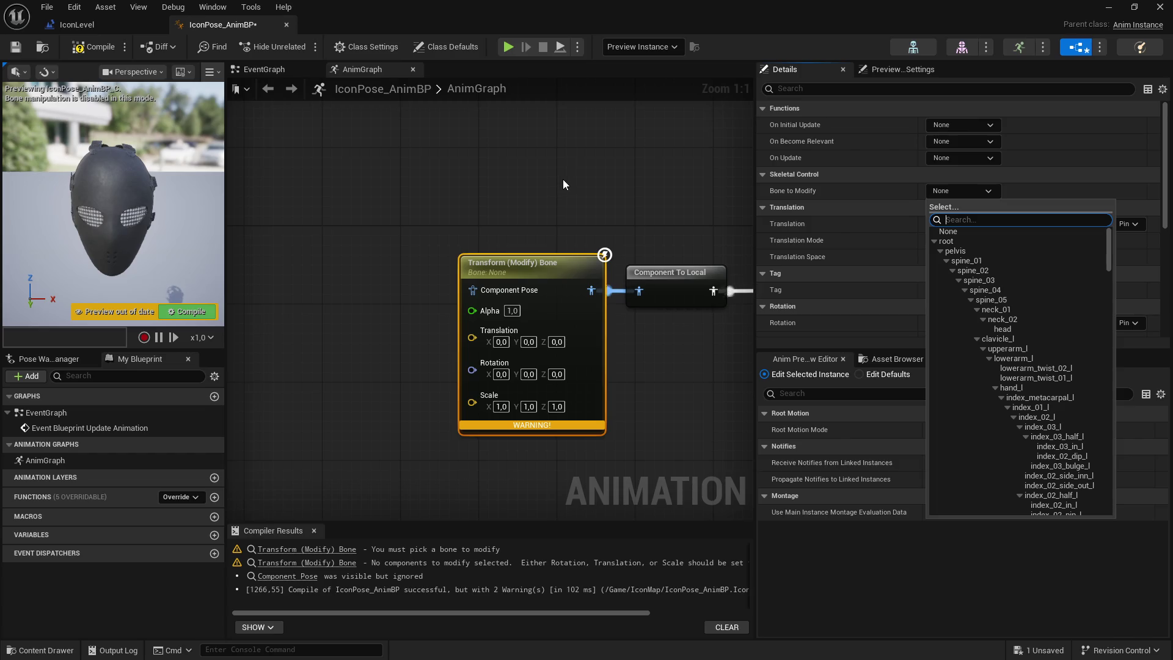
type("cla")
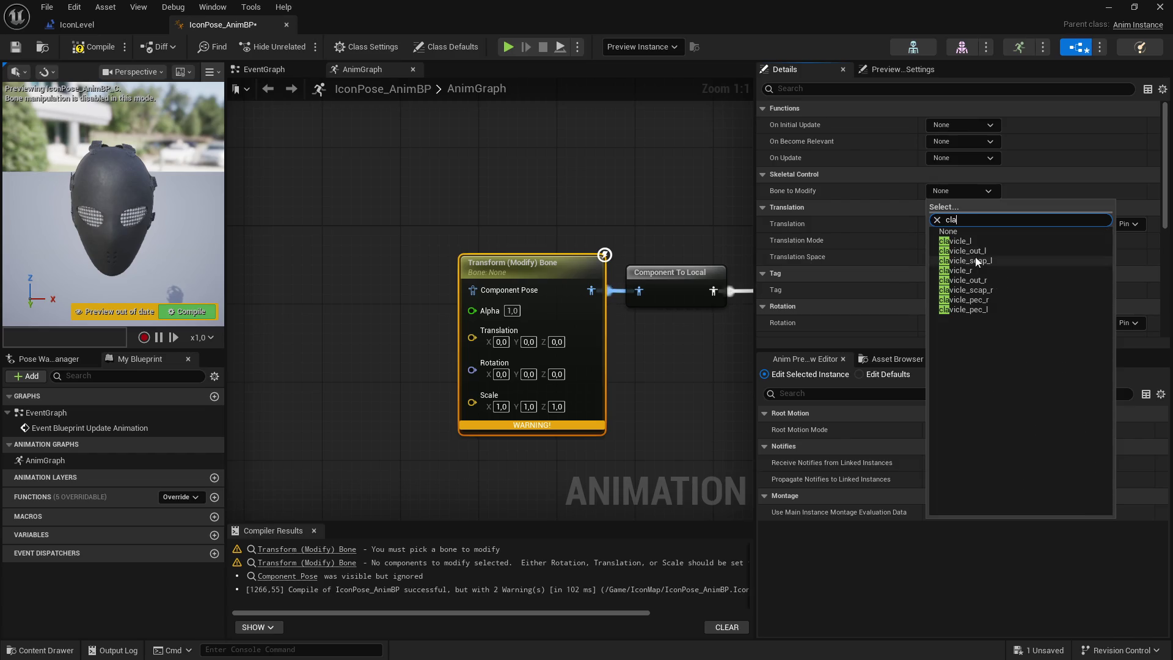
left_click(969, 241)
left_click(99, 47)
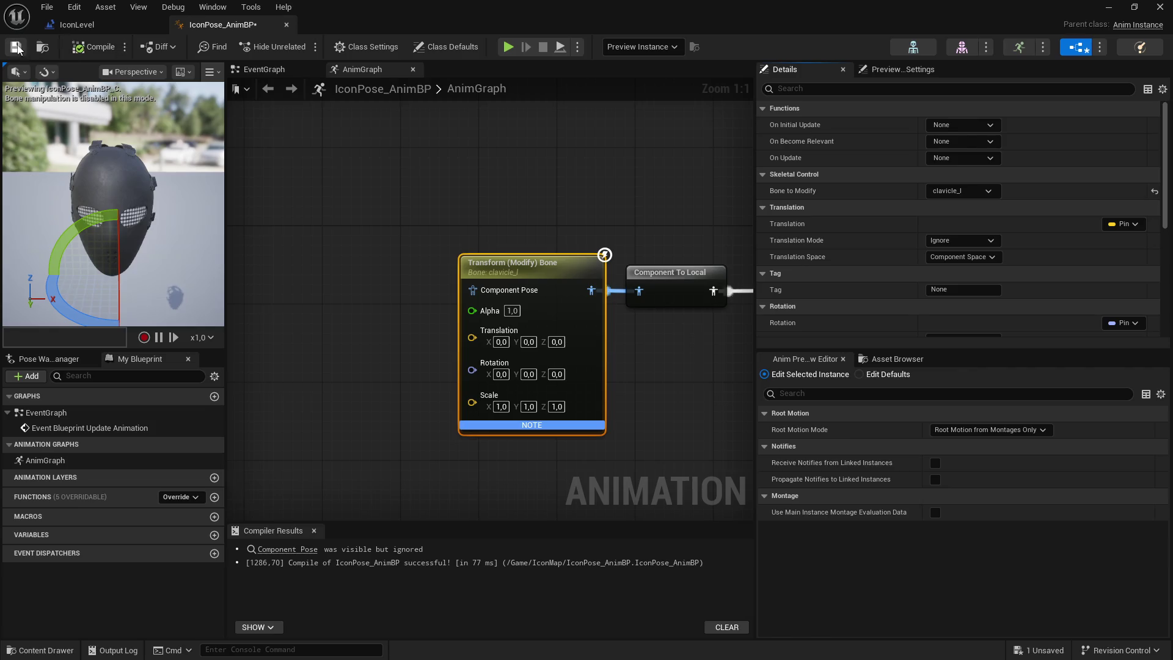
scroll(477, 190, "down", 3)
key("ctrl+c")
left_click(375, 254)
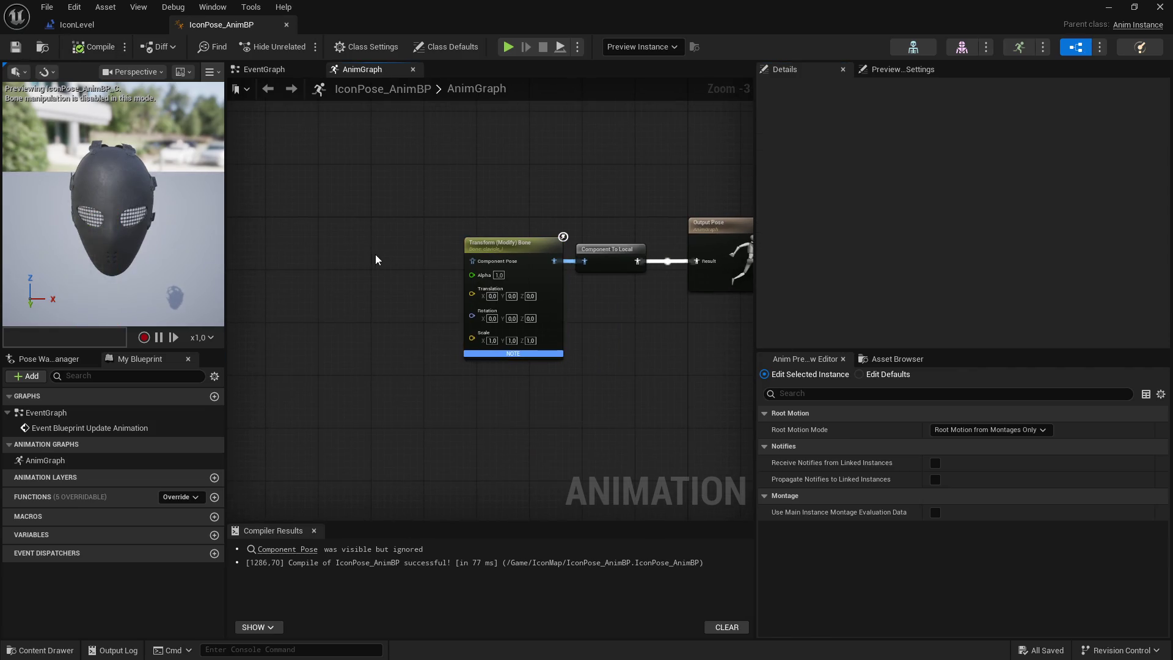
Step: Paste a duplicate Transform (Modify) Bone node, set its bone to clavicle_r, and compile
key("ctrl+v")
scroll(391, 244, "up", 2)
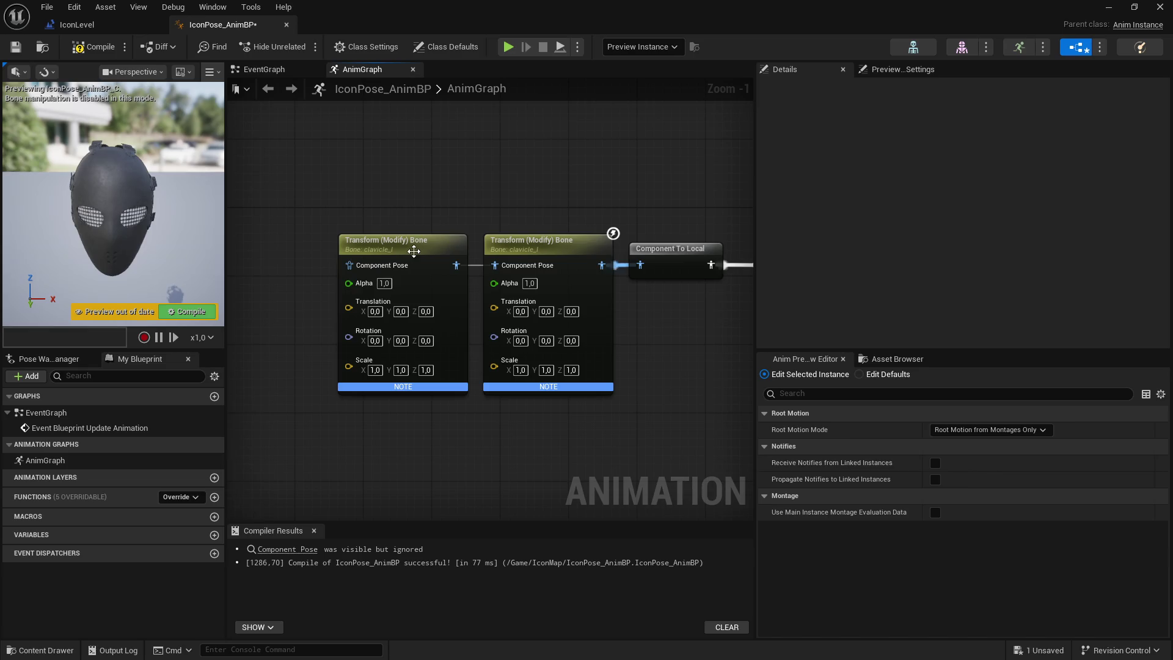
left_click(100, 46)
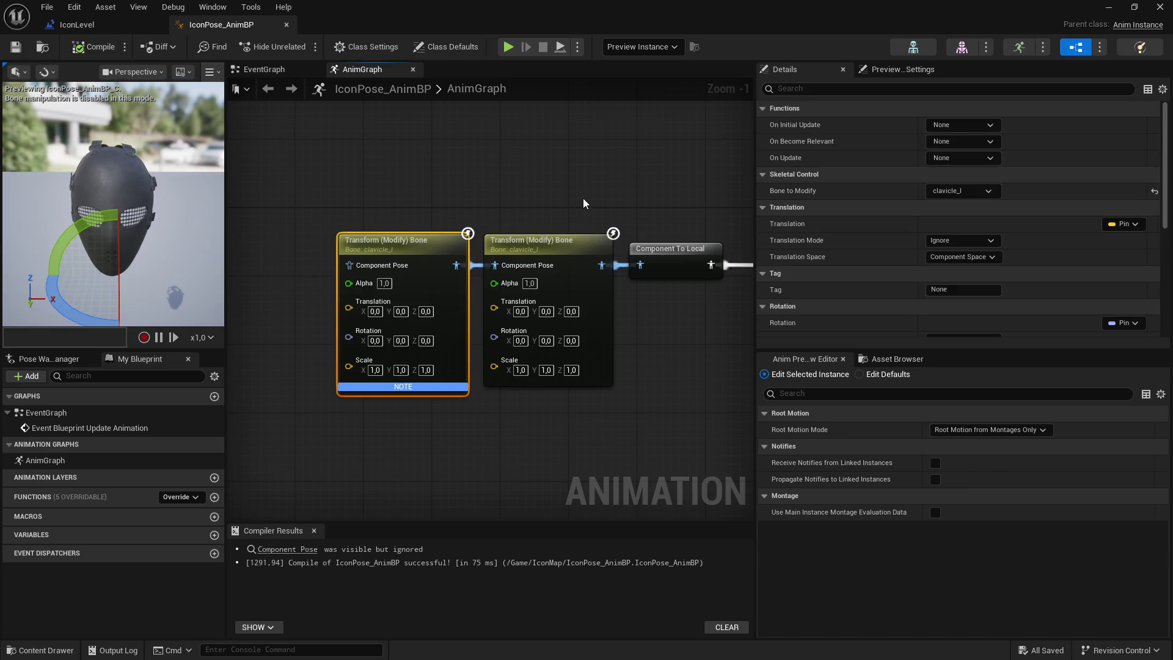
left_click(962, 193)
type("cla")
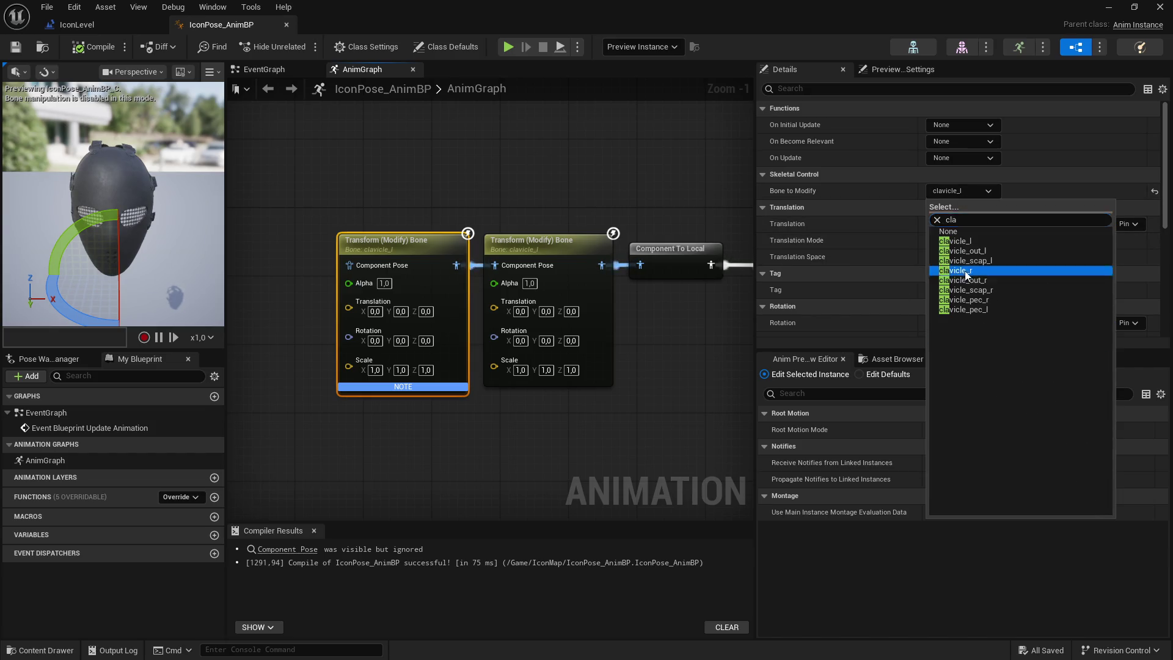
left_click(965, 270)
left_click(88, 52)
Step: Recompile the animation blueprint and return to IconLevel's Content root folder
left_click(424, 130)
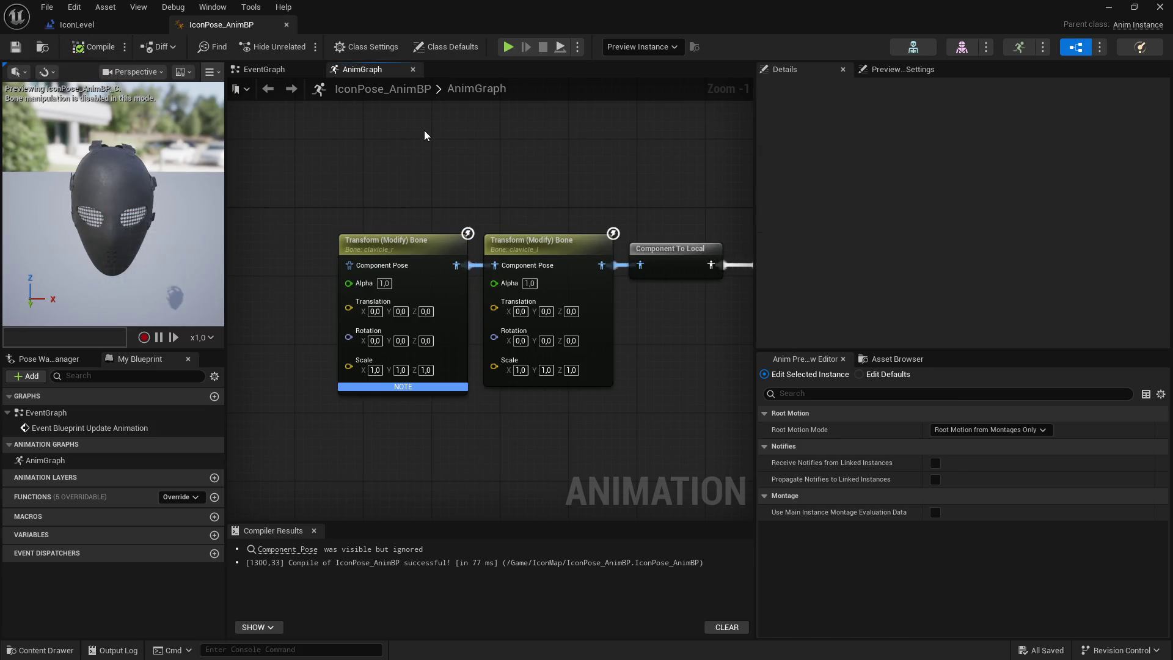
left_click_drag(512, 195, 533, 179)
left_click(328, 280)
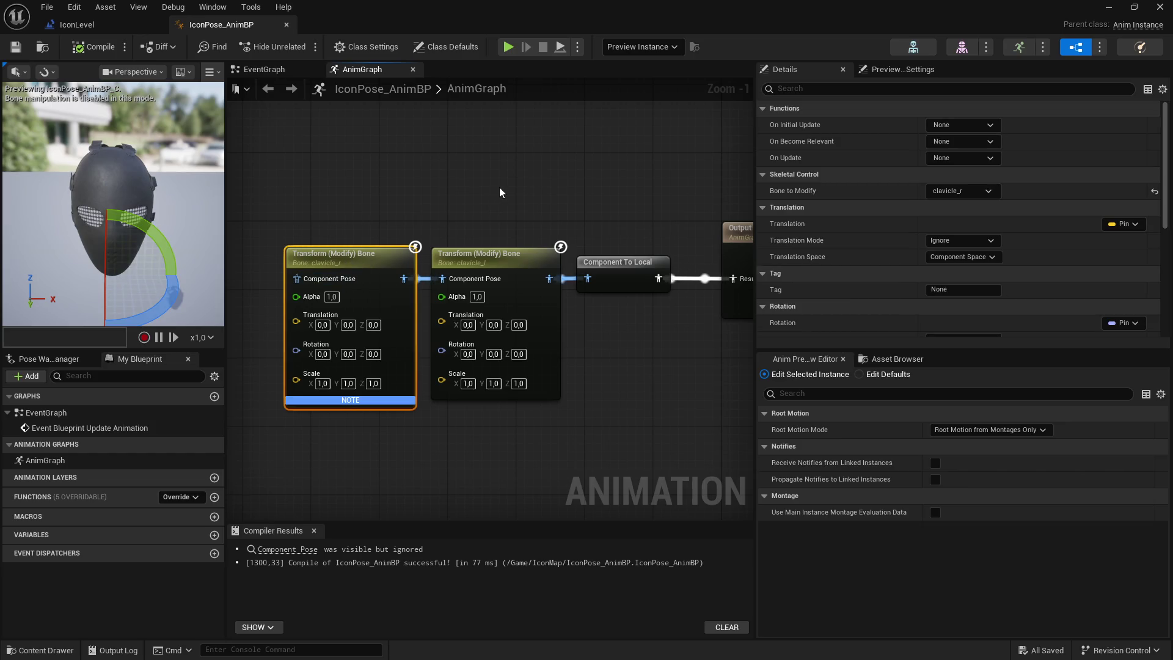
left_click(98, 49)
left_click(1109, 8)
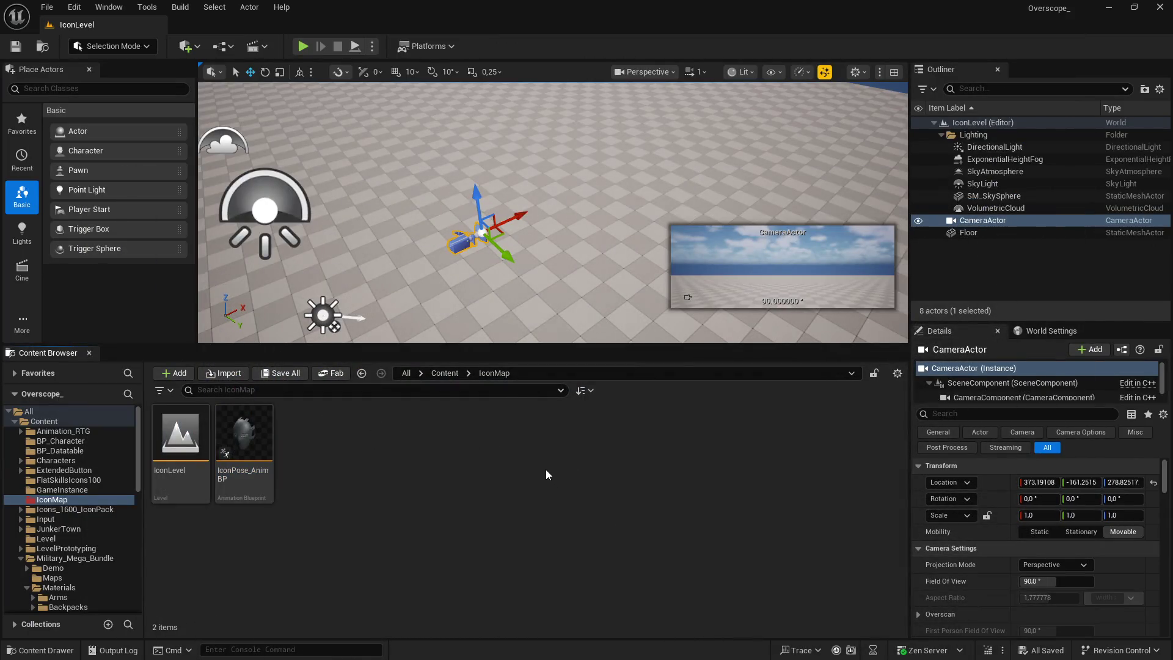
left_click(444, 373)
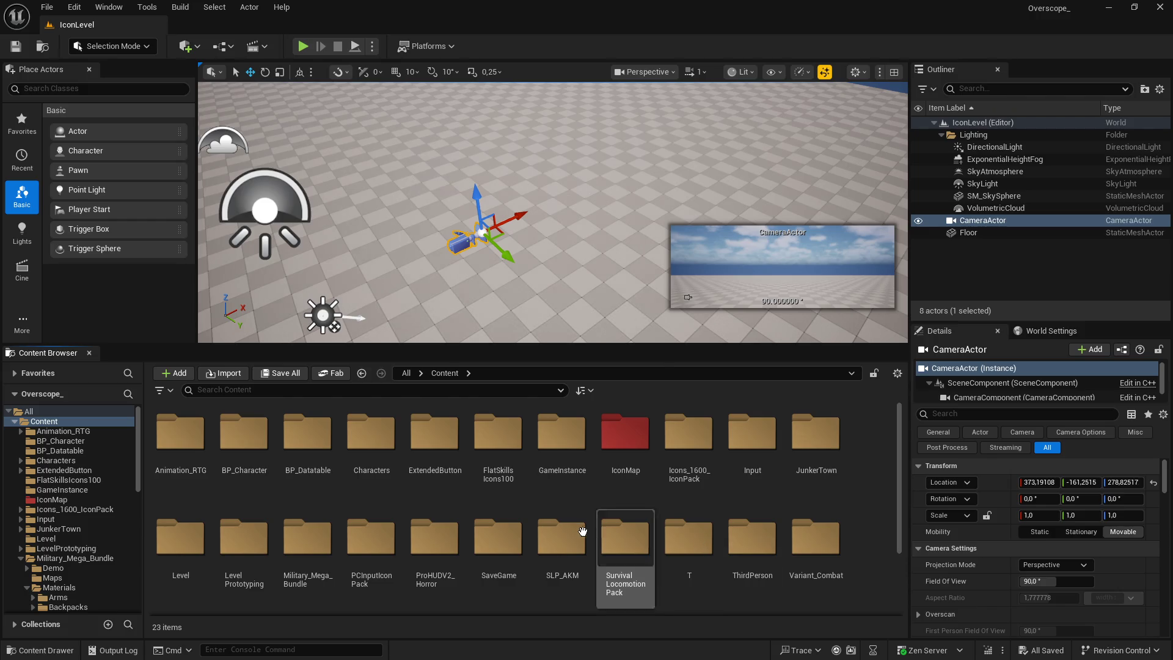
Step: Browse the Content Browser from Military_Mega_Bundle into the BP_Datatable folder
scroll(596, 550, "down", 2)
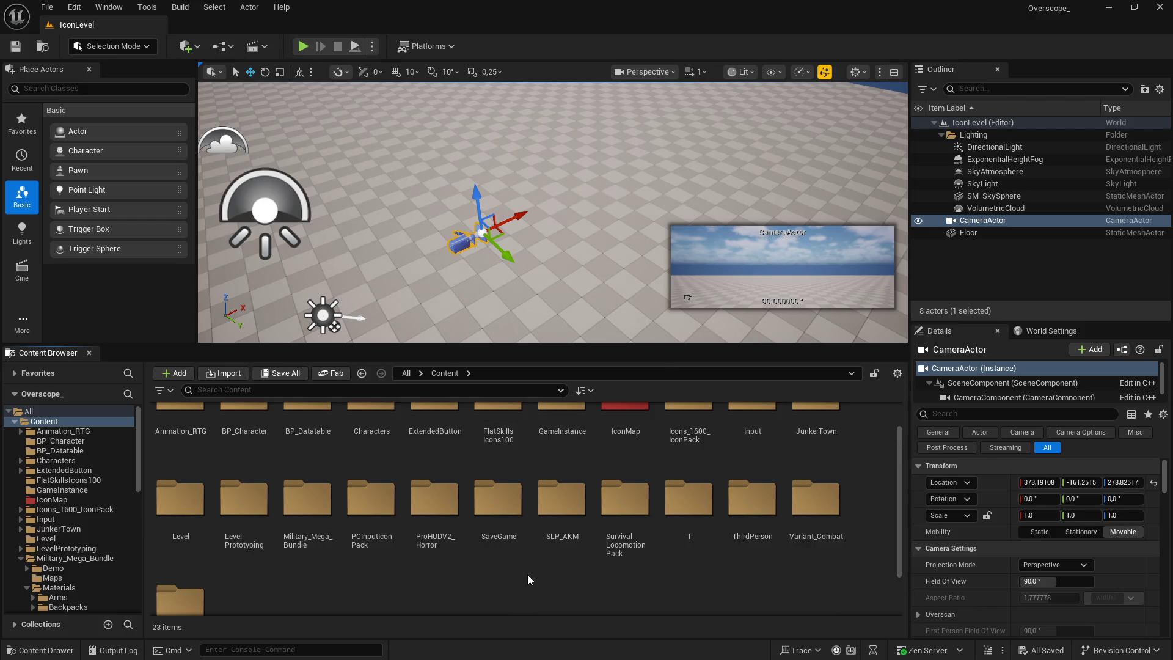
double_click(311, 510)
double_click(371, 433)
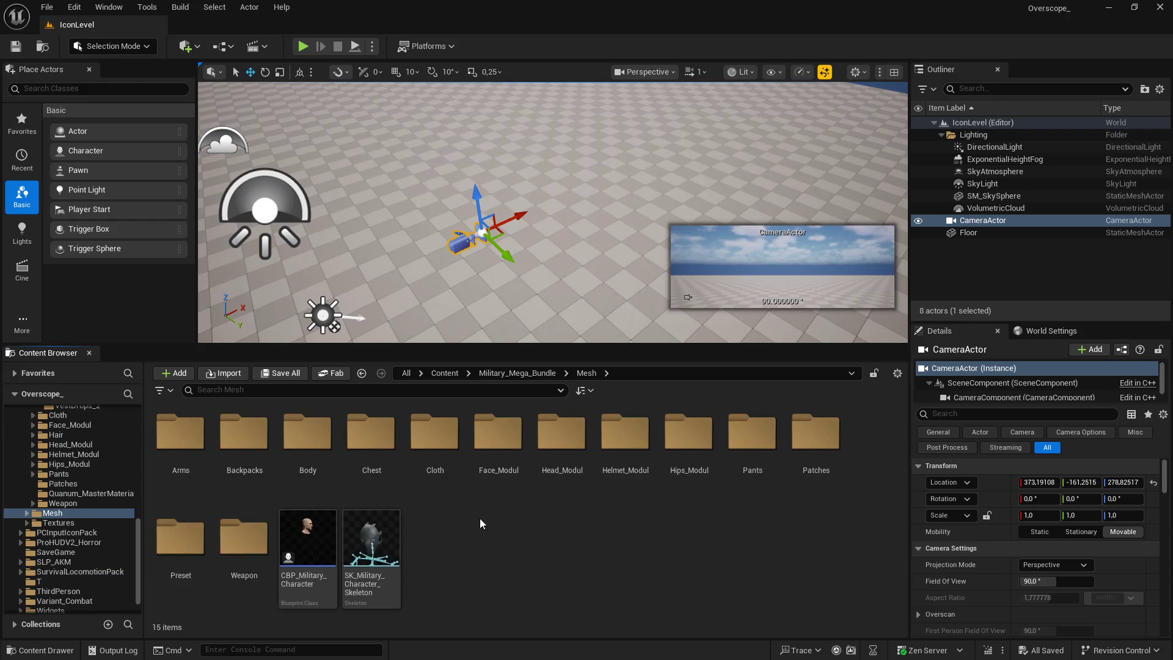
left_click(444, 373)
double_click(371, 433)
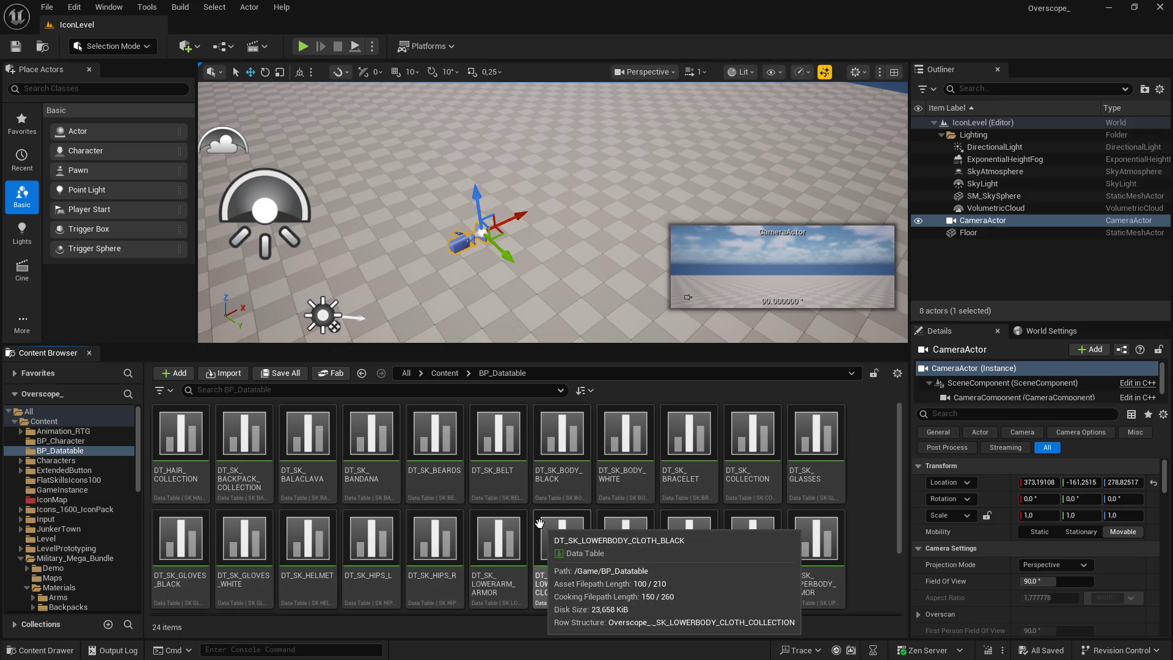
scroll(736, 565, "down", 1)
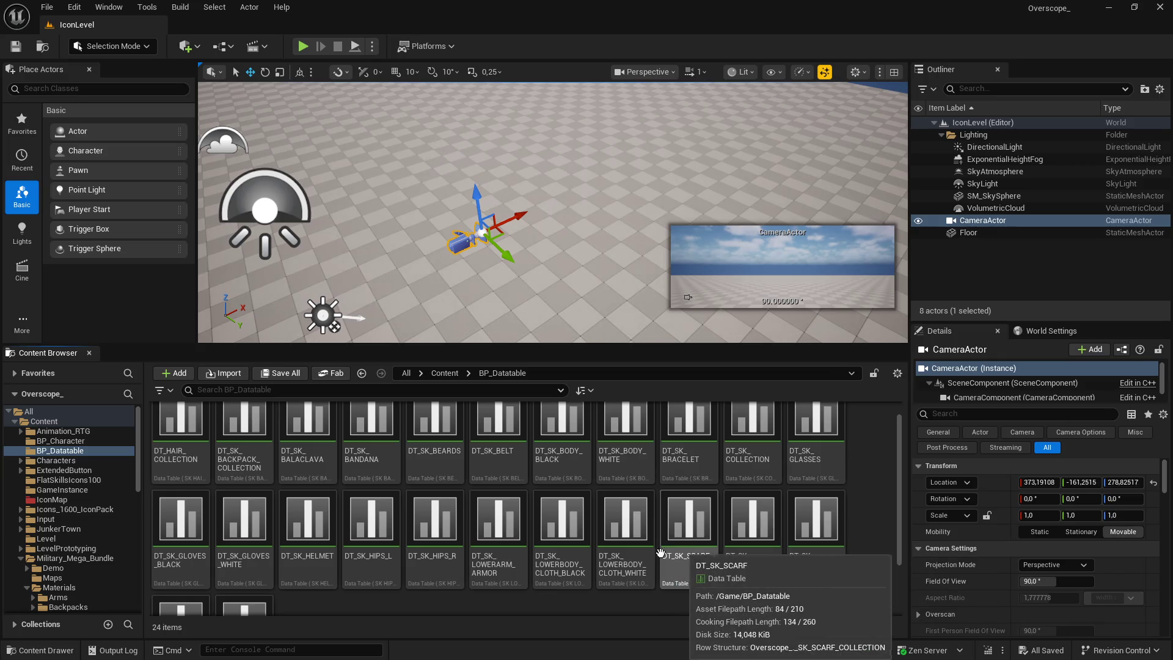
Step: Check the lower-body and armor tables, then find SKM_Bomber_Shirt via DT_SK_UPPERBODY_CLOTH
double_click(571, 535)
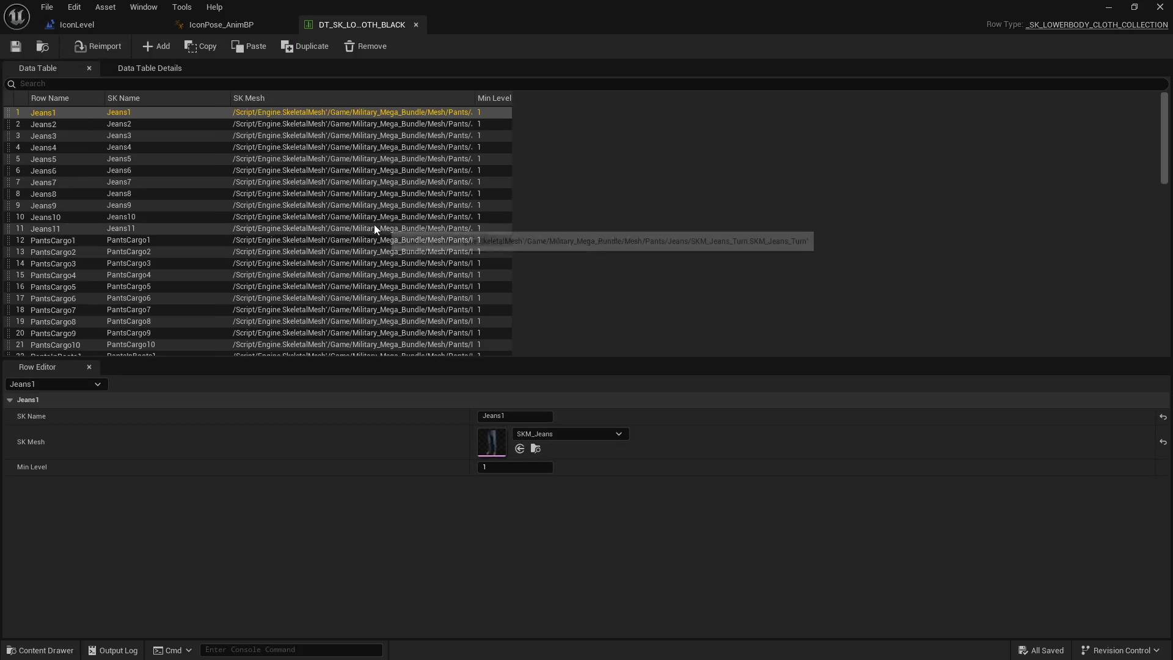
left_click(1159, 7)
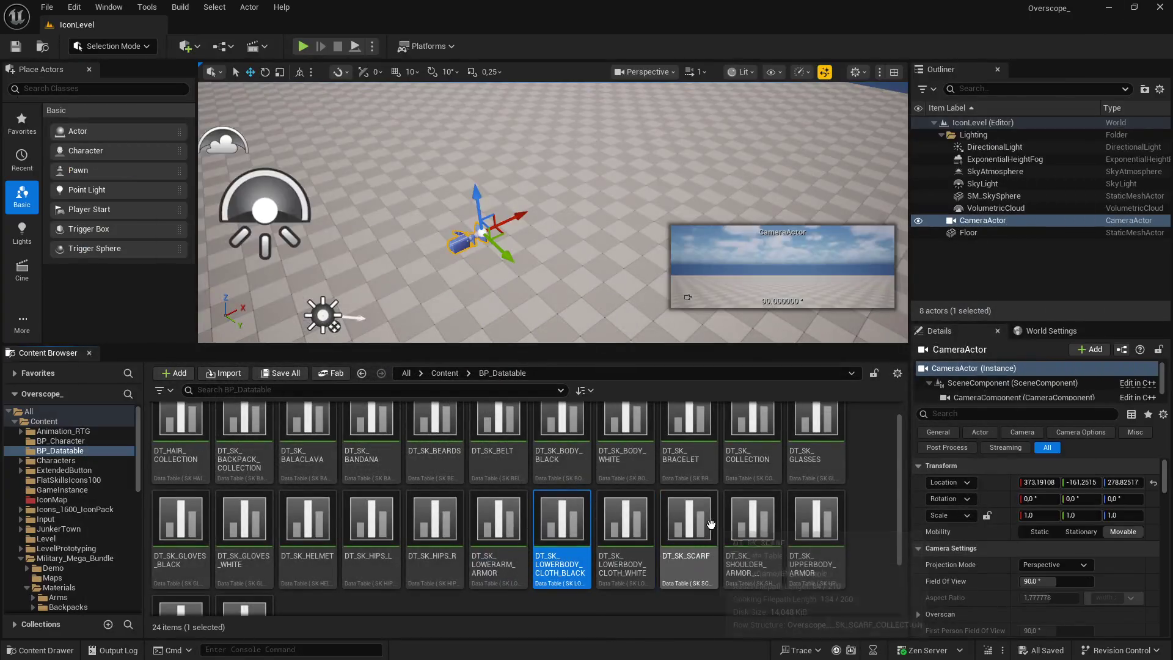
double_click(833, 530)
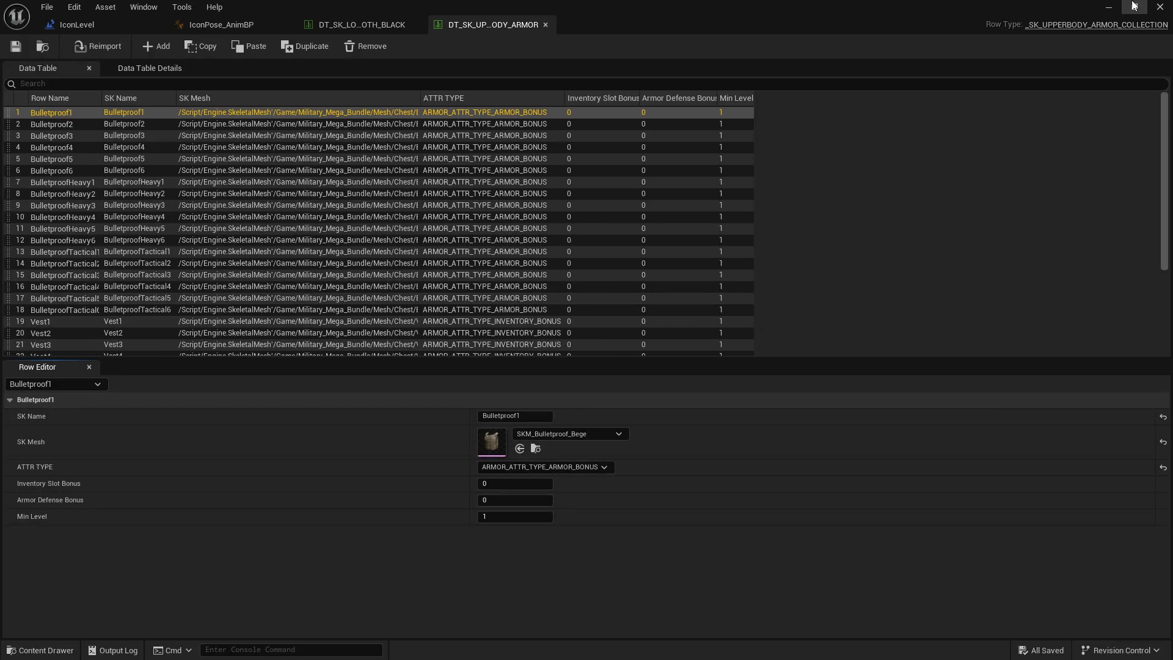
left_click(1108, 8)
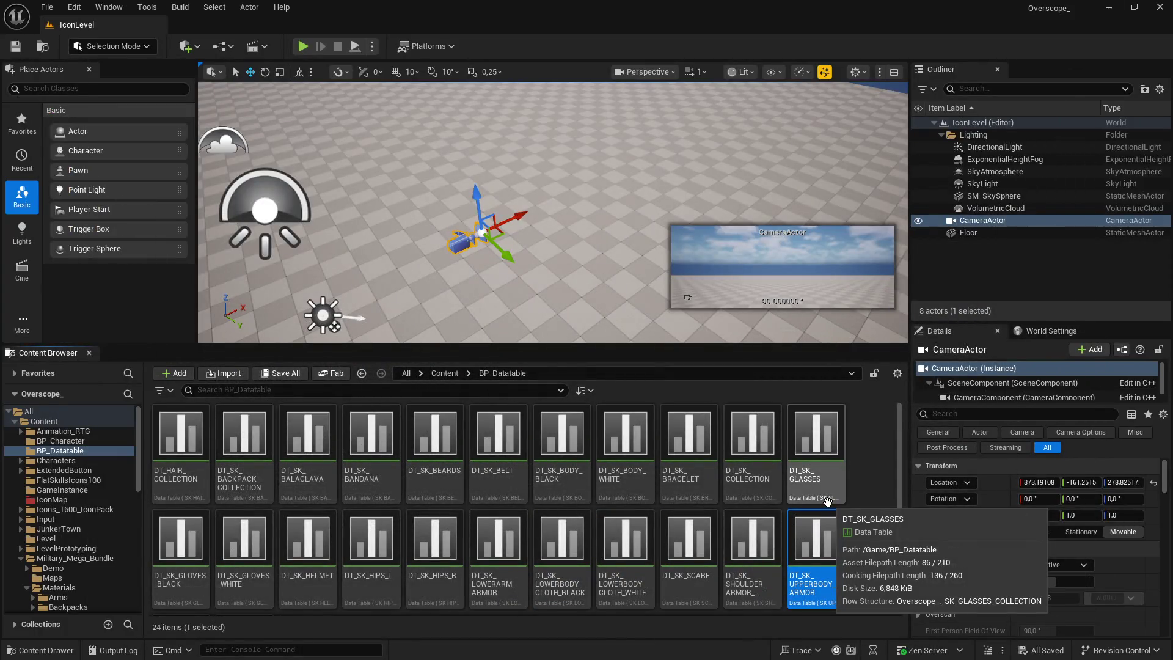
scroll(668, 524, "down", 2)
double_click(181, 547)
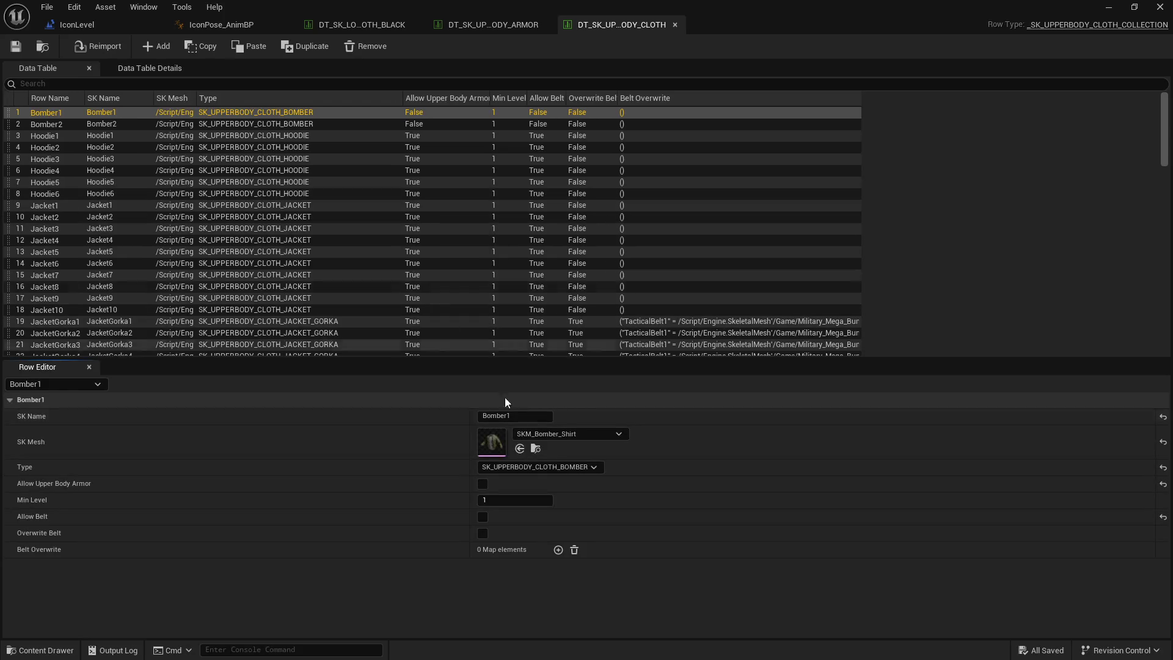
left_click(535, 449)
Step: Place SKM_Bomber_Shirt in the level and lower the CameraActor toward it
mouse_move(307, 438)
left_mouse_down()
mouse_move(563, 243)
mouse_move(553, 247)
left_mouse_up()
key("f")
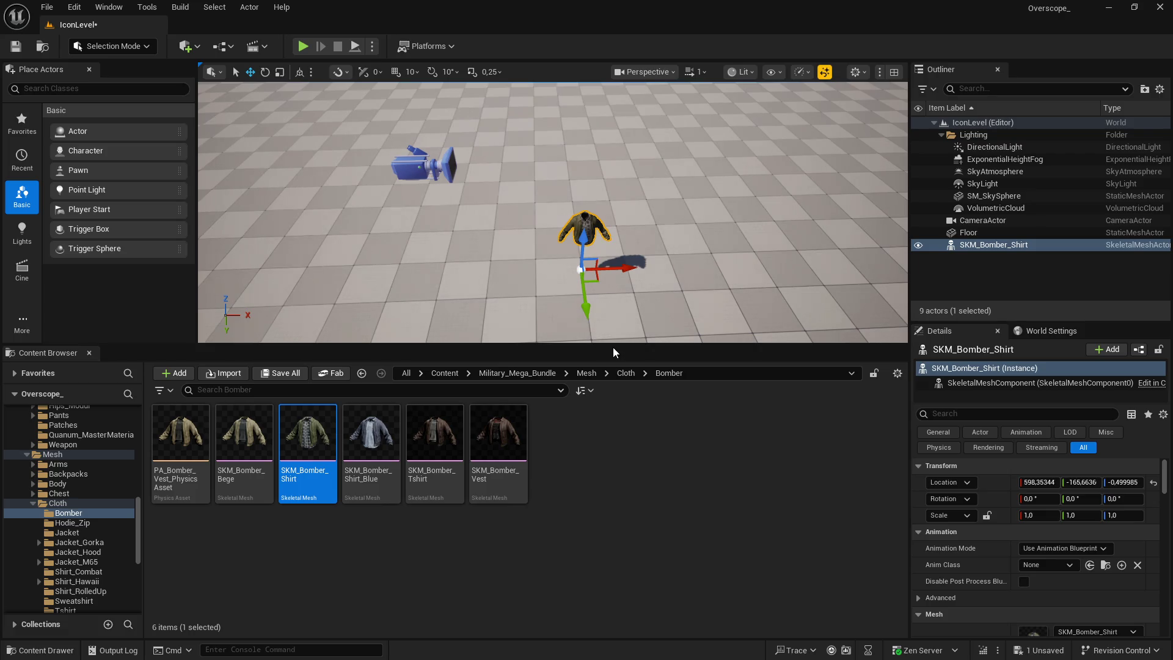
left_click(423, 164)
left_click_drag(567, 346, 566, 441)
mouse_move(452, 183)
left_mouse_down()
mouse_move(454, 255)
mouse_move(462, 246)
left_mouse_up()
Step: Turn the shirt to a 90° yaw and move it nearer the camera
left_click(582, 278)
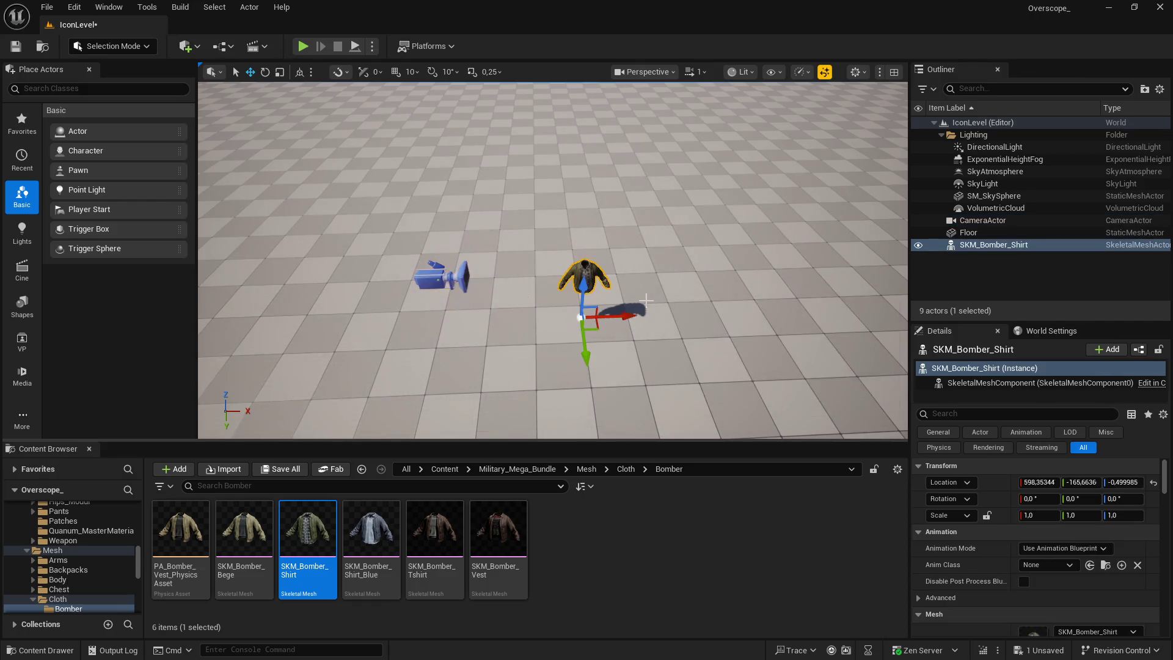
key("e")
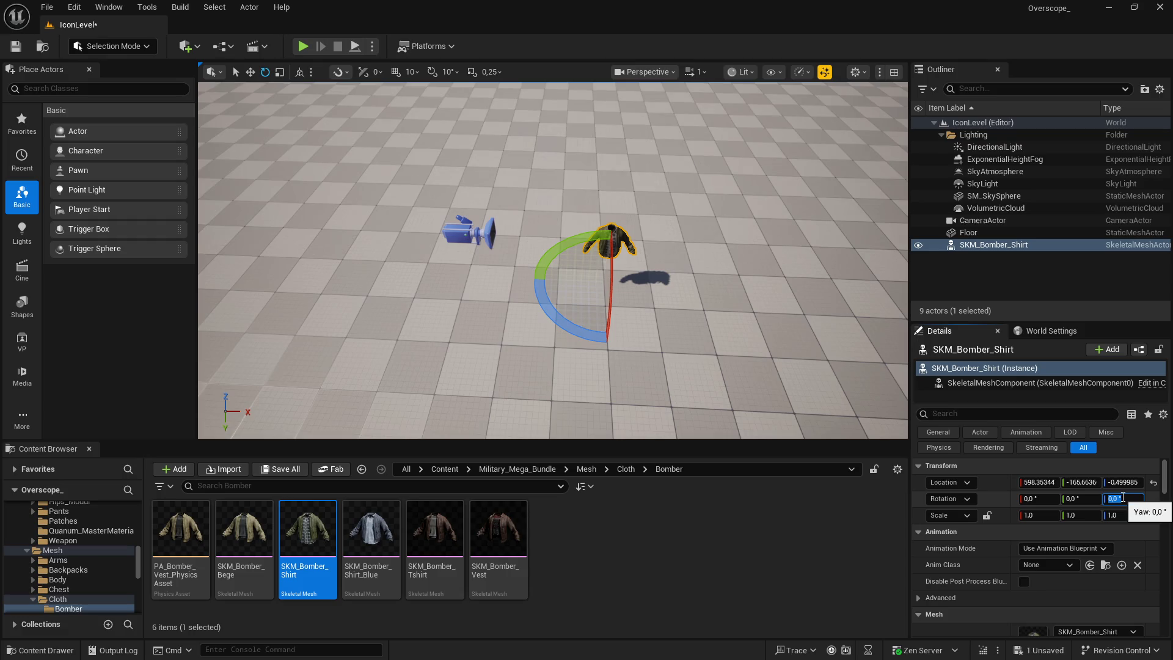
type("90")
key("Return")
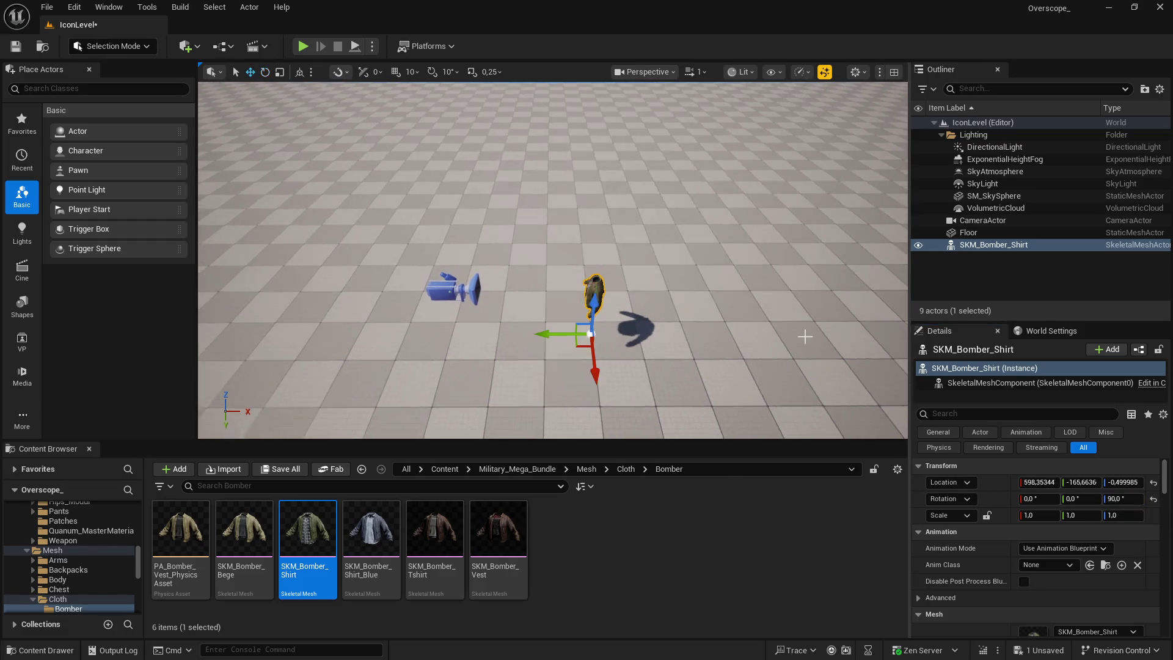
key("w")
mouse_move(608, 292)
left_mouse_down()
mouse_move(488, 293)
mouse_move(534, 293)
mouse_move(533, 254)
mouse_move(489, 278)
left_mouse_up()
Step: Lower the CameraActor slightly and move it forward toward the shirt
left_click(488, 278)
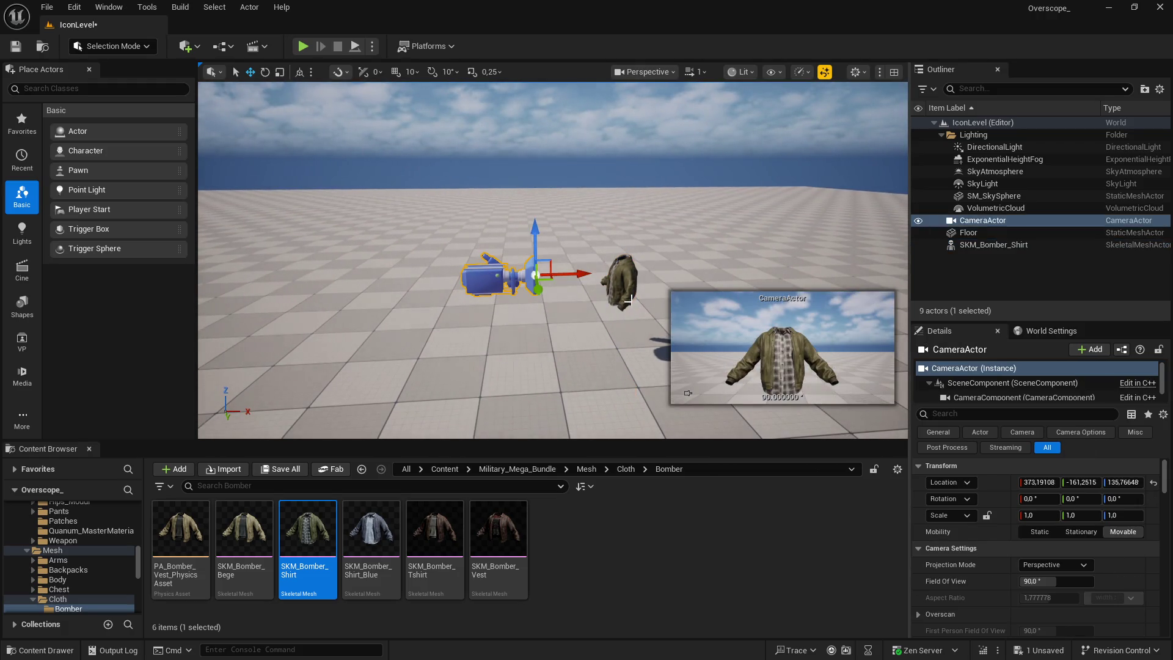
left_click_drag(536, 238, 534, 243)
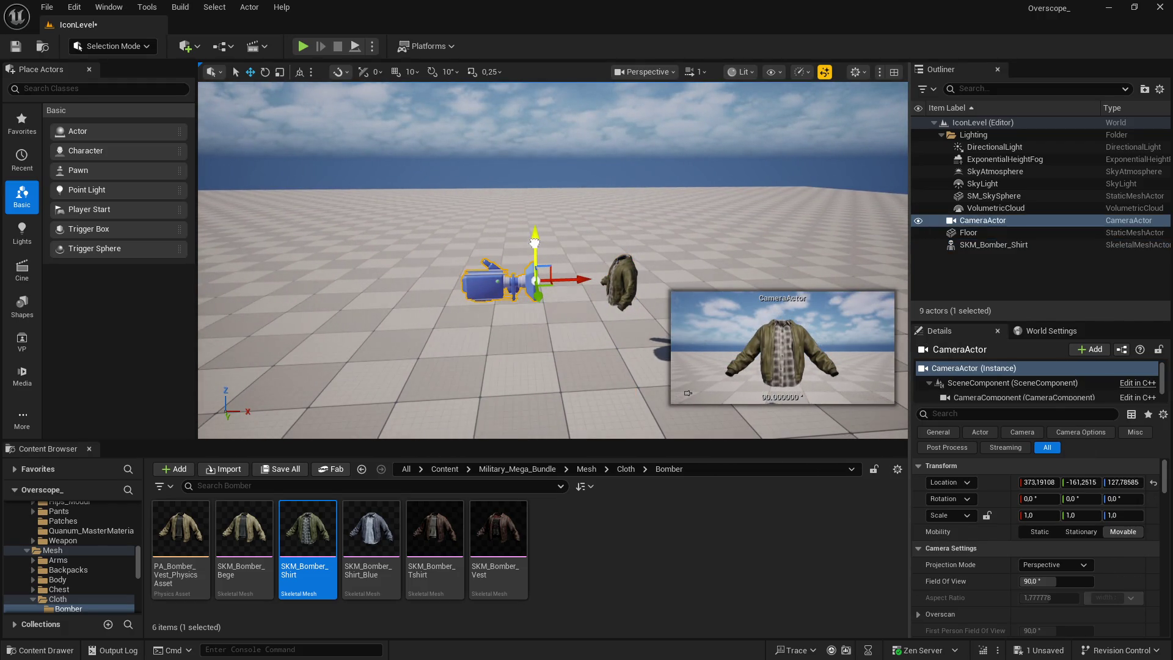
left_click_drag(577, 281, 585, 280)
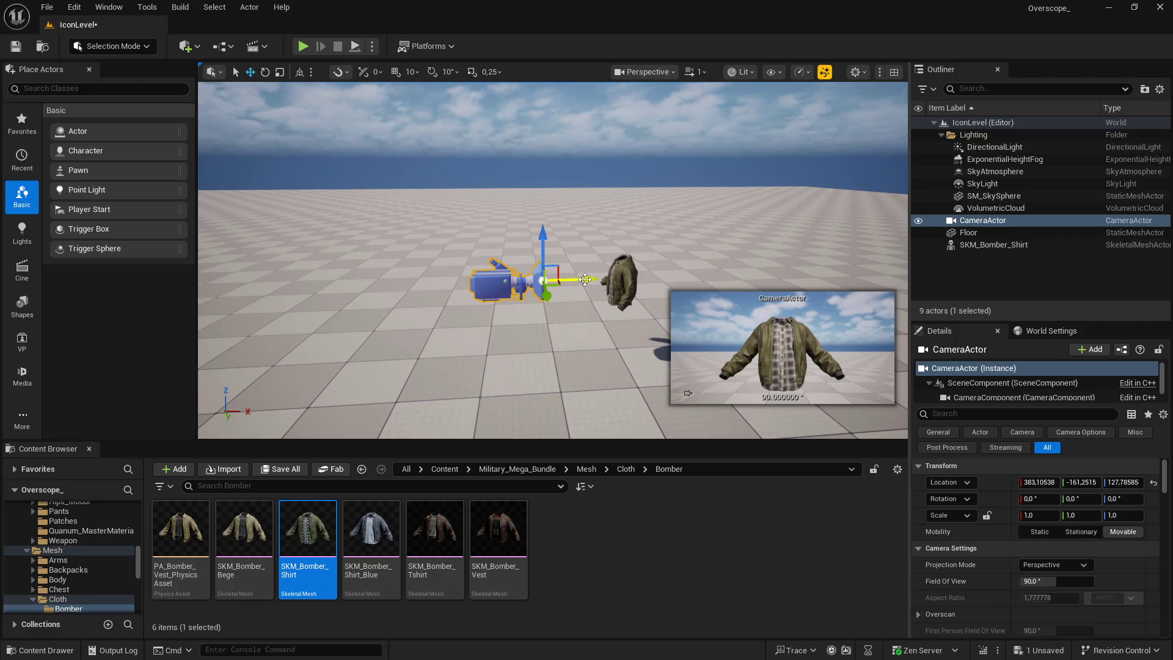
Step: Save all content including the level, then refocus the view on the shirt
left_click(282, 471)
left_click(683, 474)
left_click(620, 281)
key("f")
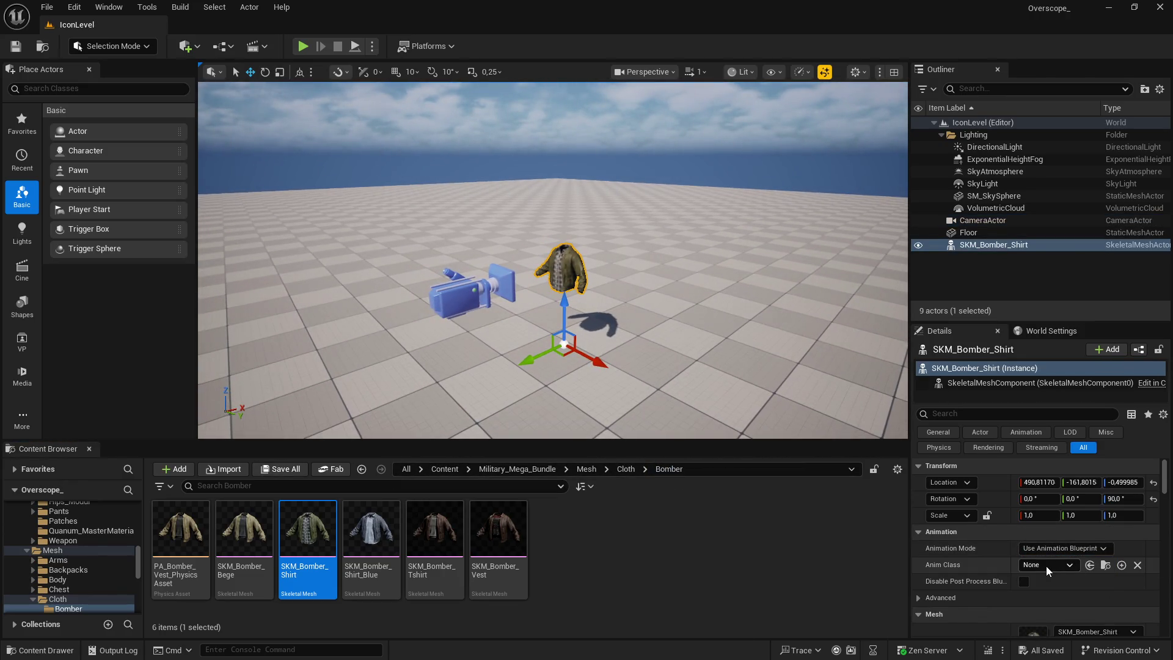
Step: Assign IconPose_AnimBP as the shirt's animation class and save all content
left_click(1045, 566)
type("icon")
key("Return")
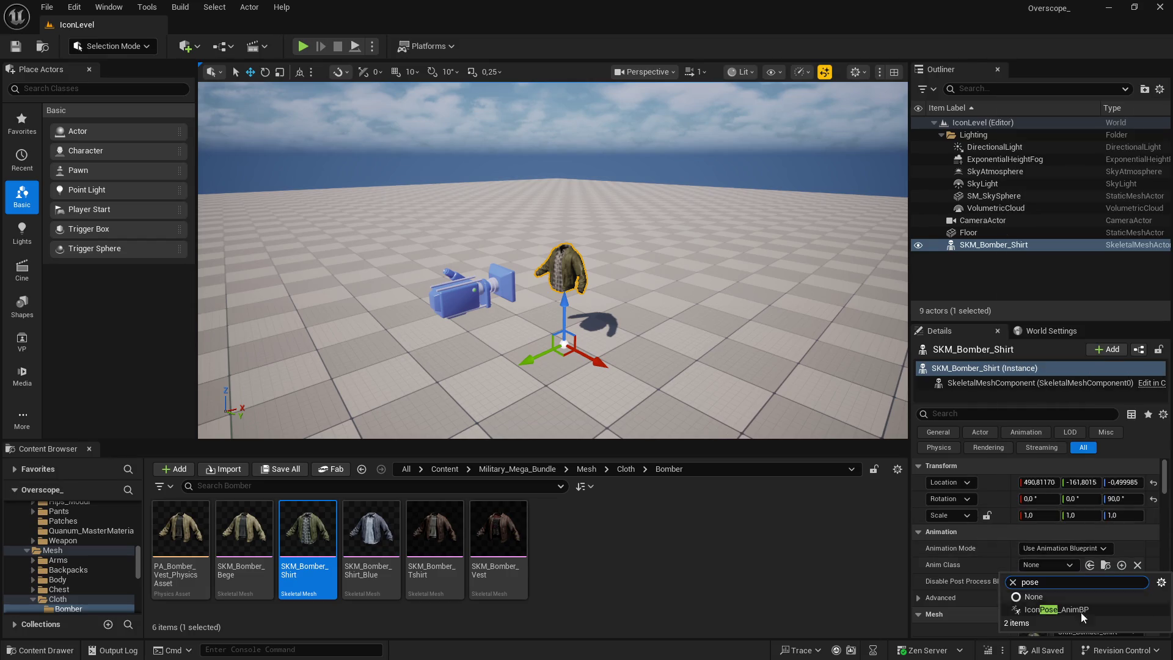
left_click(306, 471)
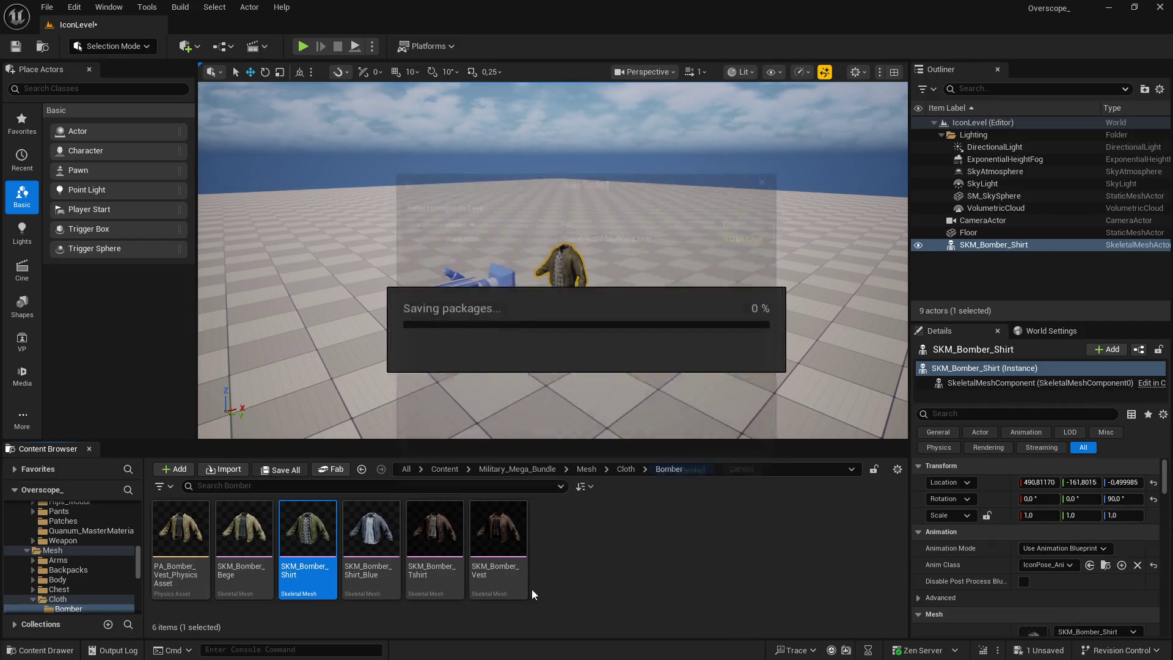
key("alt+Left")
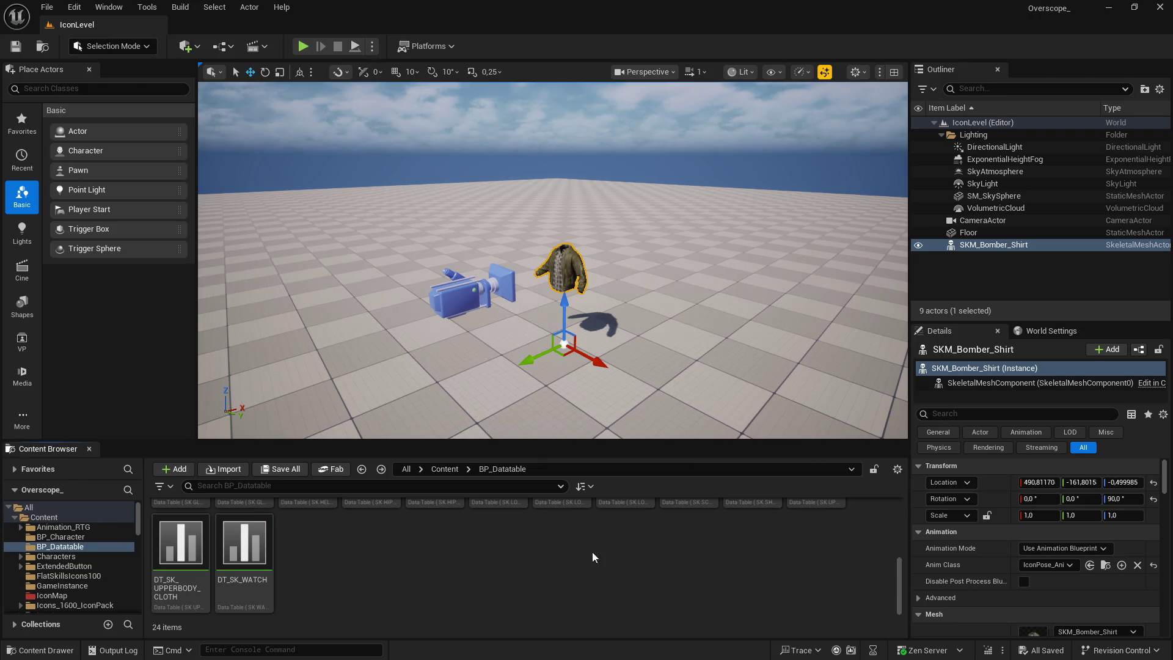
Step: Open IconPose_AnimBP from the IconMap folder, pull back its preview camera, and maximize the editor
left_click(1105, 565)
double_click(265, 537)
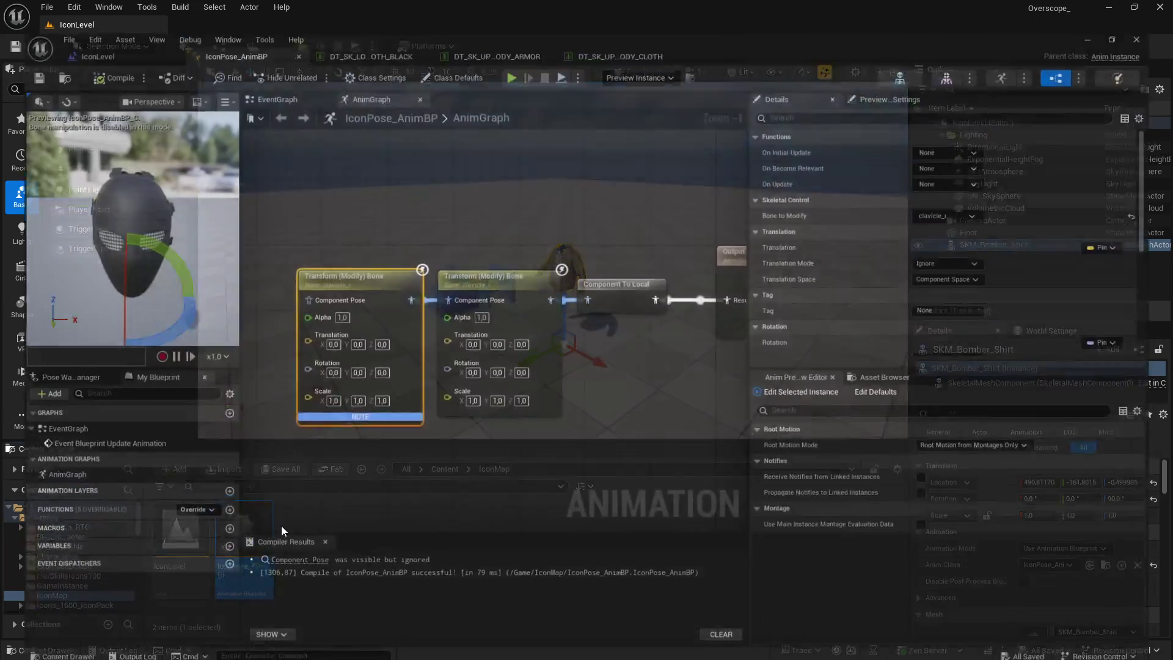
double_click(351, 33)
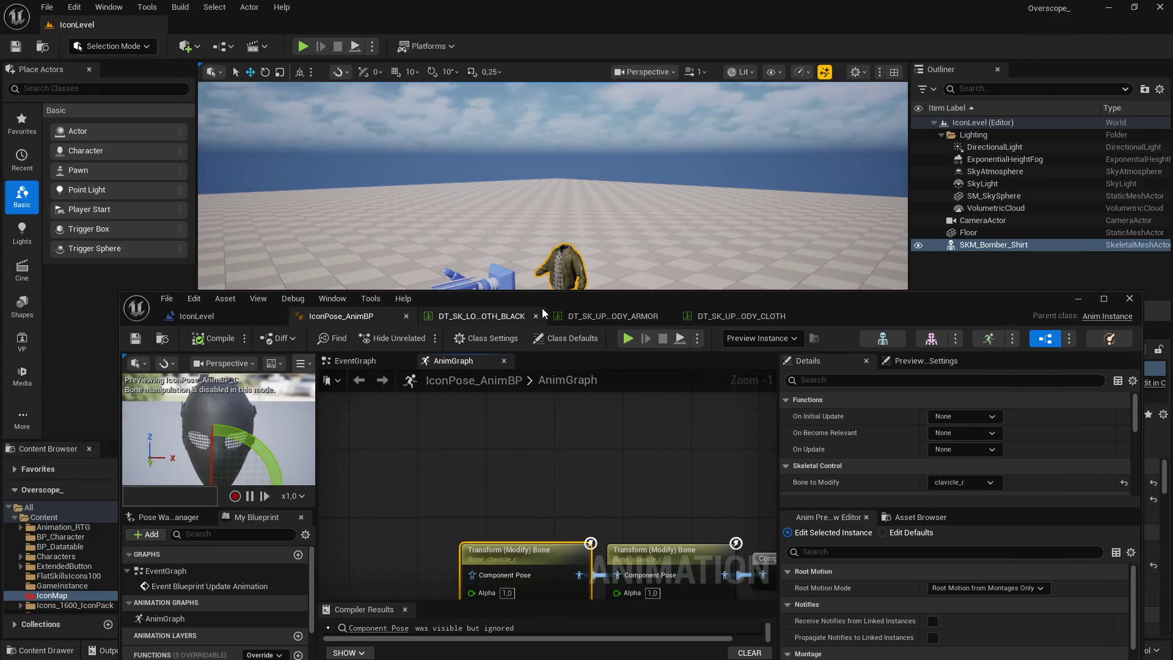
left_click_drag(554, 292, 554, 314)
scroll(473, 424, "down", 1)
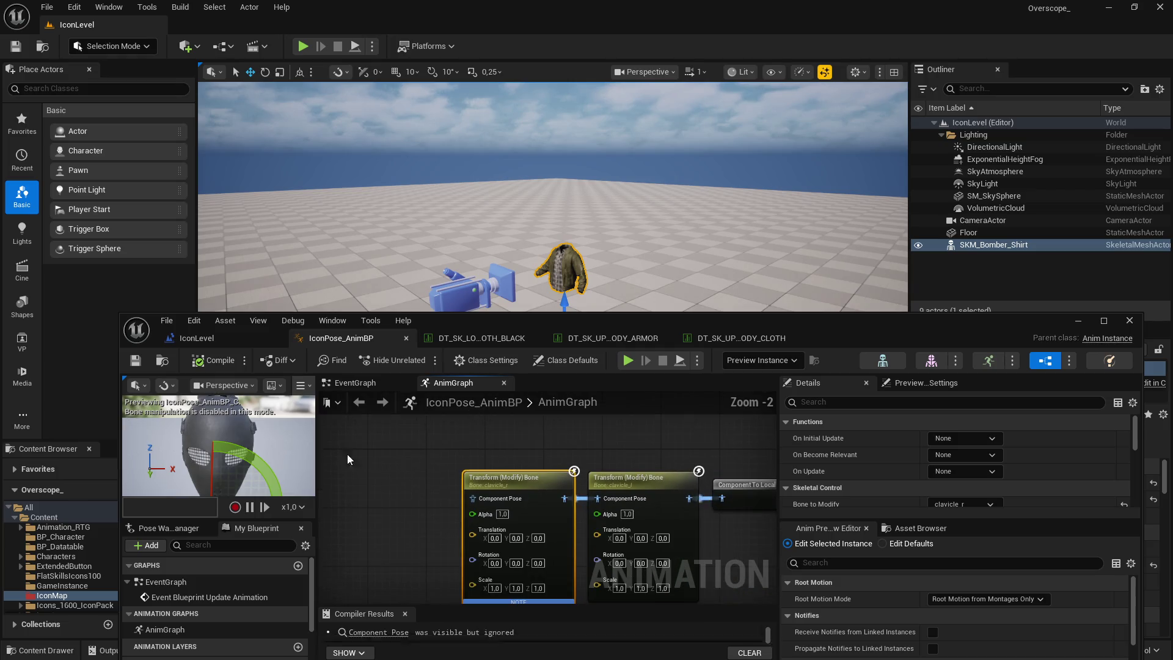
mouse_move(276, 467)
left_mouse_down()
mouse_move(269, 483)
mouse_move(276, 468)
left_mouse_up()
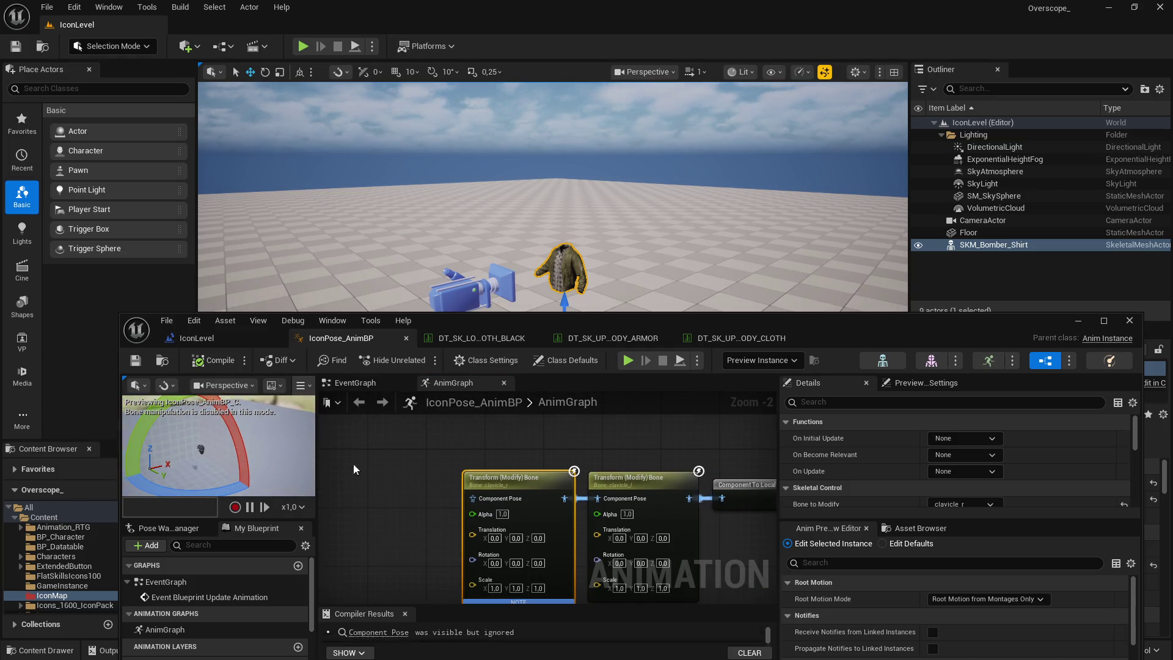
left_click(1103, 320)
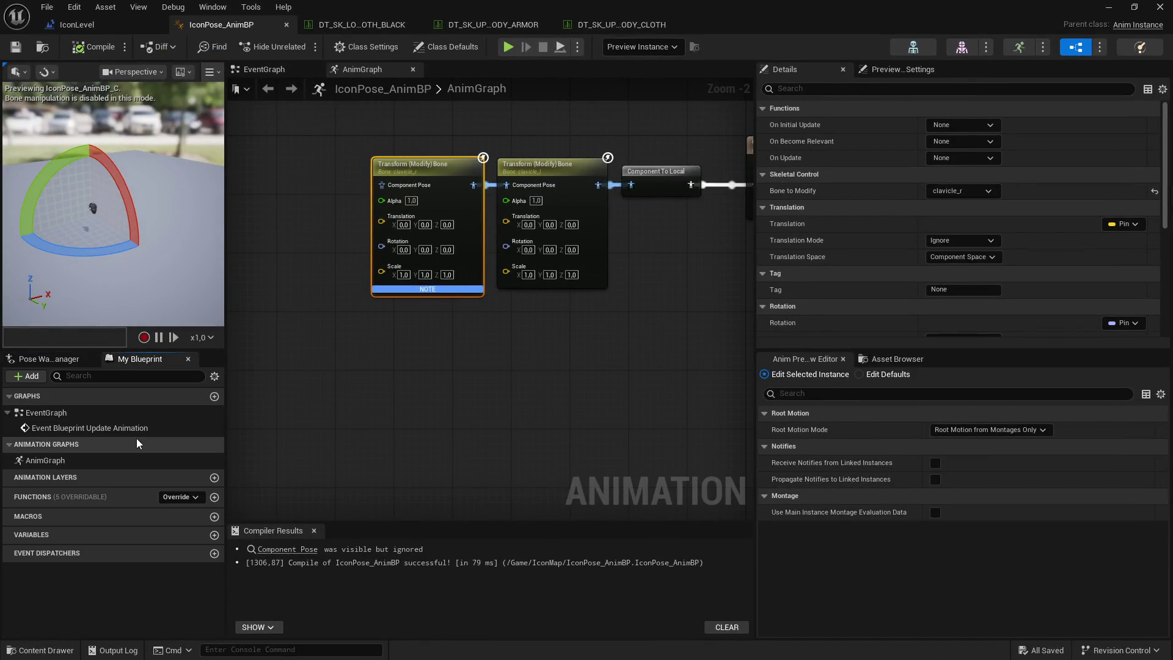
Step: Set the preview mesh to SKM_Bomber_Shirt and compile the animation blueprint
left_click(902, 70)
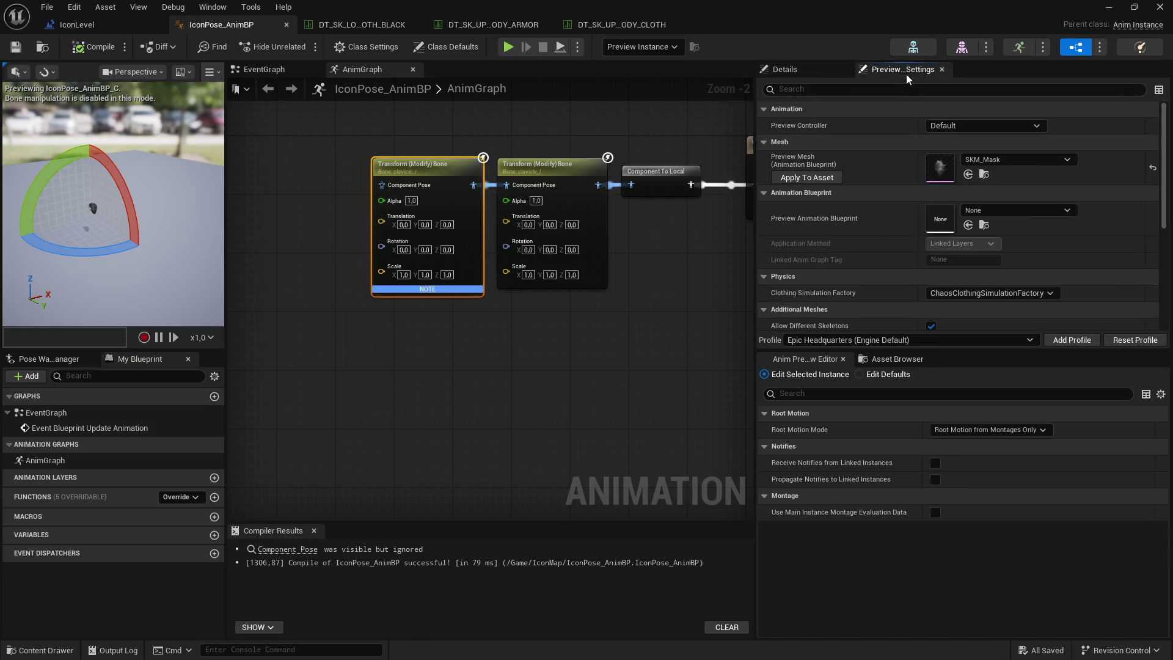
left_click_drag(954, 14, 710, 325)
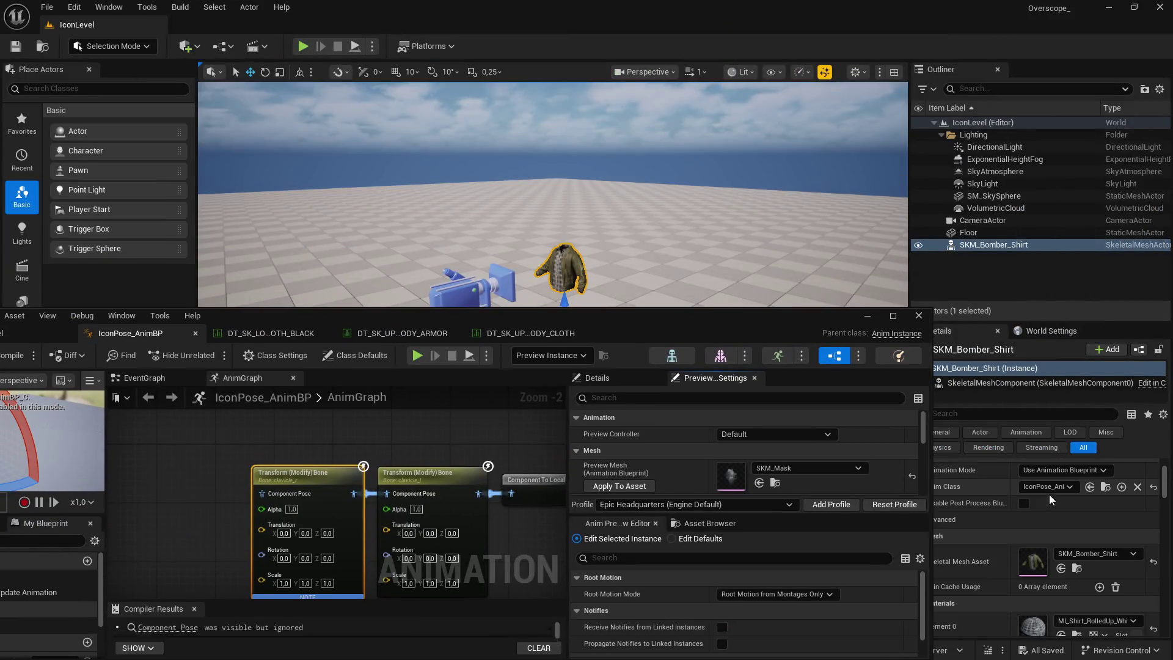
scroll(1049, 493, "down", 1)
left_click(759, 483)
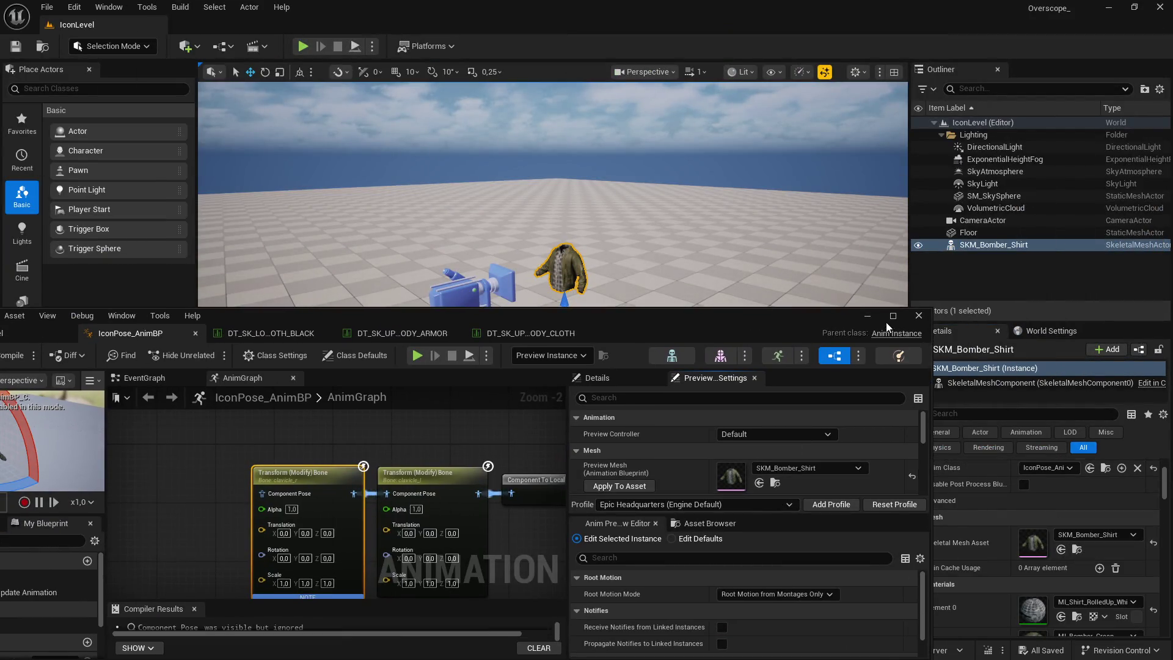
left_click(892, 315)
left_click(90, 47)
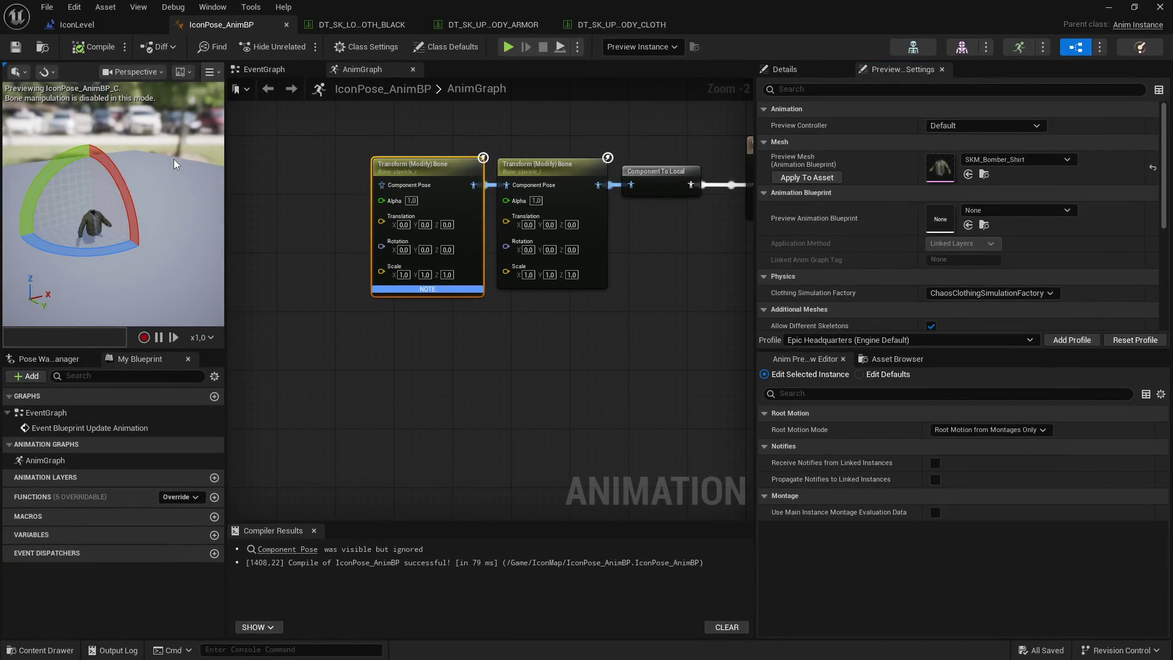
Step: Duplicate the Transform (Modify) Bone node and set its bone to lowerarm_l
mouse_move(127, 177)
left_mouse_down()
mouse_move(139, 211)
mouse_move(176, 169)
left_mouse_up()
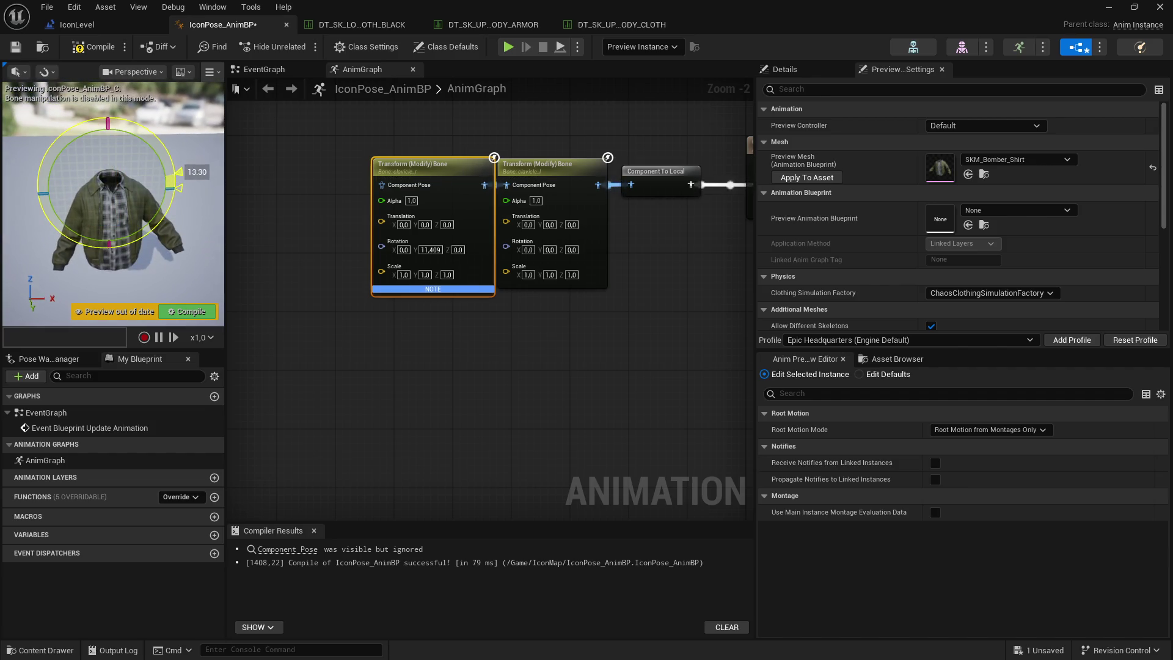
key("ctrl+c")
key("ctrl+v")
left_click_drag(435, 249, 323, 232)
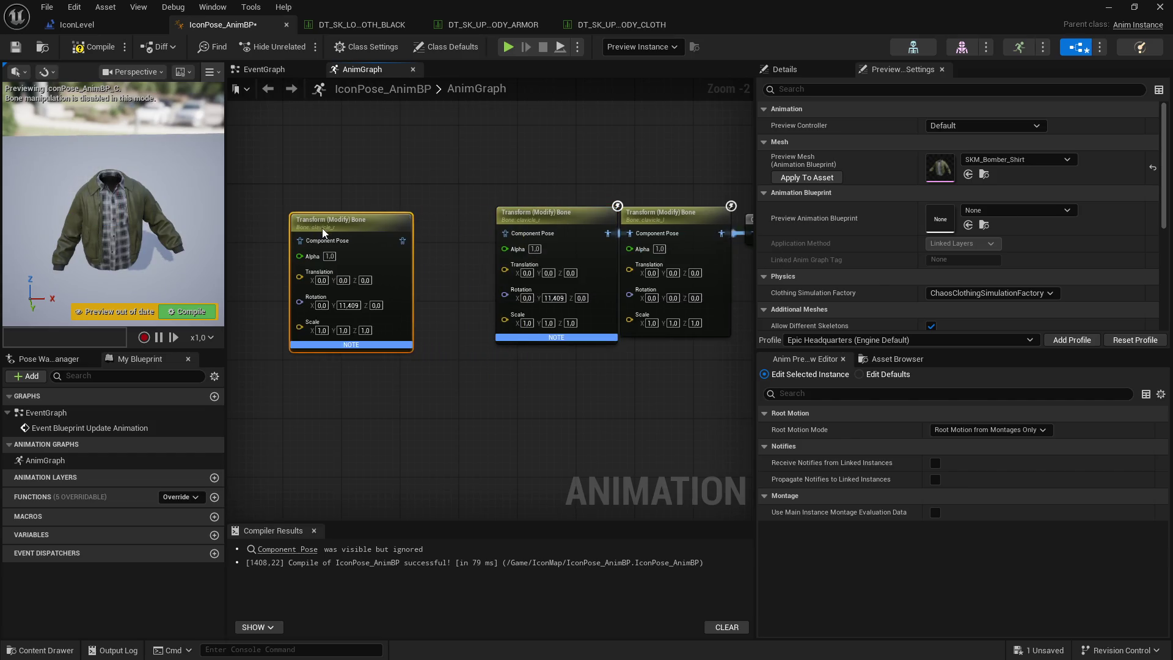
left_click(357, 226)
left_click(446, 227)
left_click(784, 69)
left_click(962, 190)
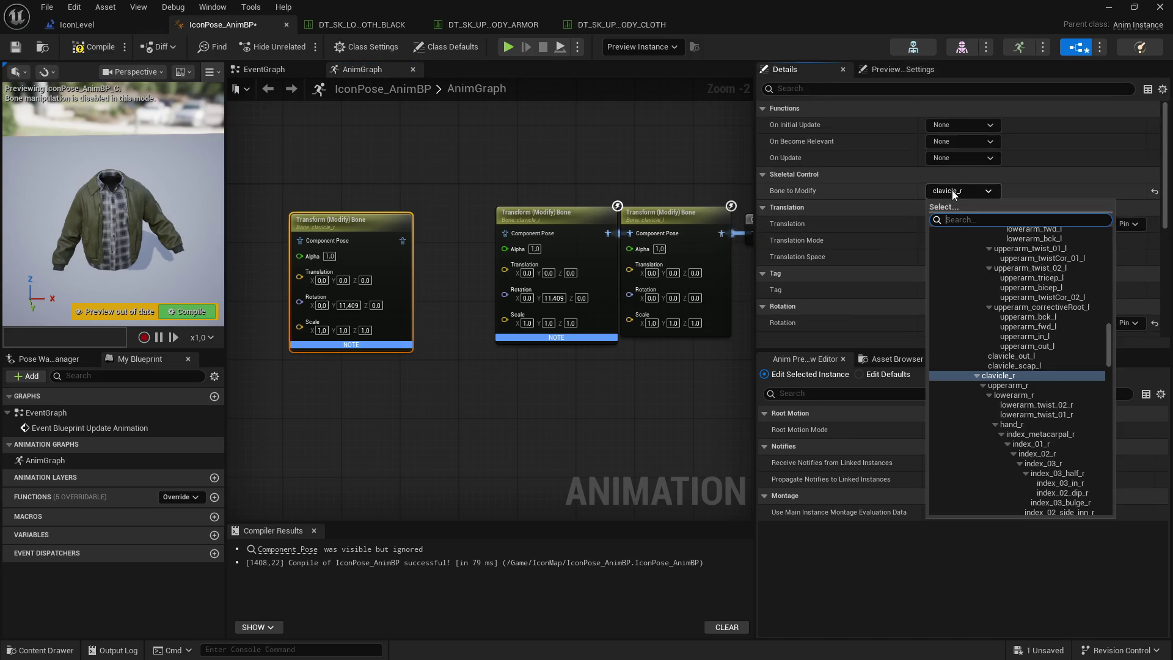
type("lower")
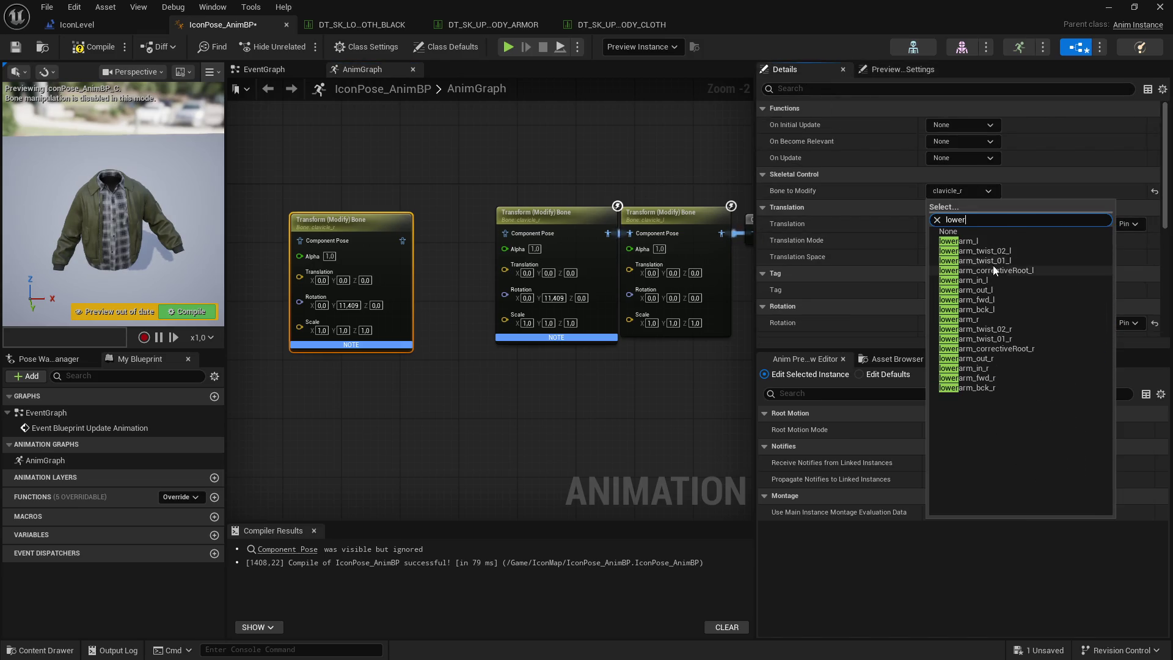
left_click(970, 243)
Step: Wire the lowerarm_l node into the clavicle_r node and duplicate it as a lowerarm_r node
left_click(515, 182)
left_click_drag(402, 240, 505, 233)
left_click_drag(421, 208, 356, 208)
key("ctrl+c")
key("ctrl+v")
left_click(962, 191)
type("lowerar")
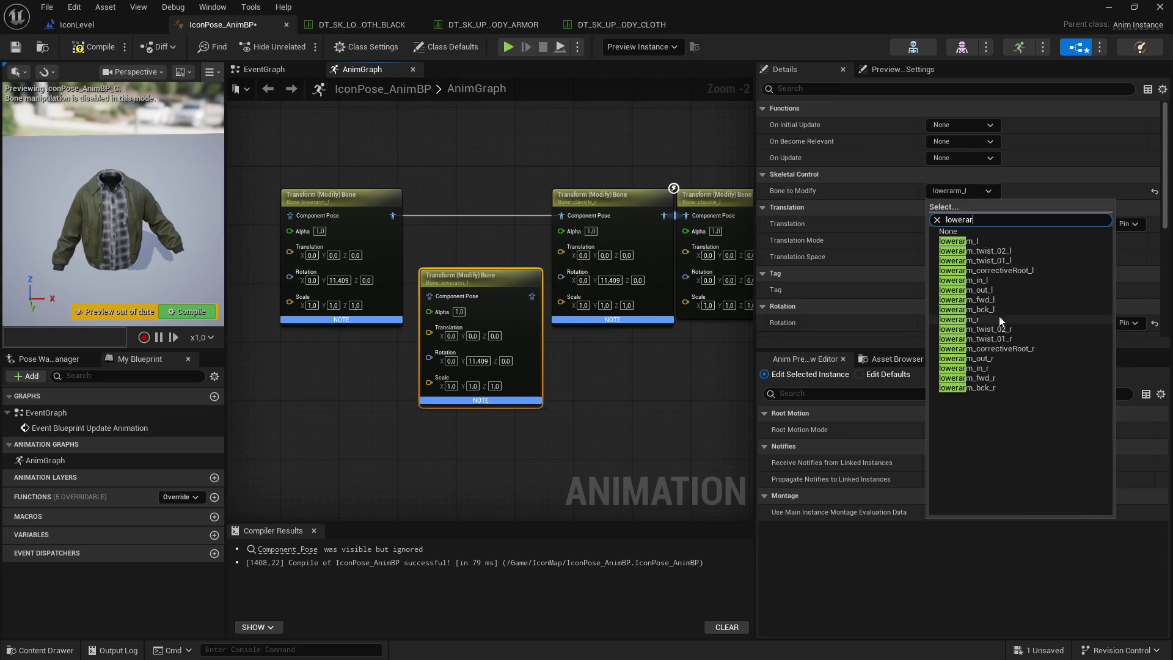
left_click(971, 319)
Step: Slot the lowerarm_r node between the other nodes and compile
left_click_drag(611, 256, 735, 303)
left_click_drag(446, 245, 387, 246)
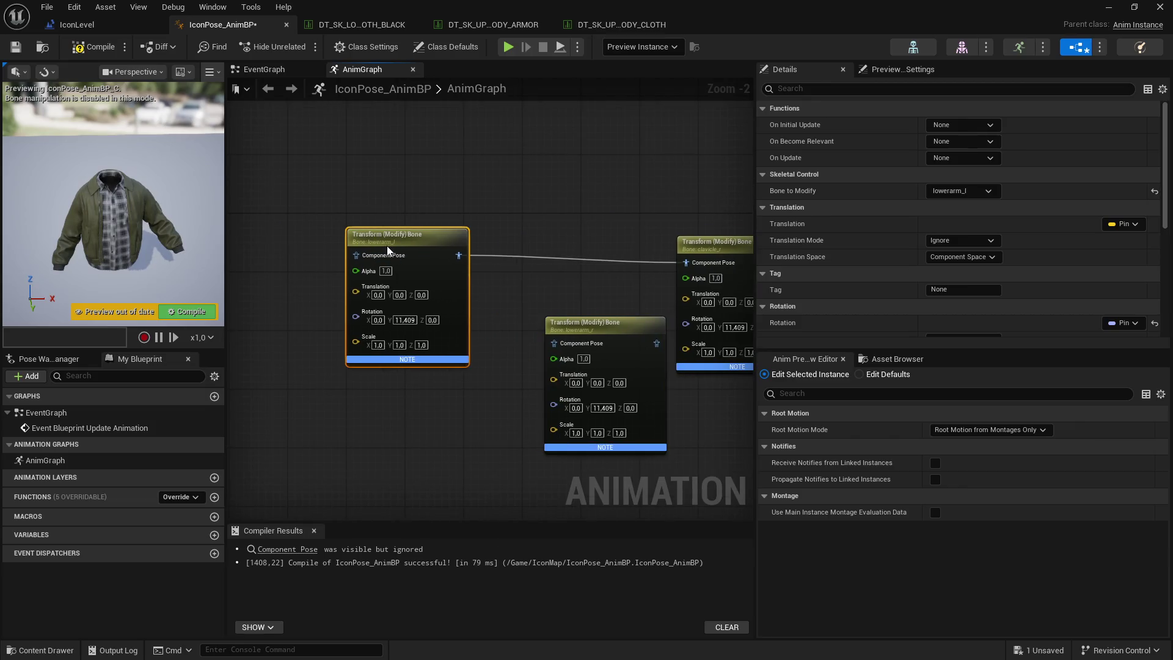
mouse_move(562, 323)
left_mouse_down()
mouse_move(558, 248)
mouse_move(504, 252)
mouse_move(521, 259)
left_mouse_up()
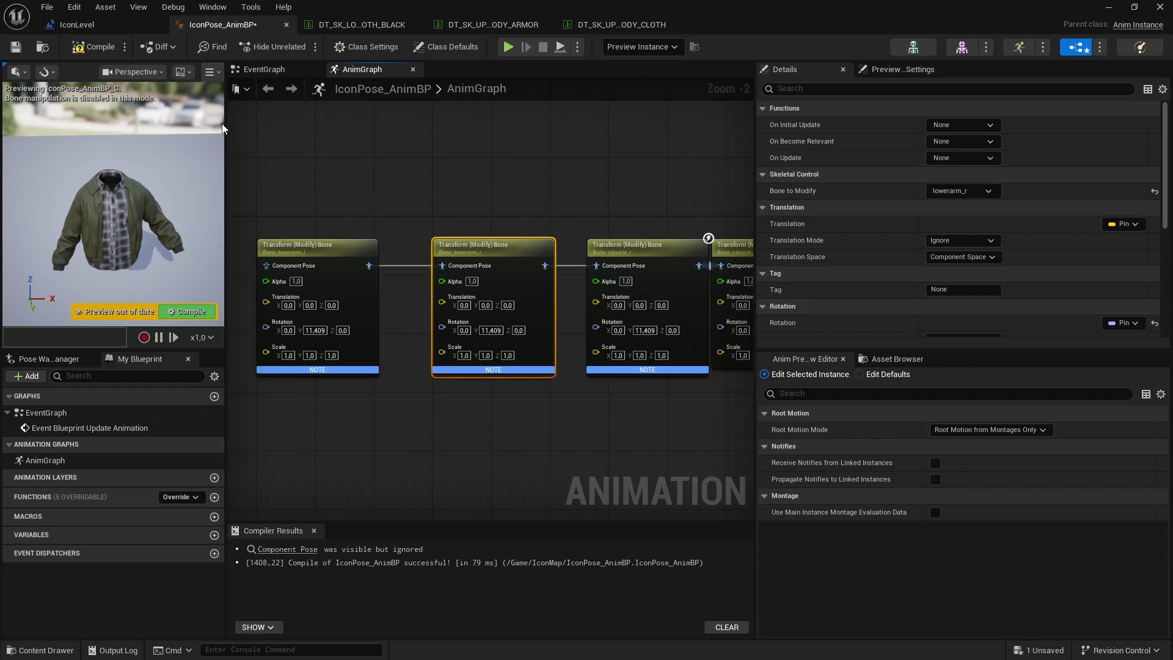
left_click(14, 51)
left_click(276, 265)
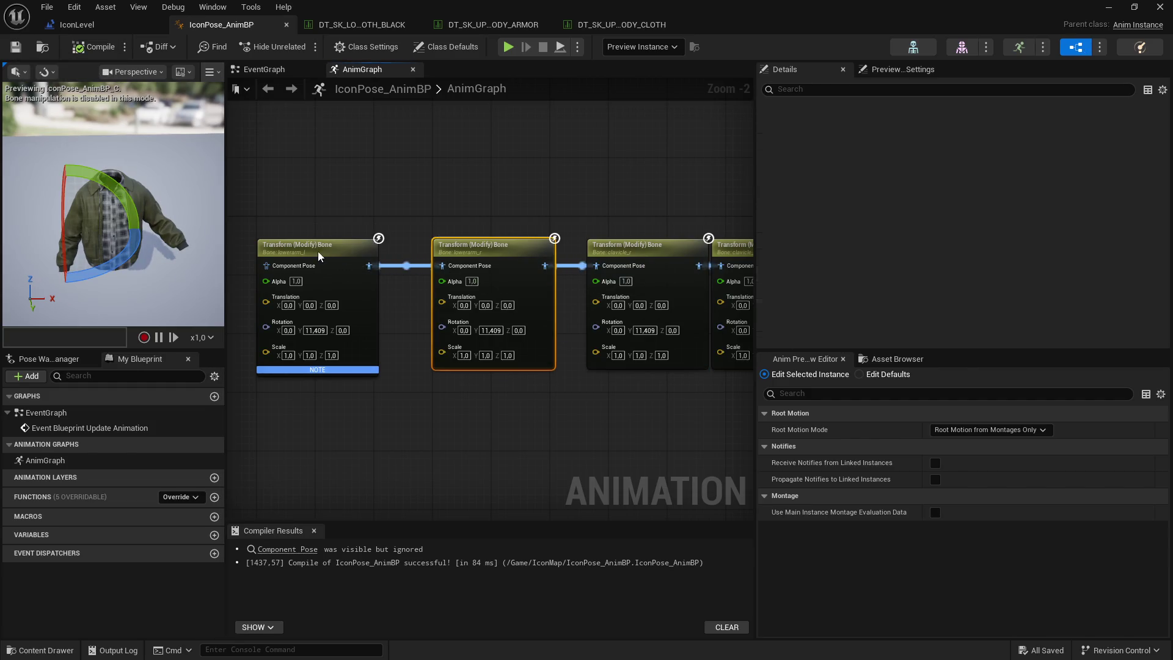
Step: Rotate the right and left forearms to bend the sleeves, then compile and save
left_click(493, 246)
left_click_drag(138, 202, 144, 223)
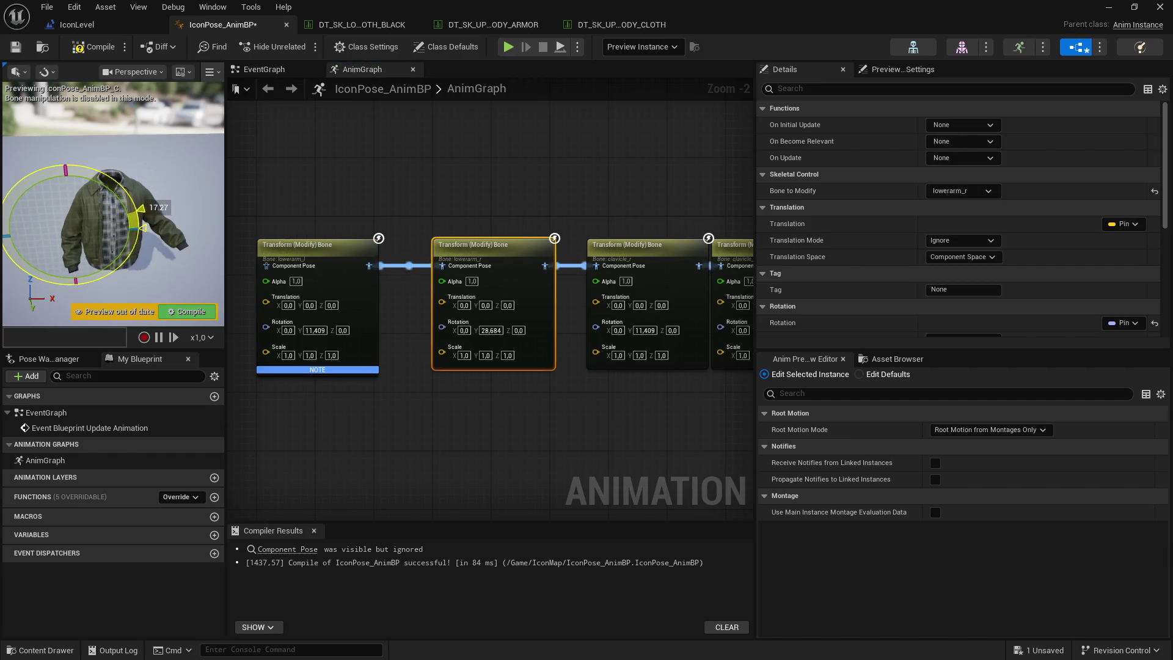
left_click(149, 159)
left_click_drag(149, 159, 177, 189)
left_click(626, 245)
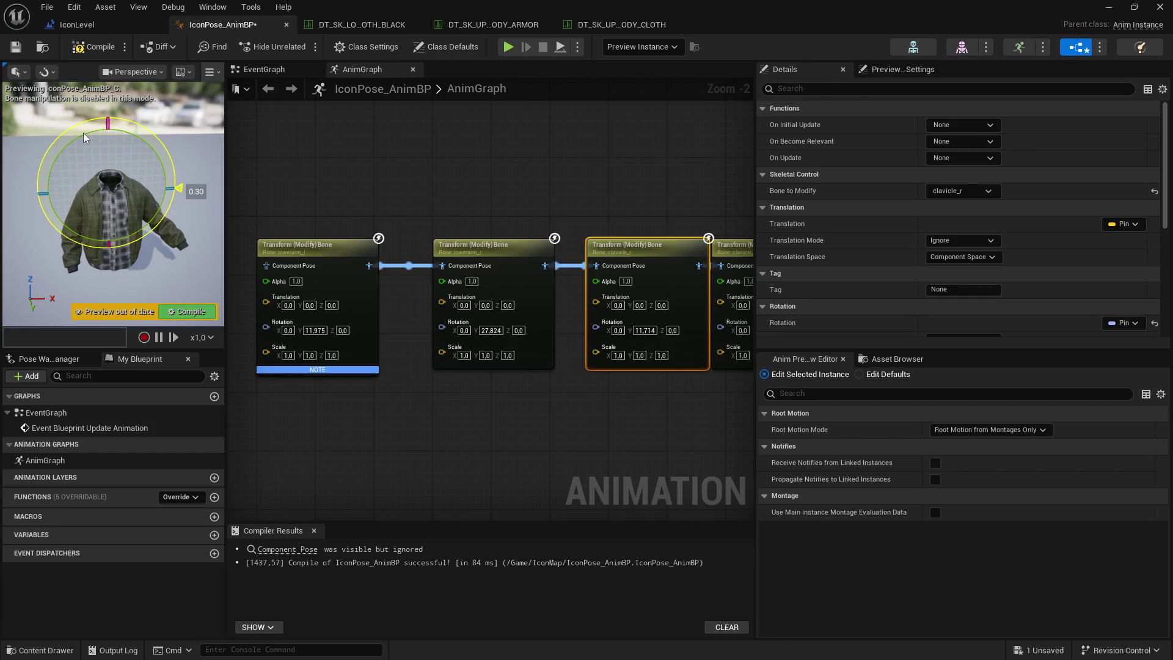
left_click(497, 254)
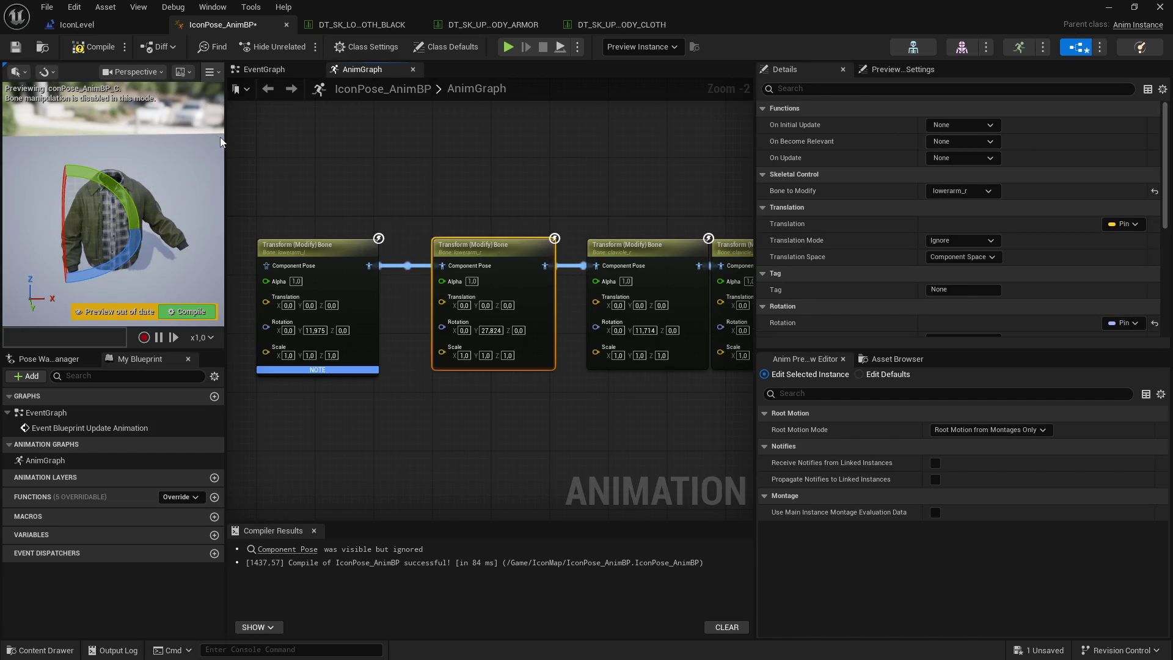
left_click_drag(225, 132, 395, 132)
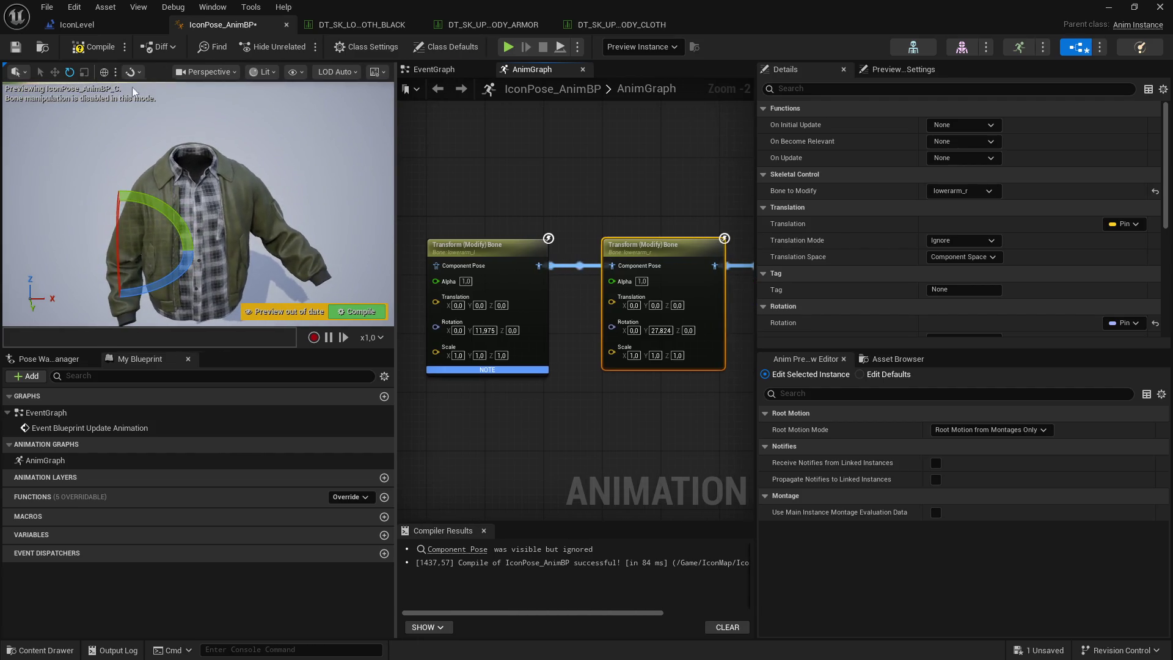
left_click_drag(201, 183, 202, 257)
mouse_move(146, 125)
left_mouse_down()
mouse_move(158, 124)
mouse_move(88, 94)
left_mouse_up()
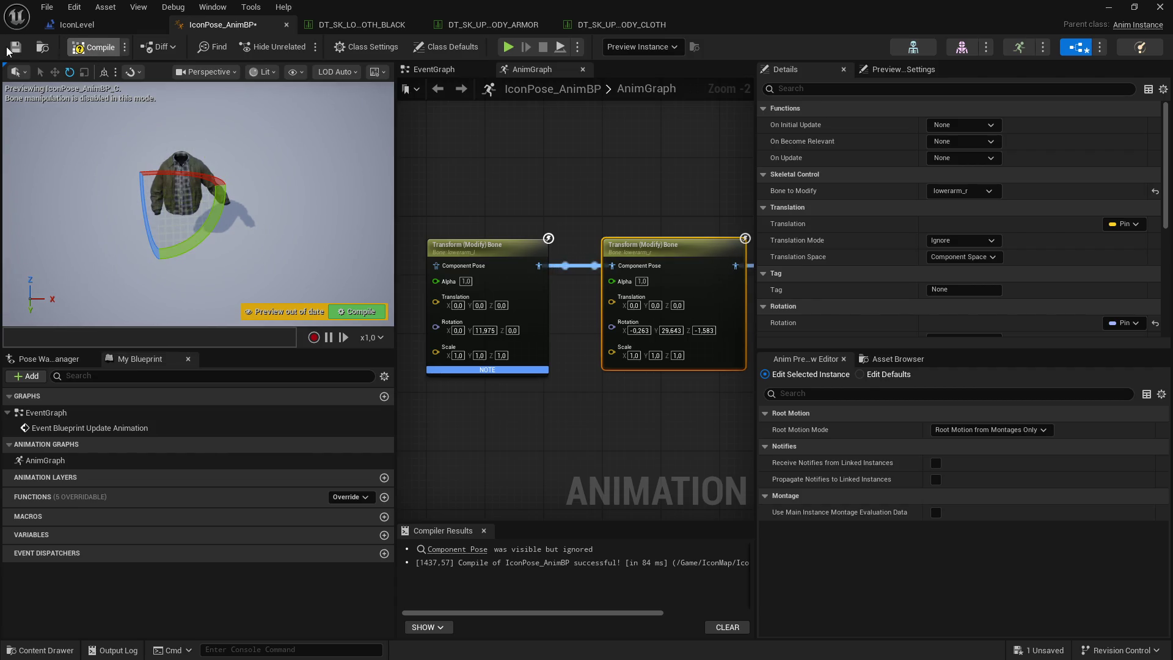
left_click(8, 47)
Step: Tweak the clavicle_l and lowerarm_l rotations, compile and save, and close the AnimBP editor
left_click_drag(585, 183, 341, 189)
left_click(689, 256)
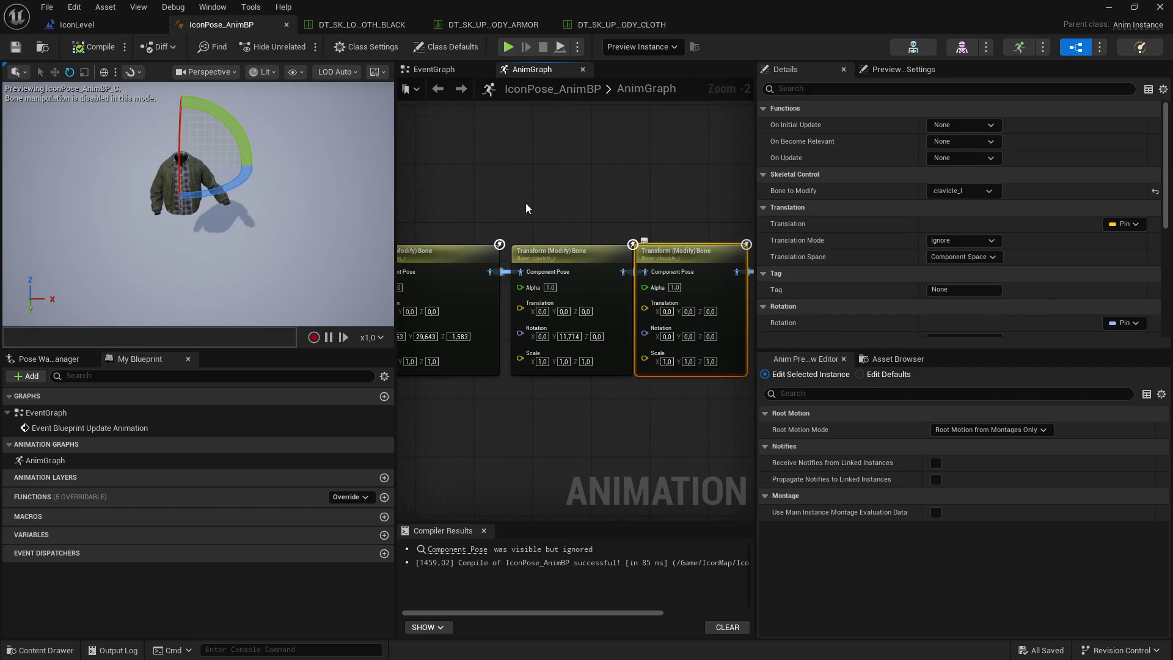
left_click(104, 72)
left_click_drag(247, 160, 253, 177)
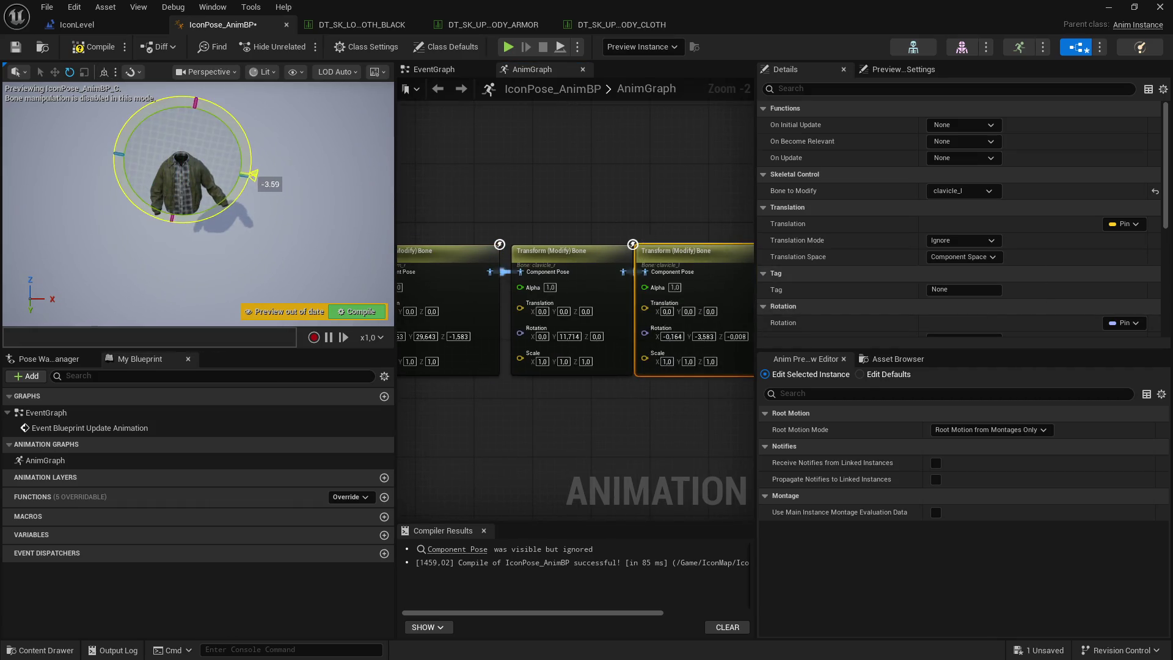
left_click_drag(500, 191, 722, 194)
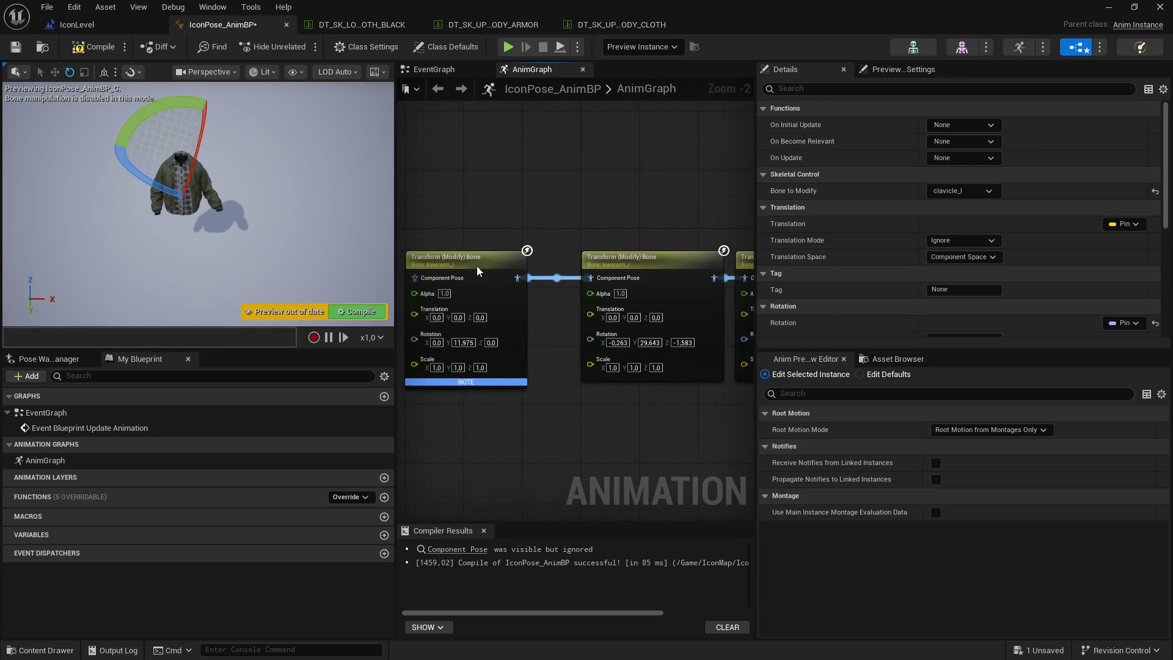
left_click(477, 269)
mouse_move(275, 183)
left_mouse_down()
mouse_move(275, 232)
mouse_move(210, 269)
mouse_move(219, 262)
left_mouse_up()
left_click(15, 48)
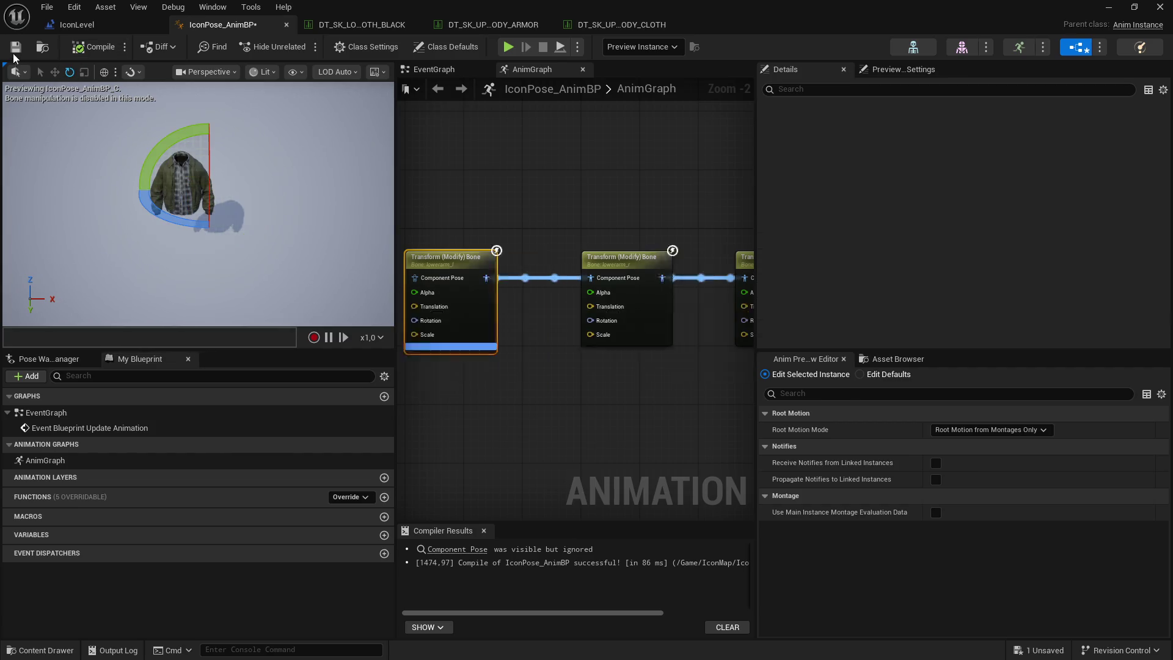
left_click(1107, 6)
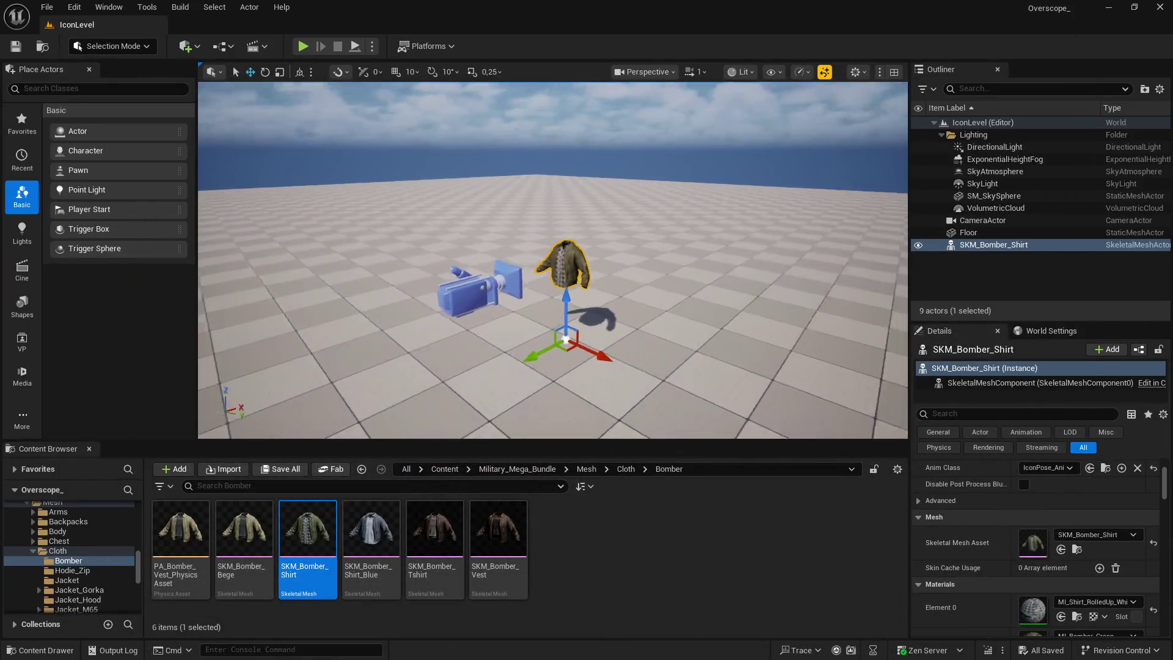
Step: Play-test the level to check the jacket's pose up close
left_click(354, 47)
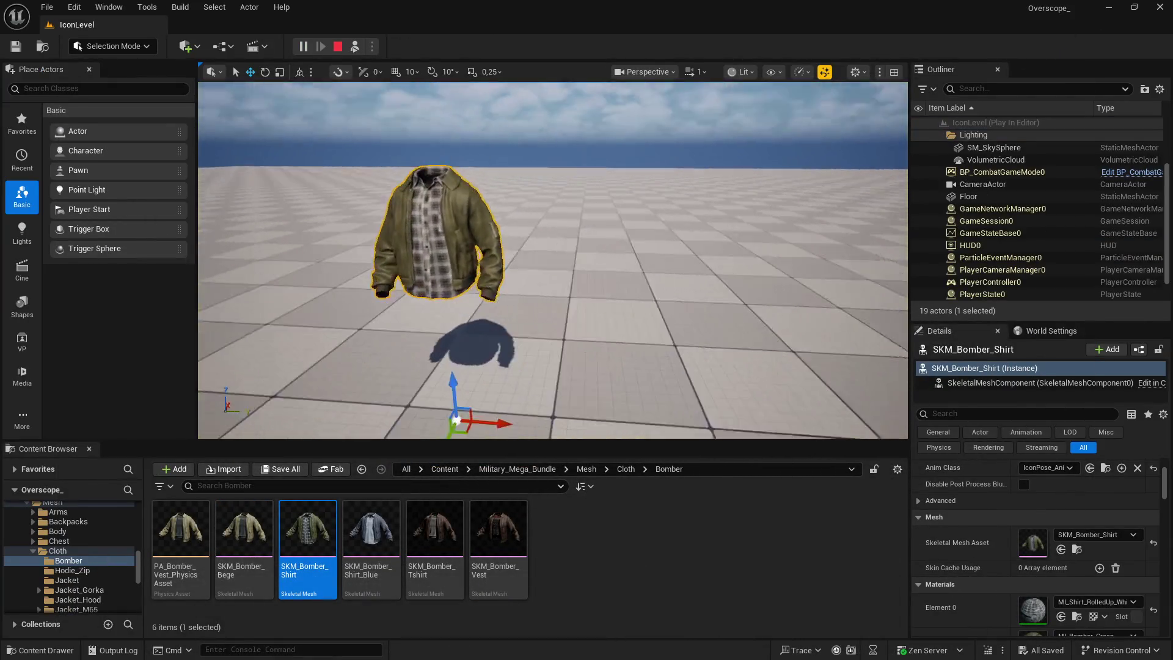
left_click(338, 46)
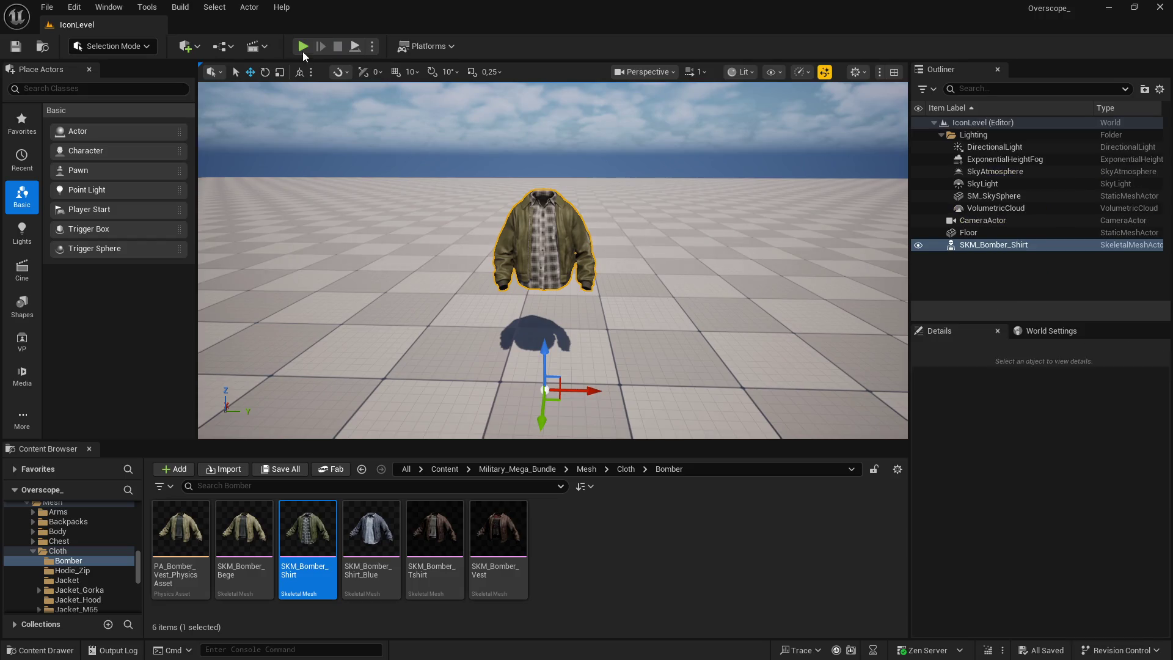
left_click(304, 46)
key("w")
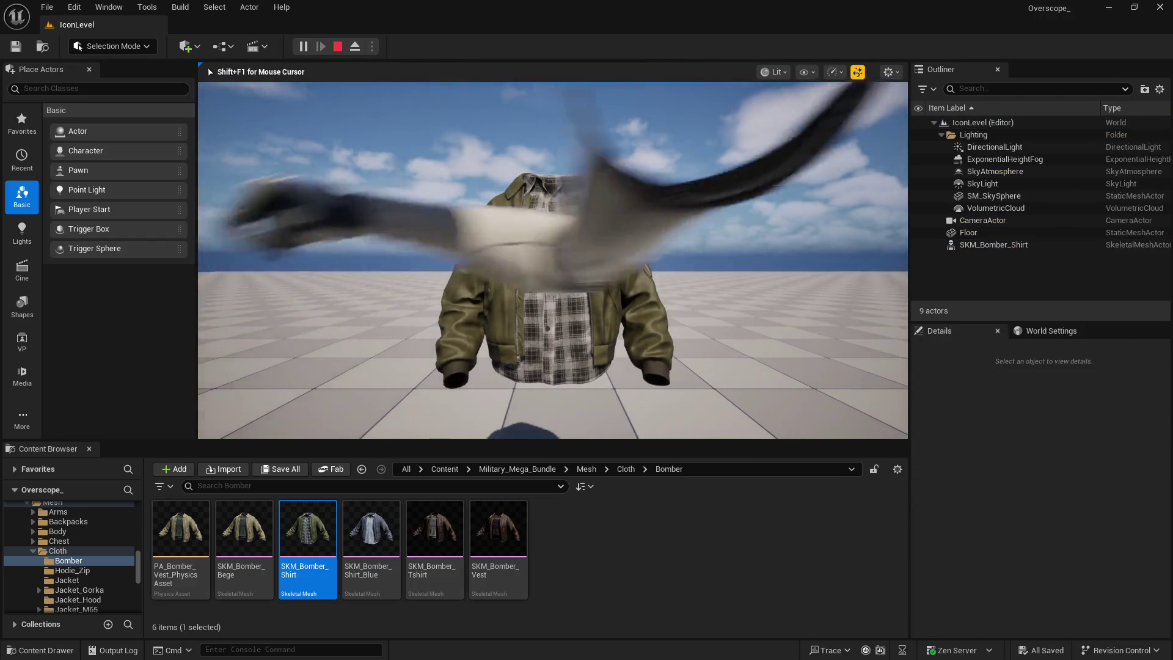
left_click(338, 46)
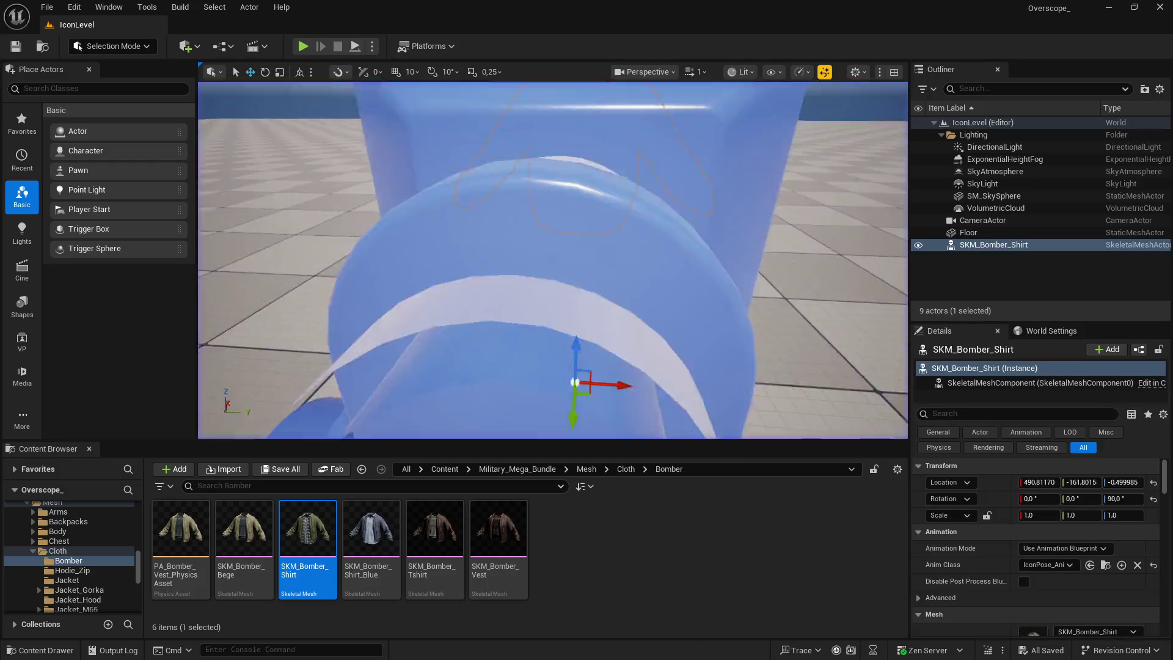
Step: Place a Player Start in IconLevel from Place Actors
left_click(116, 89)
type("start")
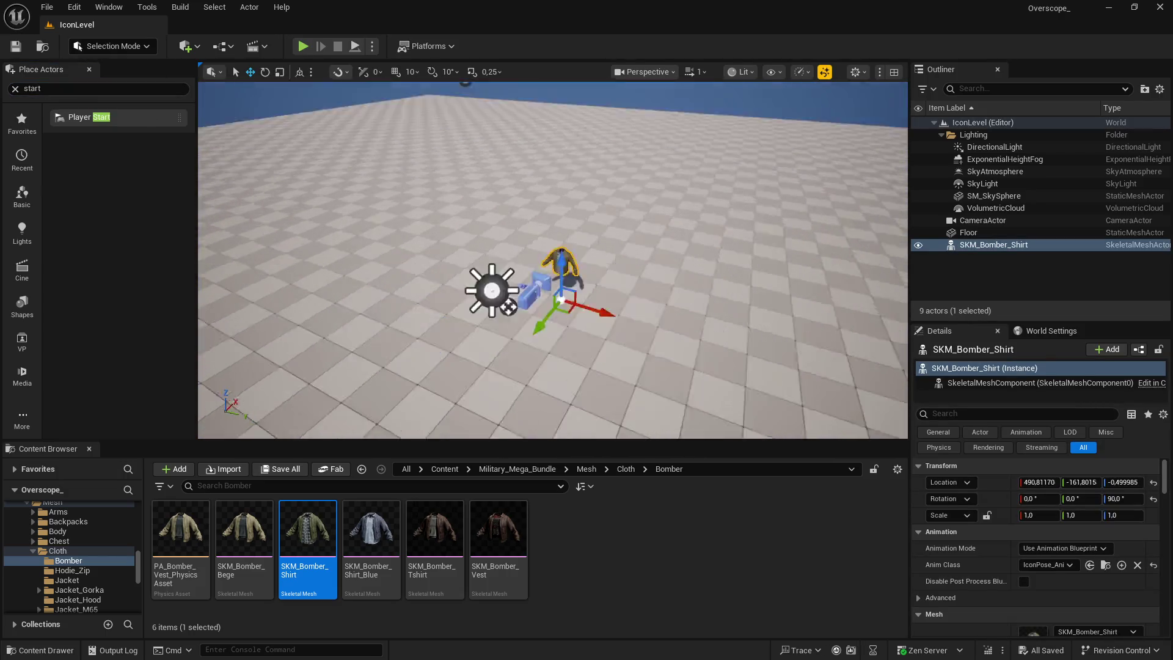
mouse_move(85, 116)
left_mouse_down()
mouse_move(280, 228)
mouse_move(245, 233)
left_mouse_up()
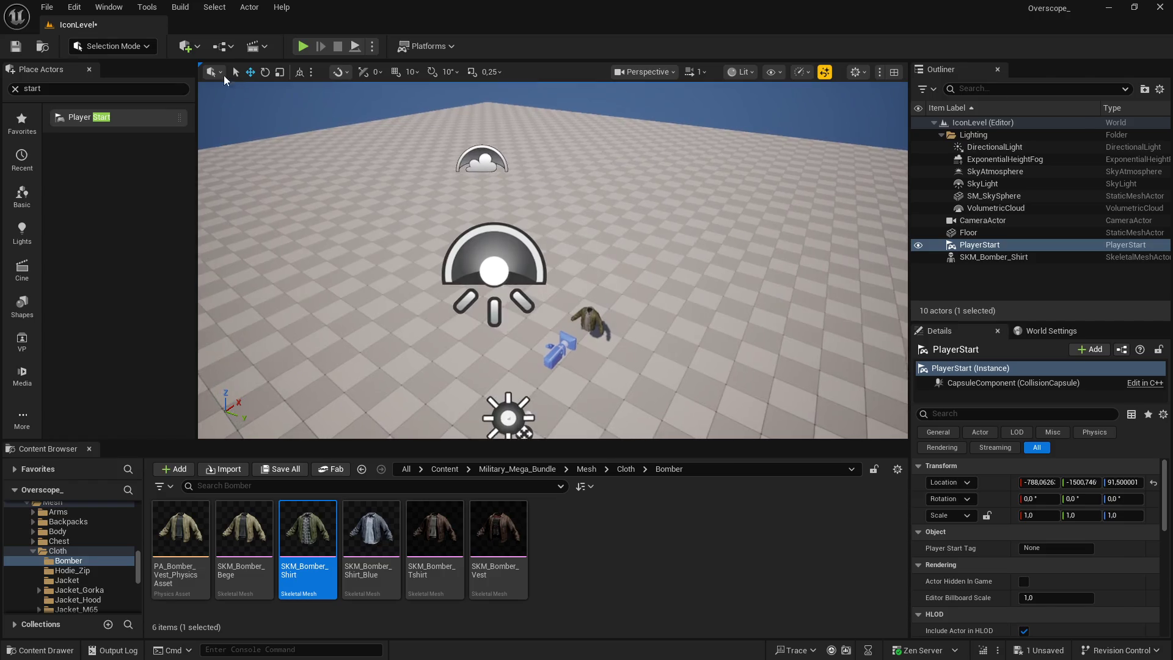
Step: Set the level blueprint's Delay Duration to 0,3, then compile and save
left_click(253, 46)
left_click(280, 134)
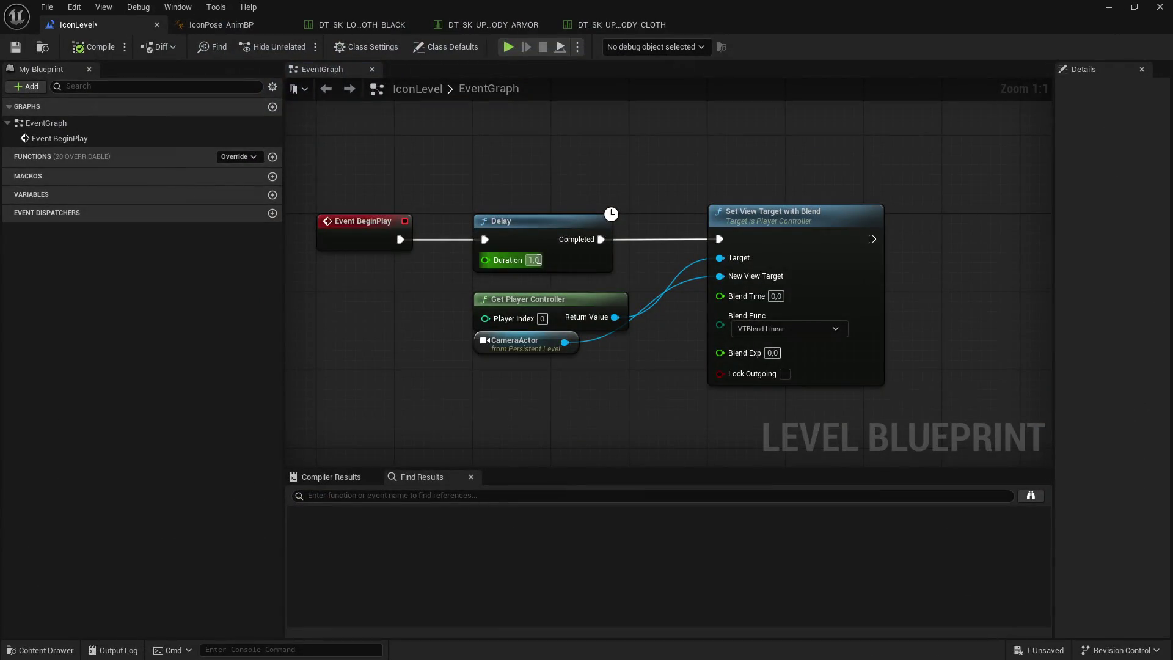
type("0,3")
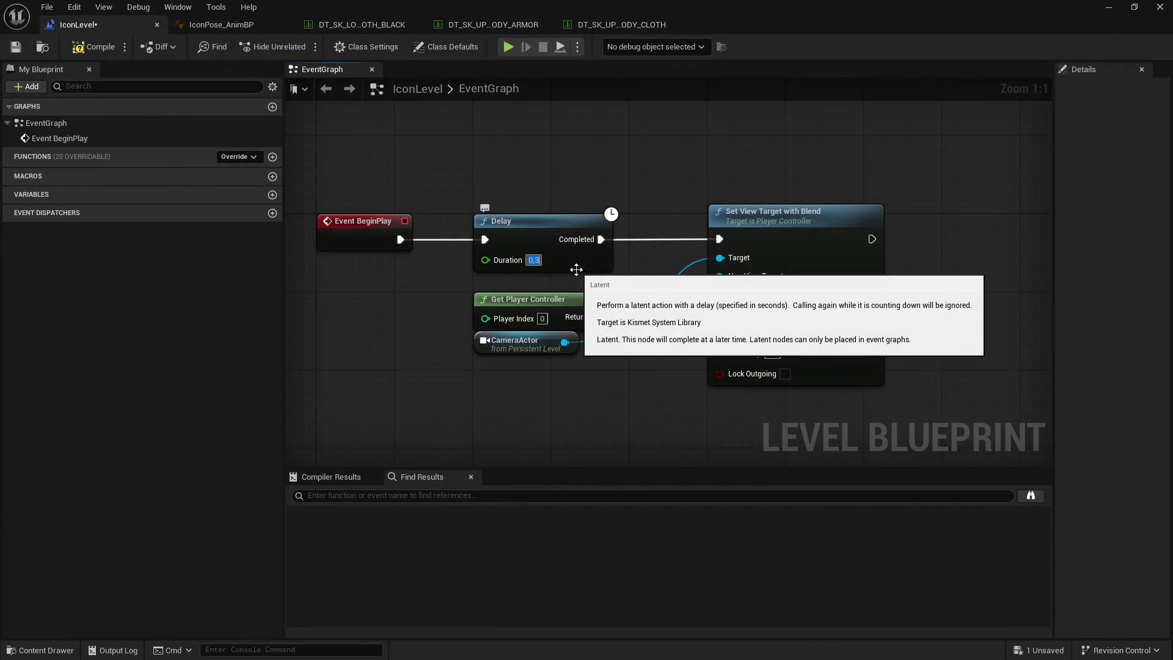
left_click(17, 47)
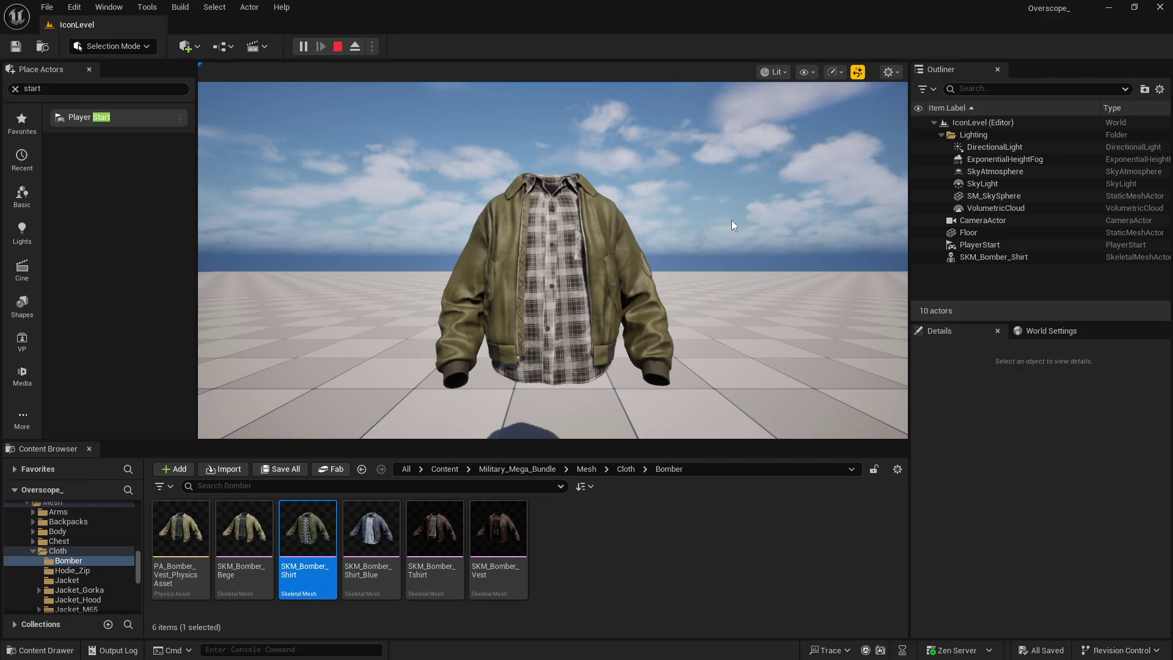
Step: Stop the test play and reopen IconPose_AnimBP from the IconMap folder
key("Escape")
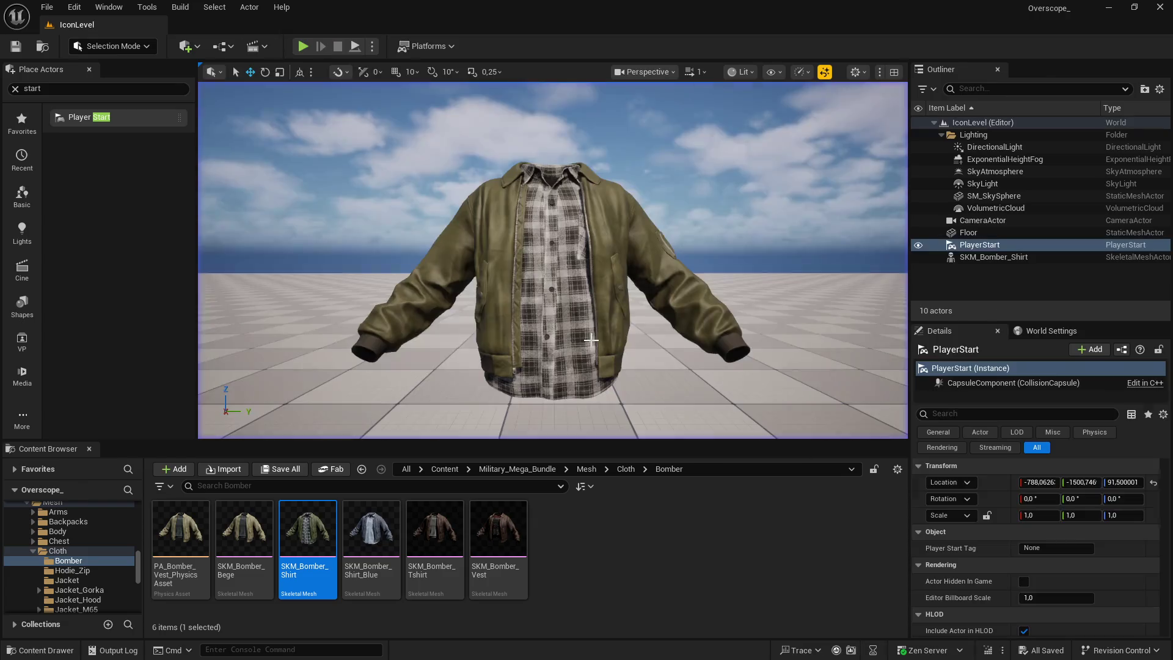
key("alt+Left")
double_click(257, 548)
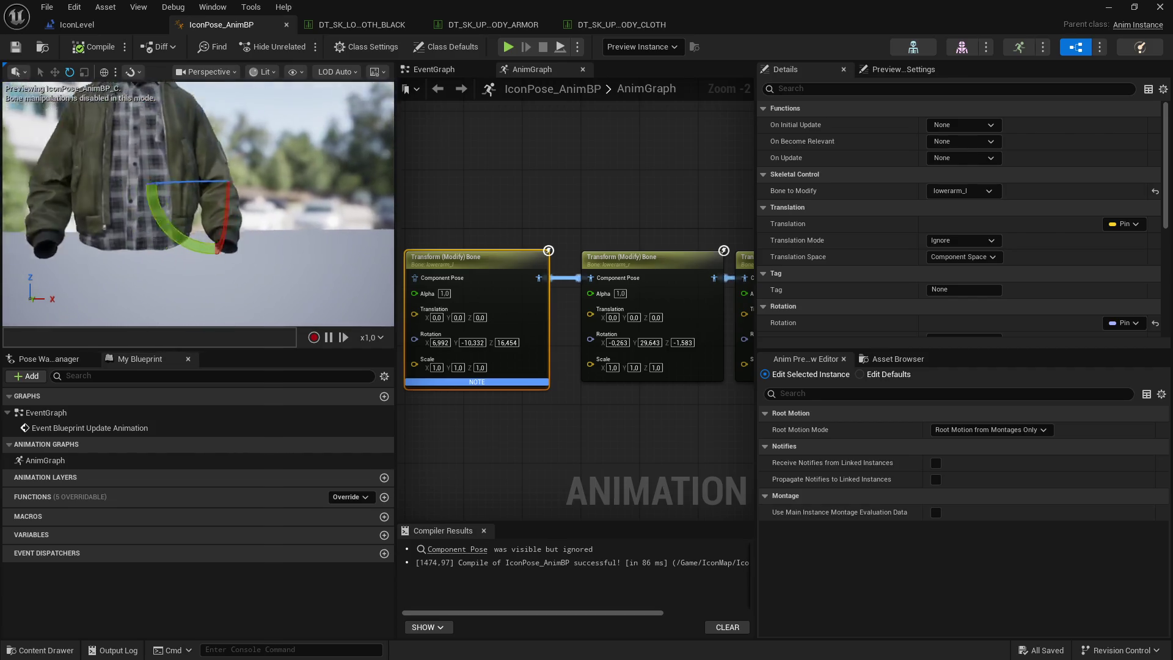
Step: Rotate the clavicle_r and clavicle_l bones in the preview and compile
left_click(744, 257)
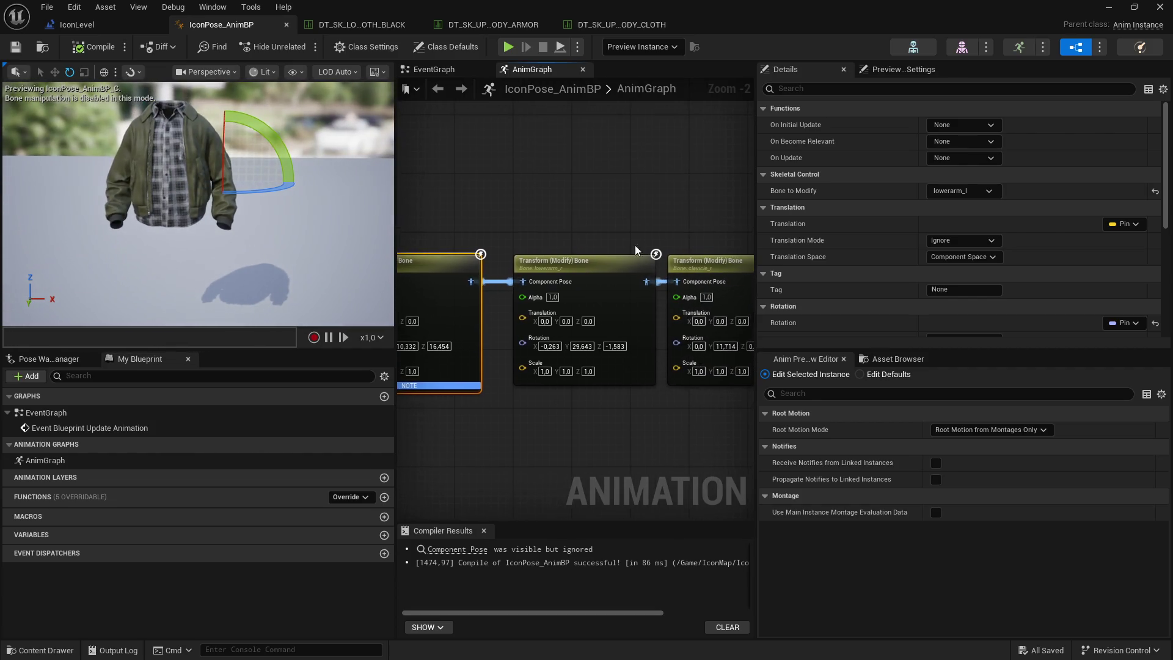
left_click_drag(239, 126, 228, 101)
left_click_drag(602, 163, 403, 156)
left_click(631, 261)
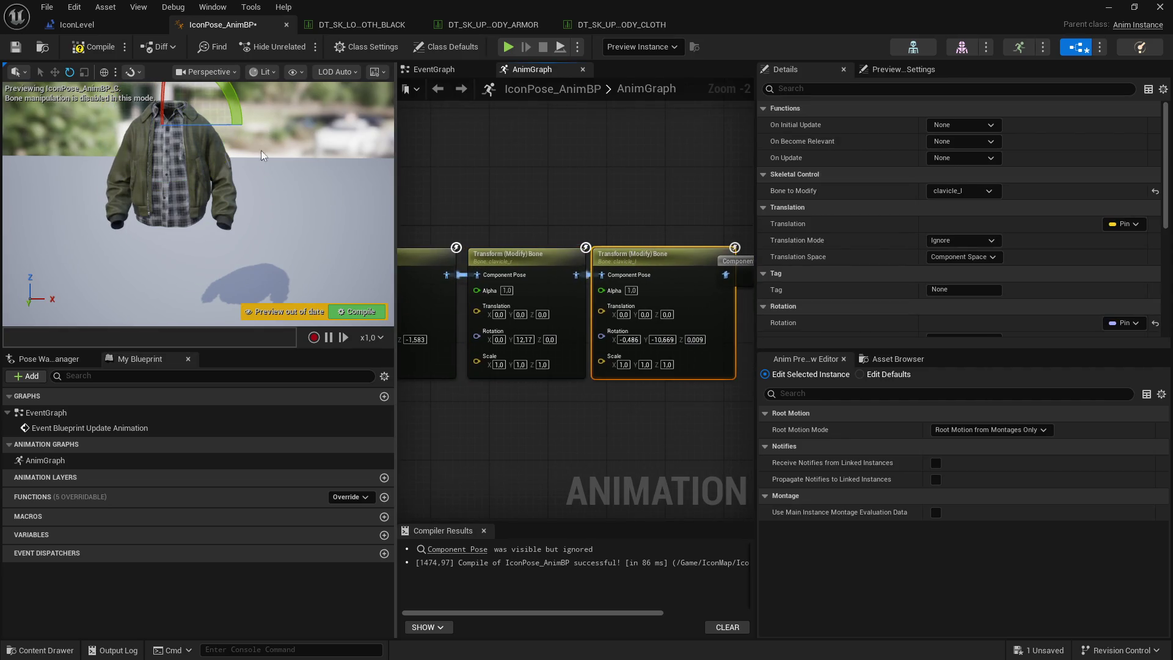
mouse_move(244, 120)
left_mouse_down()
mouse_move(239, 151)
mouse_move(104, 160)
left_mouse_up()
left_click(92, 49)
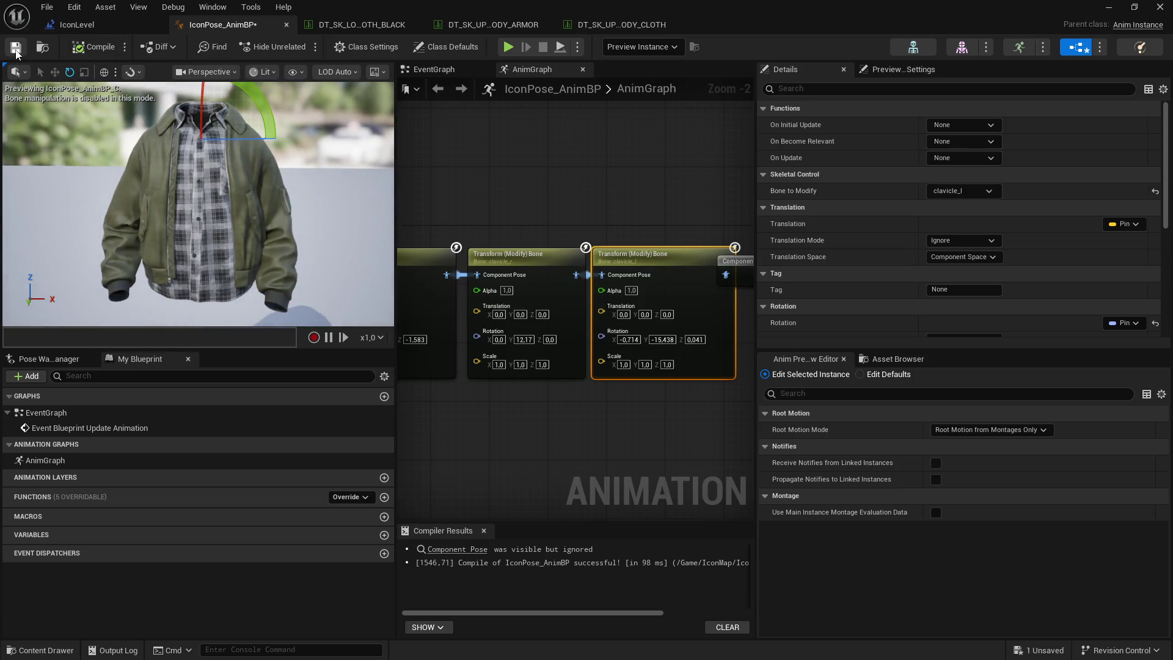
Step: Rotate lowerarm_r further, save the blueprint, and play-test IconLevel
right_click(545, 181)
left_click(727, 156)
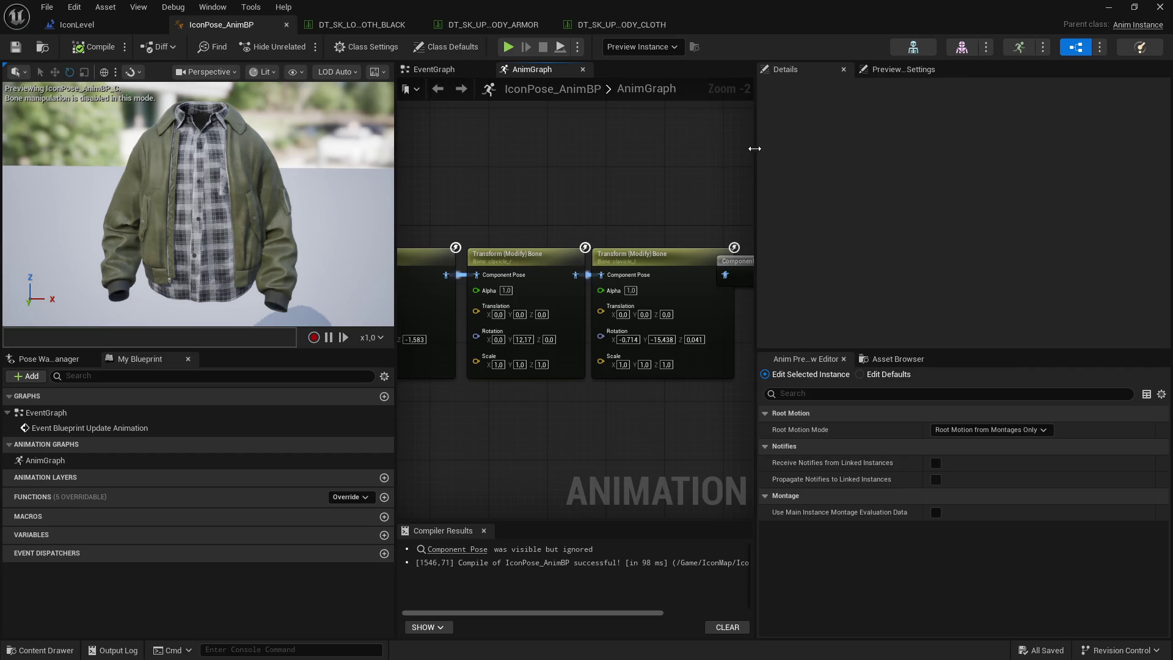
left_click_drag(755, 149, 870, 148)
left_click(763, 267)
left_click_drag(549, 203, 855, 208)
left_click(518, 242)
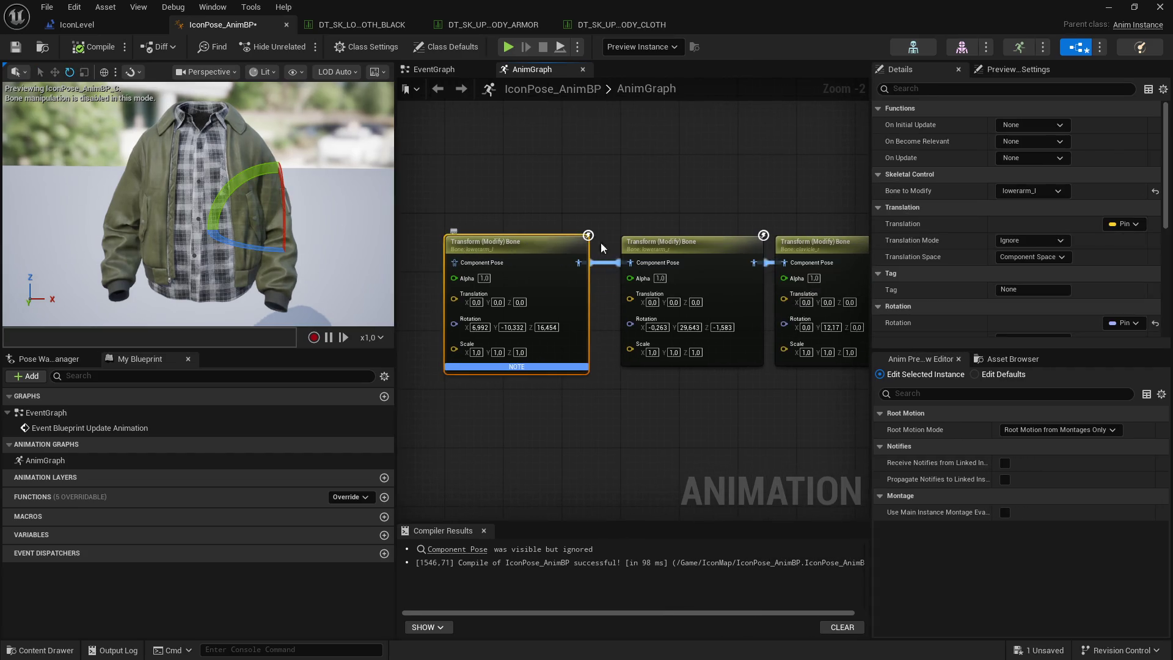
left_click(657, 243)
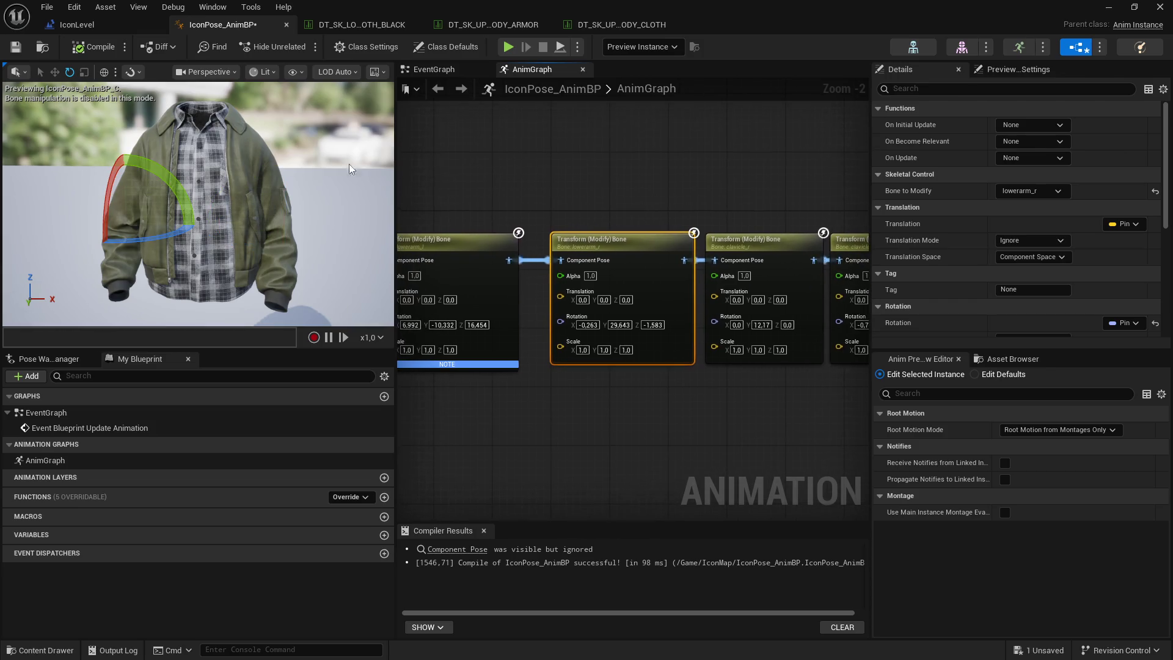
left_click_drag(187, 229, 181, 264)
key("ctrl+s")
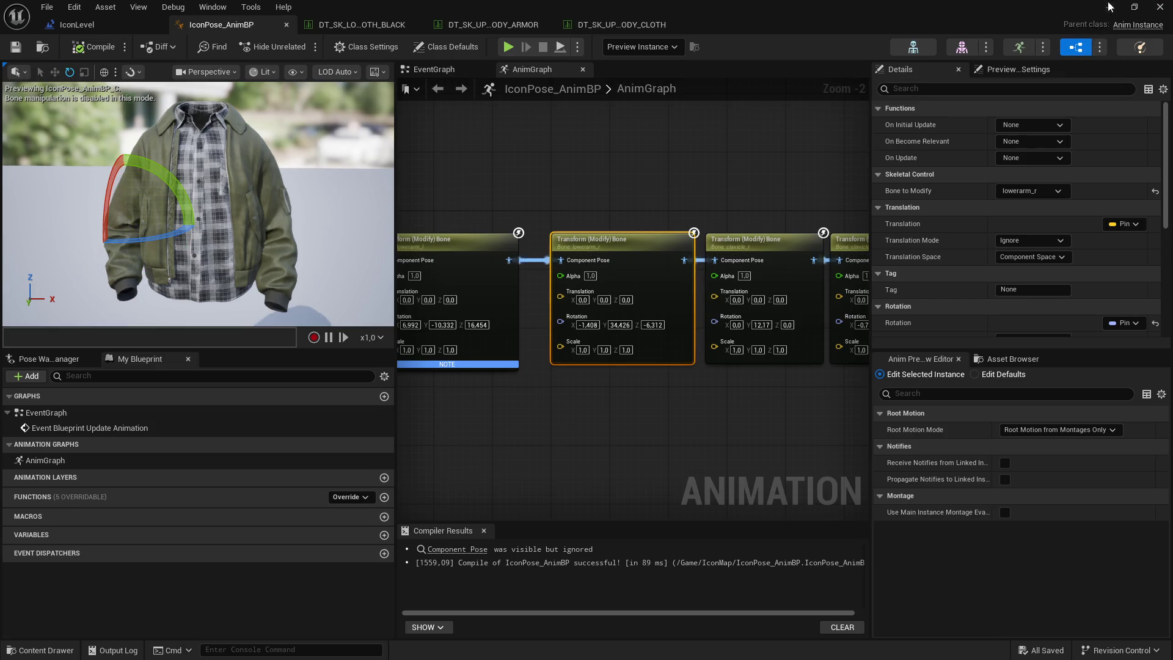
left_click(77, 25)
left_click(303, 46)
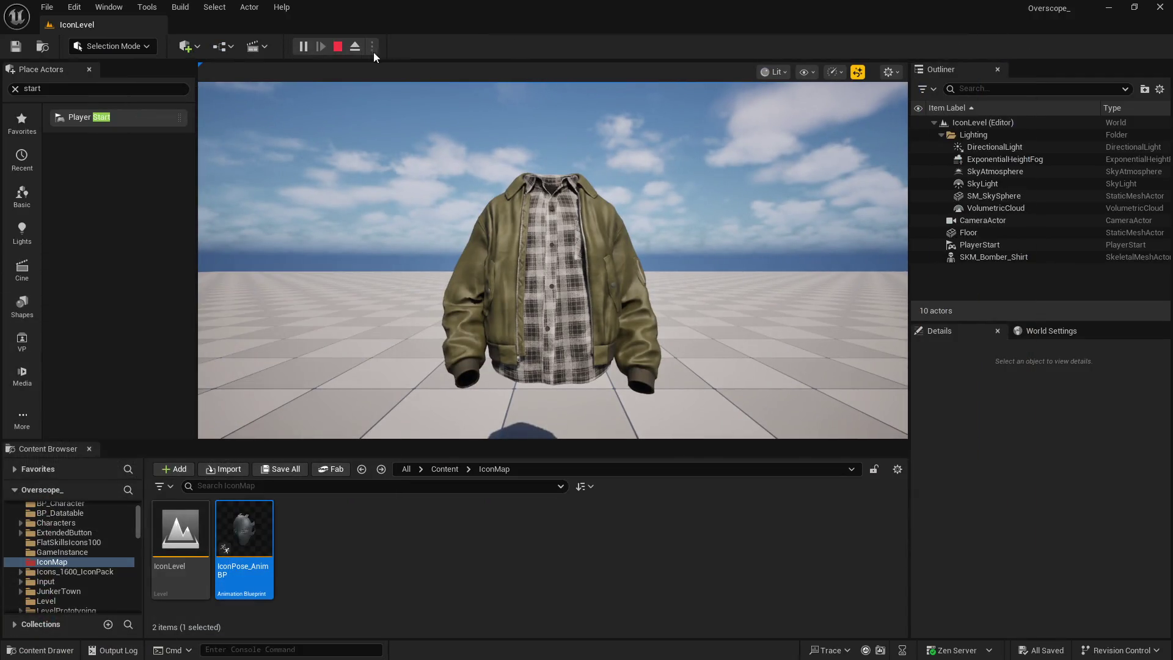
Step: Stop the test play and pull the CameraActor back from the jacket
left_click(331, 49)
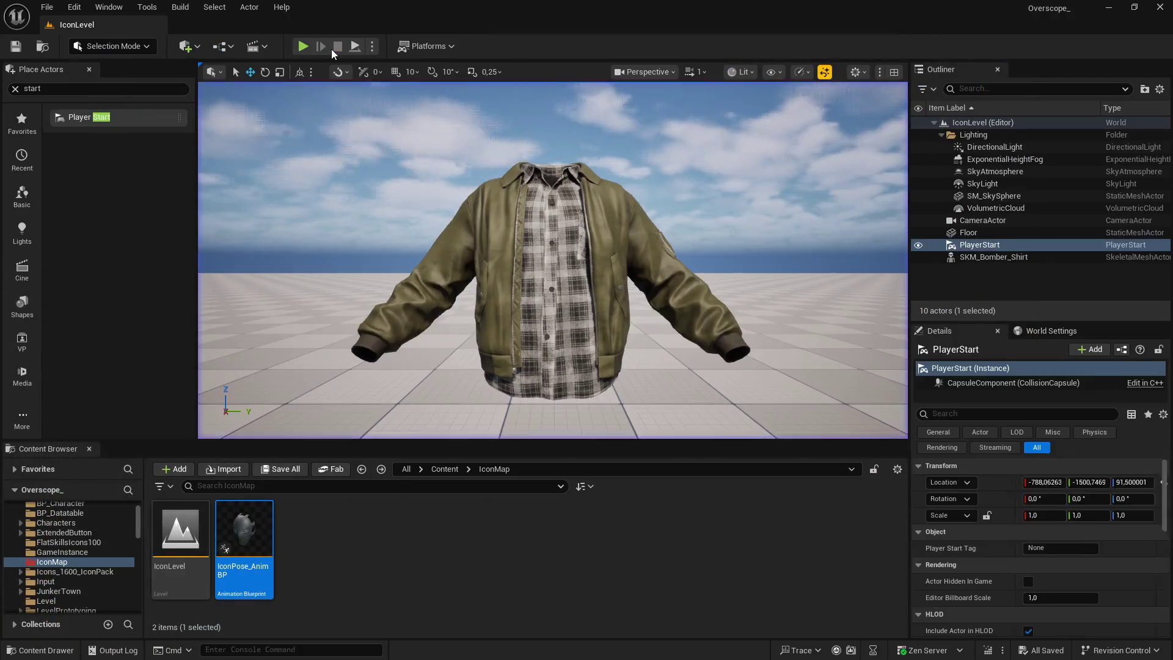
left_click(591, 246)
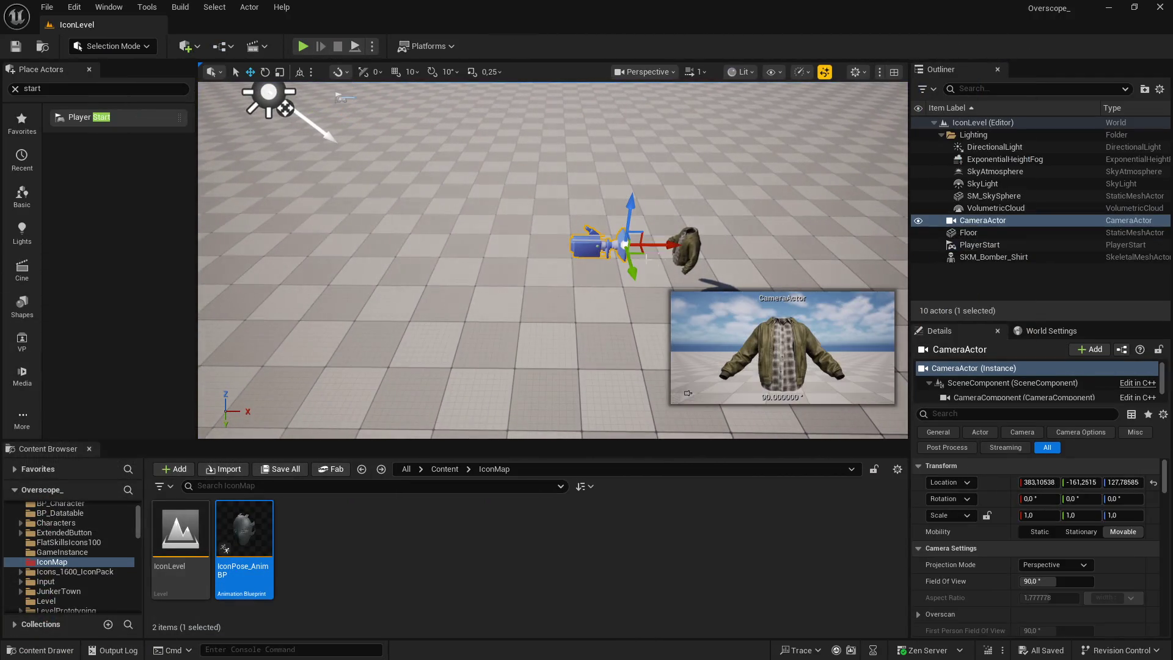
mouse_move(674, 244)
left_mouse_down()
mouse_move(604, 247)
mouse_move(620, 248)
left_mouse_up()
Step: Turn off Cast Shadow on SKM_Bomber_Shirt and play-test the result
left_click(698, 240)
left_click(956, 413)
type("cast")
left_click(1024, 482)
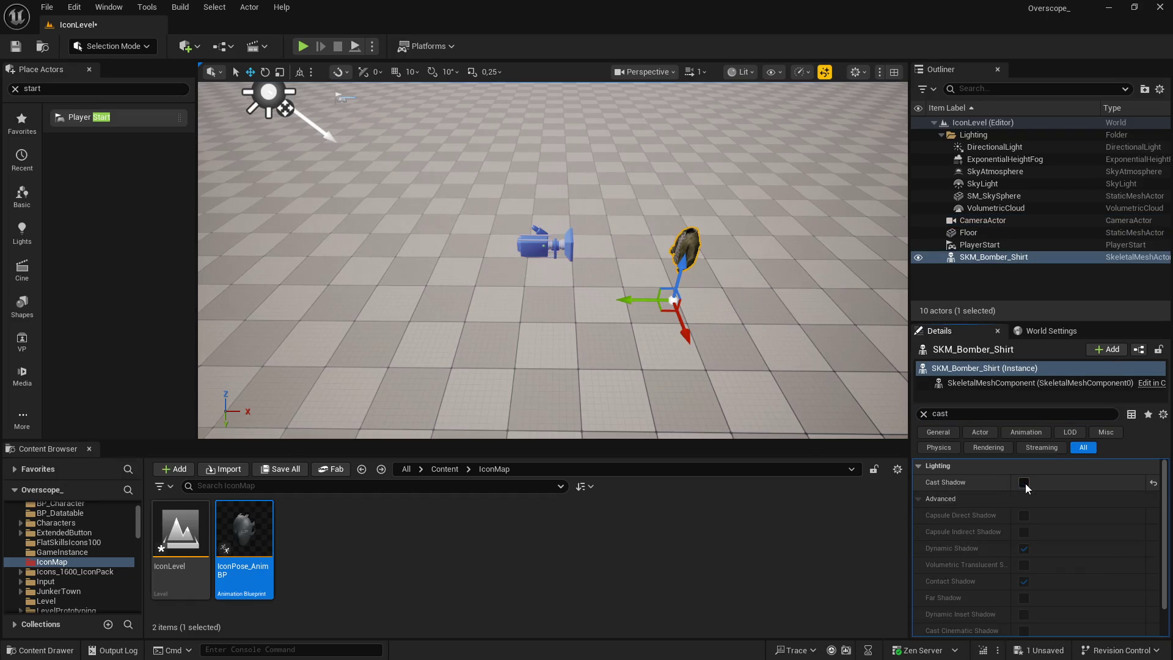
left_click(302, 47)
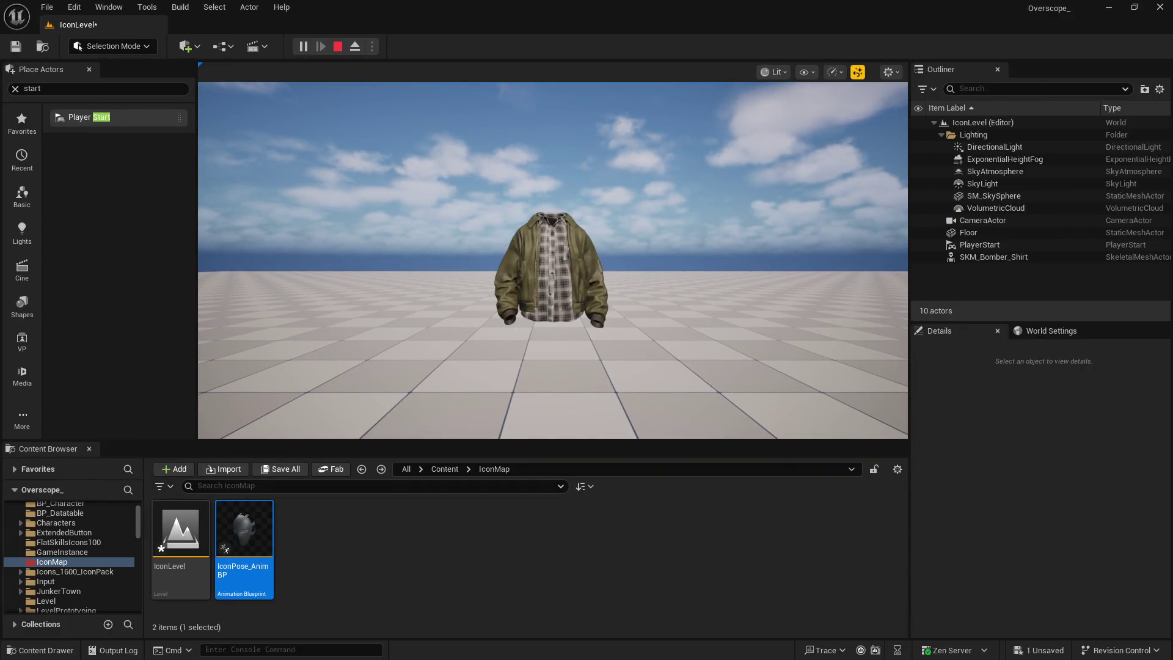
left_click(338, 47)
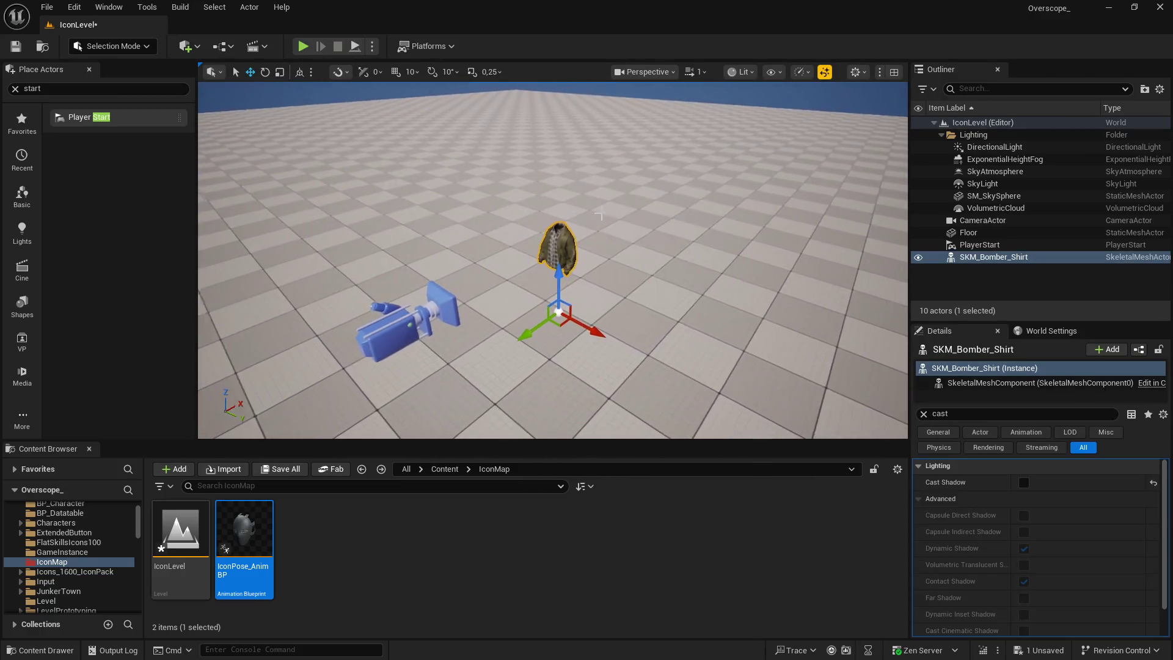
Step: Clear the Details search and Save All, confirming the IconLevel save
left_click(922, 414)
left_click(439, 550)
left_click(281, 469)
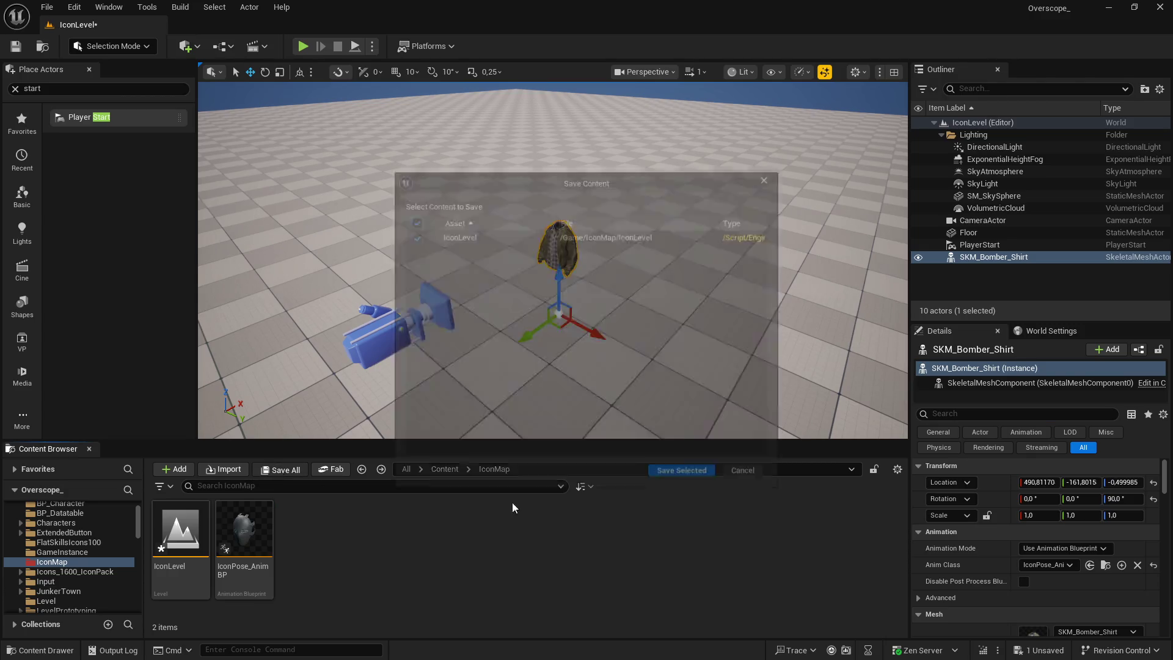
left_click(678, 470)
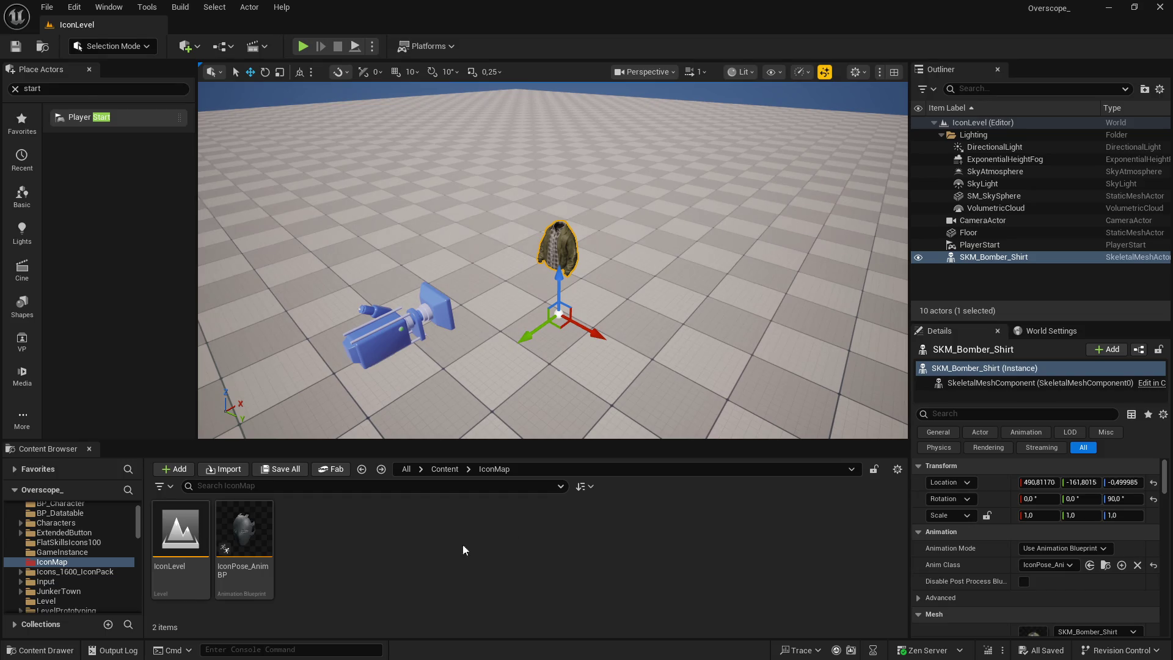
Step: Create a new folder named background_mesh in IconMap and open it
right_click(385, 542)
left_click(409, 148)
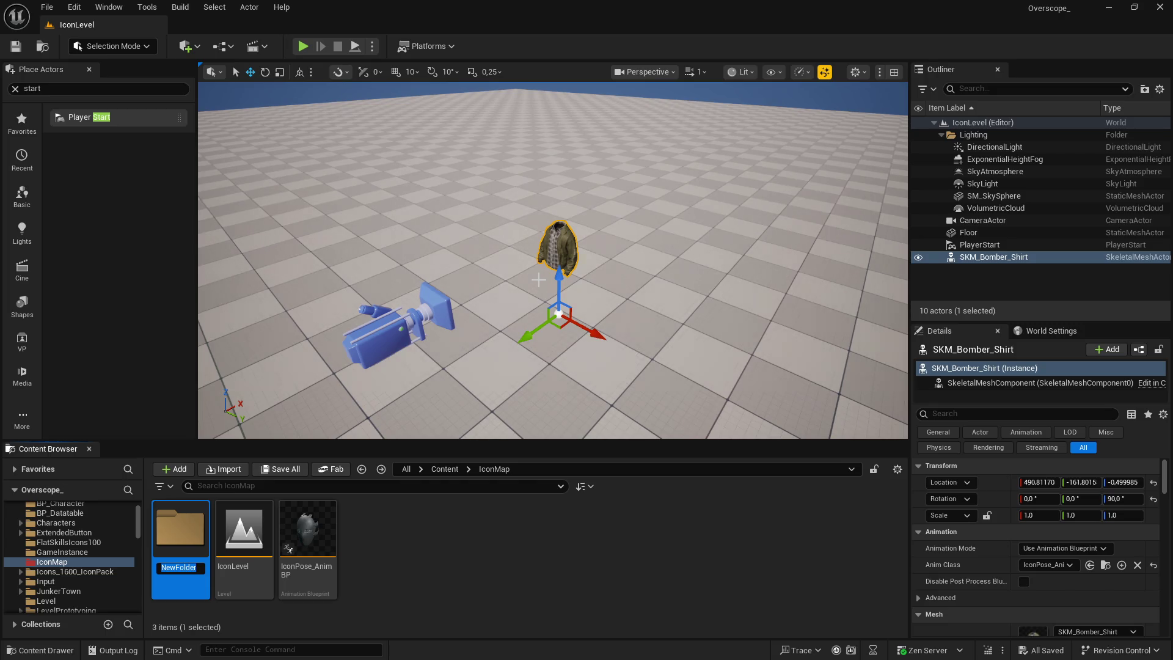
type("backg")
type("round_mesh")
key("Return")
left_click(16, 89)
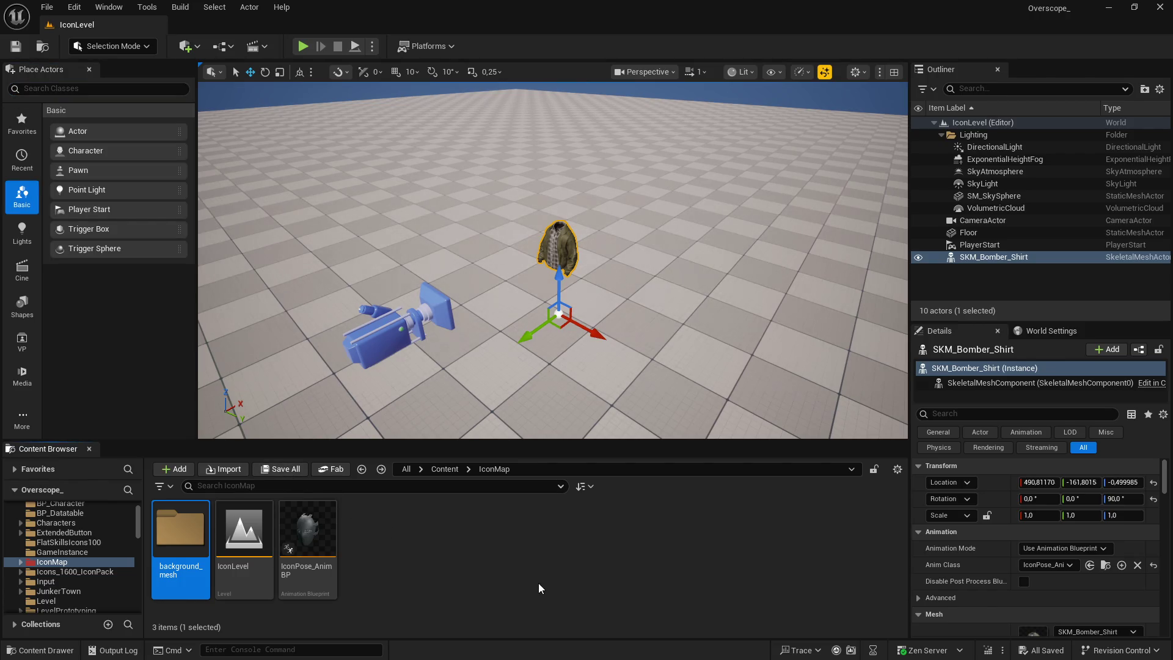
double_click(205, 538)
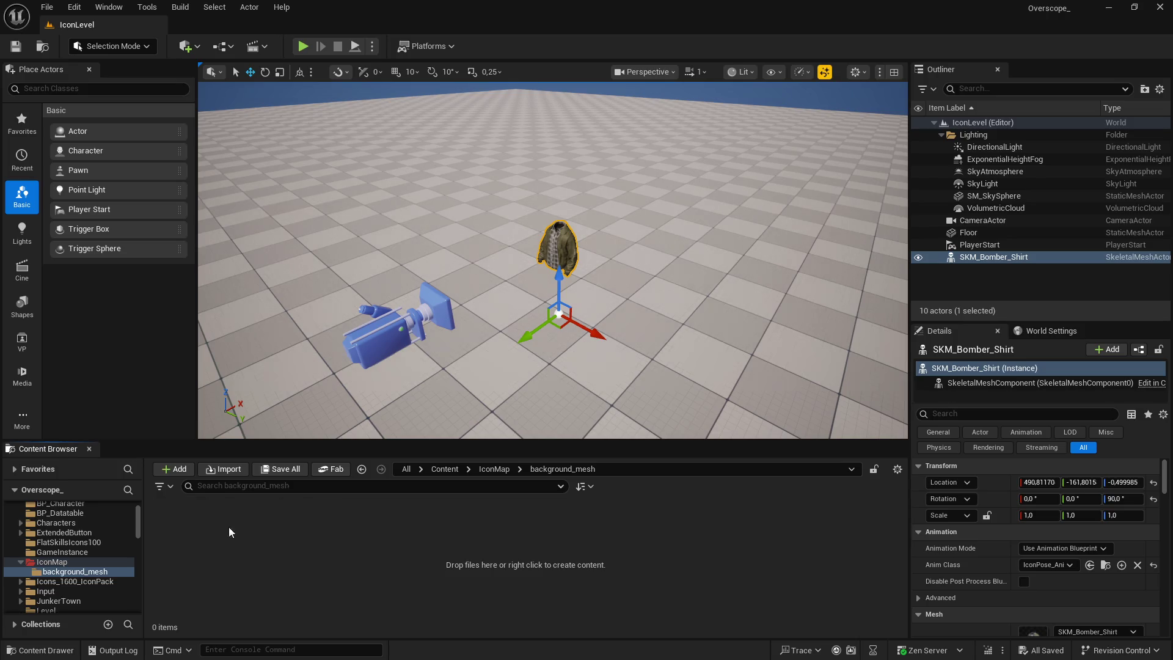
Step: Leave the Unreal editor for the Windows Start menu
key("super")
key("Escape")
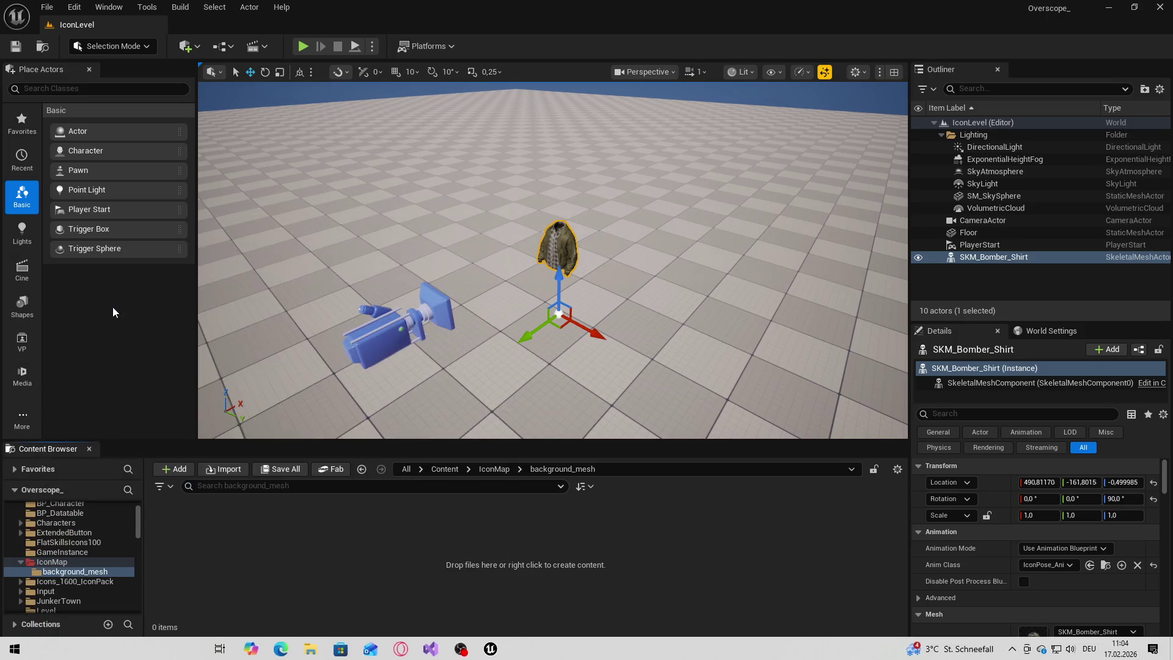
key("super")
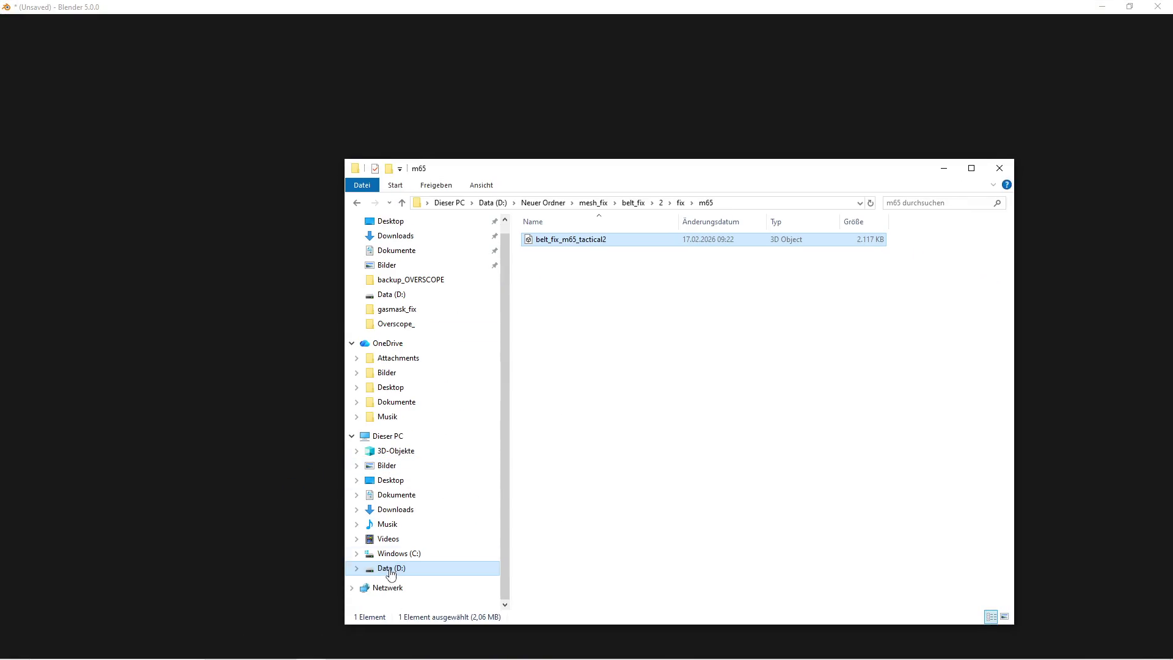
Step: On the D: drive, create an icon_map_bg folder inside Neuer Ordner and open it
left_click(390, 568)
scroll(639, 484, "down", 2)
double_click(602, 474)
right_click(591, 456)
mouse_move(672, 574)
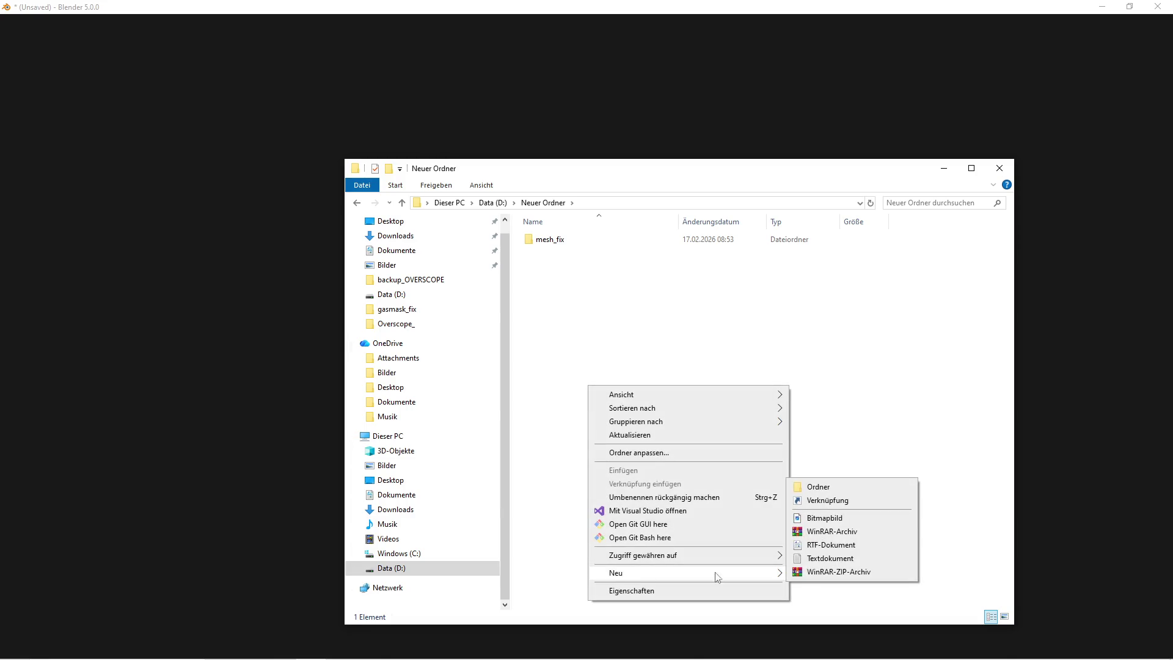
left_click(813, 488)
type("icon_map_bg")
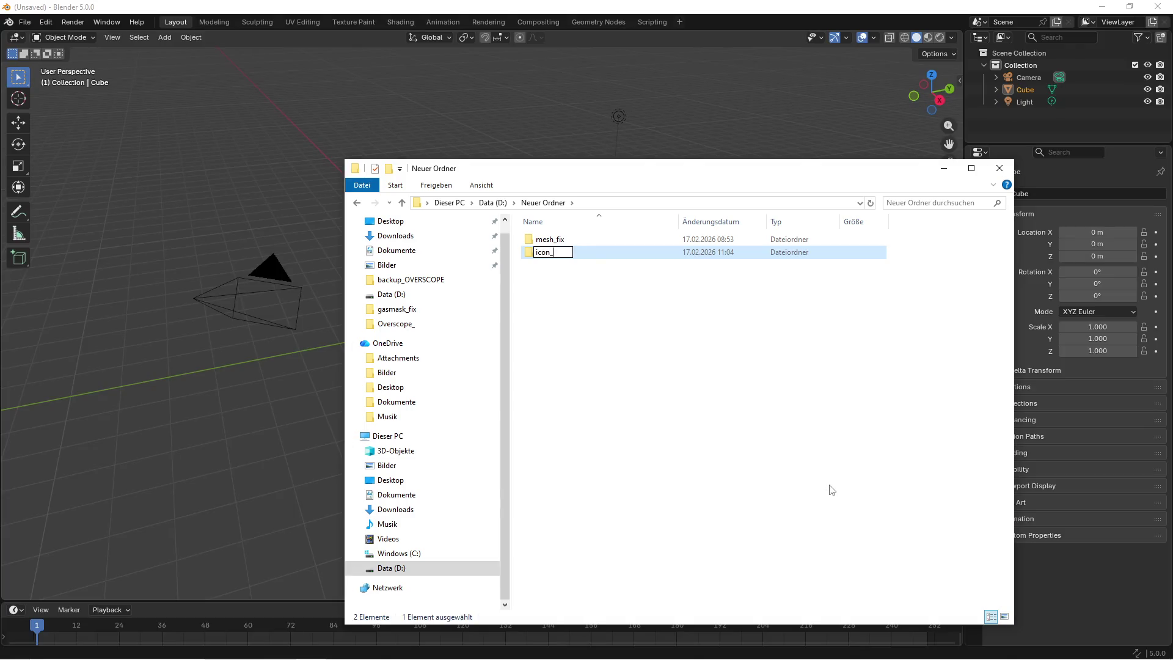
key("Return")
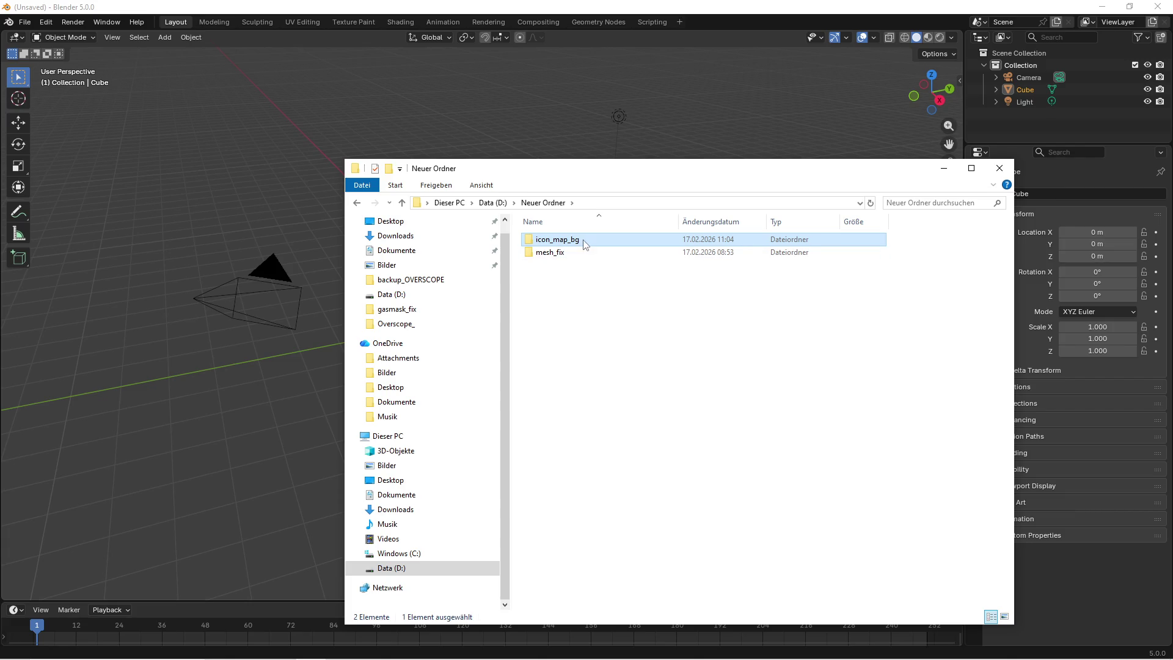
double_click(580, 242)
left_click(659, 203)
Step: Return to Blender and bring up the File menu
left_click(38, 32)
right_click(444, 239)
left_click(24, 22)
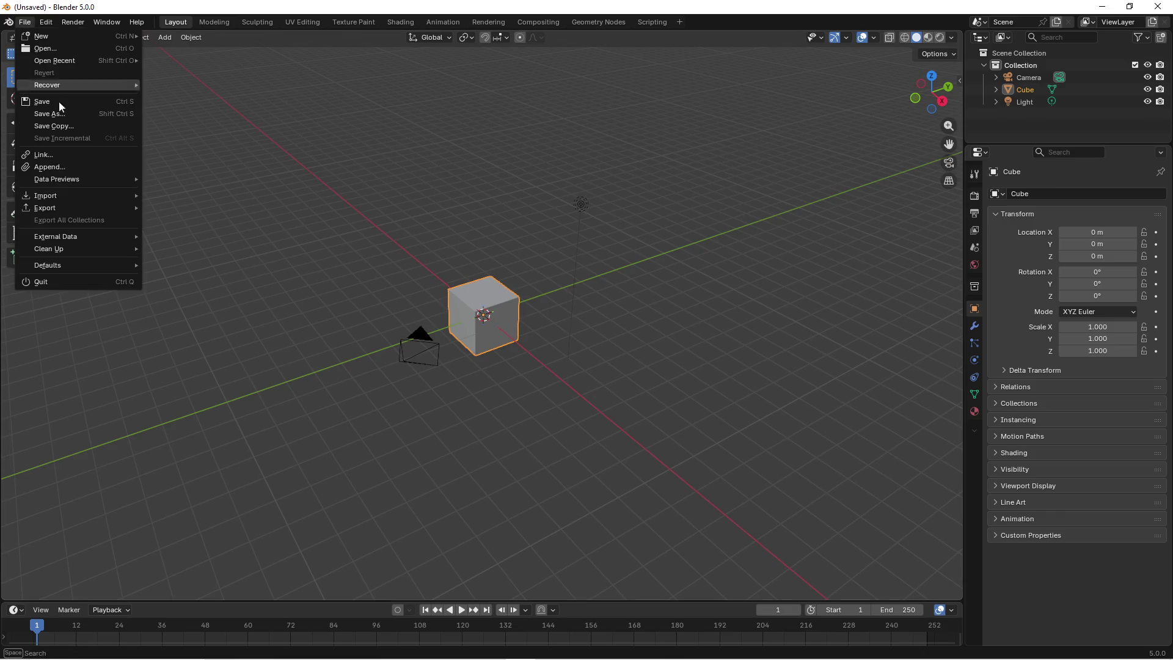
Step: Save the Blender scene as Untitled.blend in D:\Neuer Ordner\icon_map_bg
left_click(37, 110)
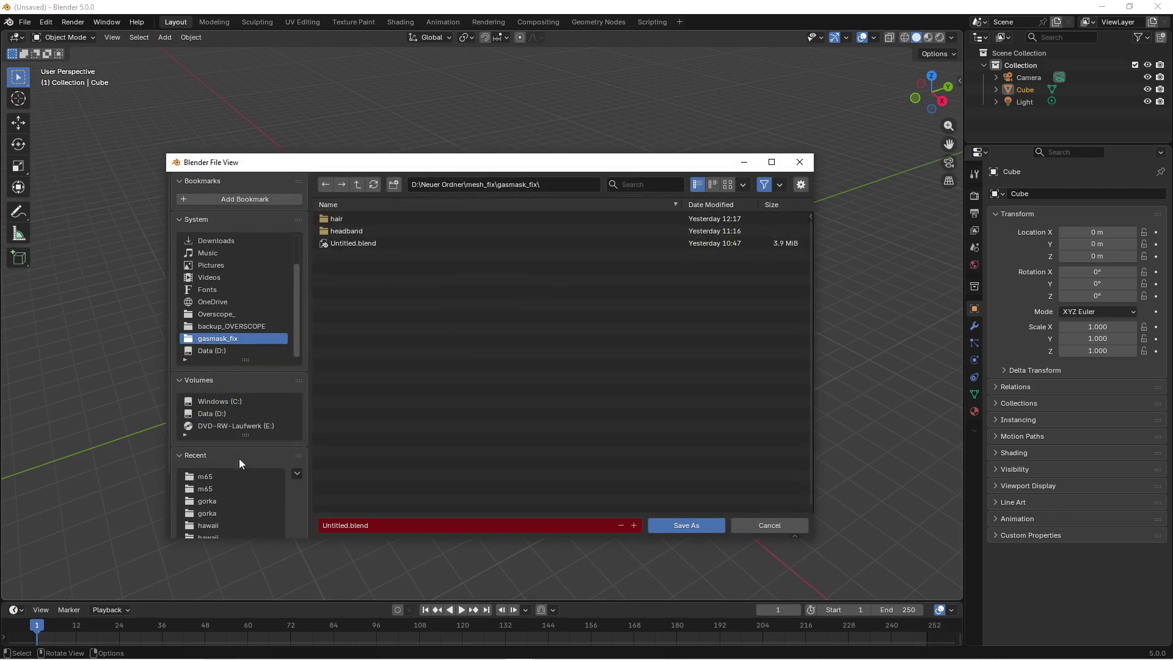
left_click(257, 413)
scroll(366, 440, "down", 5)
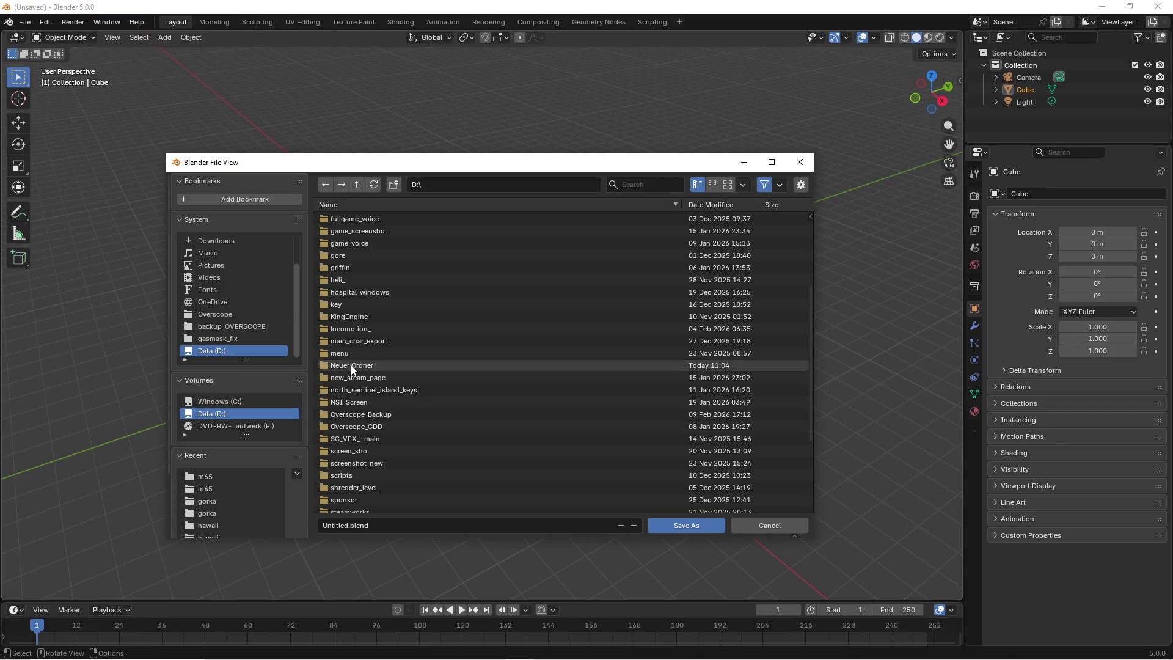
double_click(352, 365)
double_click(337, 231)
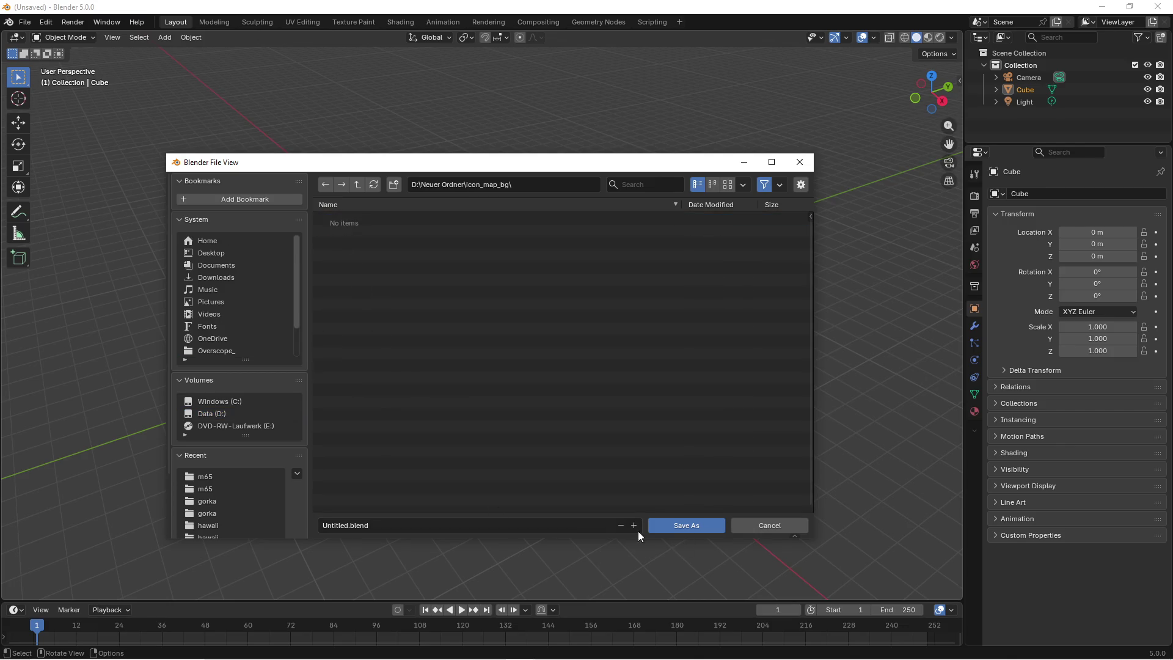
left_click(661, 529)
Step: Delete the default camera, cube and light, and add a mesh plane
key("a")
key("Delete")
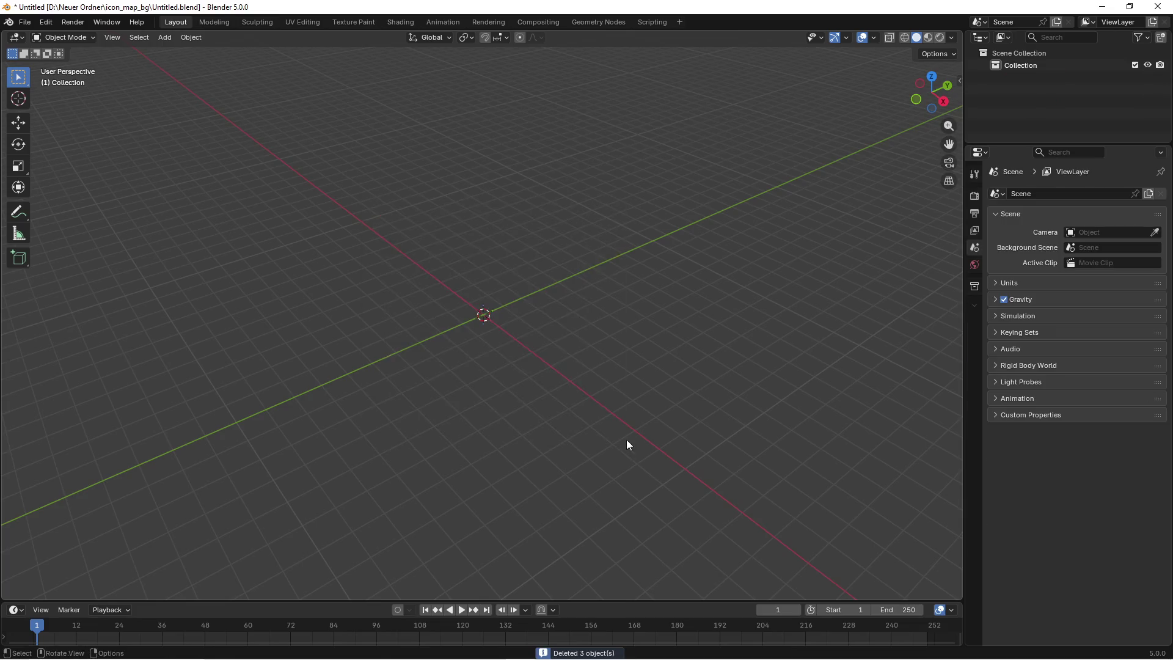
left_click(164, 37)
mouse_move(183, 54)
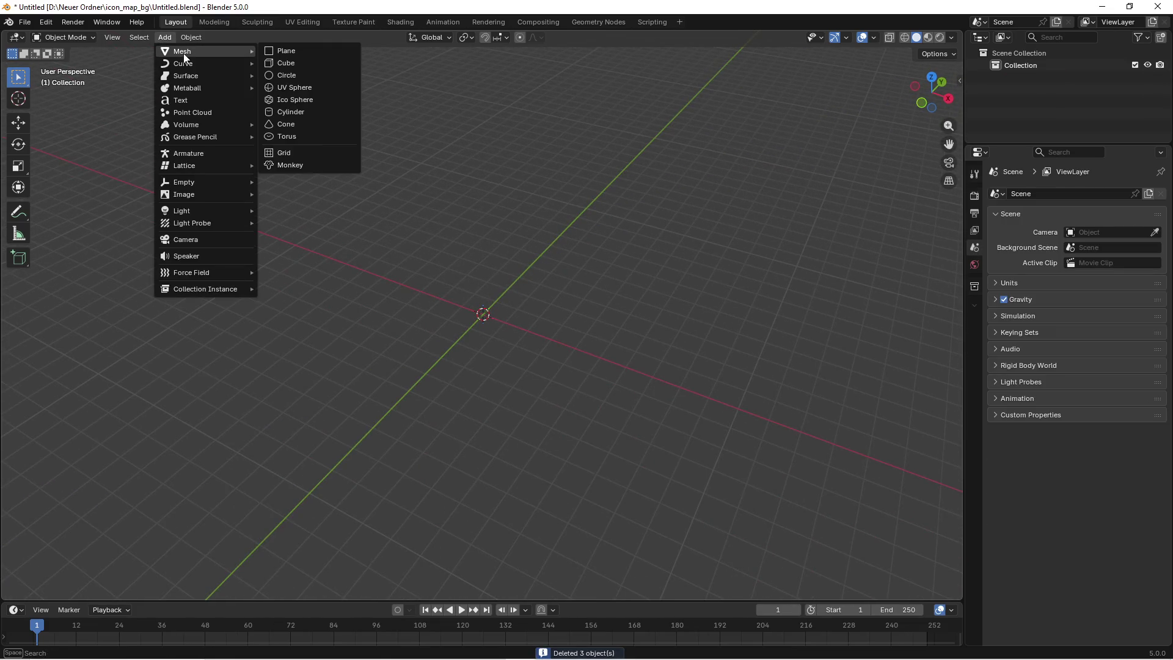
left_click(282, 50)
Step: Rotate the plane 90° about the X axis so it stands upright
scroll(490, 224, "up", 2)
key("shift+space")
key("r")
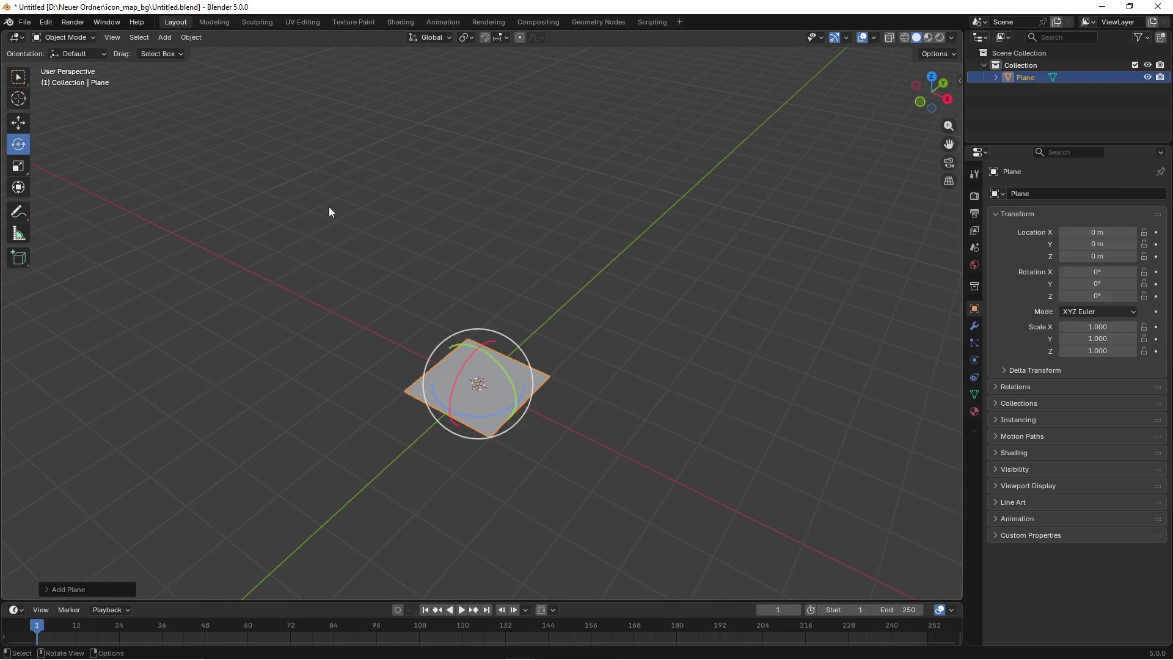
scroll(280, 196, "up", 2)
type("rx90")
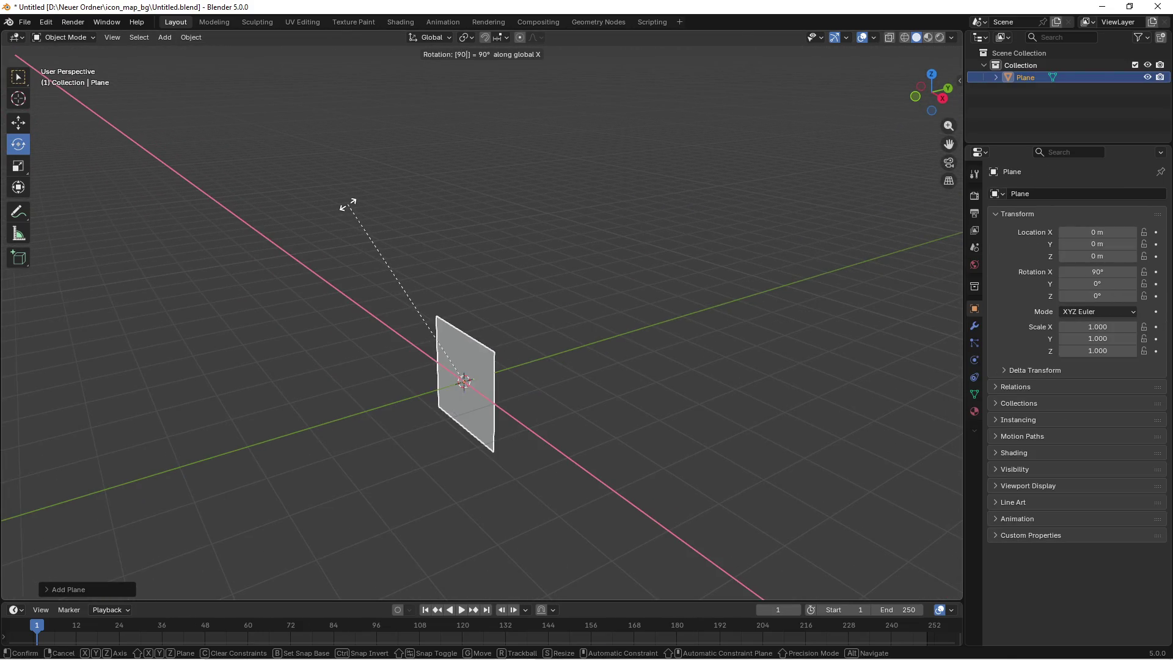
key("Return")
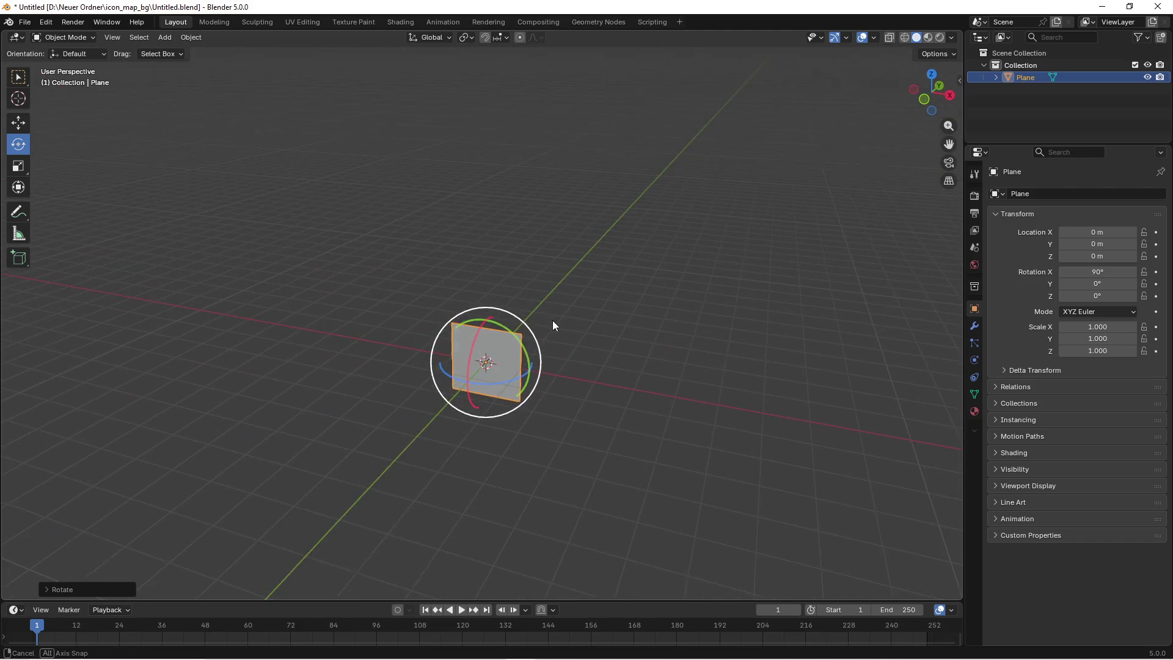
Step: Scale the plane up and apply its scale so it reads 1.000
key("s")
left_click(631, 255)
key("ctrl+a")
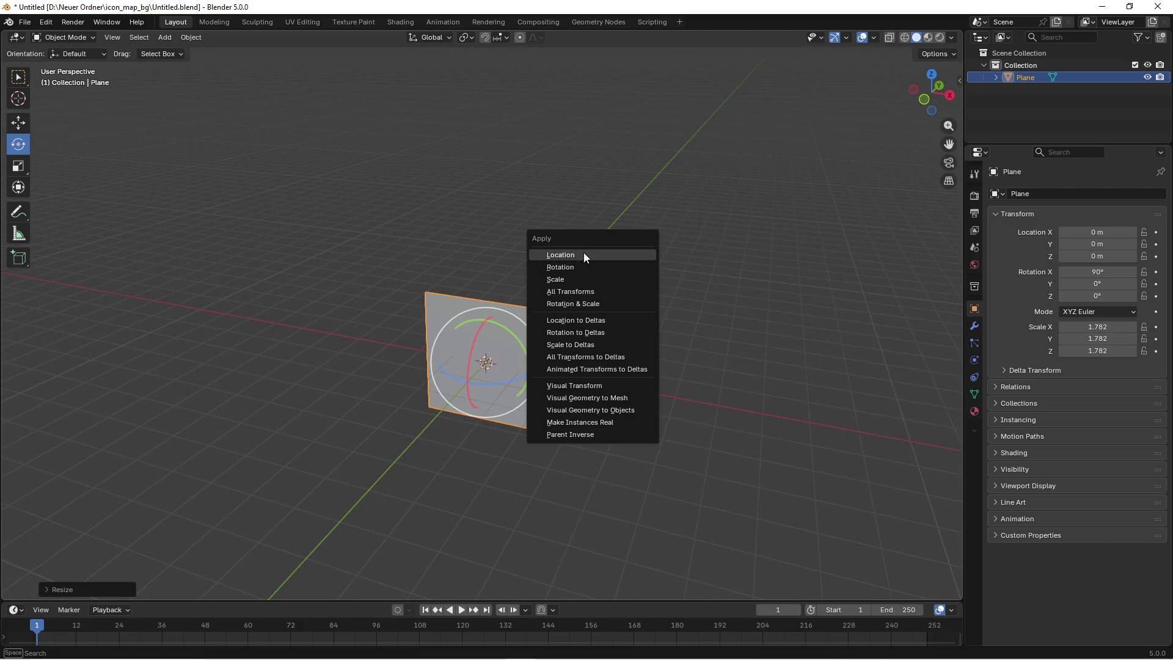
left_click(578, 280)
Step: Check the icon_map_bg folder in File Explorer, then return to Blender's File menu
key("super+e")
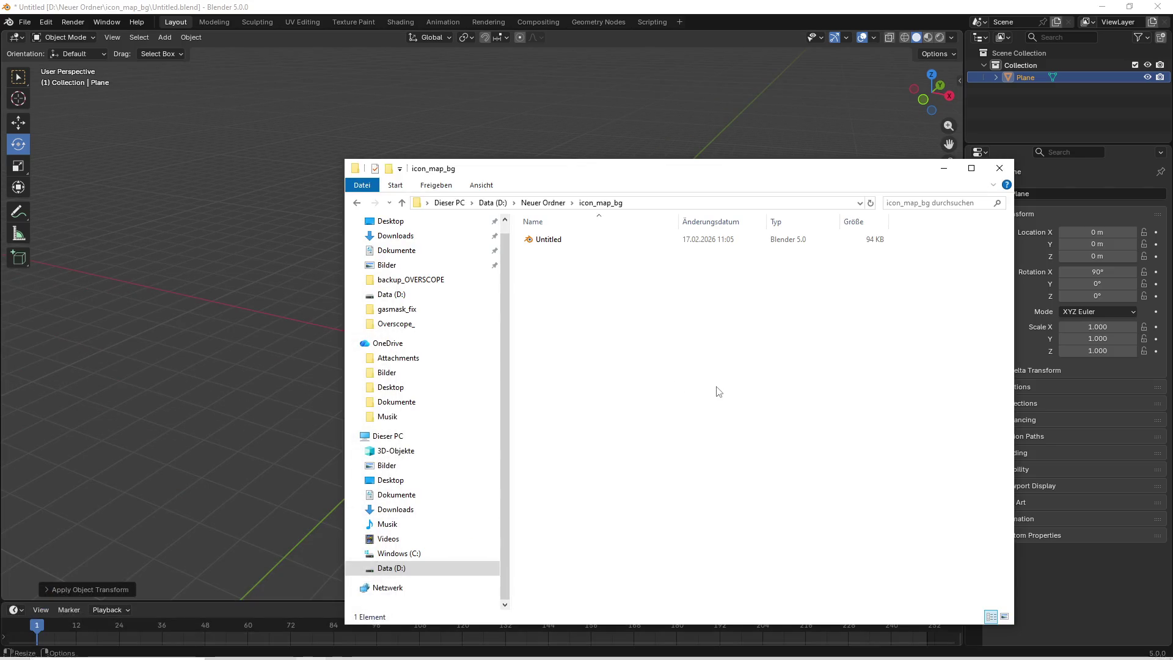
left_click(567, 207)
left_click(302, 223)
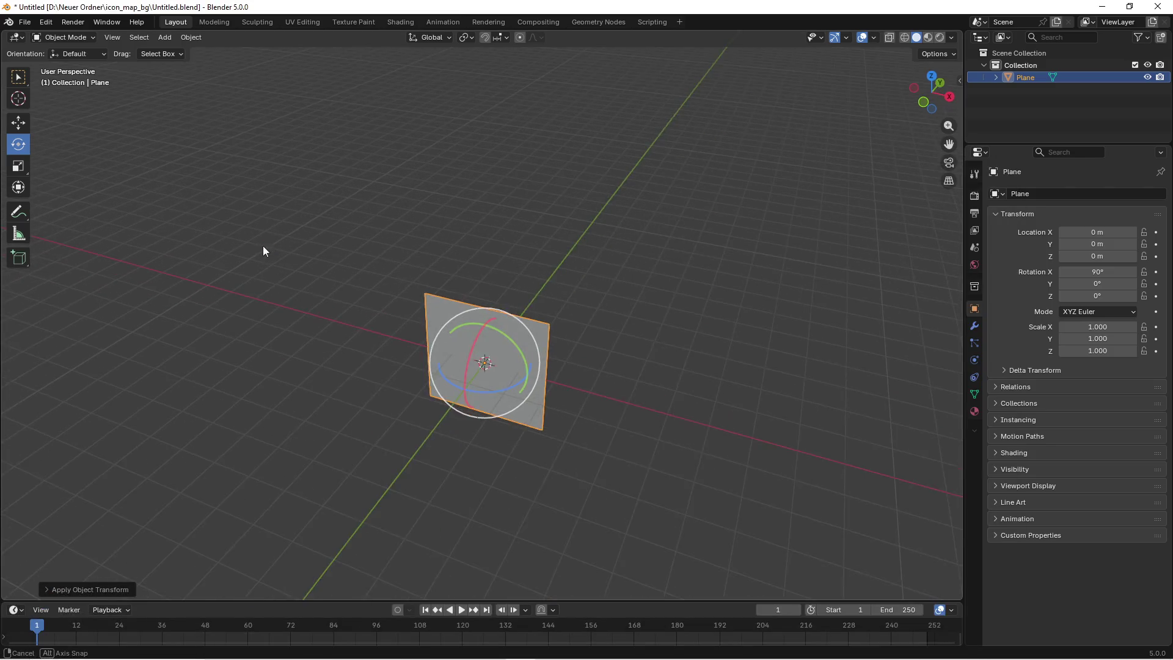
left_click(25, 22)
Step: Start an FBX export limited to Selected Objects with Smoothing set to Face
mouse_move(87, 208)
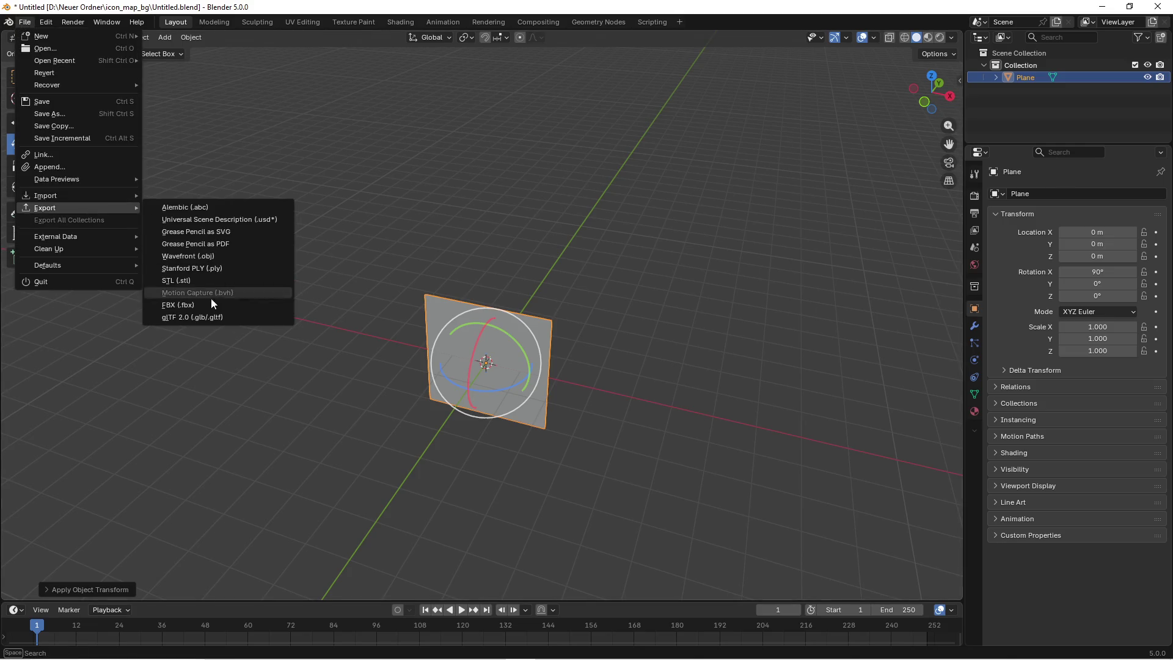
left_click(214, 297)
left_click(734, 272)
scroll(699, 447, "down", 3)
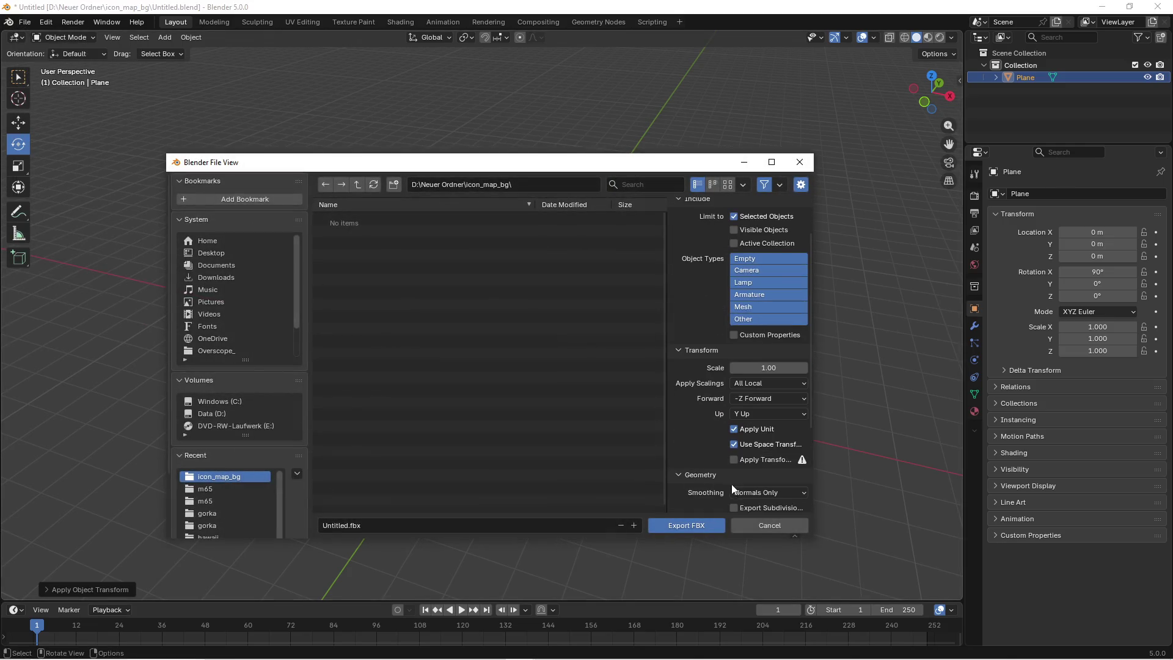
left_click(733, 491)
left_click(732, 452)
scroll(691, 477, "down", 5)
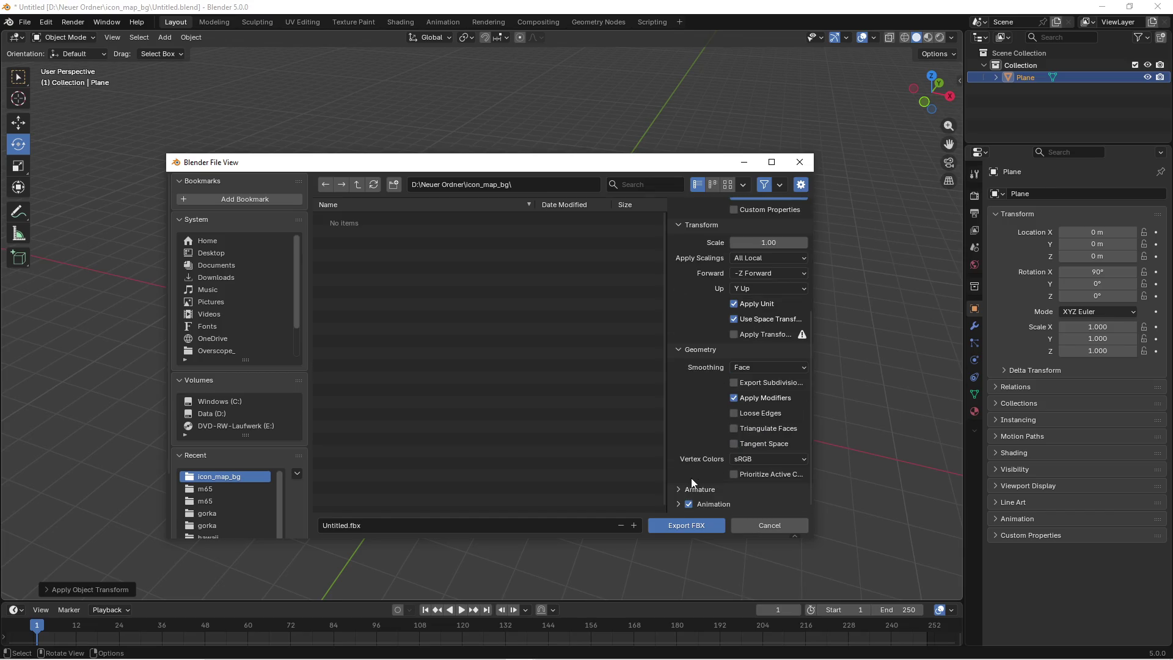
scroll(698, 489, "down", 3)
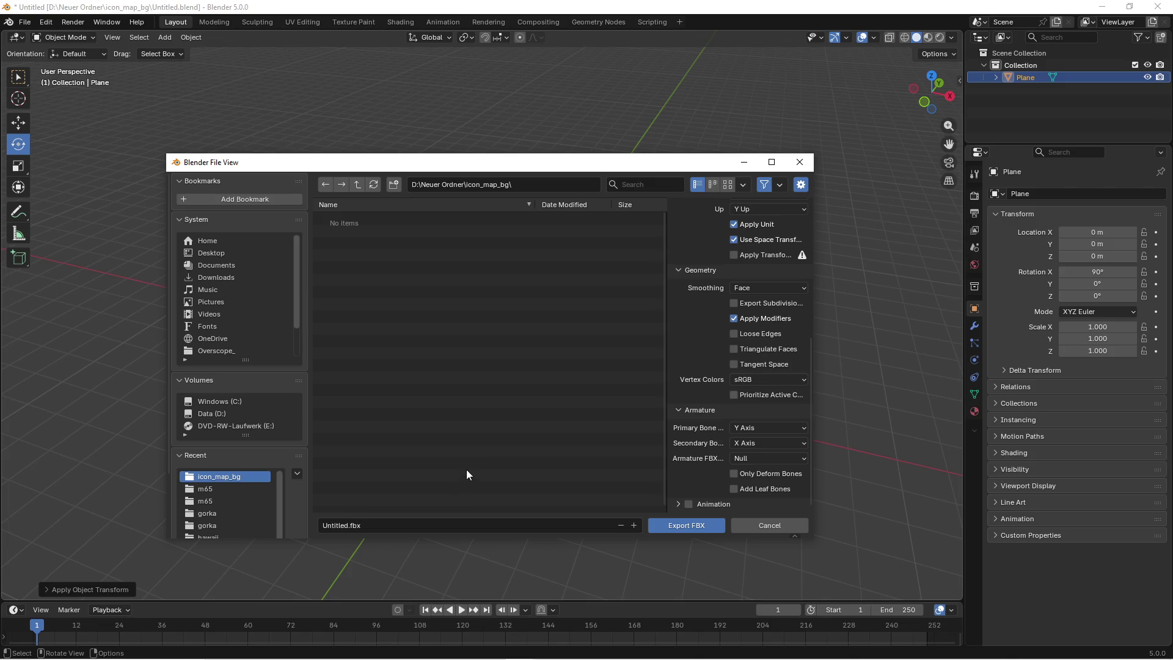
Step: Name the file bg_mesh.fbx and export it into icon_map_bg
left_click(340, 525)
key("BackSpace")
key("BackSpace")
key("BackSpace")
type("bg")
scroll(695, 434, "up", 5)
scroll(695, 433, "down", 5)
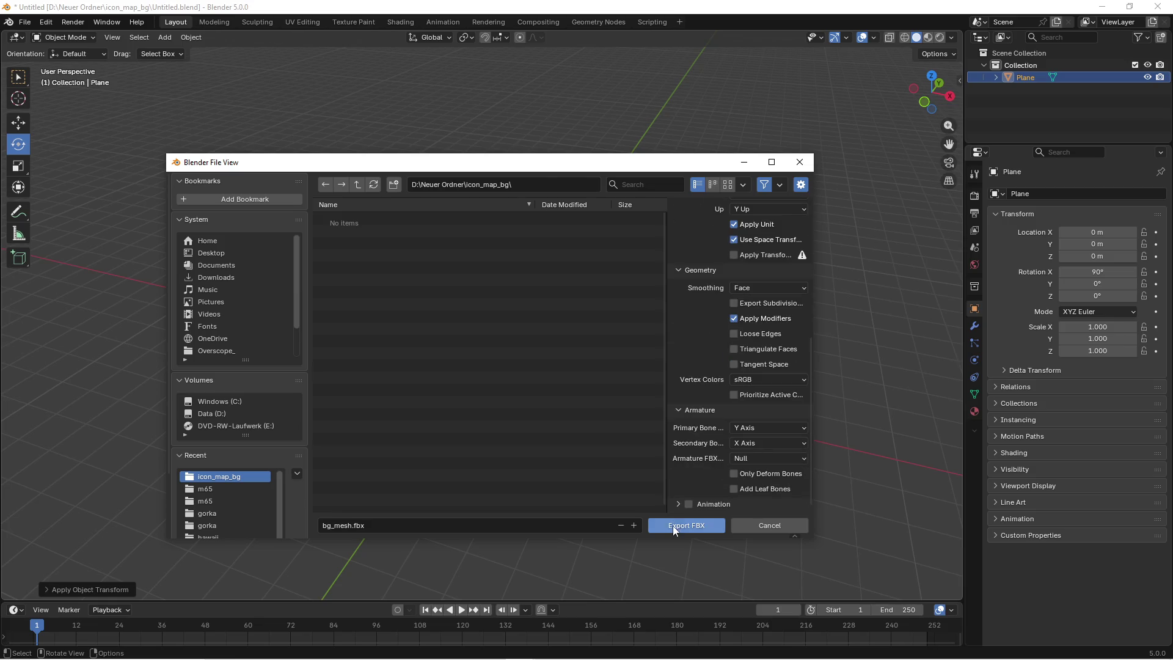
left_click(672, 527)
Step: Switch to Unreal Editor and bring the icon_map_bg Explorer window alongside
mouse_move(584, 435)
left_mouse_down()
mouse_move(521, 422)
mouse_move(495, 361)
left_mouse_up()
key("super")
mouse_move(487, 646)
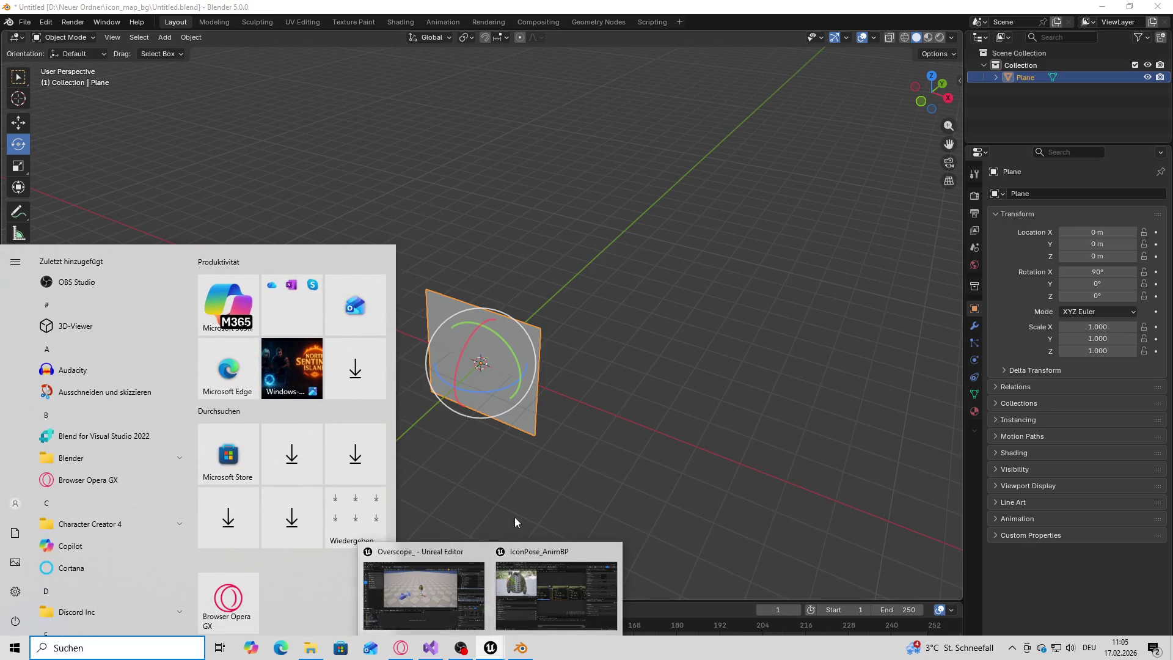
left_click(474, 563)
key("super")
left_click(232, 647)
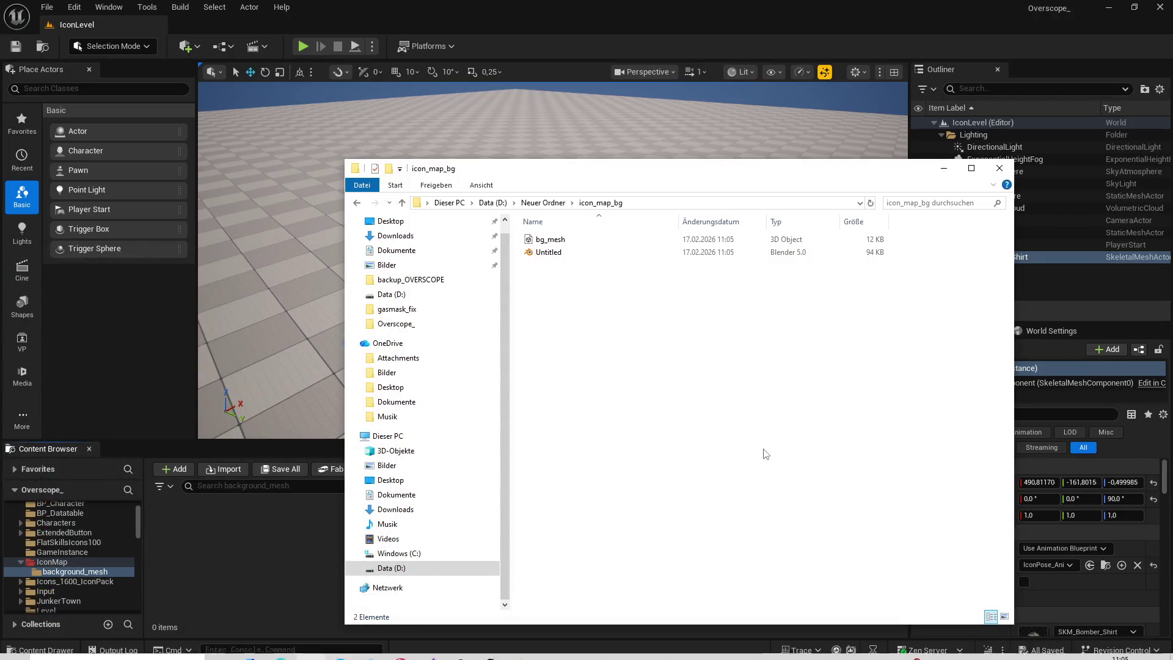
Step: Import bg_mesh.fbx into the background_mesh folder and place it in the level
left_click_drag(554, 247, 270, 533)
key("Return")
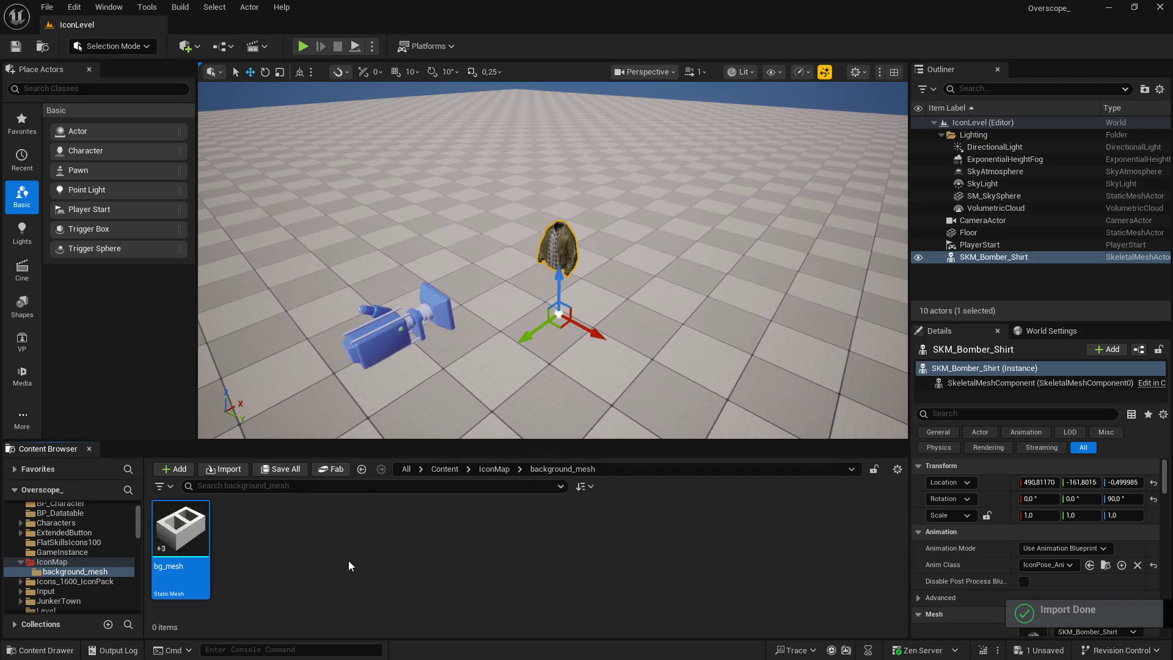
mouse_move(462, 378)
left_mouse_down()
mouse_move(557, 335)
mouse_move(536, 287)
left_mouse_up()
key("f")
left_click(607, 256)
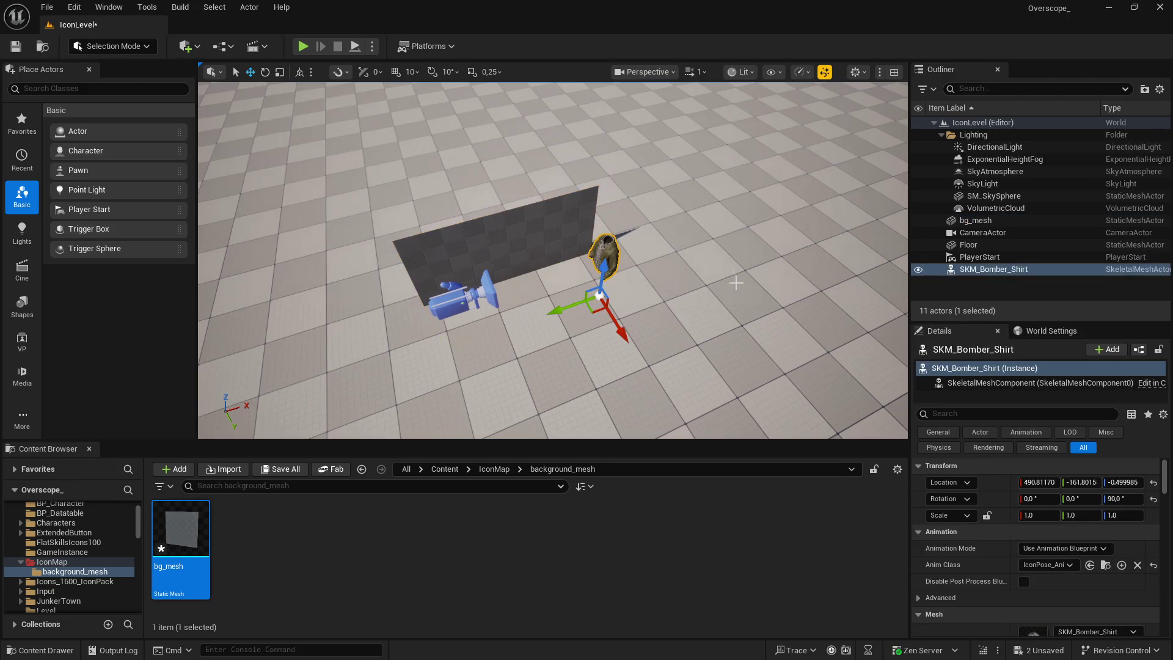
Step: Move the bg_mesh wall to the jacket, rotate it 90° on Z, and raise it behind
left_click(556, 237)
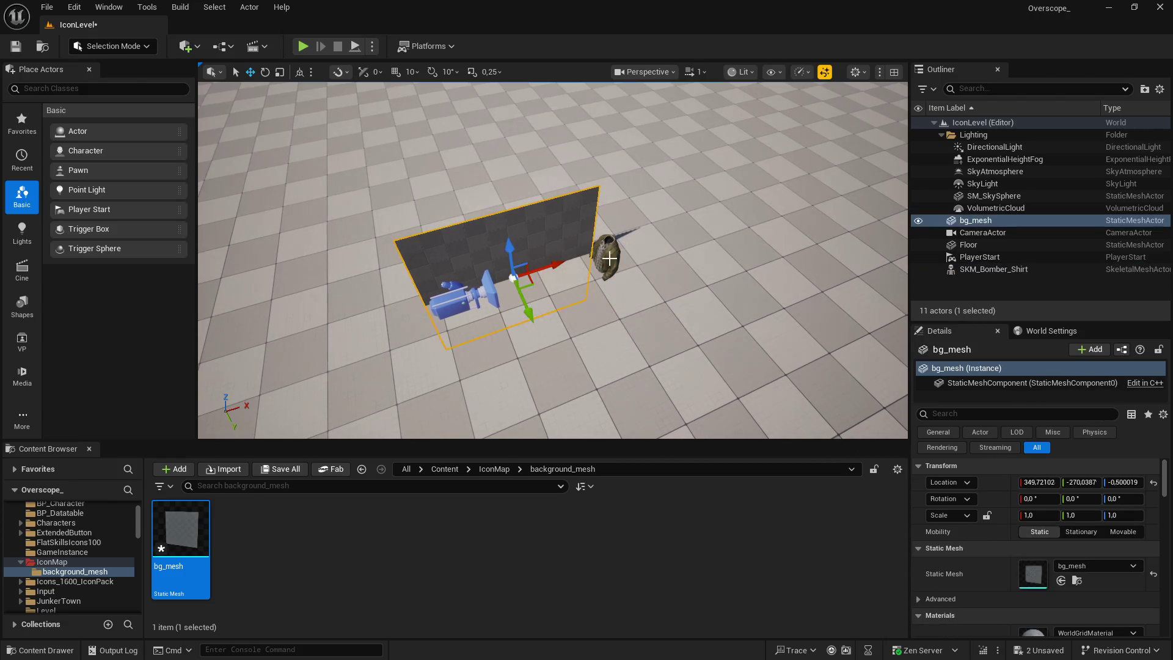
key("ctrl+z")
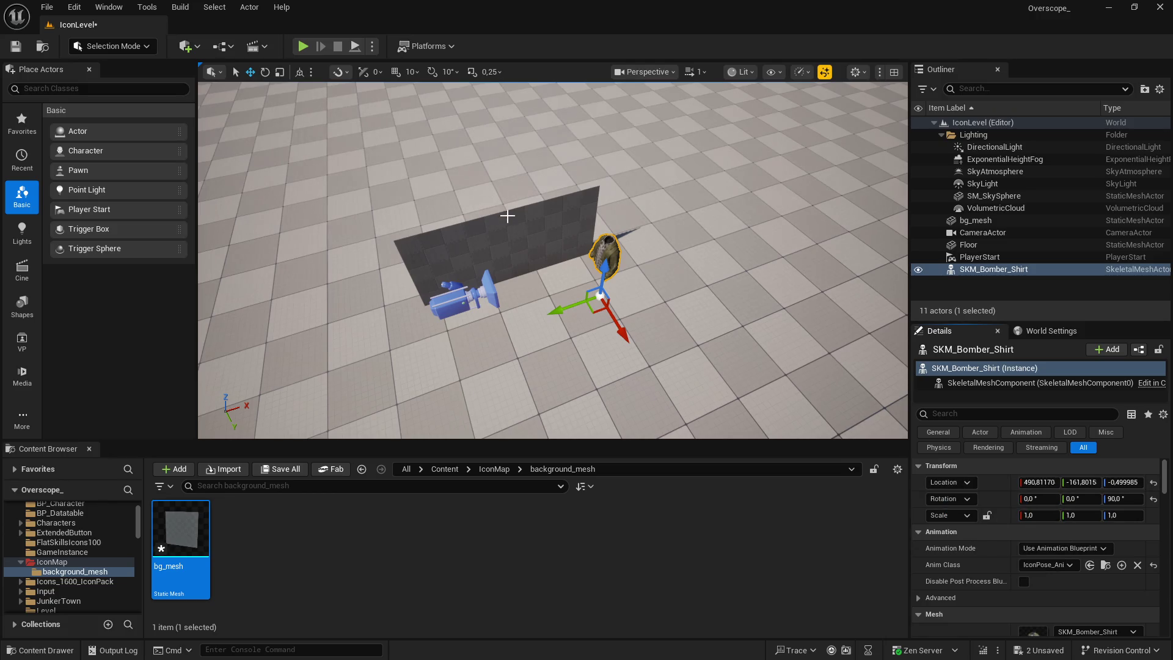
key("ctrl+z")
right_click(978, 482)
left_click(989, 522)
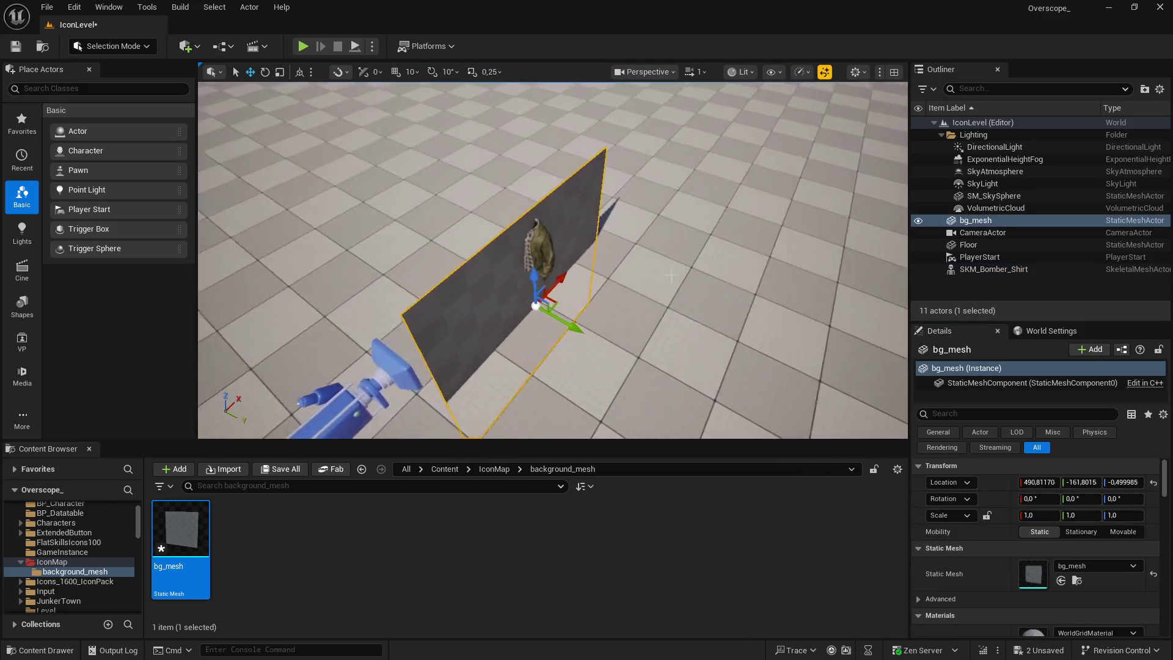
left_click(1121, 499)
type("90")
key("Return")
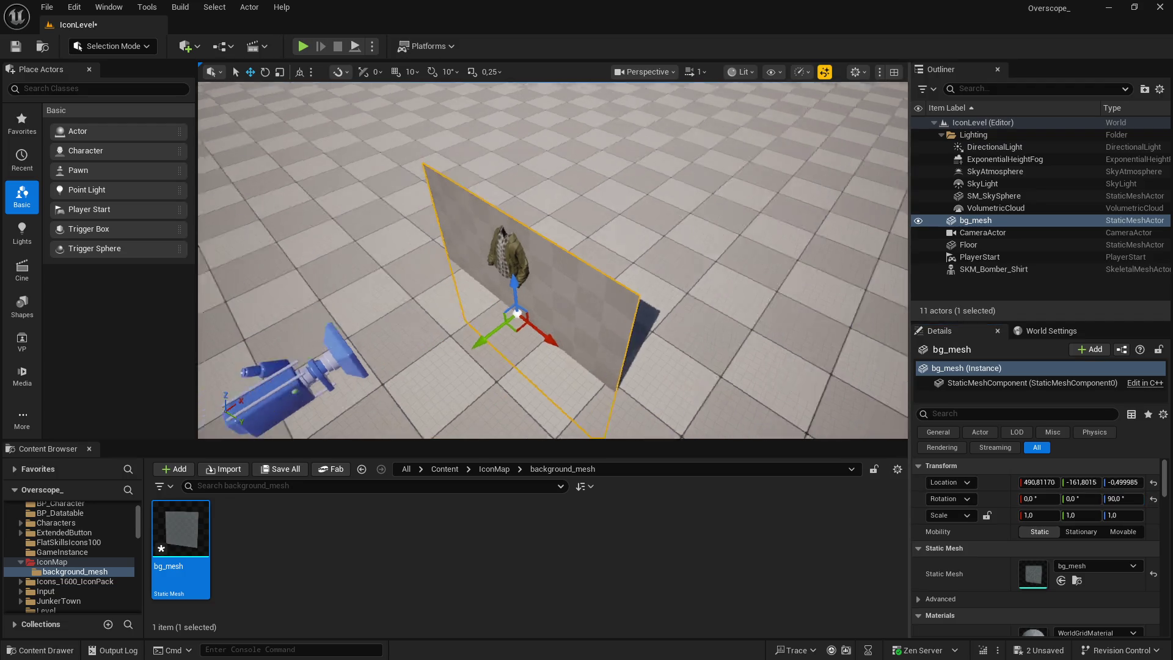
left_click_drag(530, 288, 532, 210)
scroll(533, 211, "up", 10)
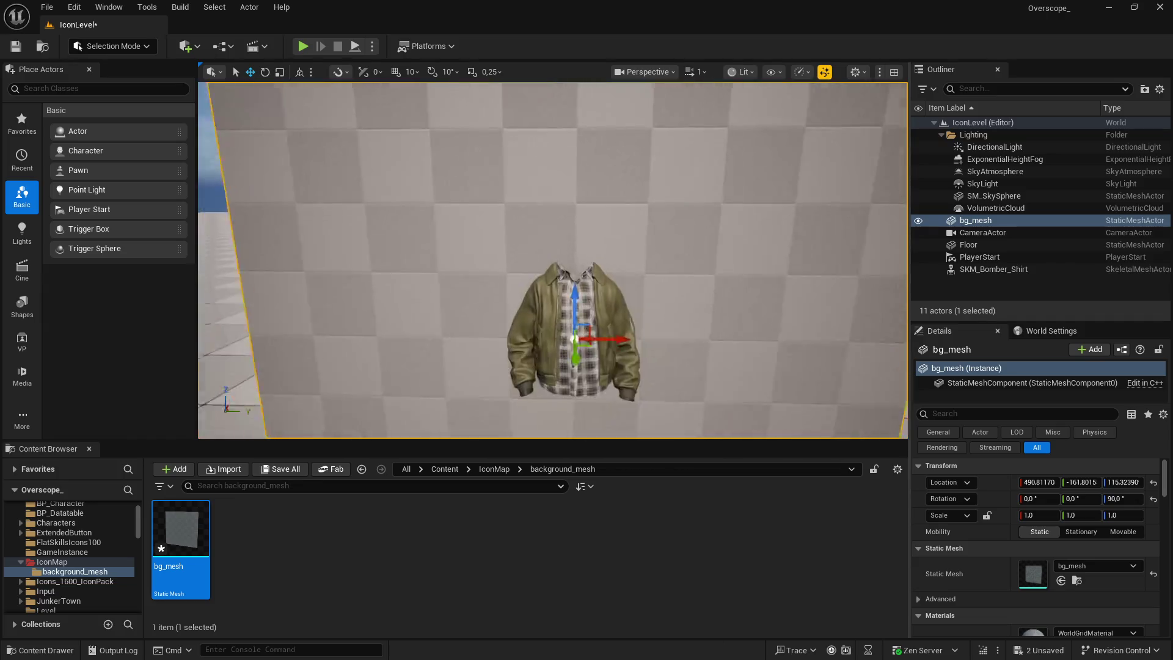
mouse_move(532, 261)
left_mouse_down()
mouse_move(473, 262)
mouse_move(572, 266)
left_mouse_up()
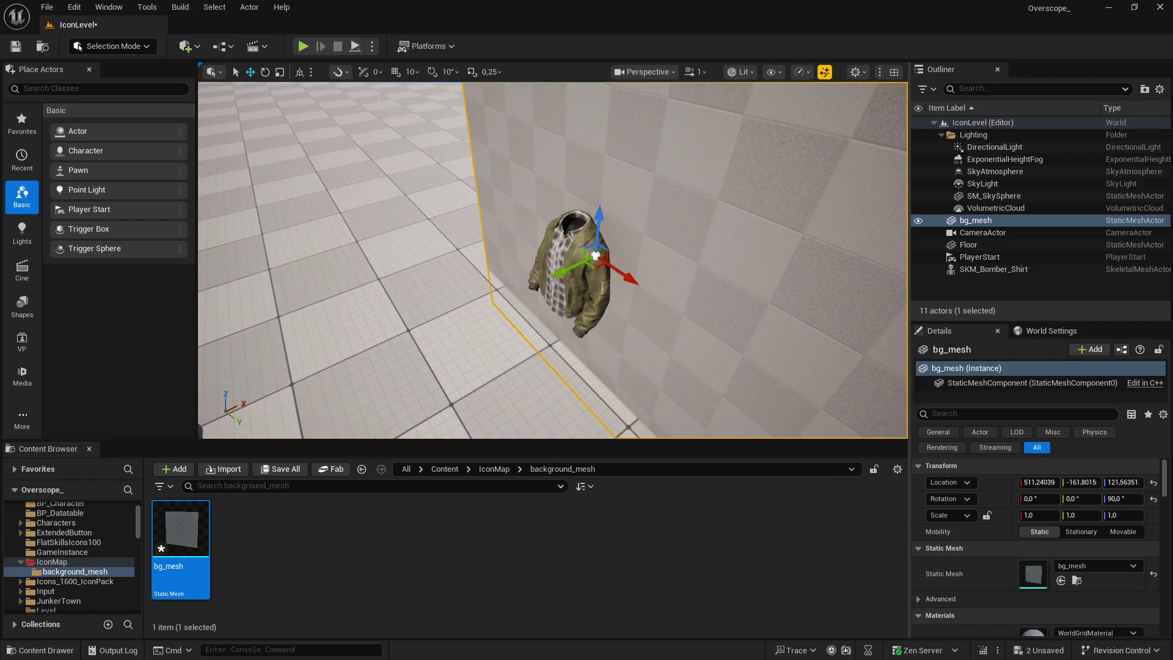
Step: Play the level full screen to check the framing, then stop and go to Blender
left_click(300, 47)
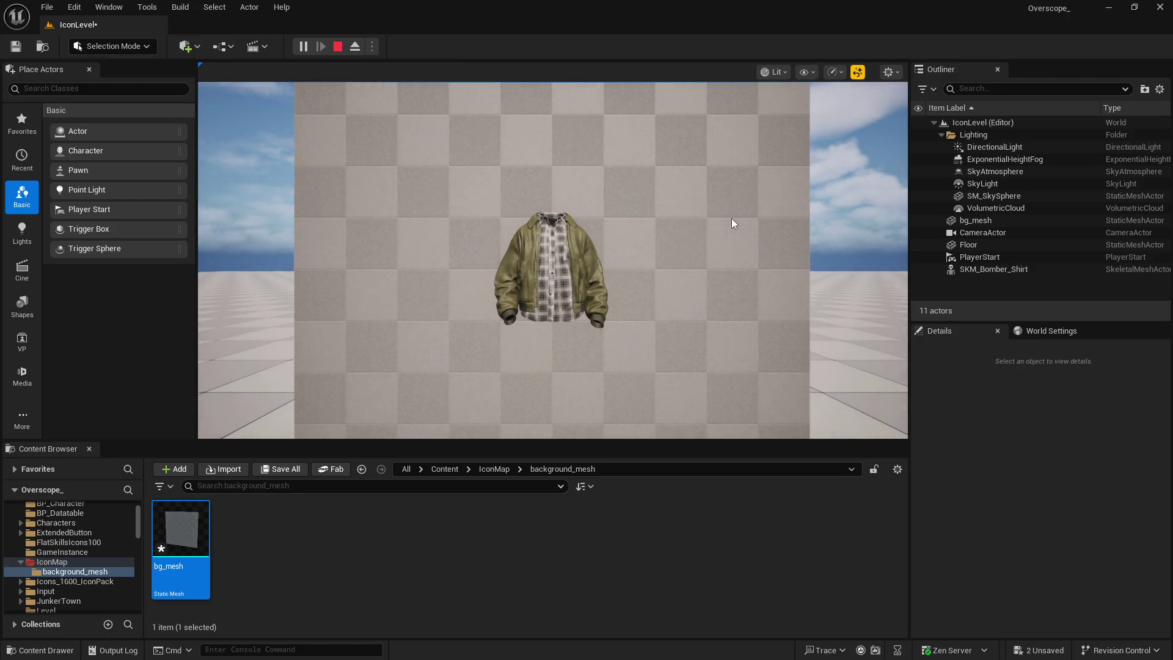
key("F11")
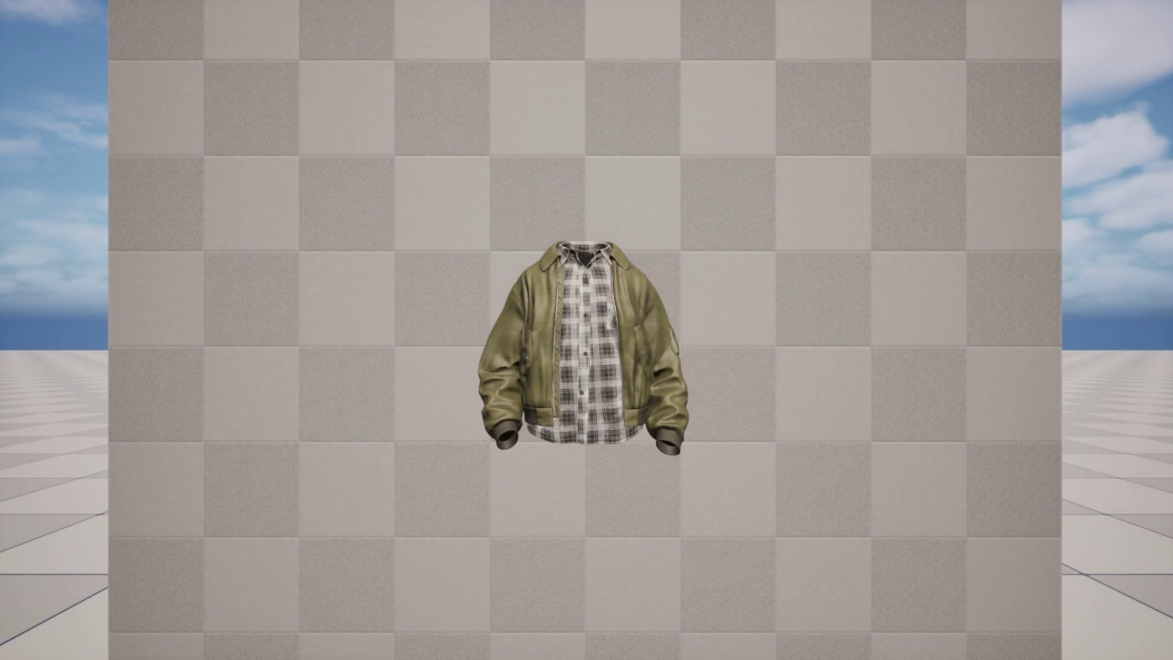
key("Escape")
key("super")
key("super")
key("super")
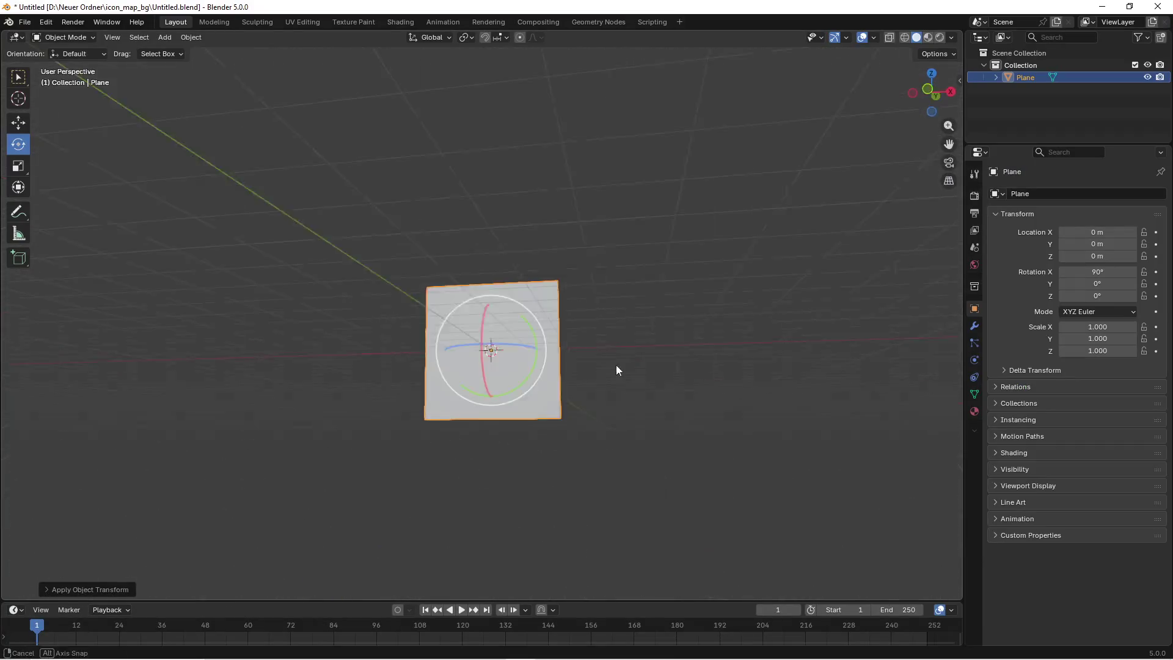
Step: From front view, shrink the plane and apply its scale
key("KP_1")
key("s")
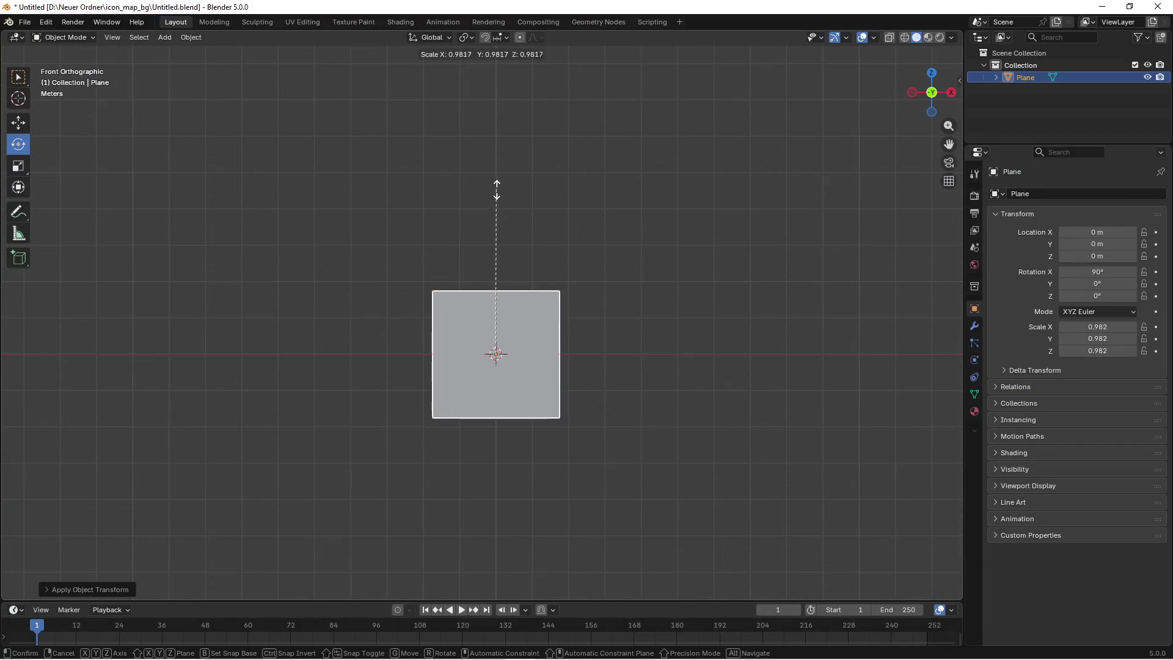
left_click(499, 241)
key("ctrl+a")
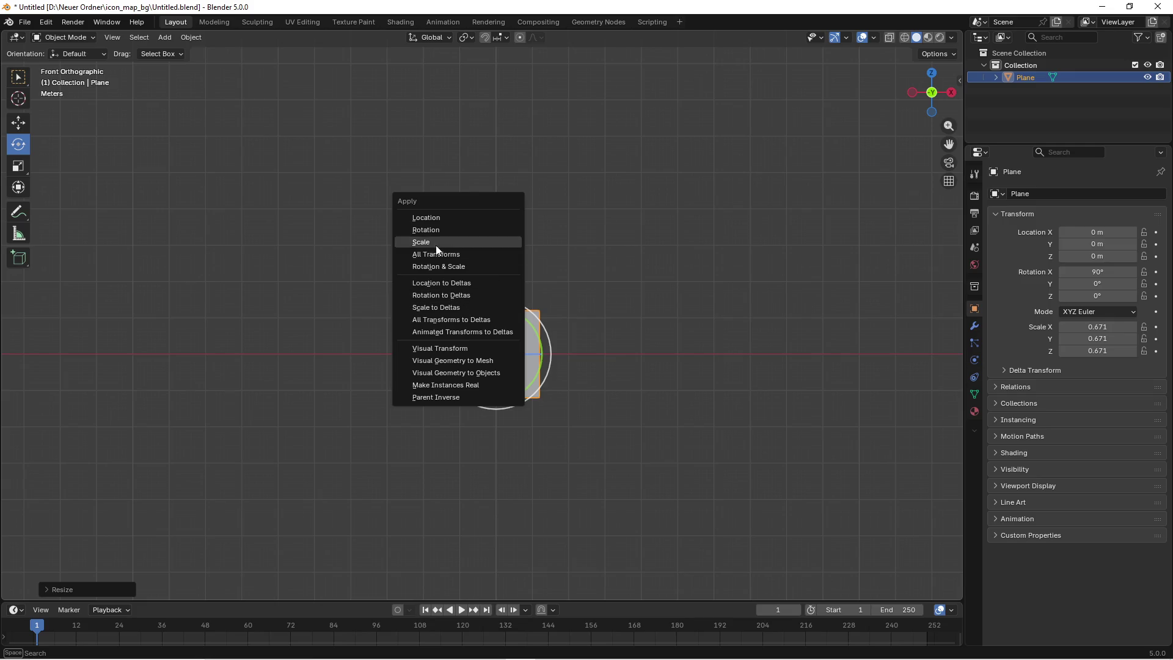
left_click(432, 242)
Step: Apply the plane's rotation so X returns to 0°
left_click_drag(431, 240, 423, 279)
key("ctrl+a")
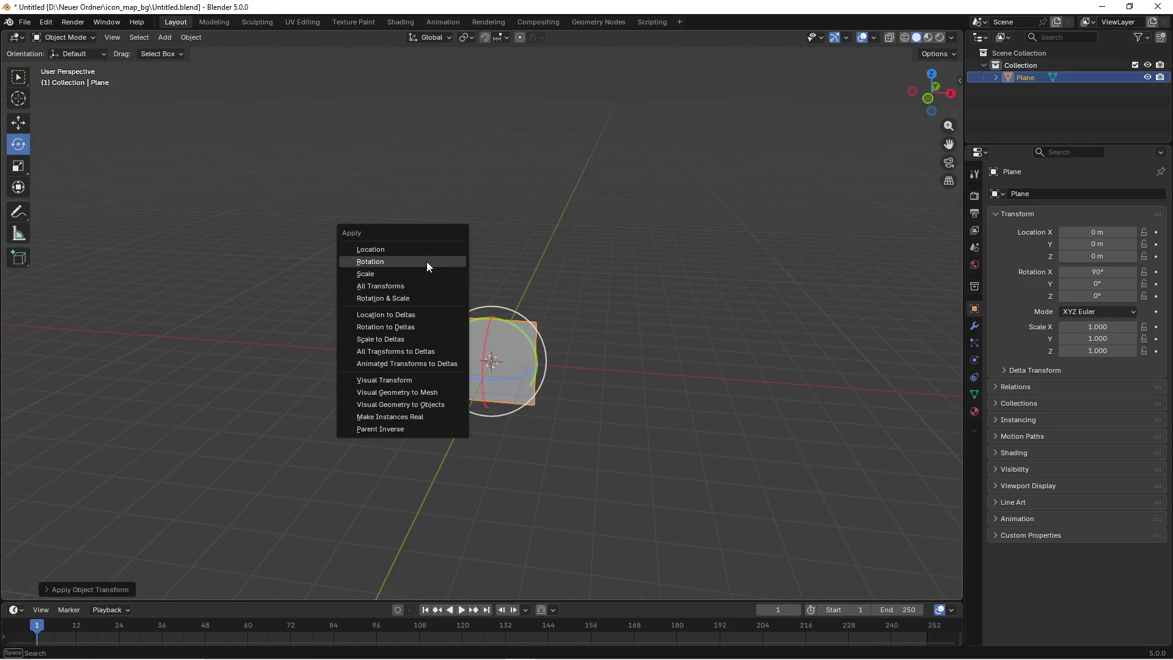
left_click(431, 263)
key("ctrl+a")
left_click(395, 255)
key("ctrl+a")
Step: Export the plane as FBX, overwriting bg_mesh.fbx
left_click(335, 291)
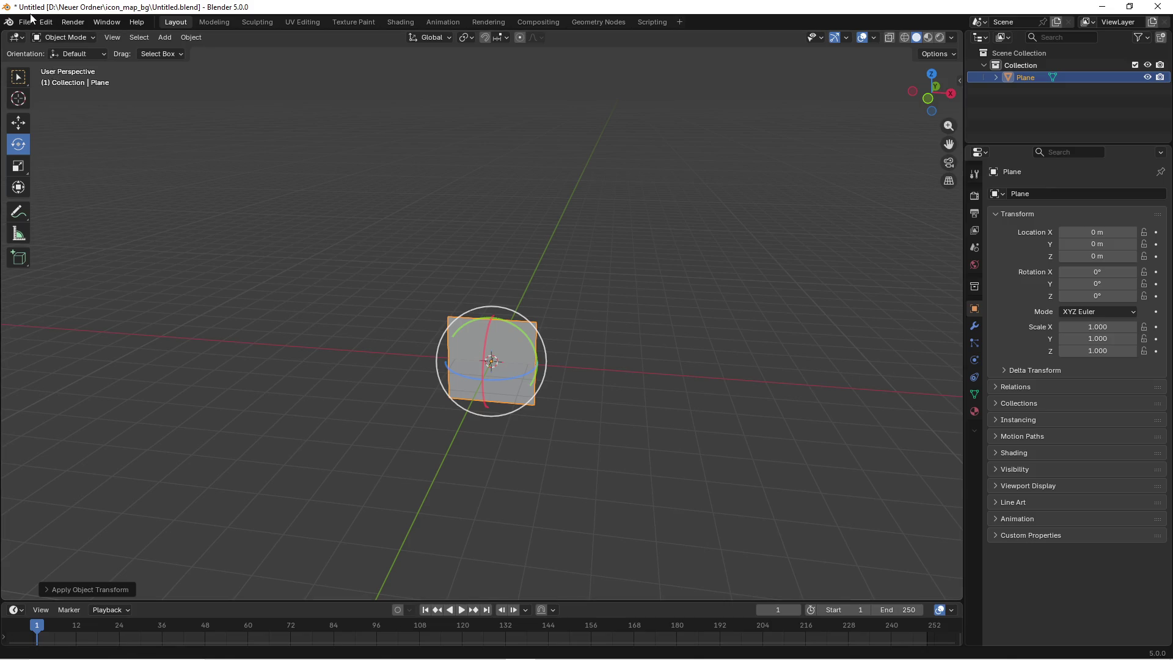
left_click(24, 22)
mouse_move(61, 208)
left_click(177, 304)
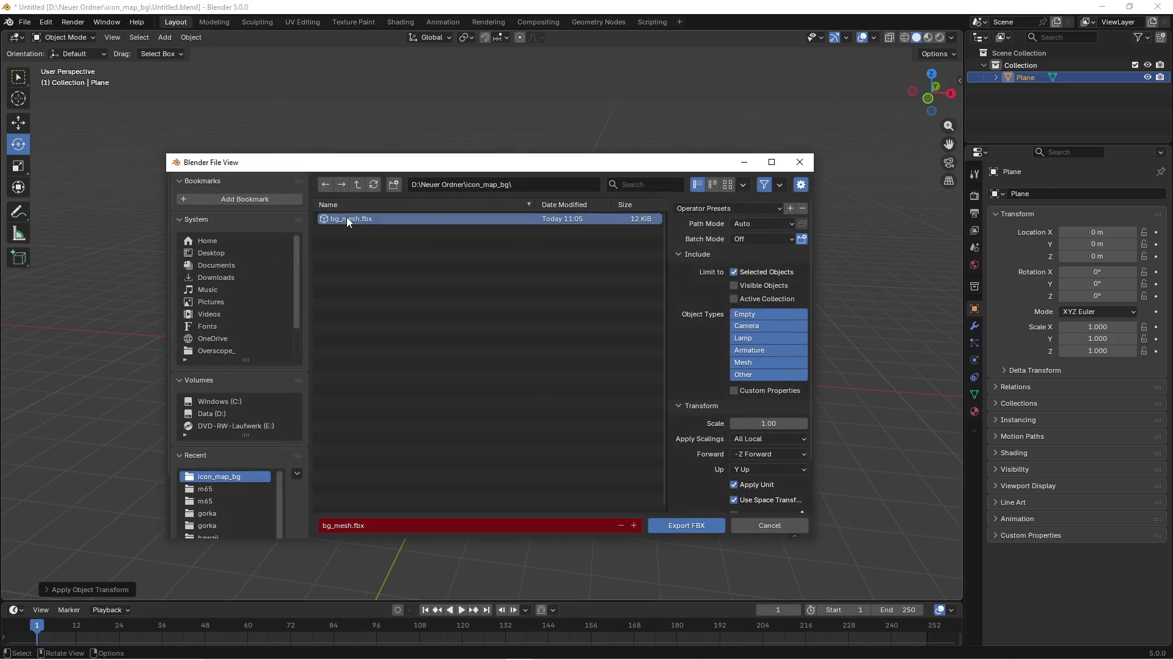
left_click(684, 524)
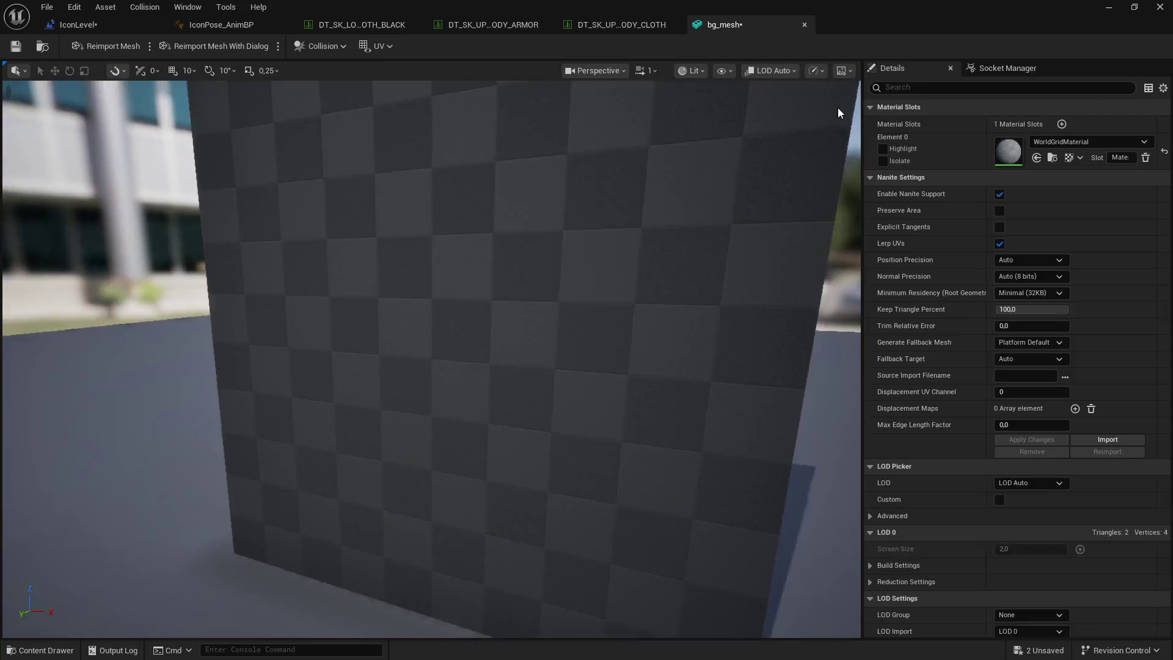
Step: Reimport bg_mesh from the updated file and close its mesh editor
mouse_move(837, 15)
left_mouse_down()
mouse_move(725, 295)
mouse_move(734, 339)
left_mouse_up()
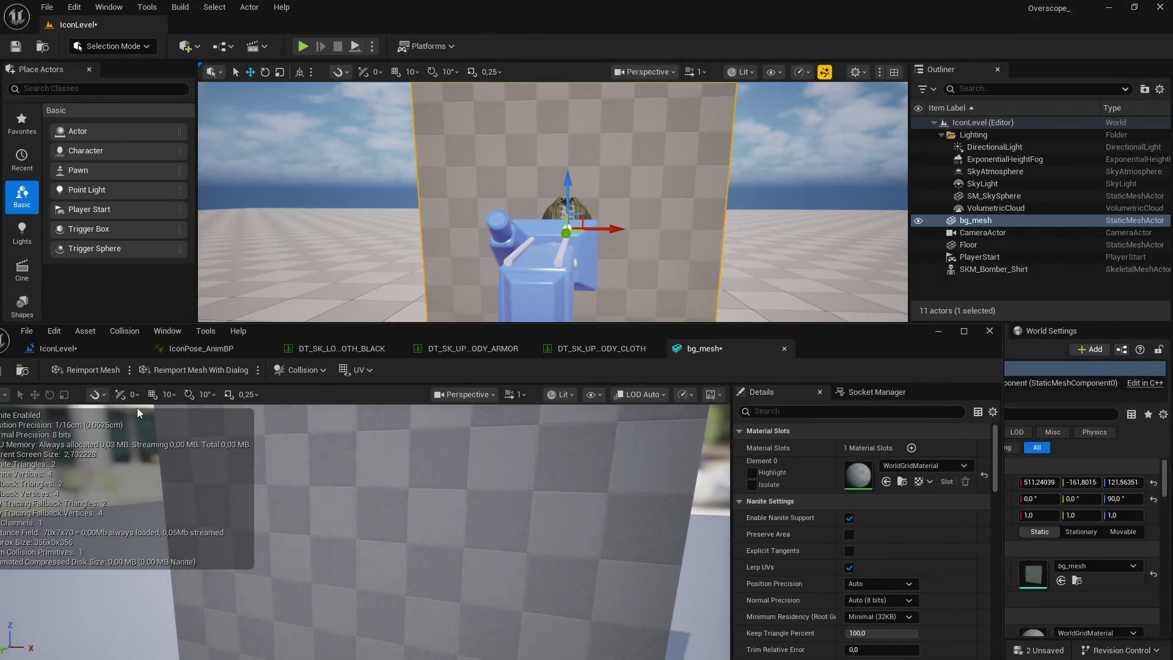
left_click(92, 370)
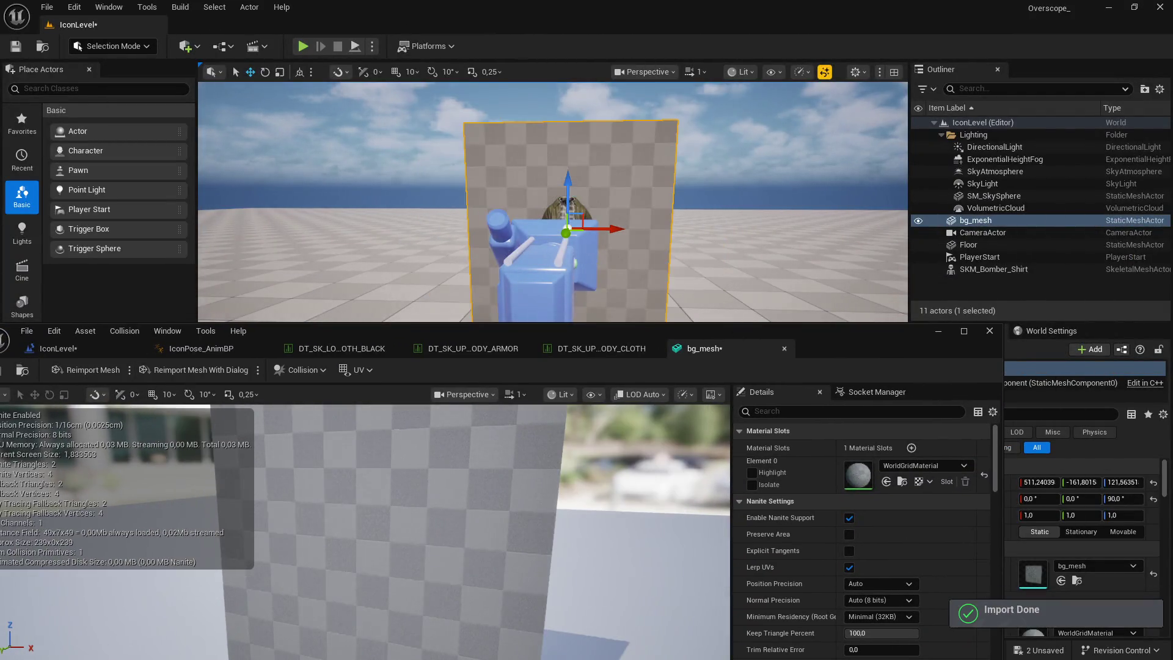
left_click(989, 331)
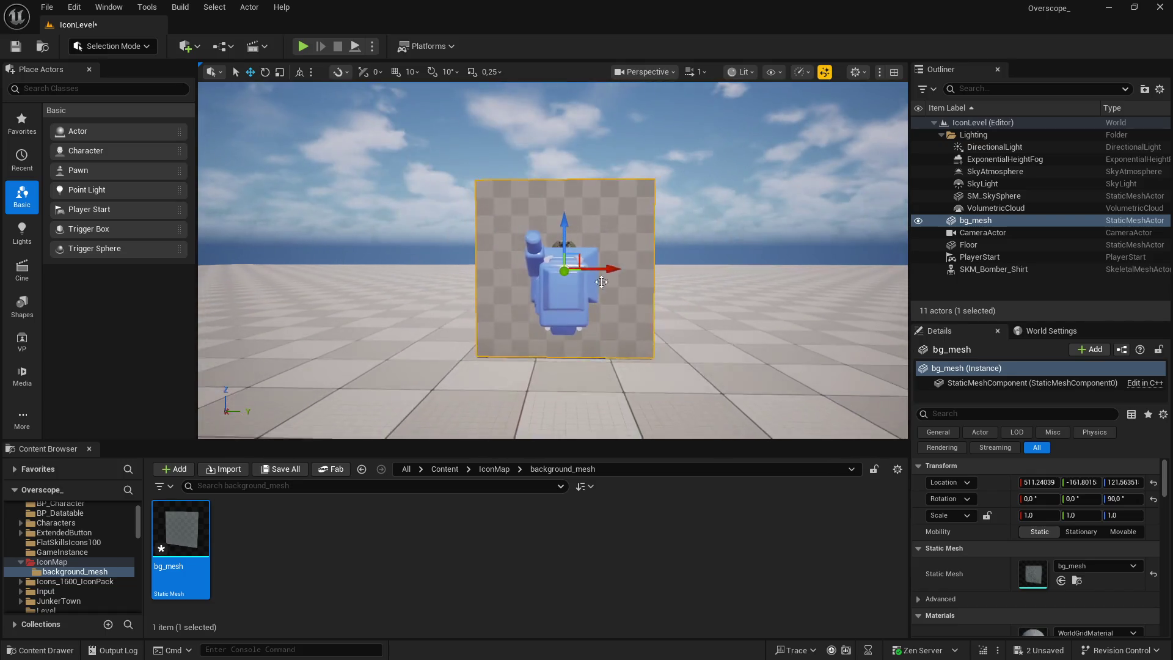
Step: Lower the camera to Z 122.03, play-test the framing, then switch to Blender
left_click(550, 293)
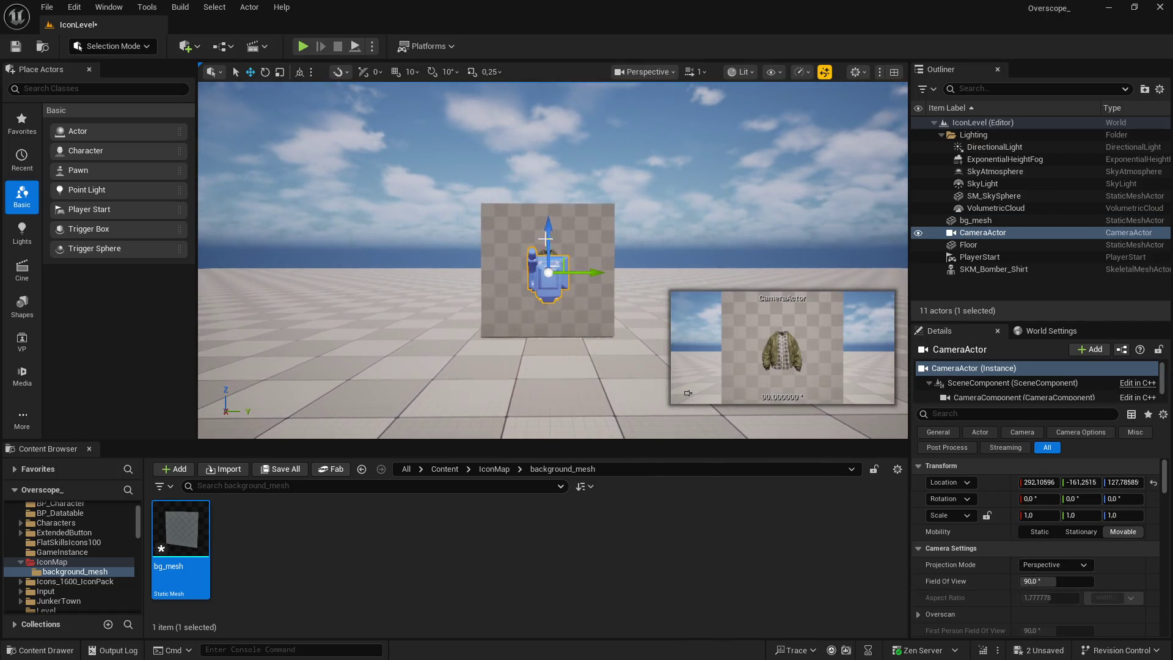
left_click_drag(548, 226, 548, 230)
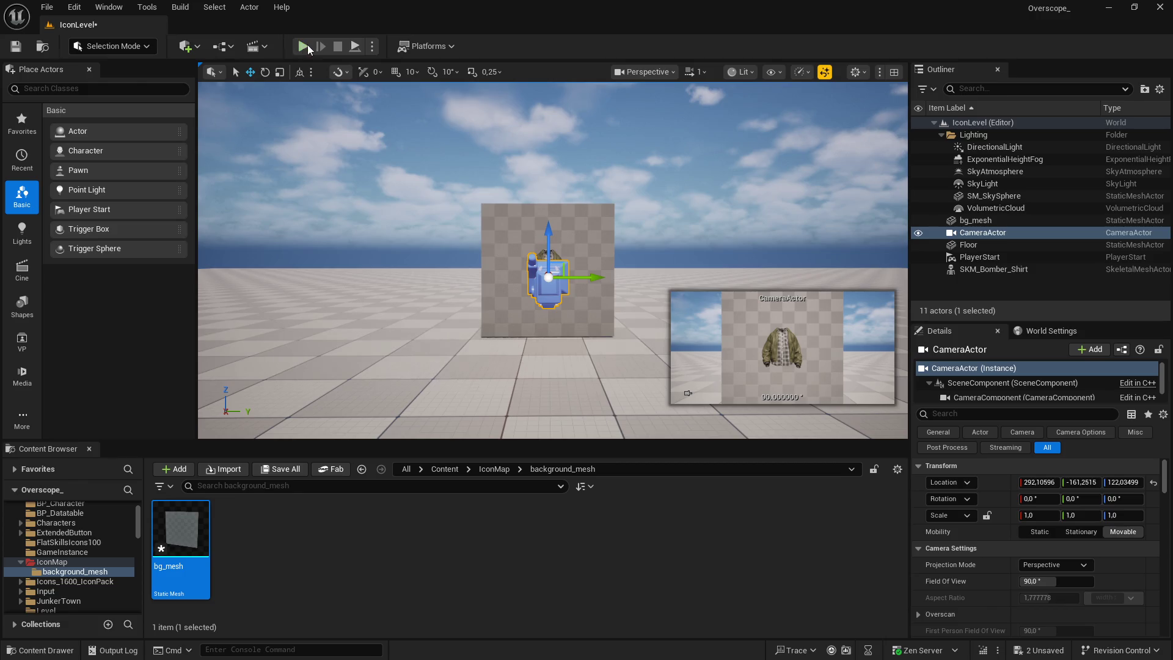
left_click(304, 46)
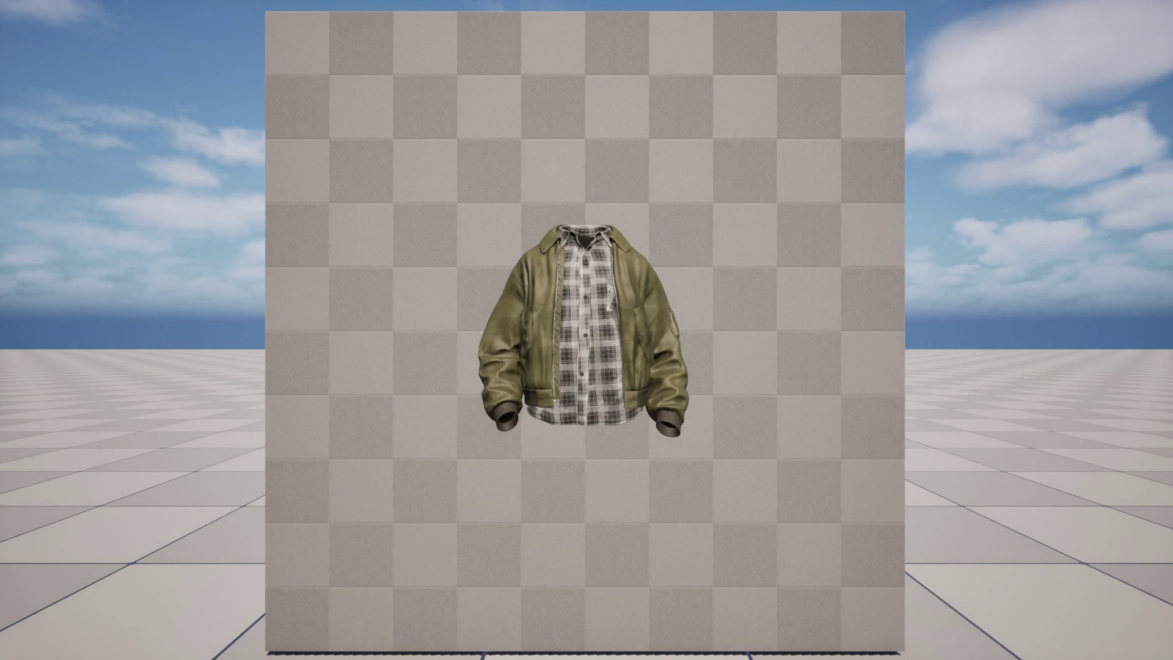
key("F11")
key("super")
key("super")
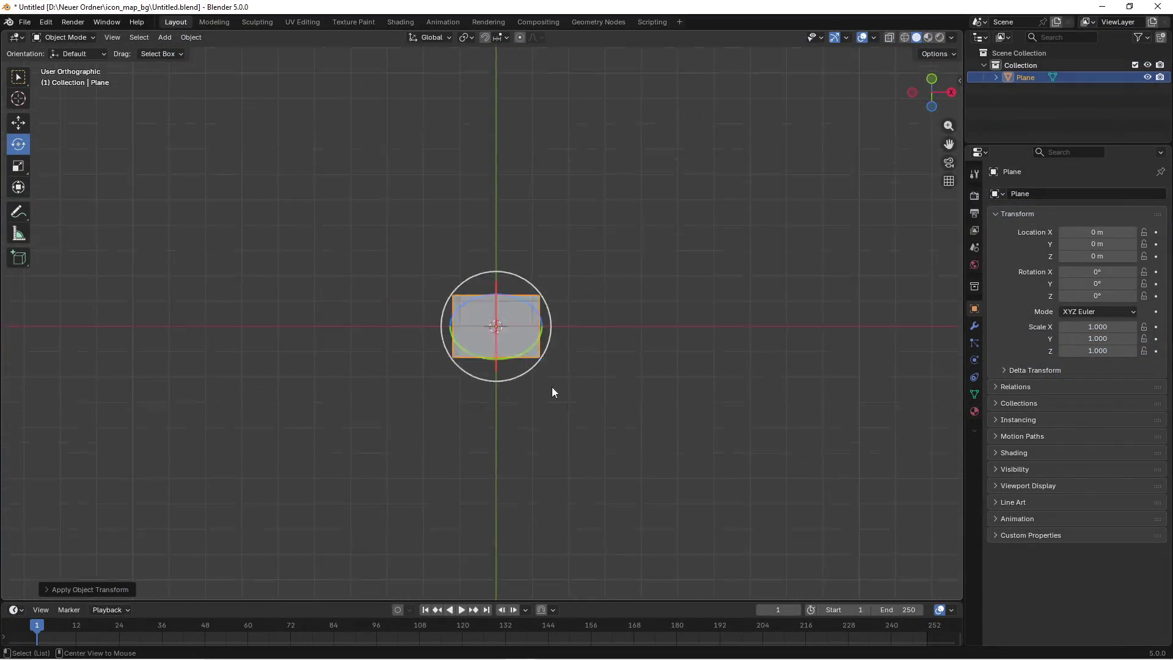
Step: From front view, shrink the plane to 0.582 and apply all transforms
key("KP_1")
key("s")
left_click(504, 255)
key("ctrl+a")
left_click(449, 263)
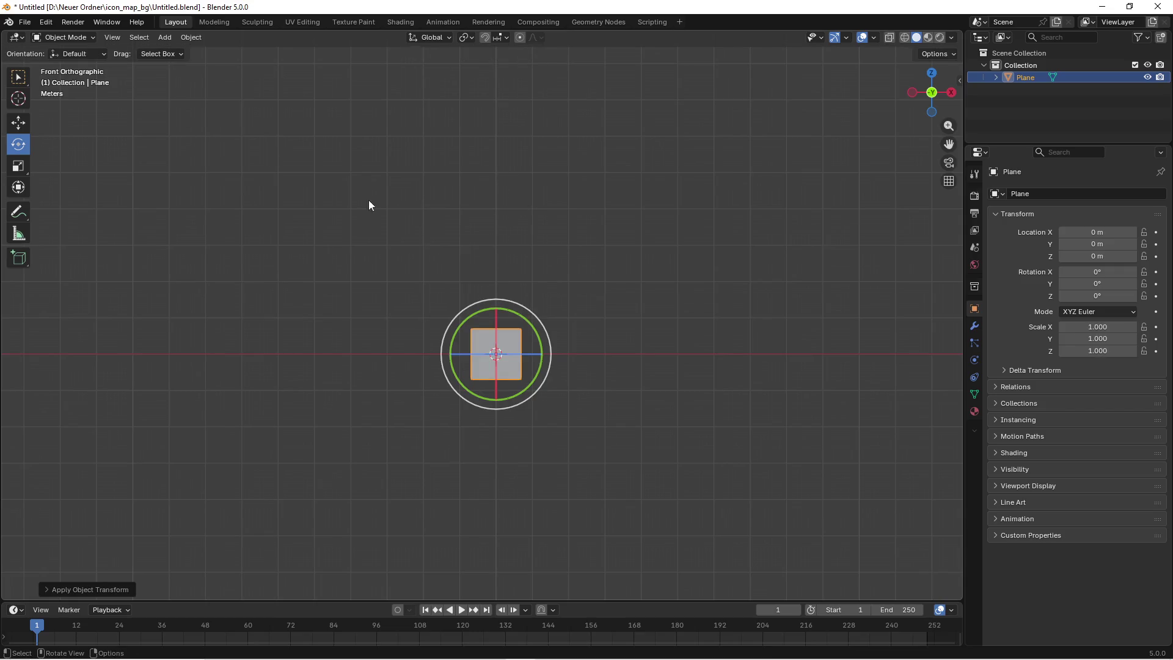
Step: Export the smaller plane as FBX, overwriting bg_mesh.fbx
left_click(25, 22)
mouse_move(104, 207)
left_click(204, 269)
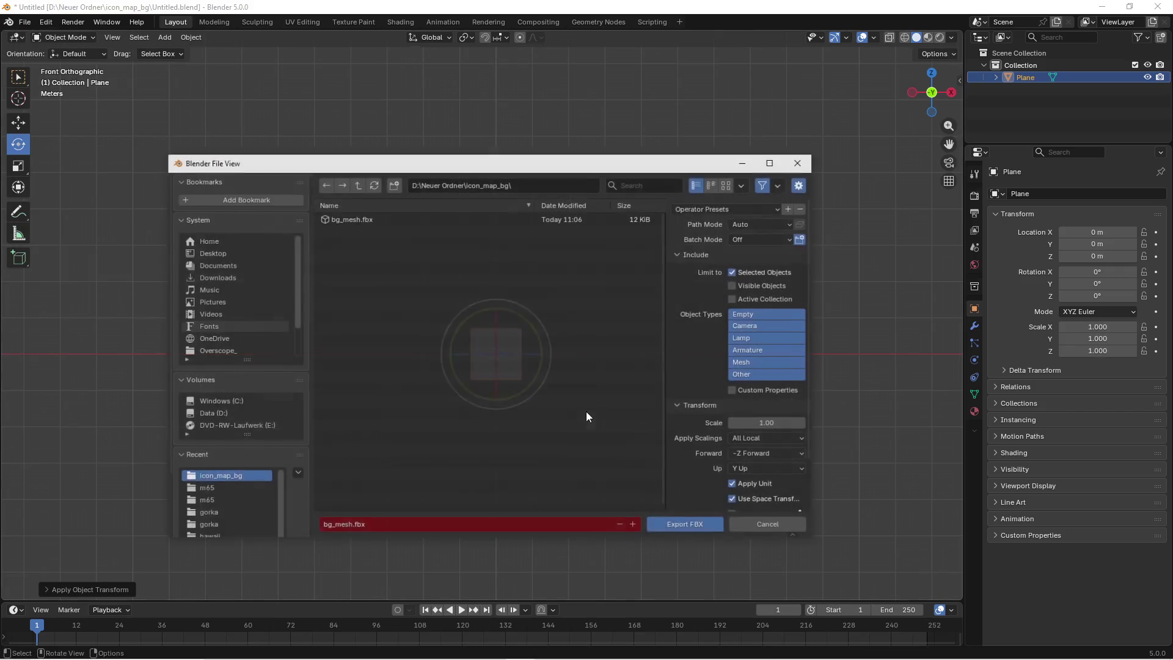
left_click(676, 527)
Step: In Unreal's bg_mesh editor, reimport the smaller background plane
key("super")
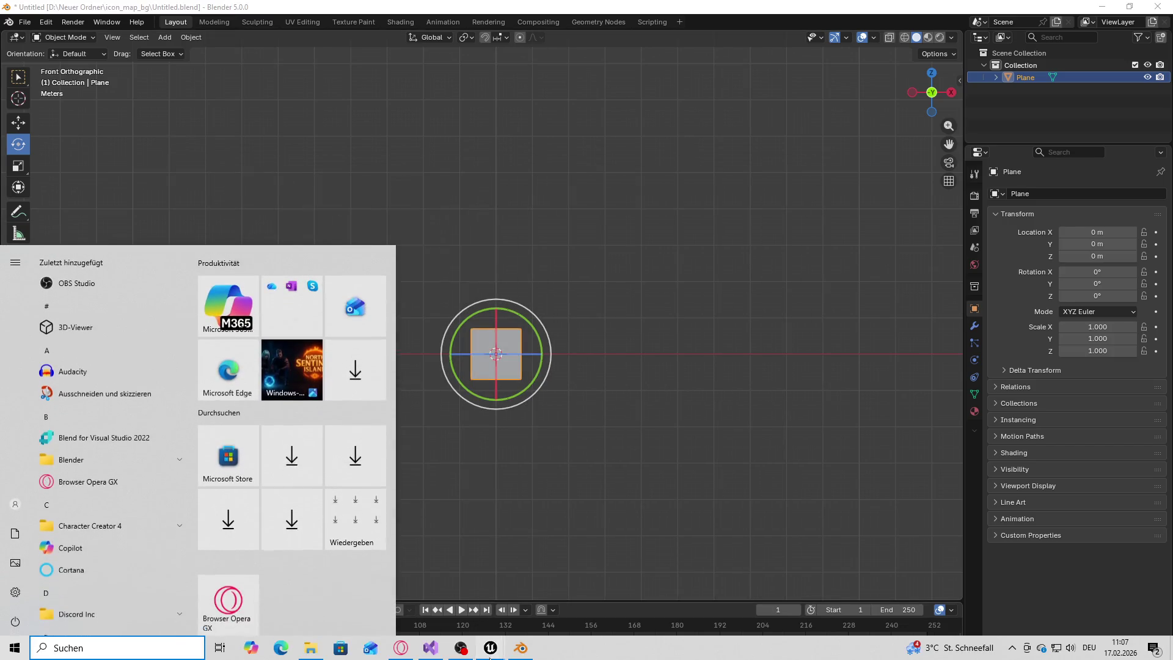
mouse_move(480, 650)
left_click(418, 587)
key("super")
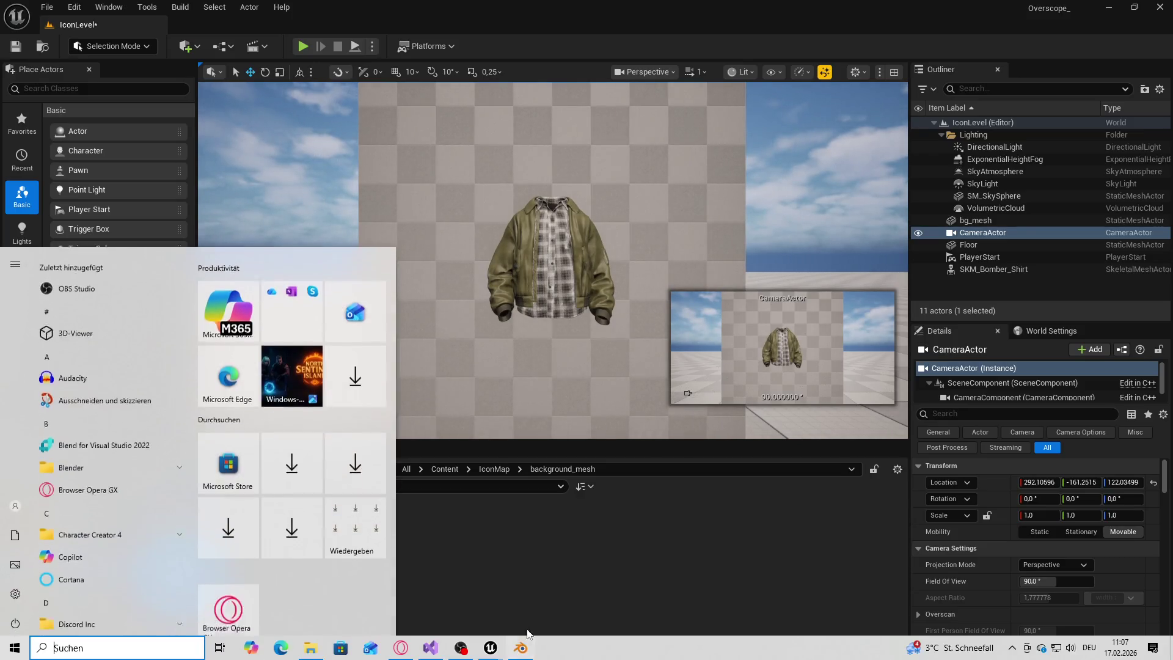
mouse_move(525, 651)
left_click(574, 602)
left_click(92, 370)
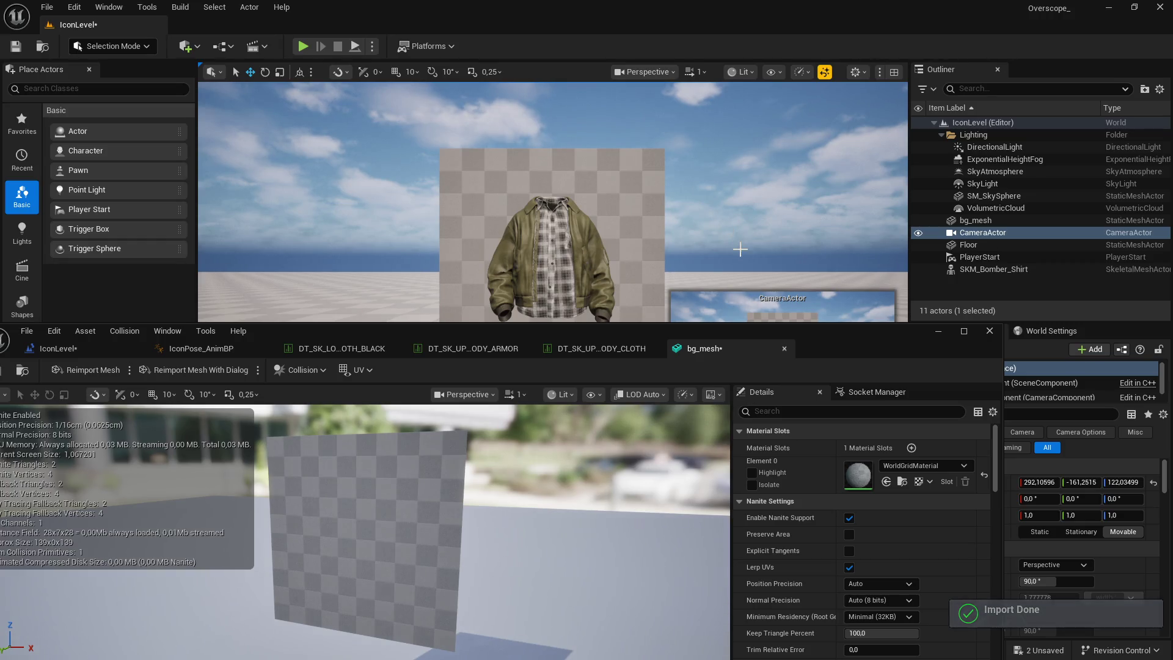
Step: Close the bg_mesh editor and play-test the level in full screen, then stop
left_click(936, 330)
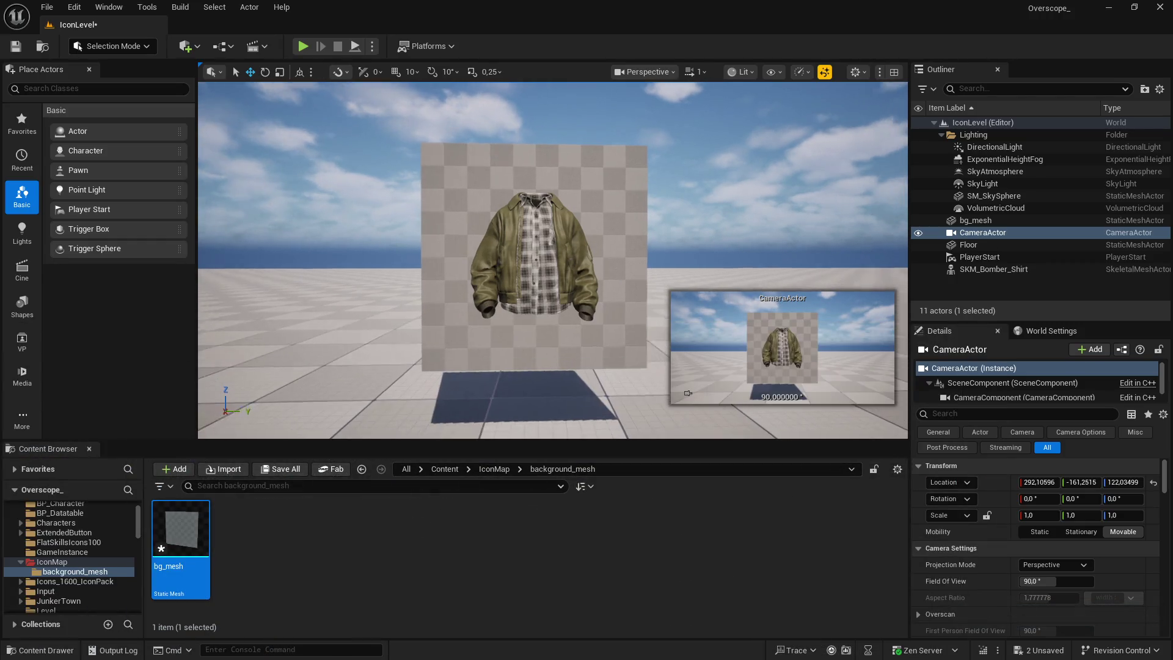
key("alt+p")
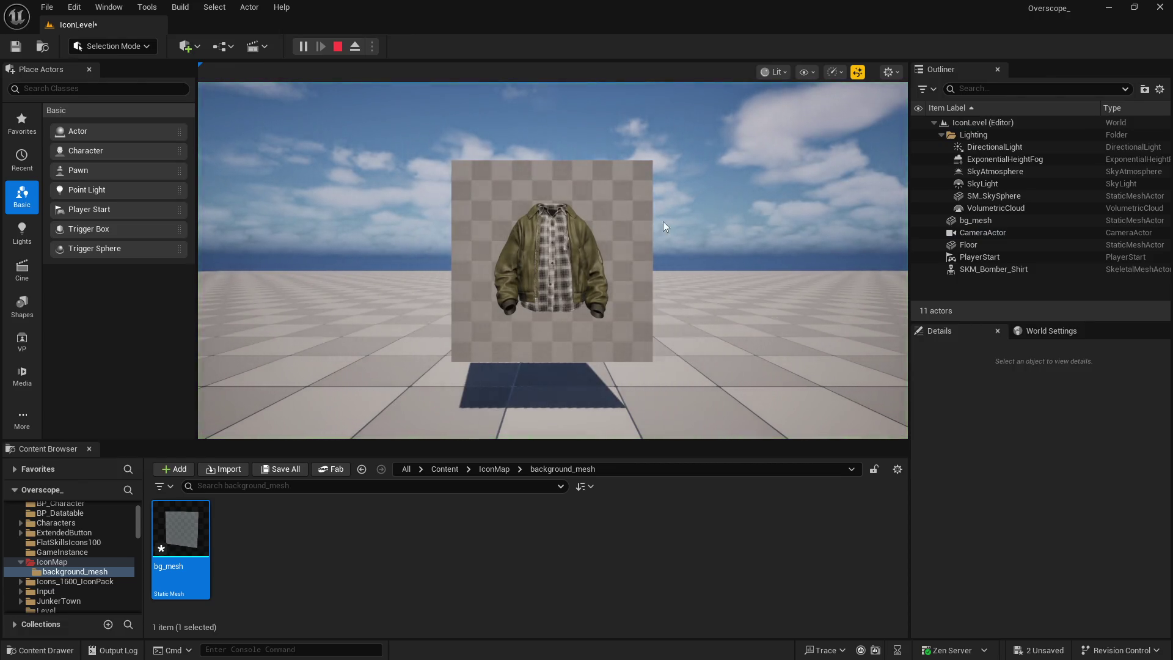
key("F11")
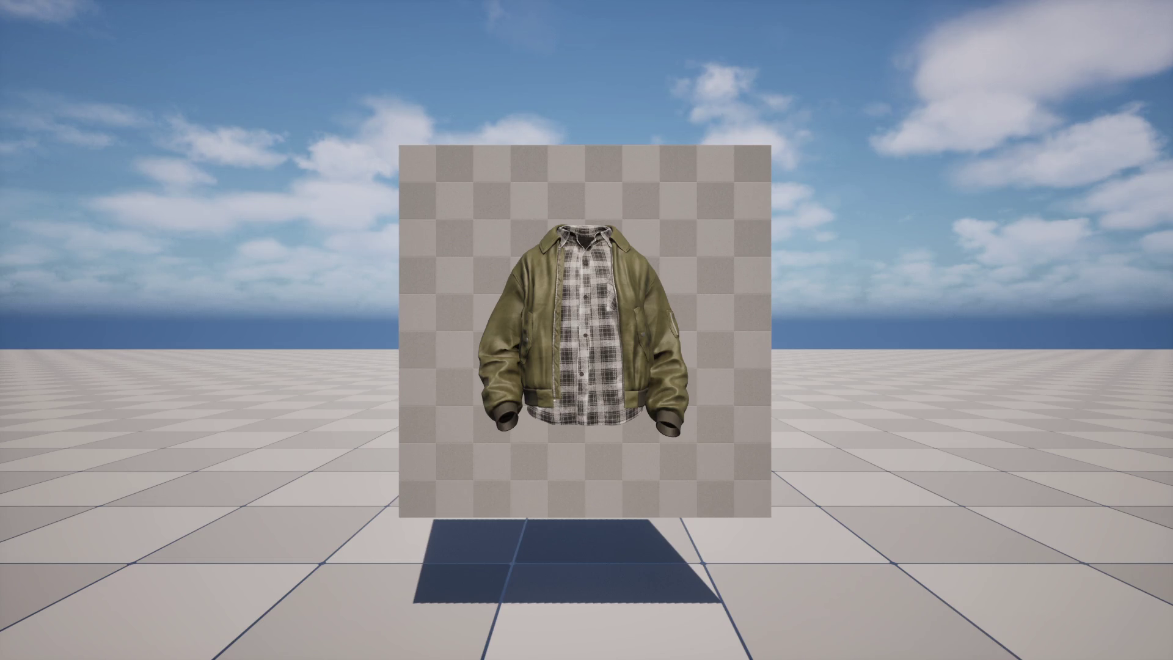
key("F11")
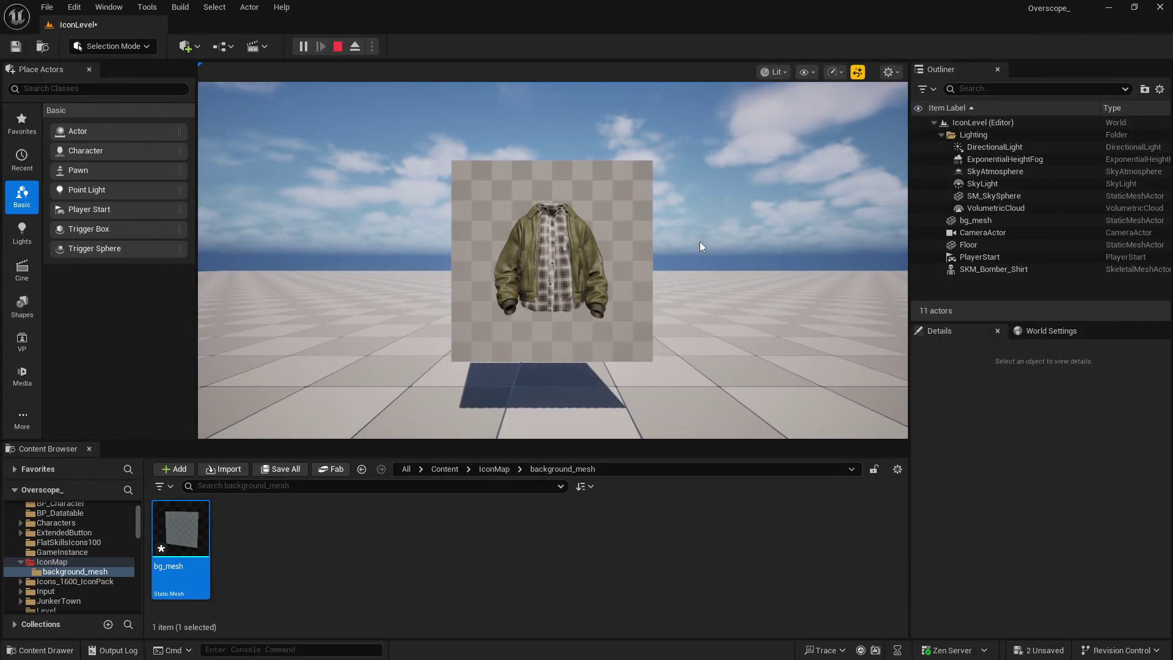
key("Escape")
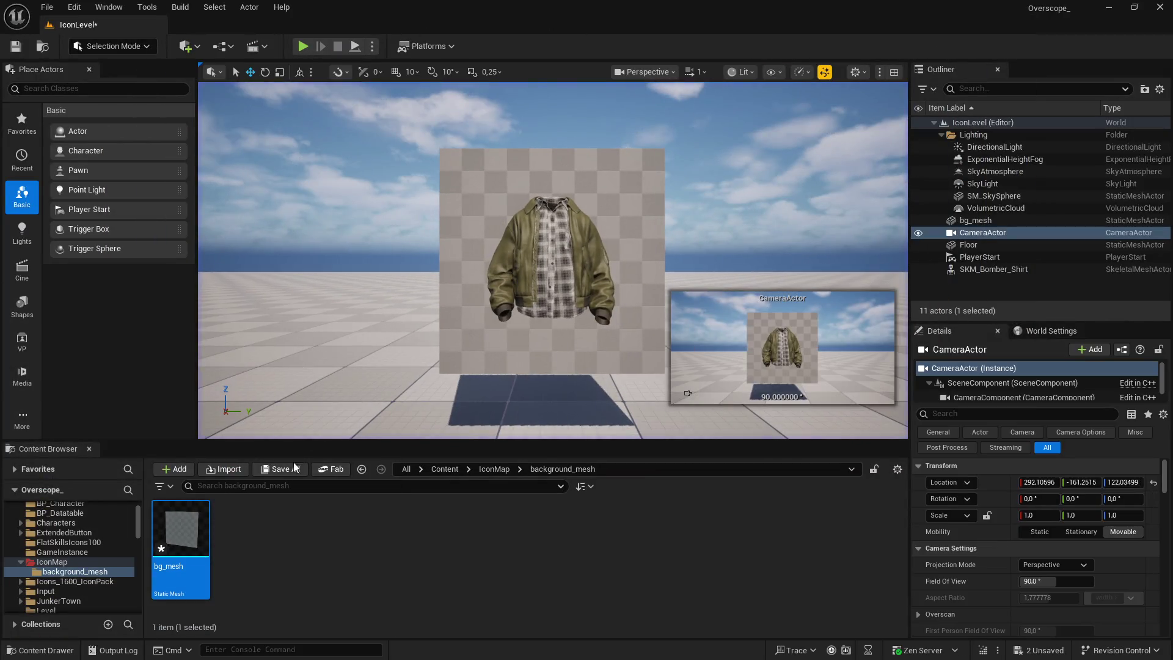
Step: Save all changes to IconLevel and its assets
key("ctrl+shift+s")
left_click(682, 474)
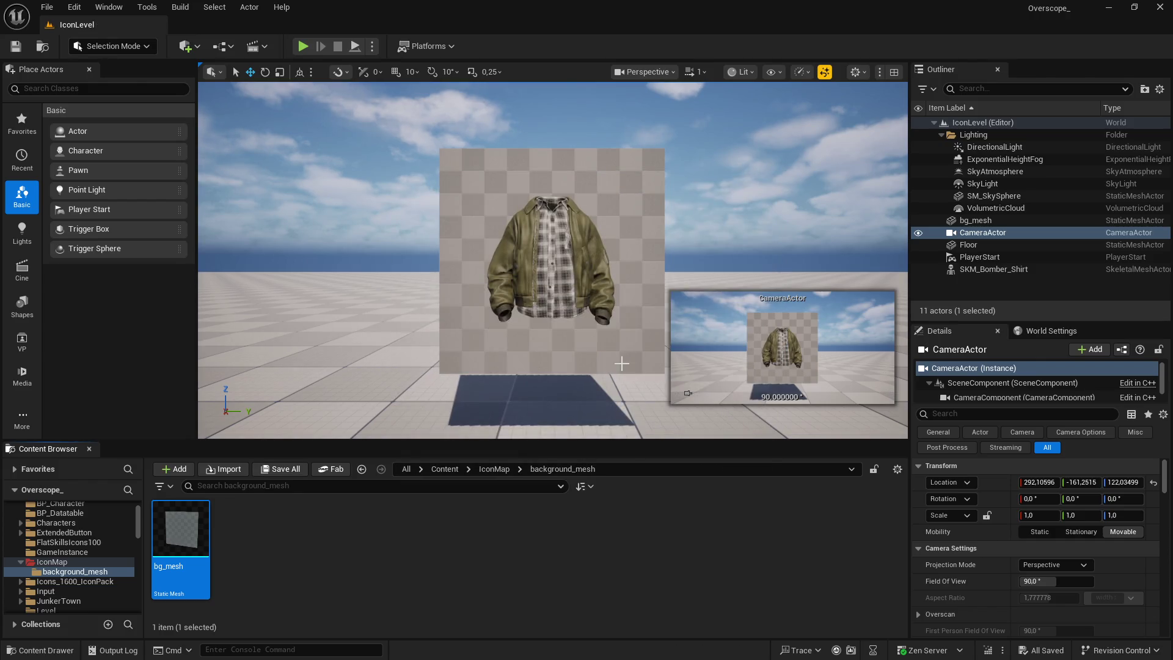
scroll(590, 331, "down", 5)
scroll(551, 303, "up", 5)
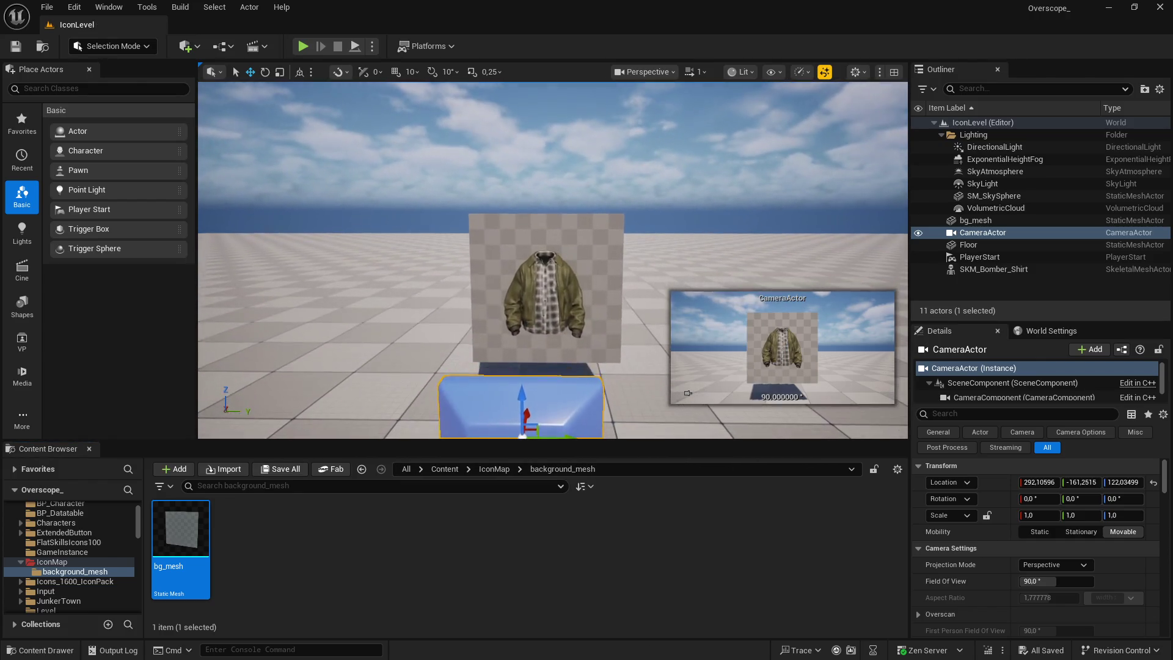